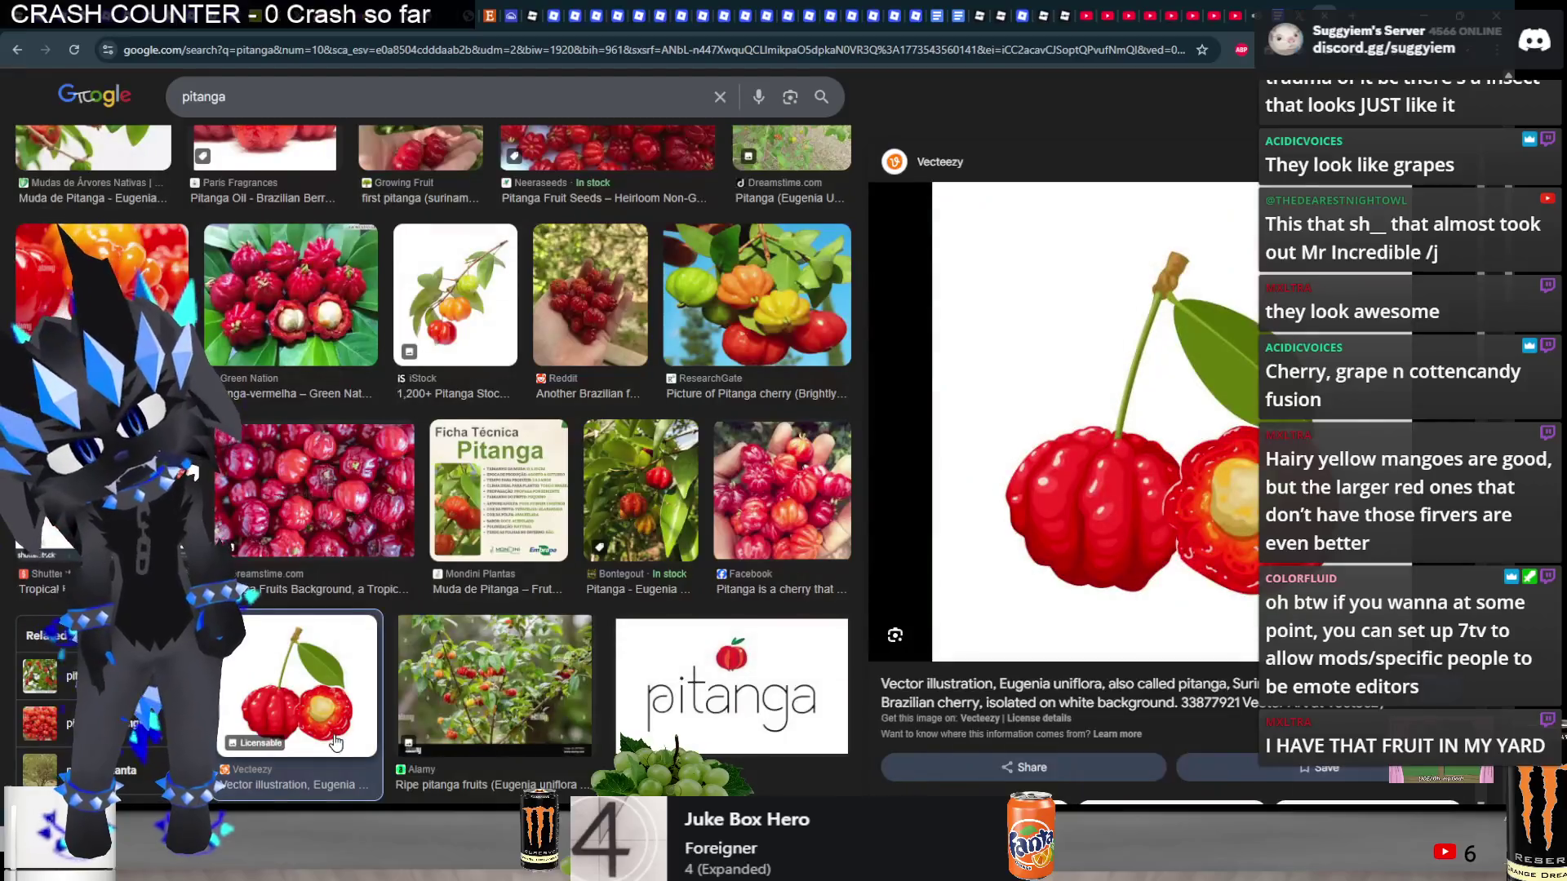
- Replace the pitanga search with an image search for 'amexerica brrazil fruit'
click(414, 719)
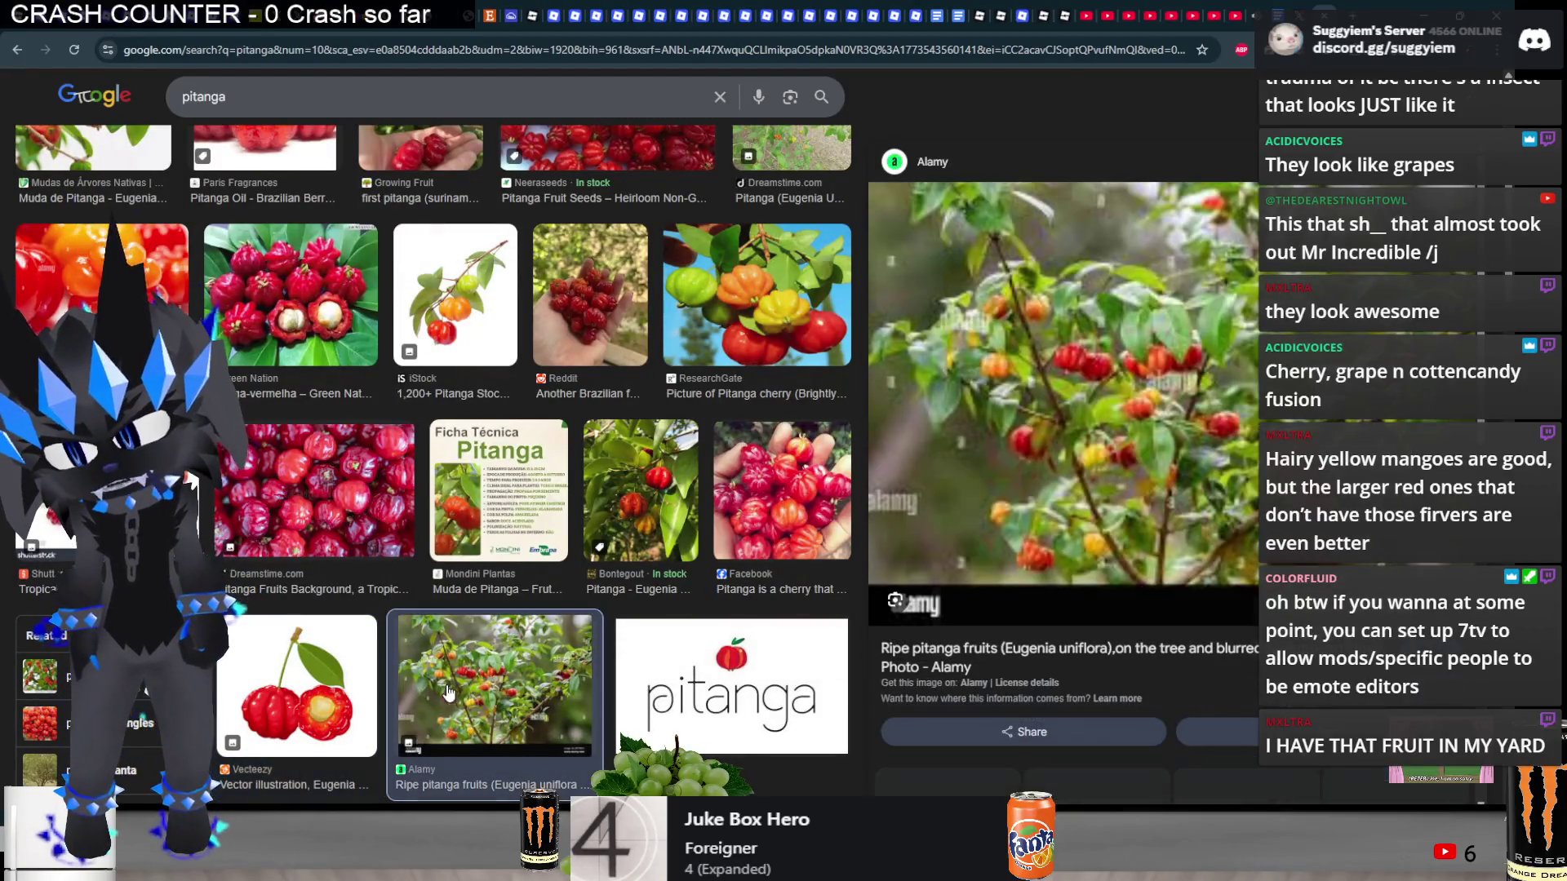
click(336, 92)
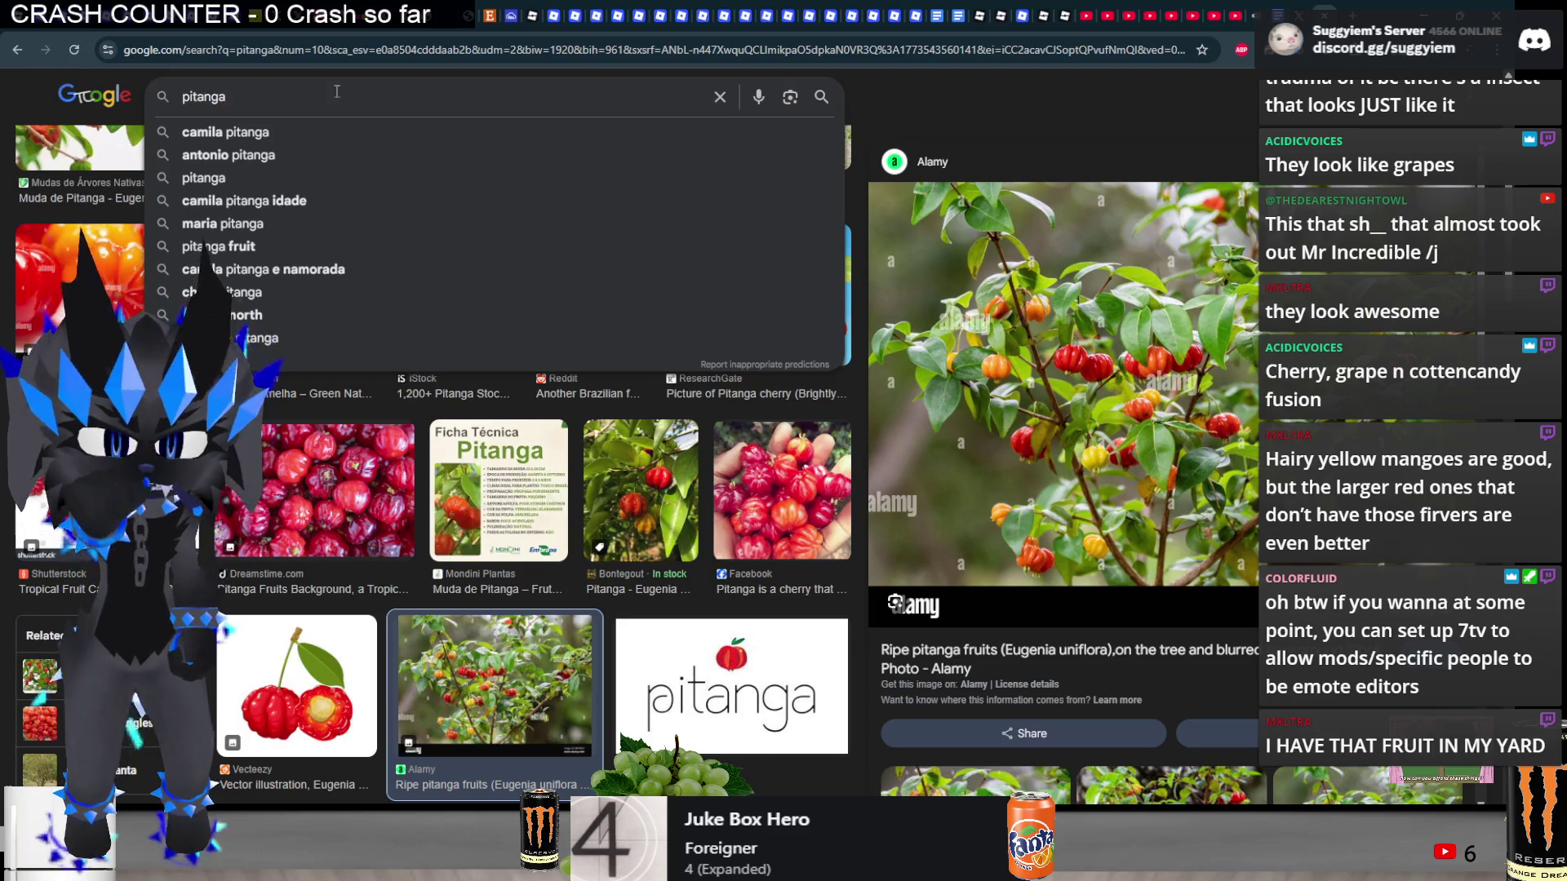
key(BackSpace)
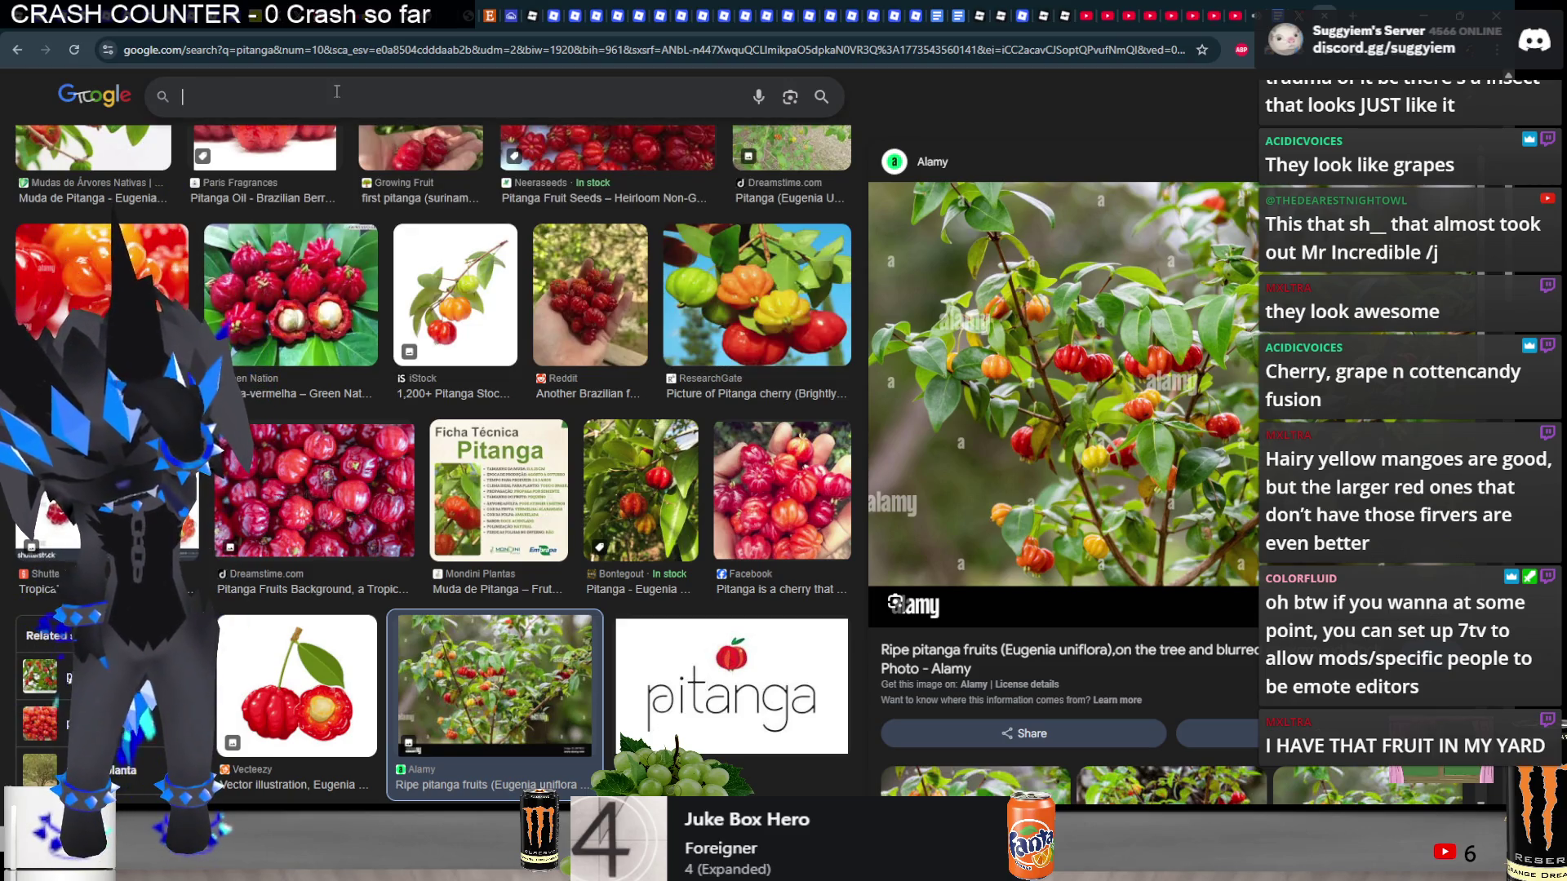
text(amexerica)
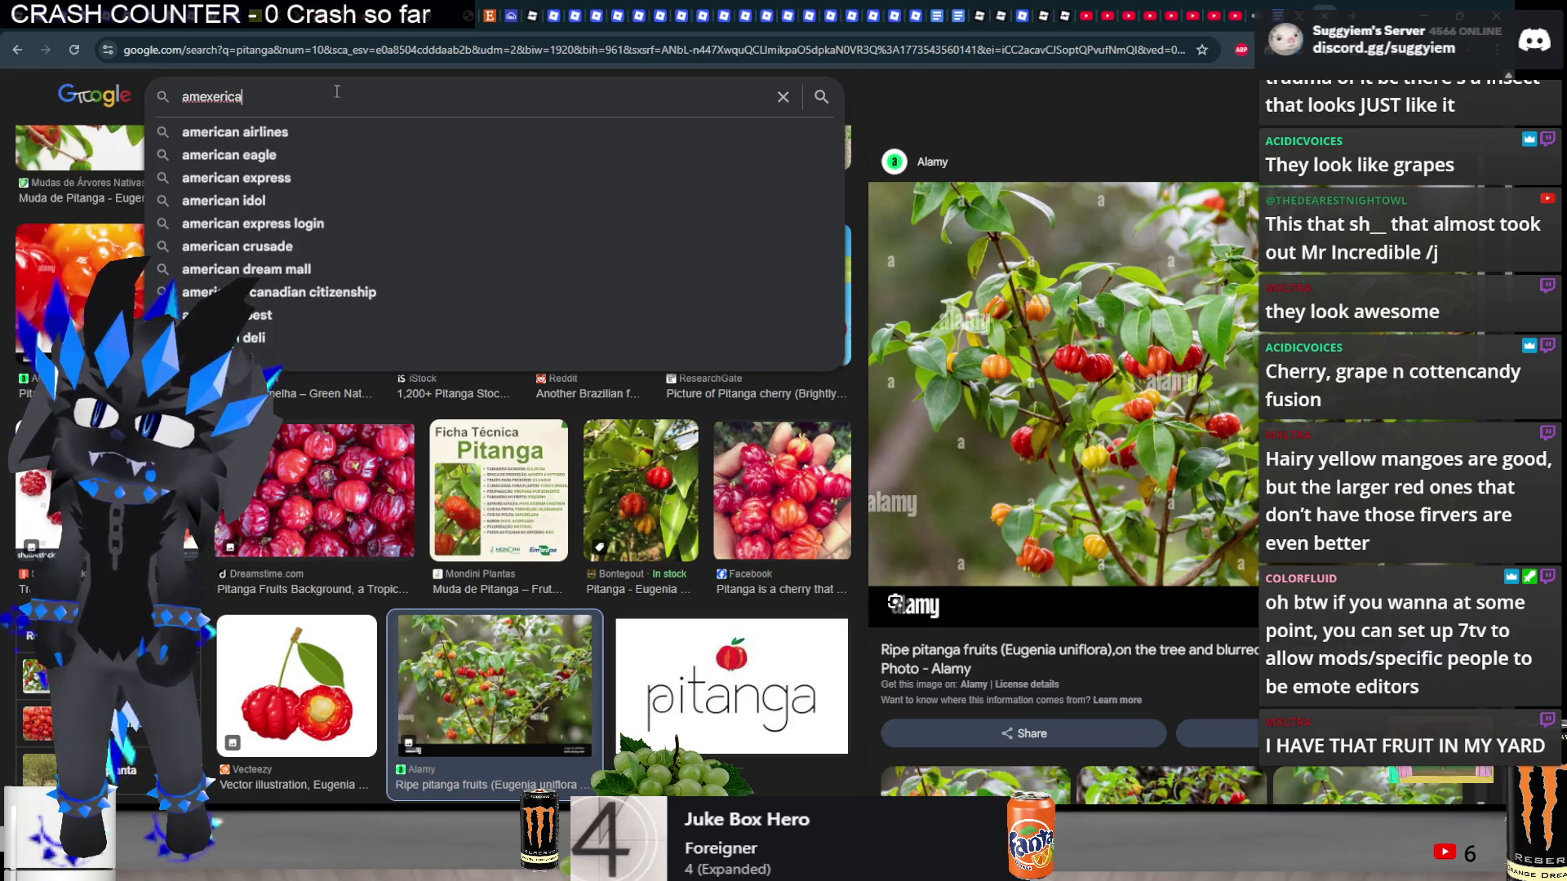
key(ctrl+BackSpace)
text(ame)
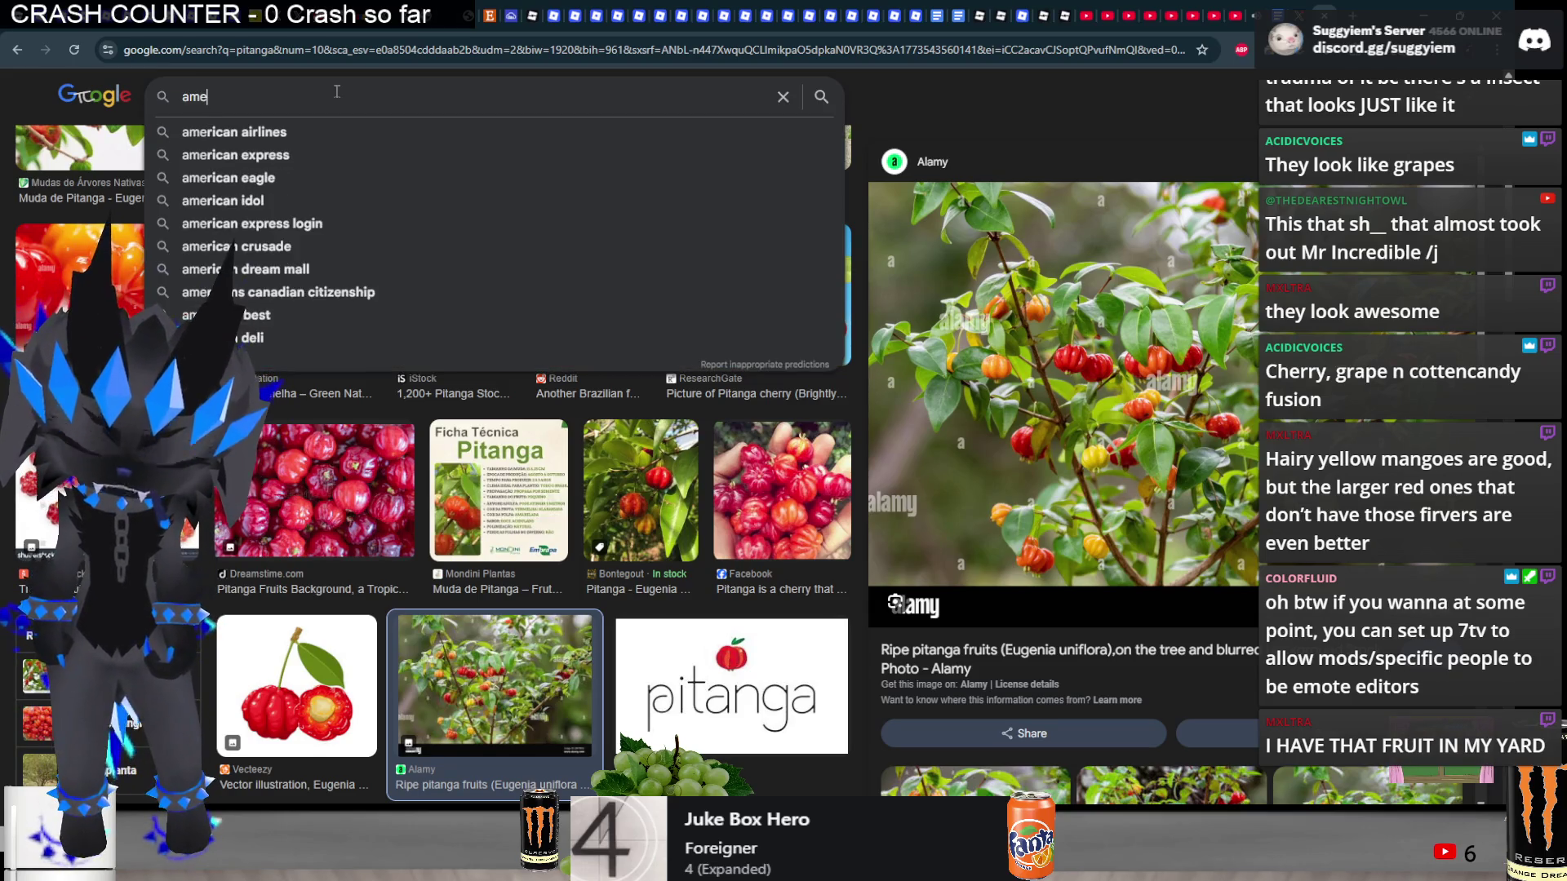
text(qeric)
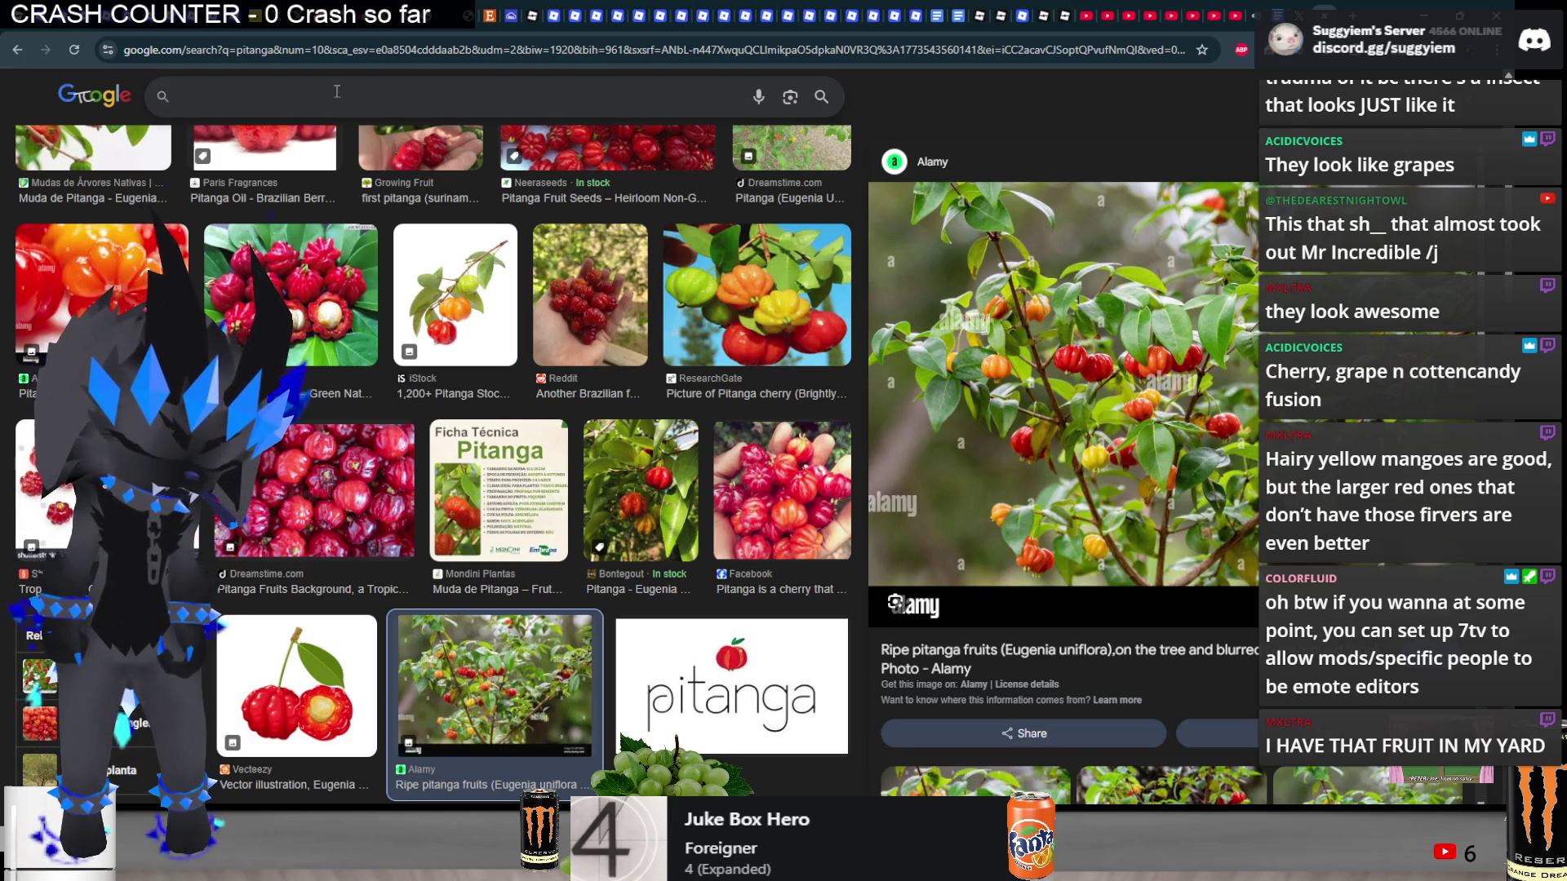
text(amesherica)
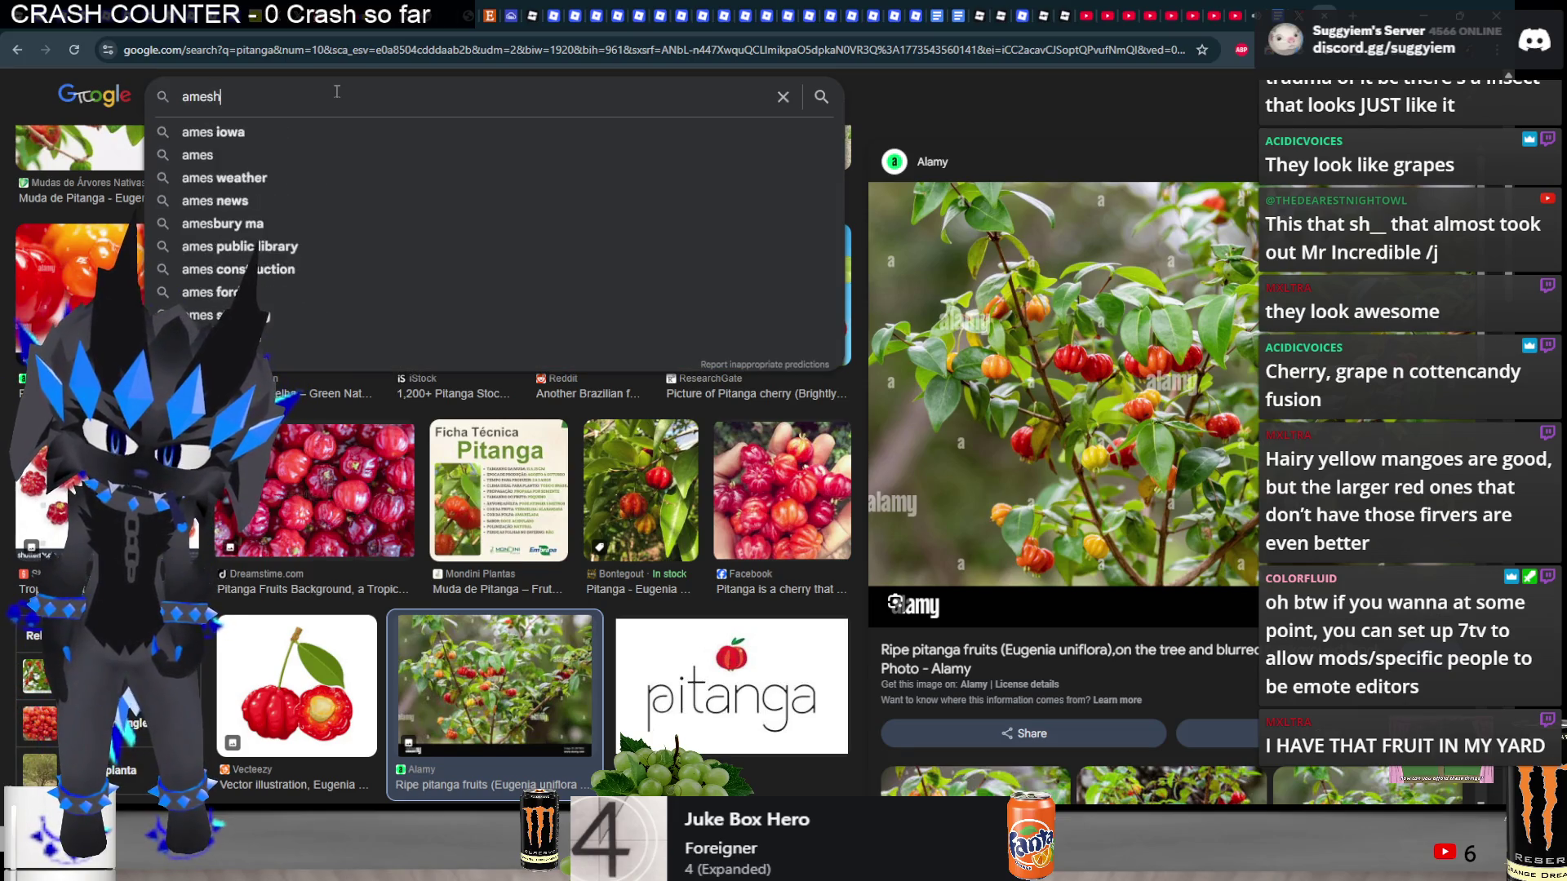
key(Return)
double_click(335, 93)
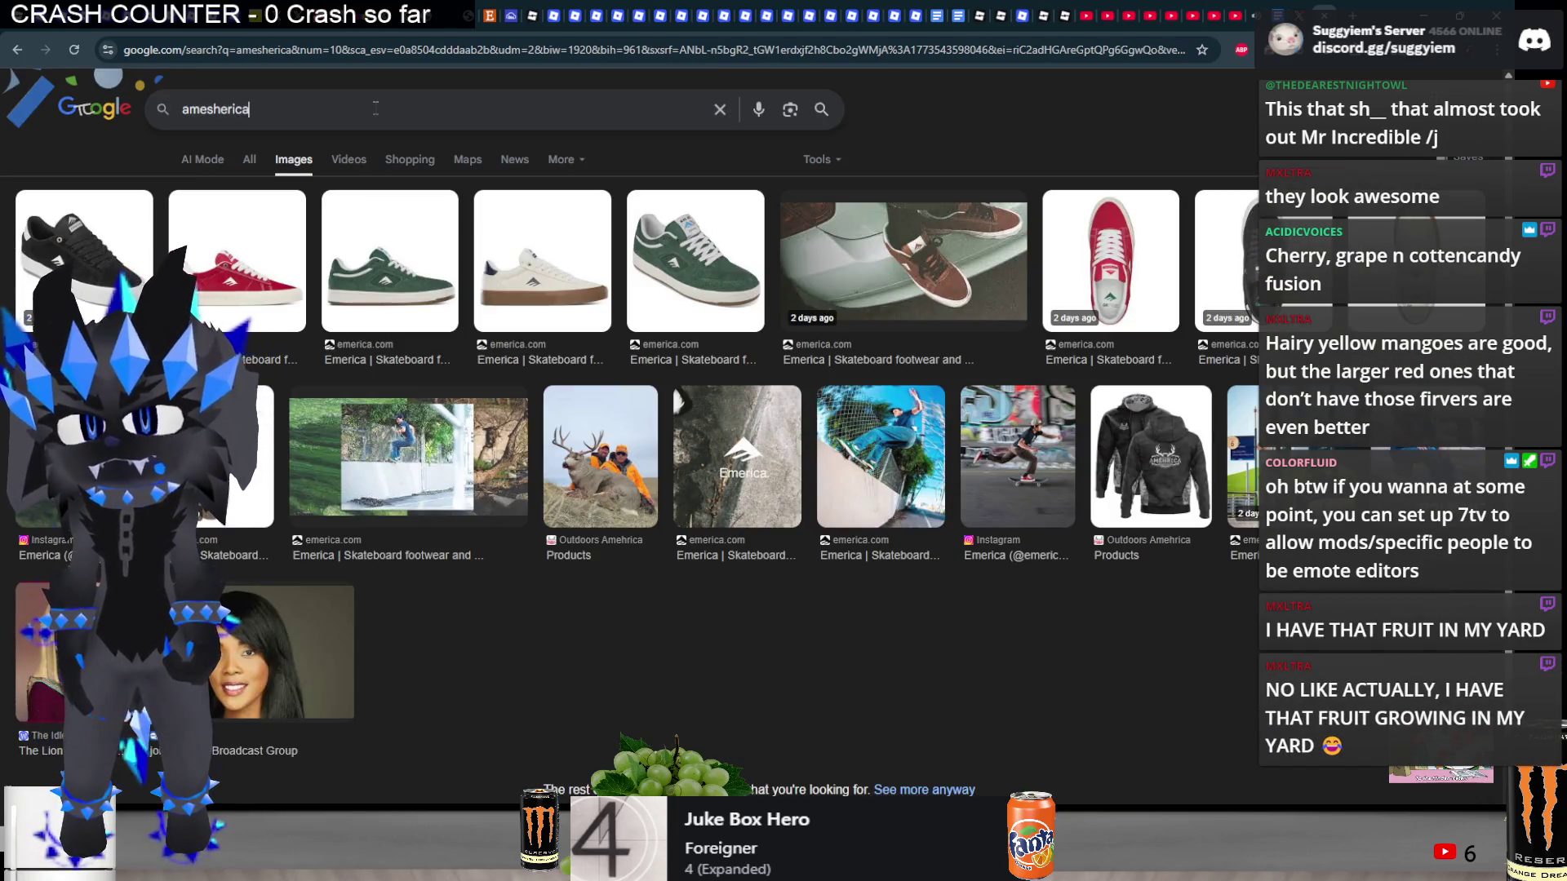
text(amexerica brrazil)
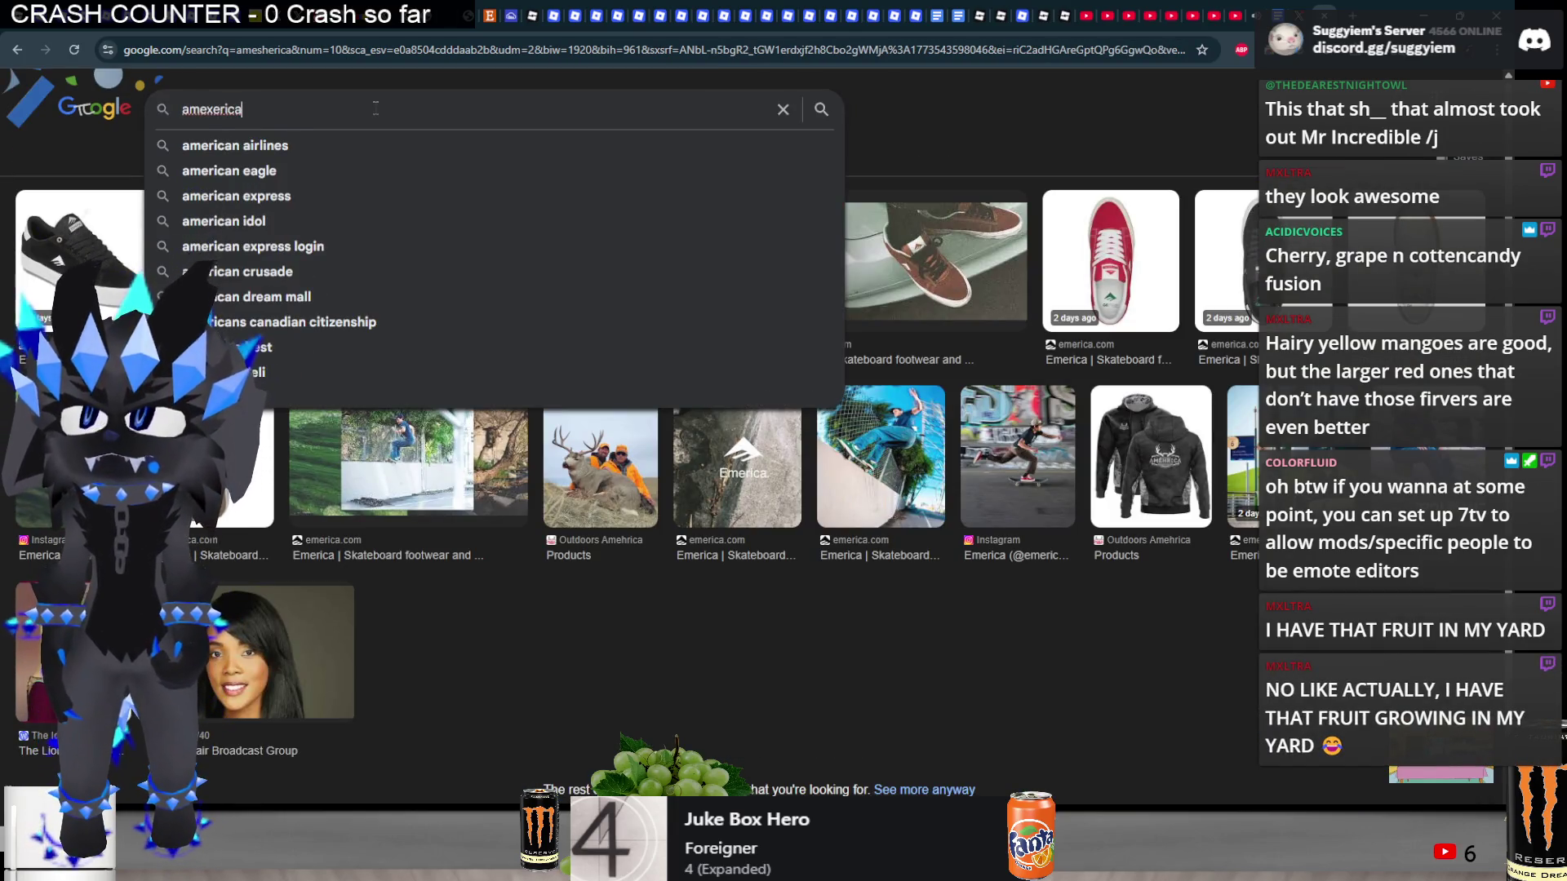
text( fruit)
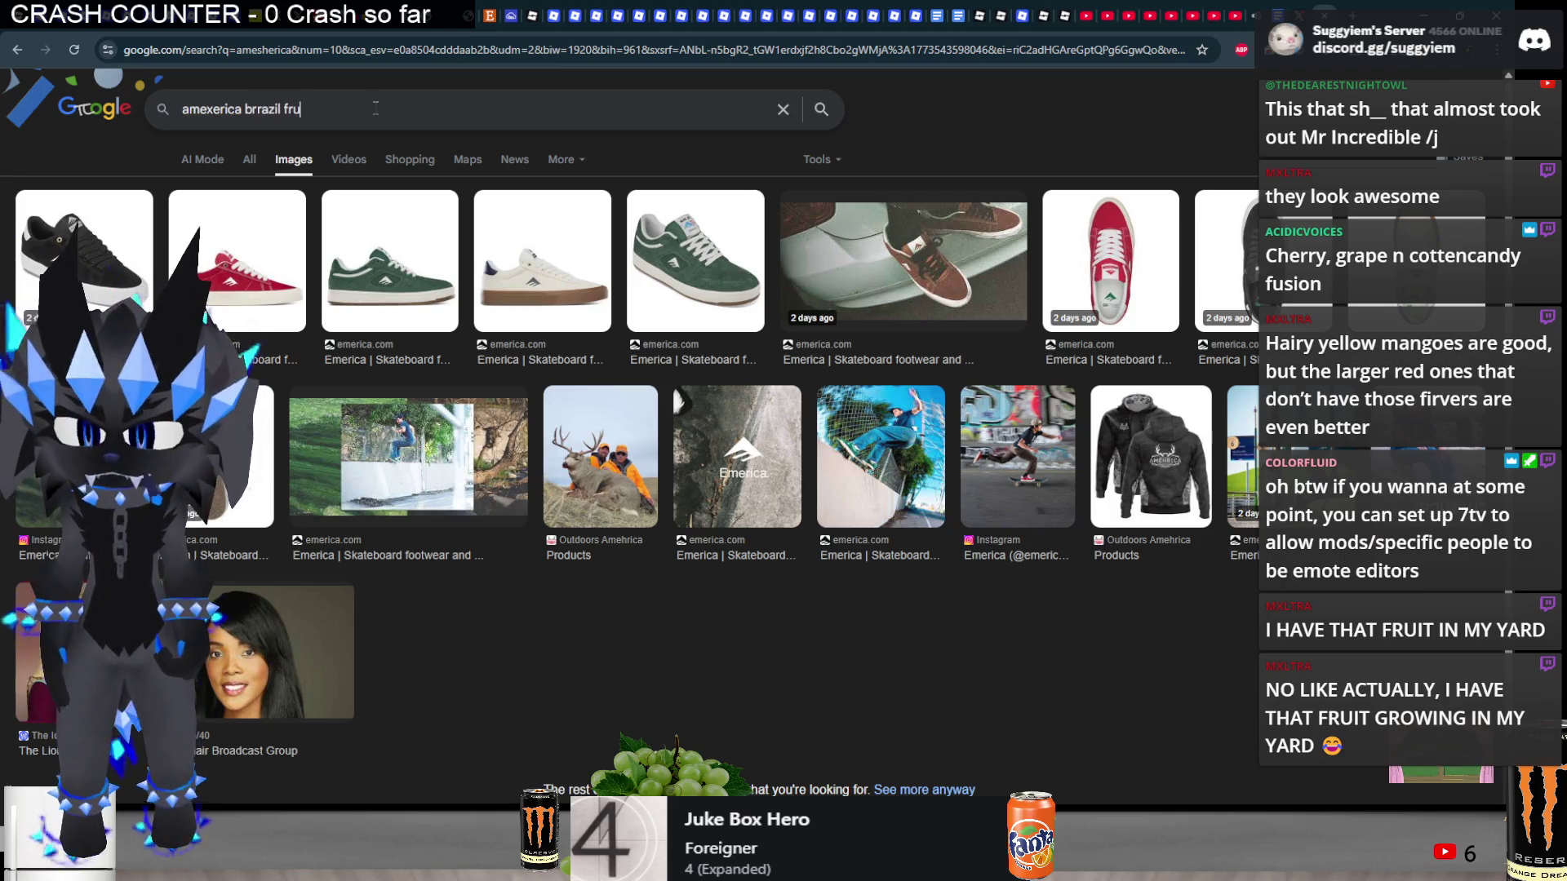
key(Return)
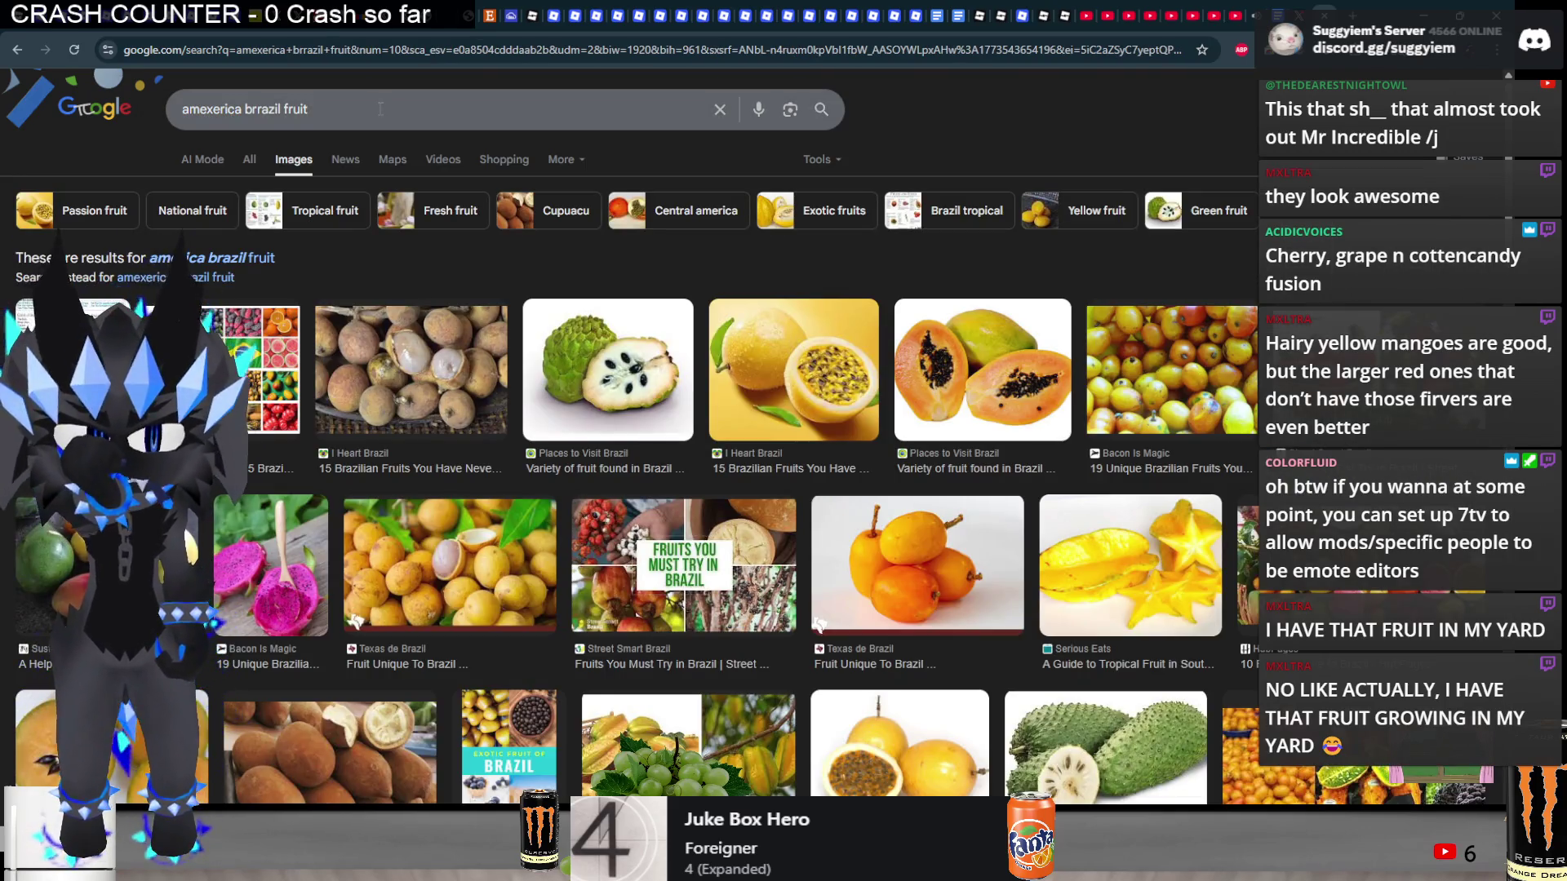
- Preview the orange fruit image, then search images for 'loquat'
click(946, 594)
scroll(1015, 561, down, 2)
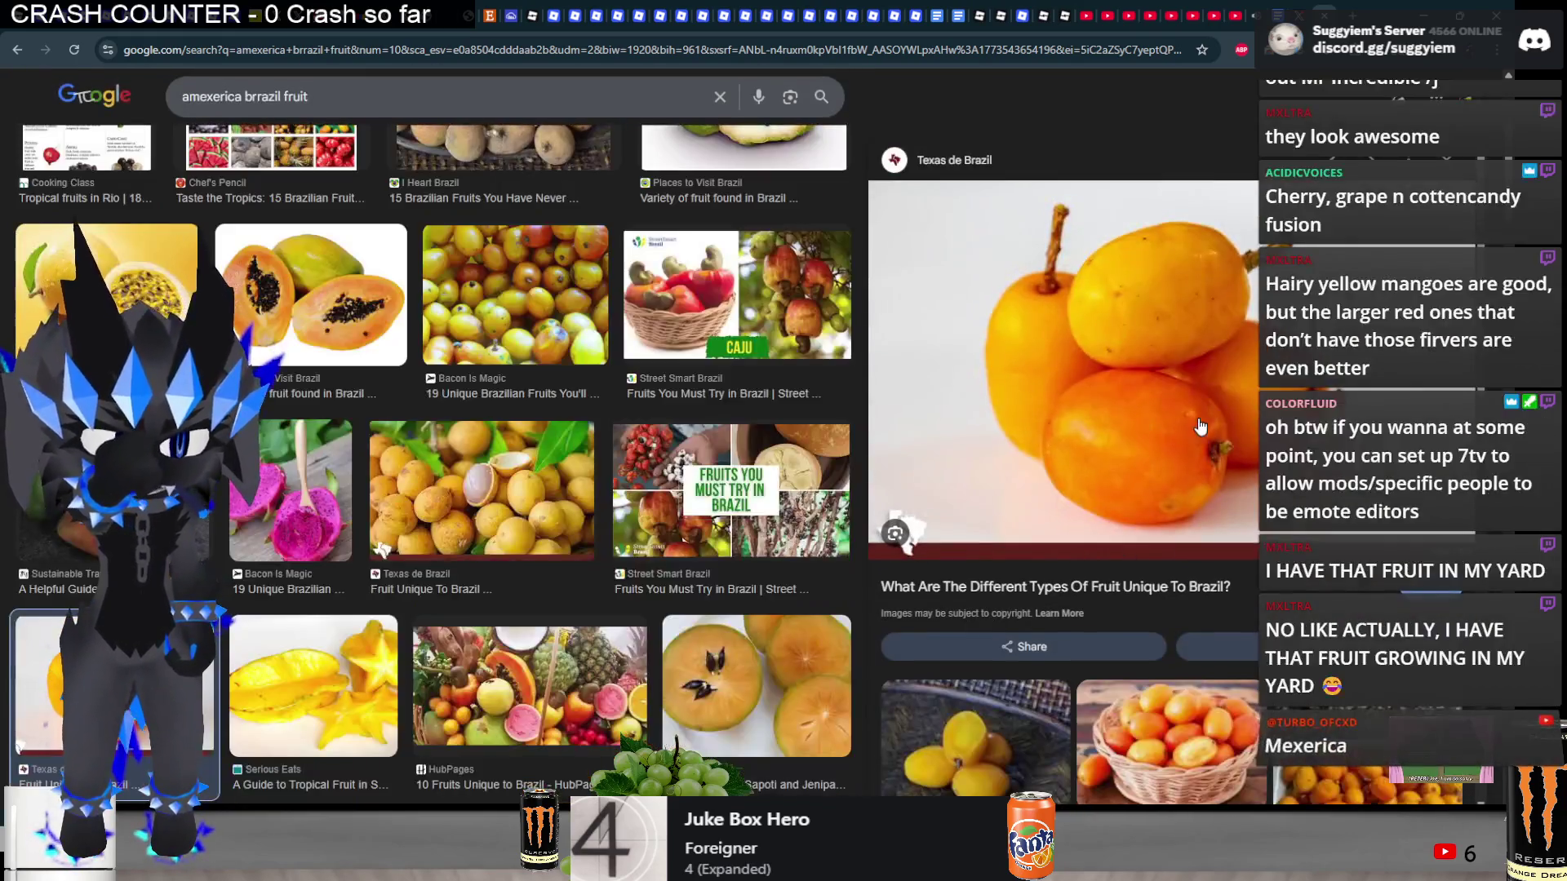
scroll(479, 486, up, 3)
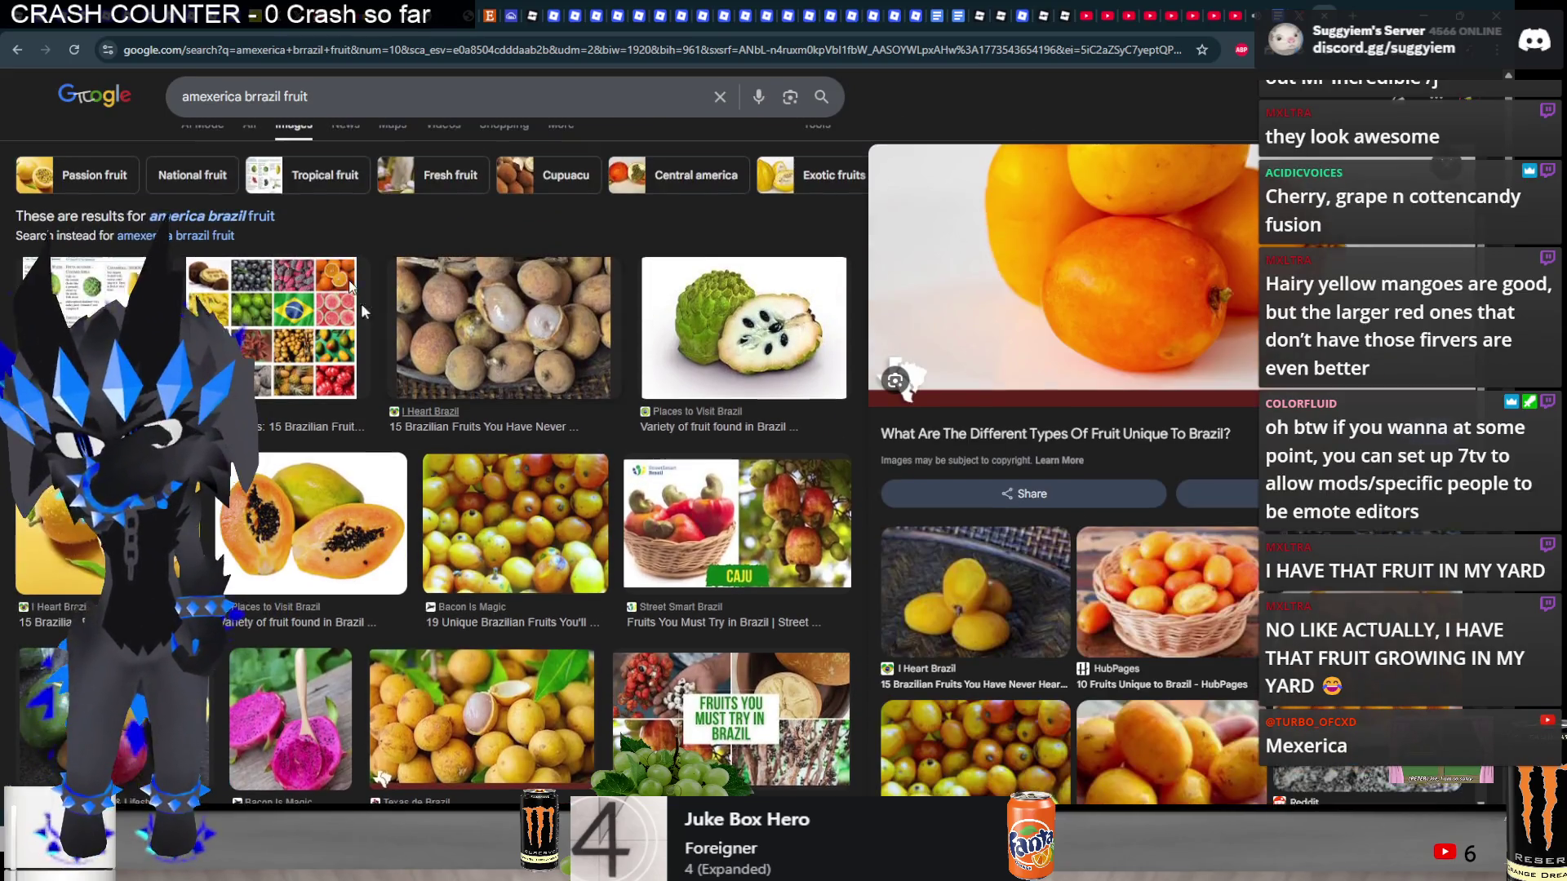
drag(308, 96, 199, 96)
text(loquat)
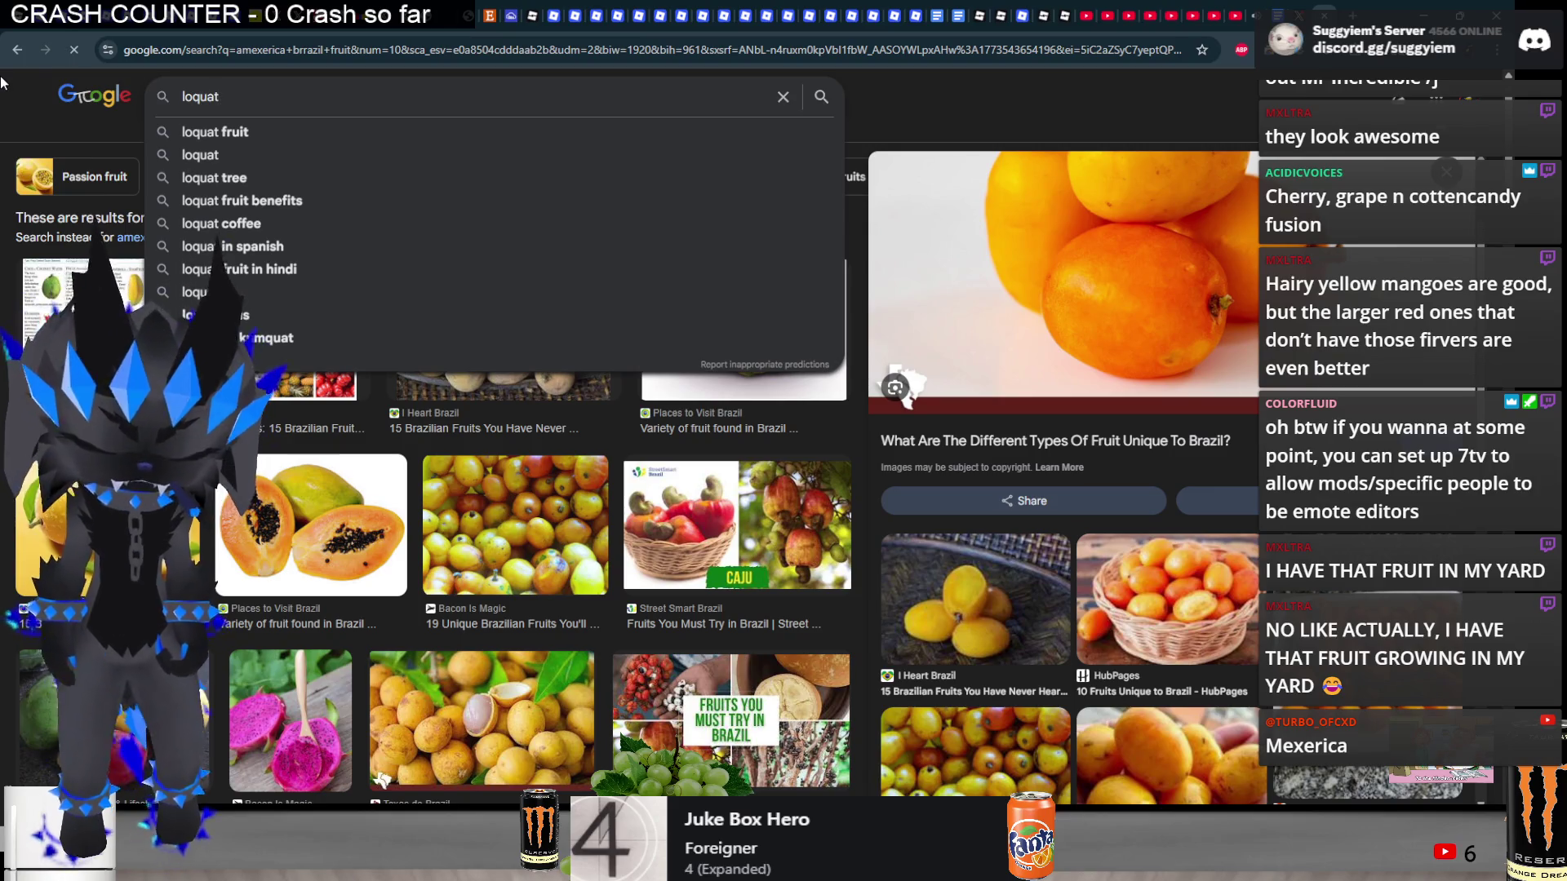
key(Return)
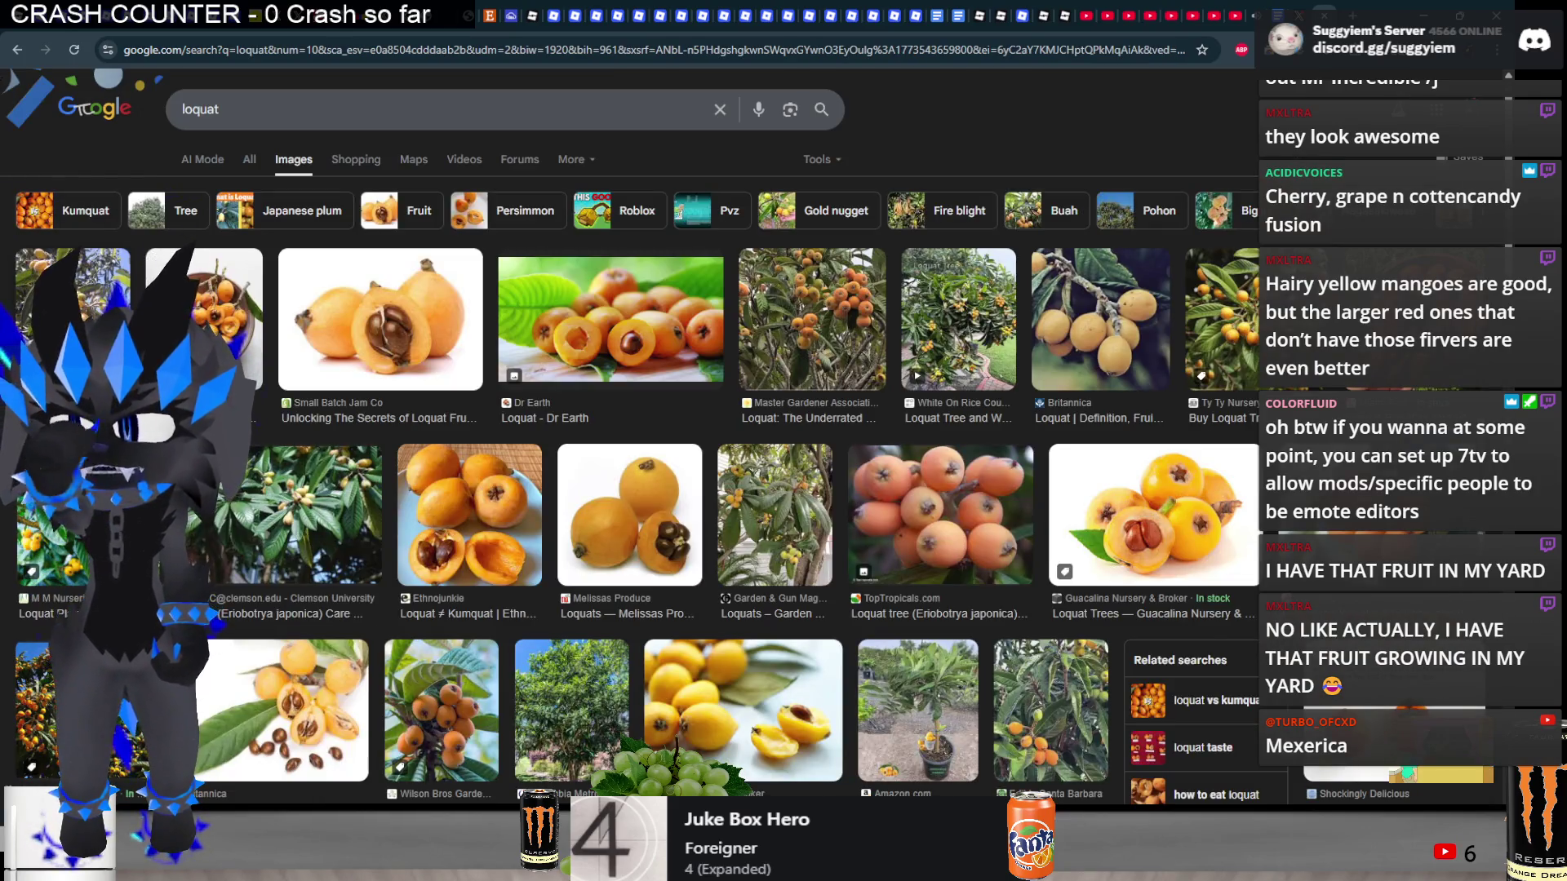
- Preview loquat photos from M M Nurseries, Clemson, Pop Shop America, Wilson Bros Gardens and Harvest to Table
click(37, 273)
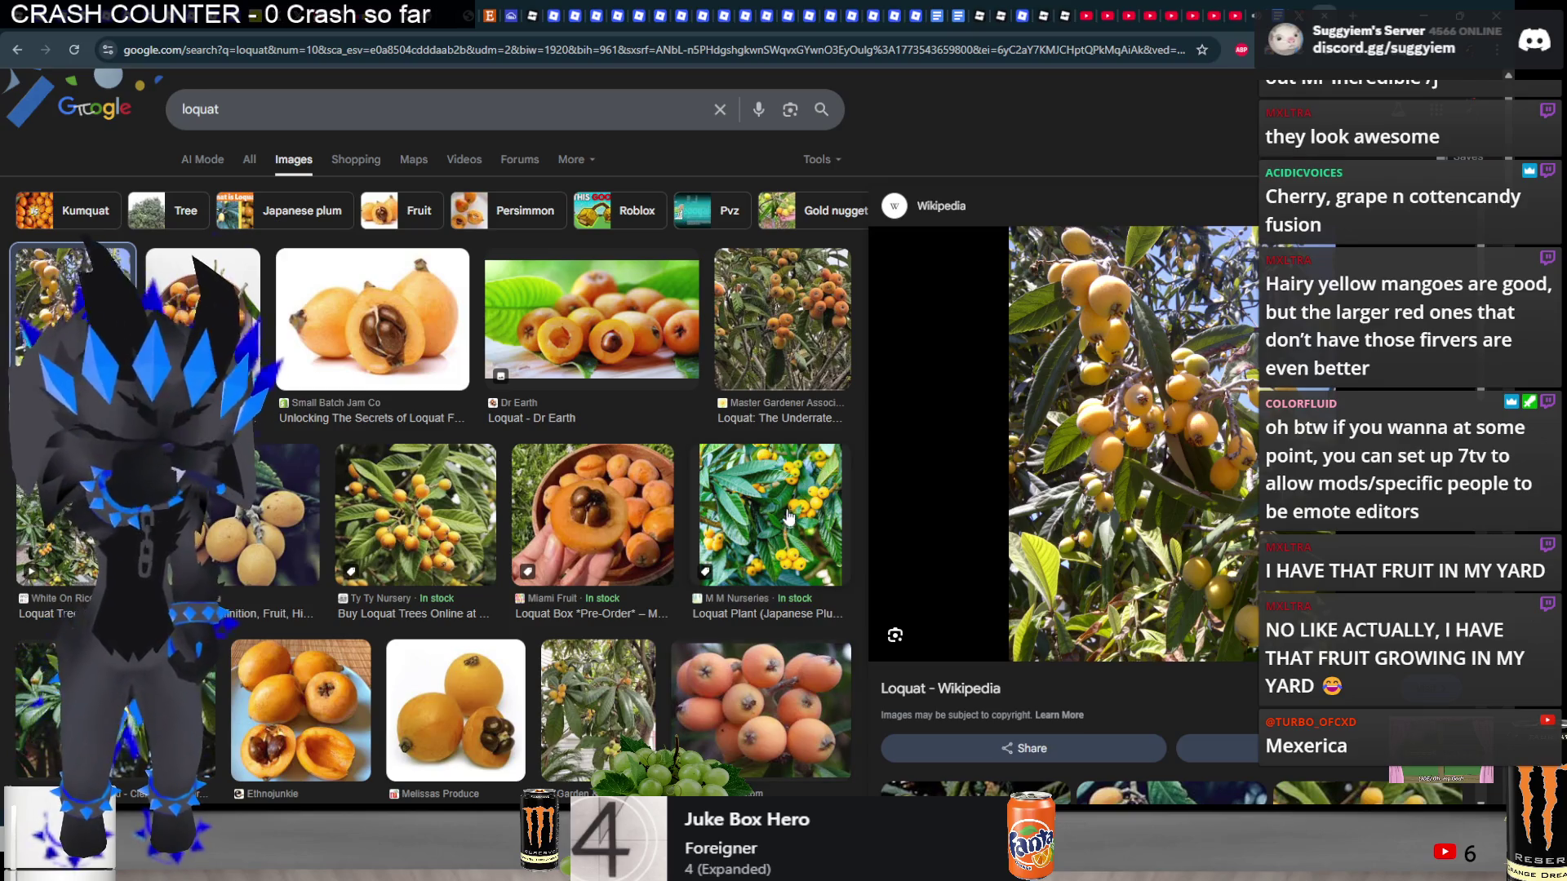
click(782, 482)
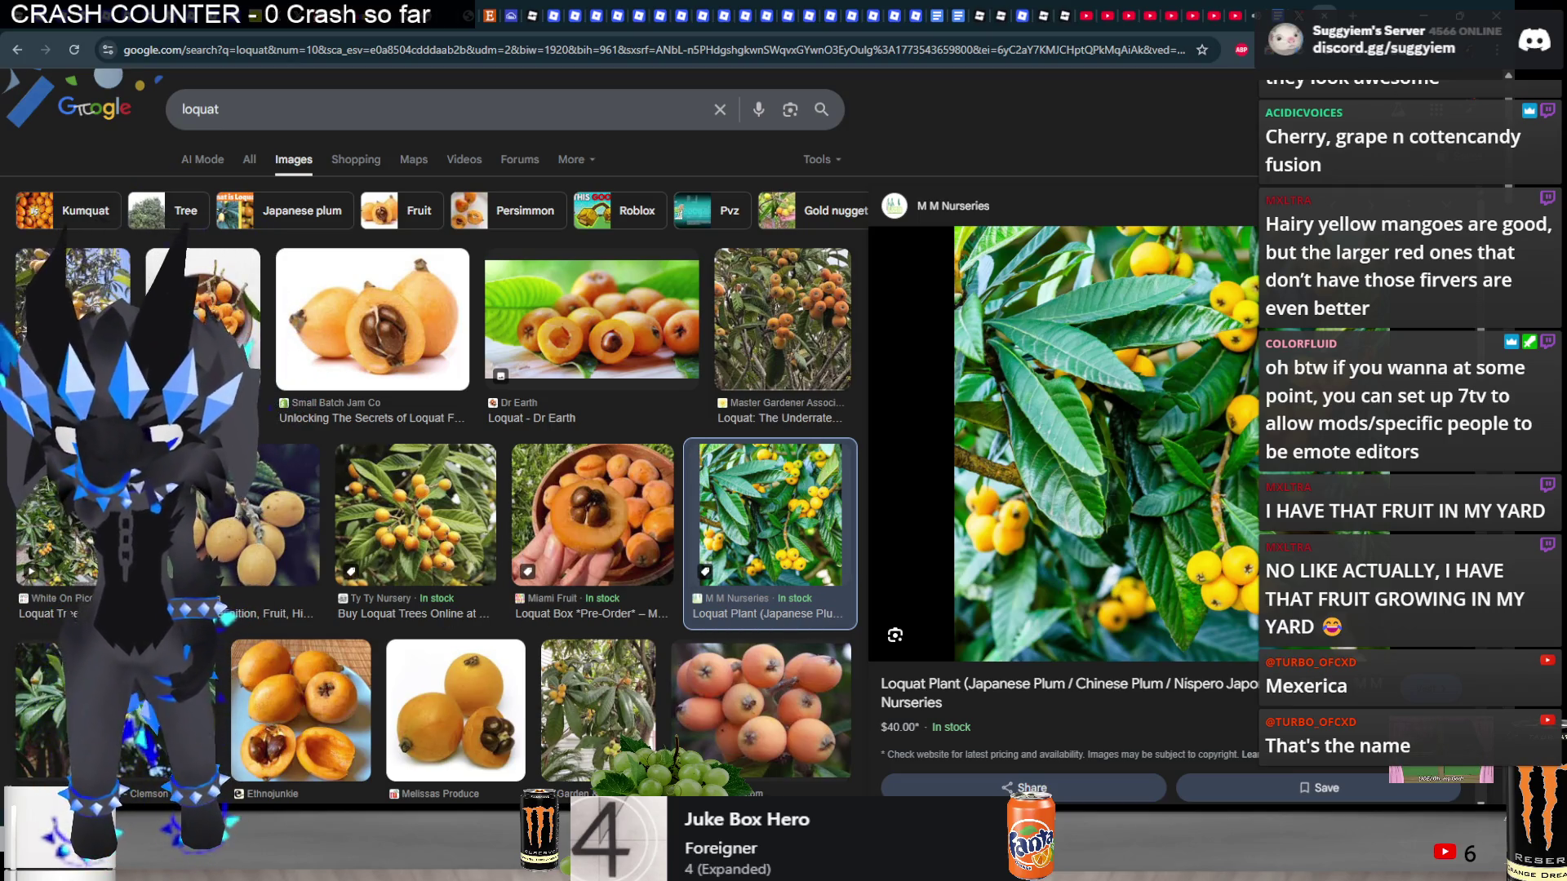
click(196, 670)
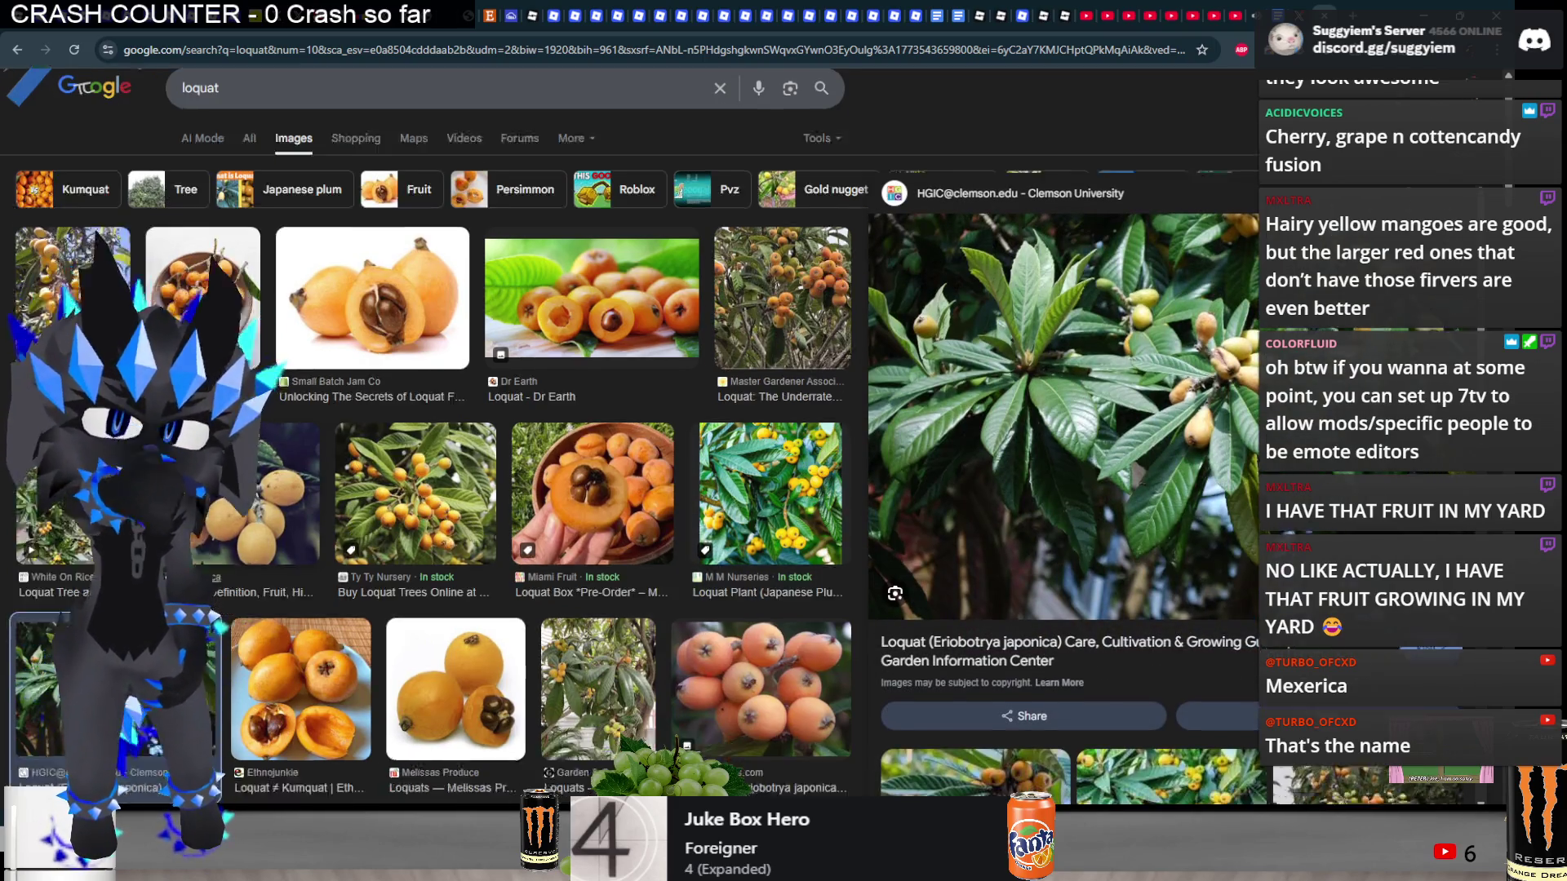
scroll(212, 636, down, 4)
click(368, 600)
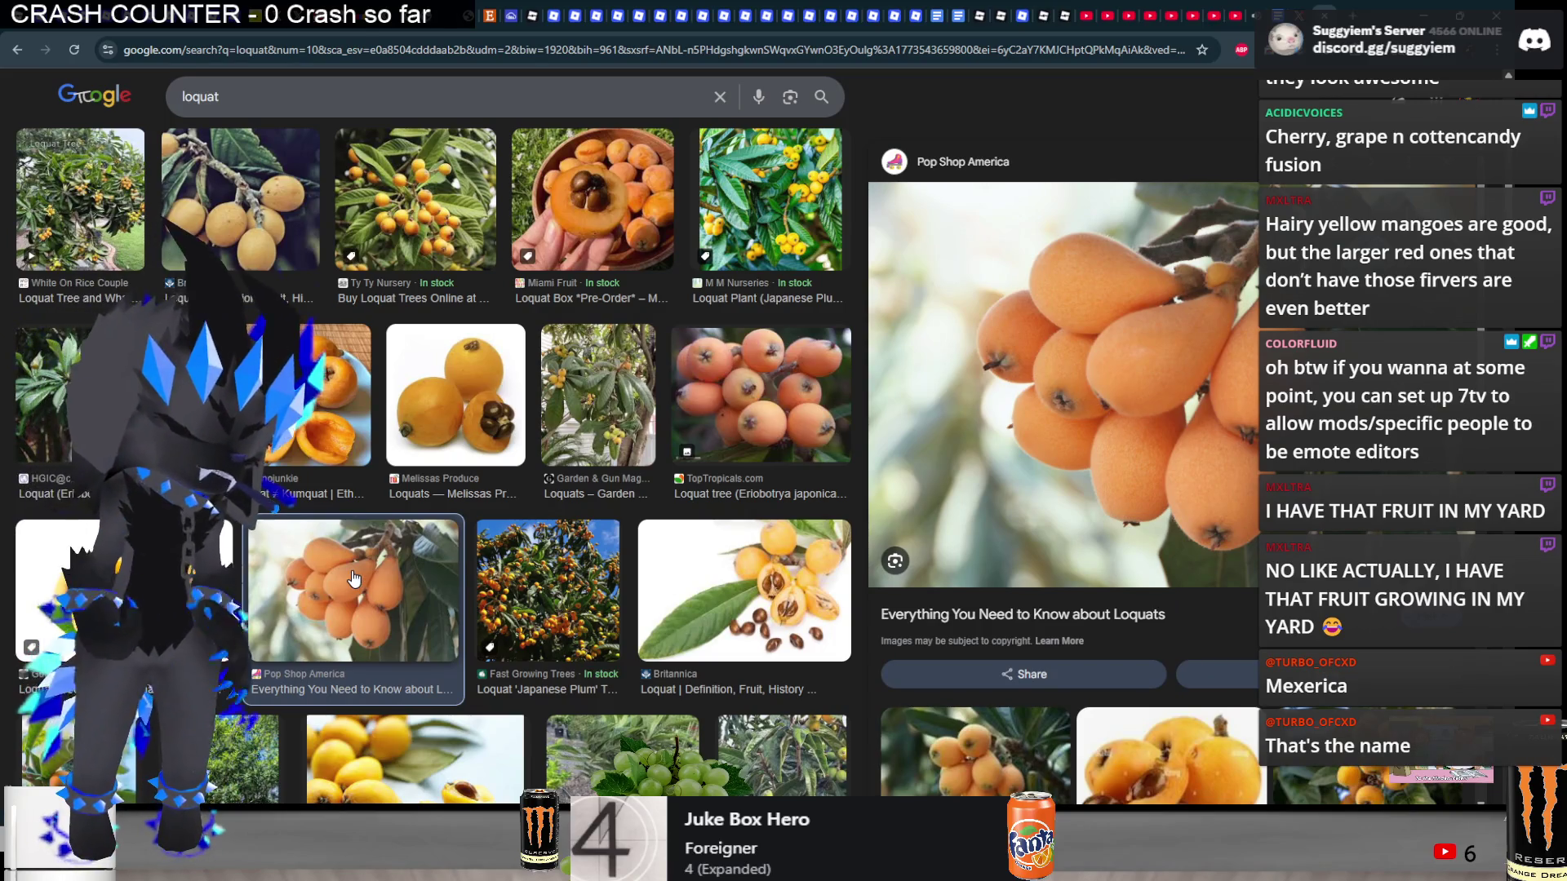
scroll(354, 580, down, 2)
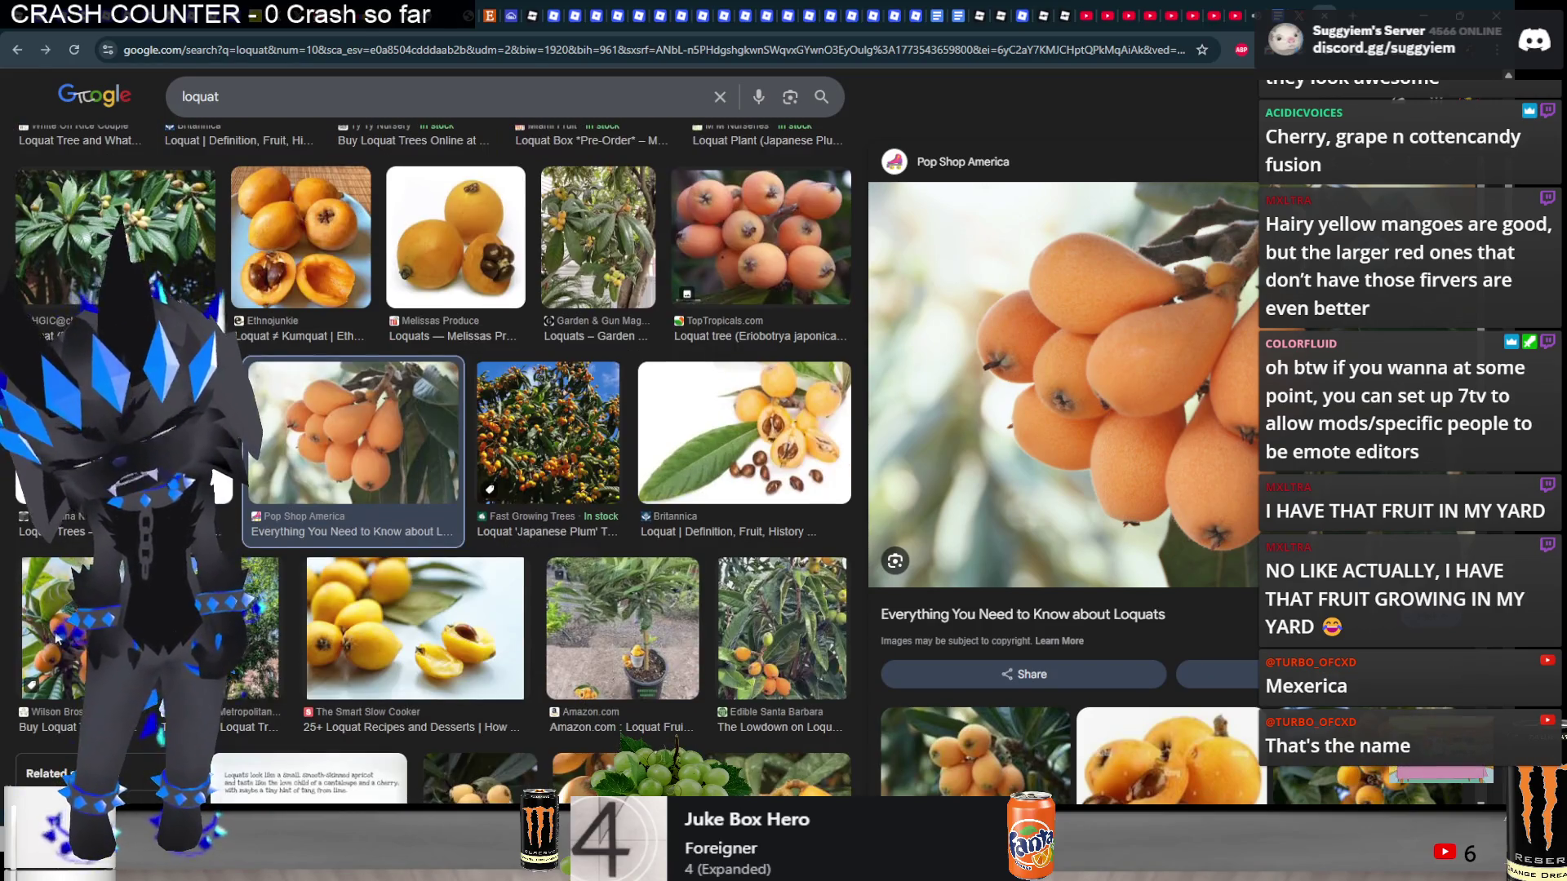
click(73, 628)
scroll(425, 581, down, 5)
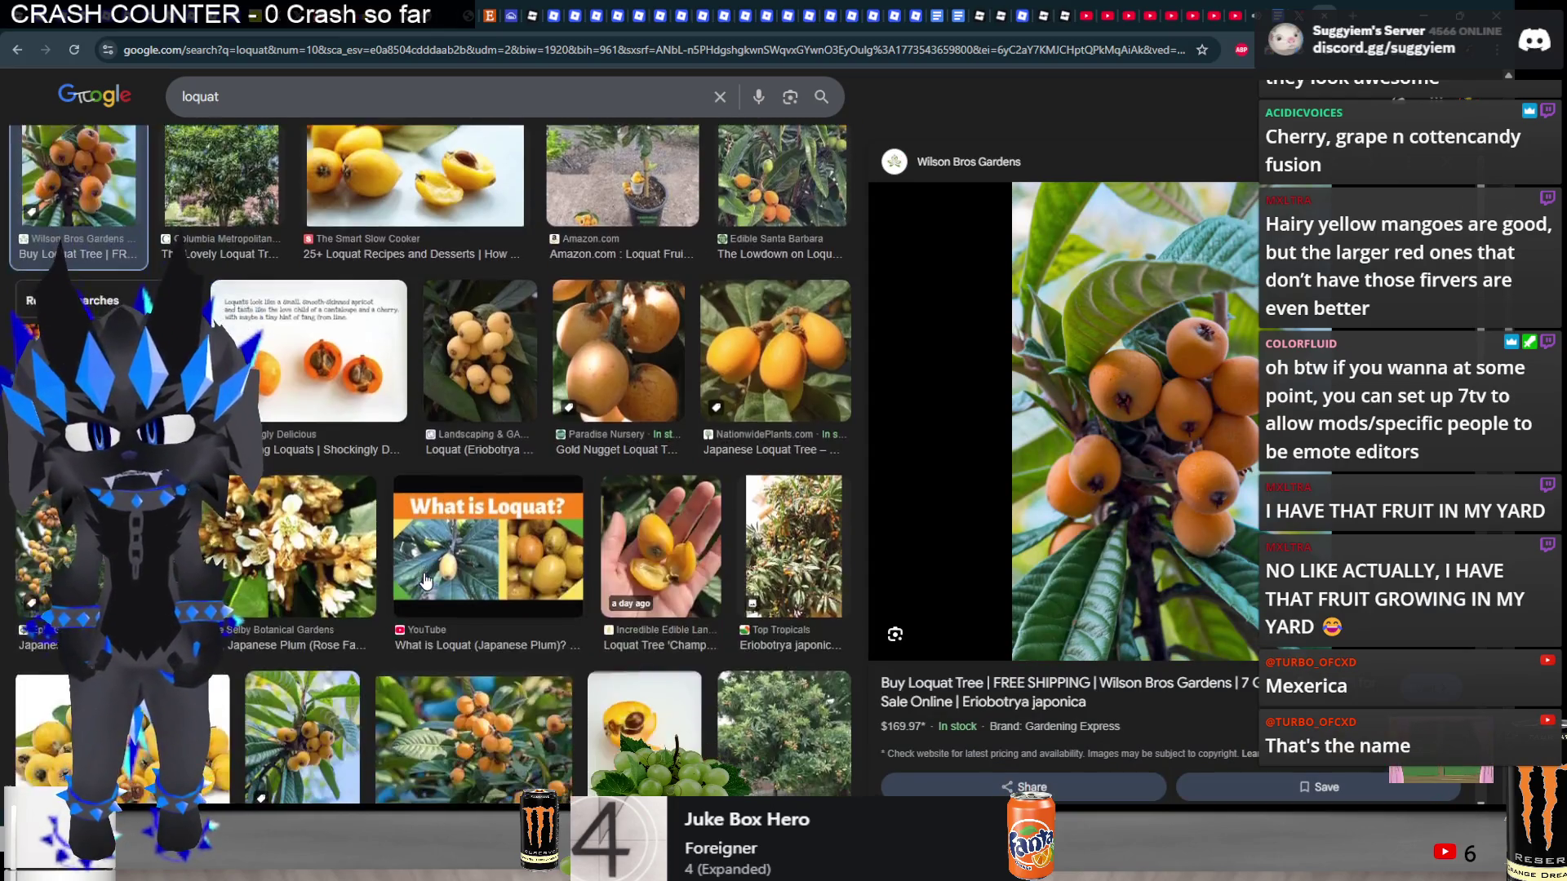
scroll(424, 581, down, 1)
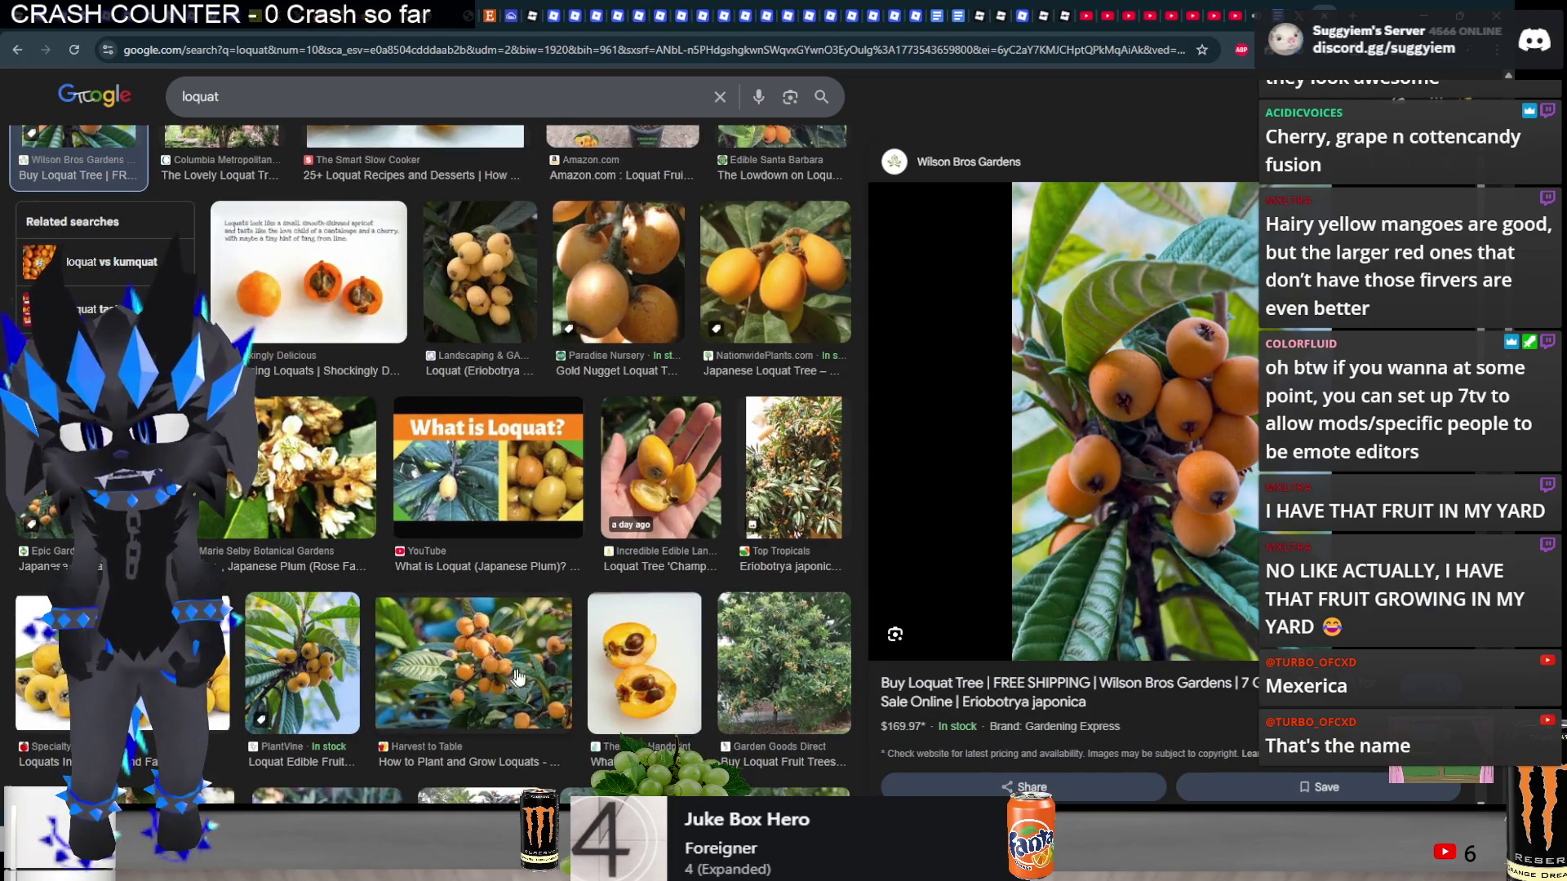
click(481, 623)
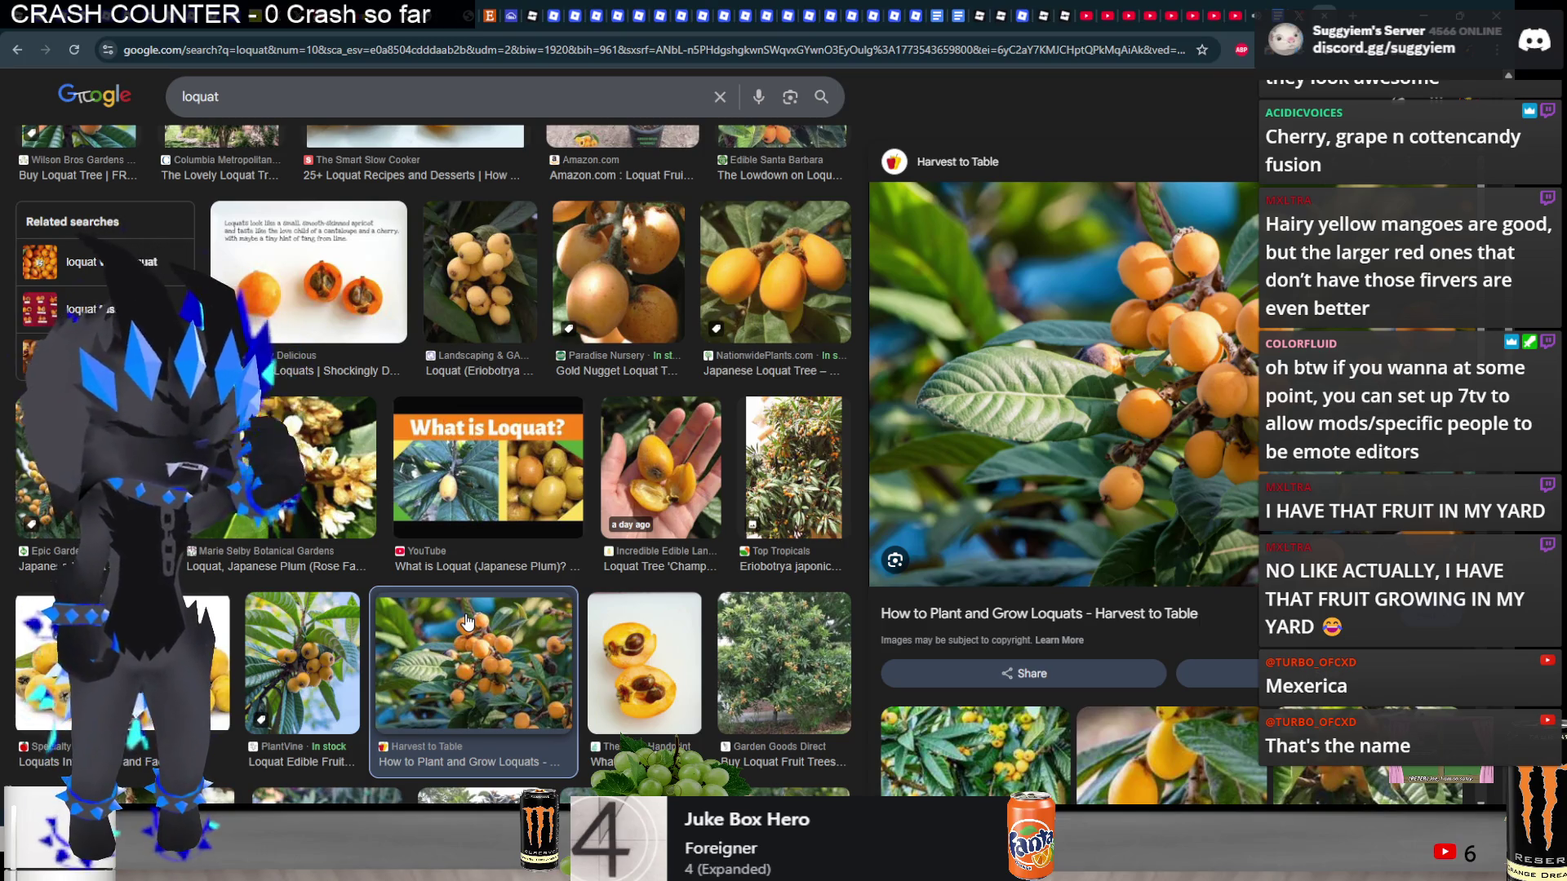
scroll(466, 623, down, 7)
scroll(258, 599, down, 8)
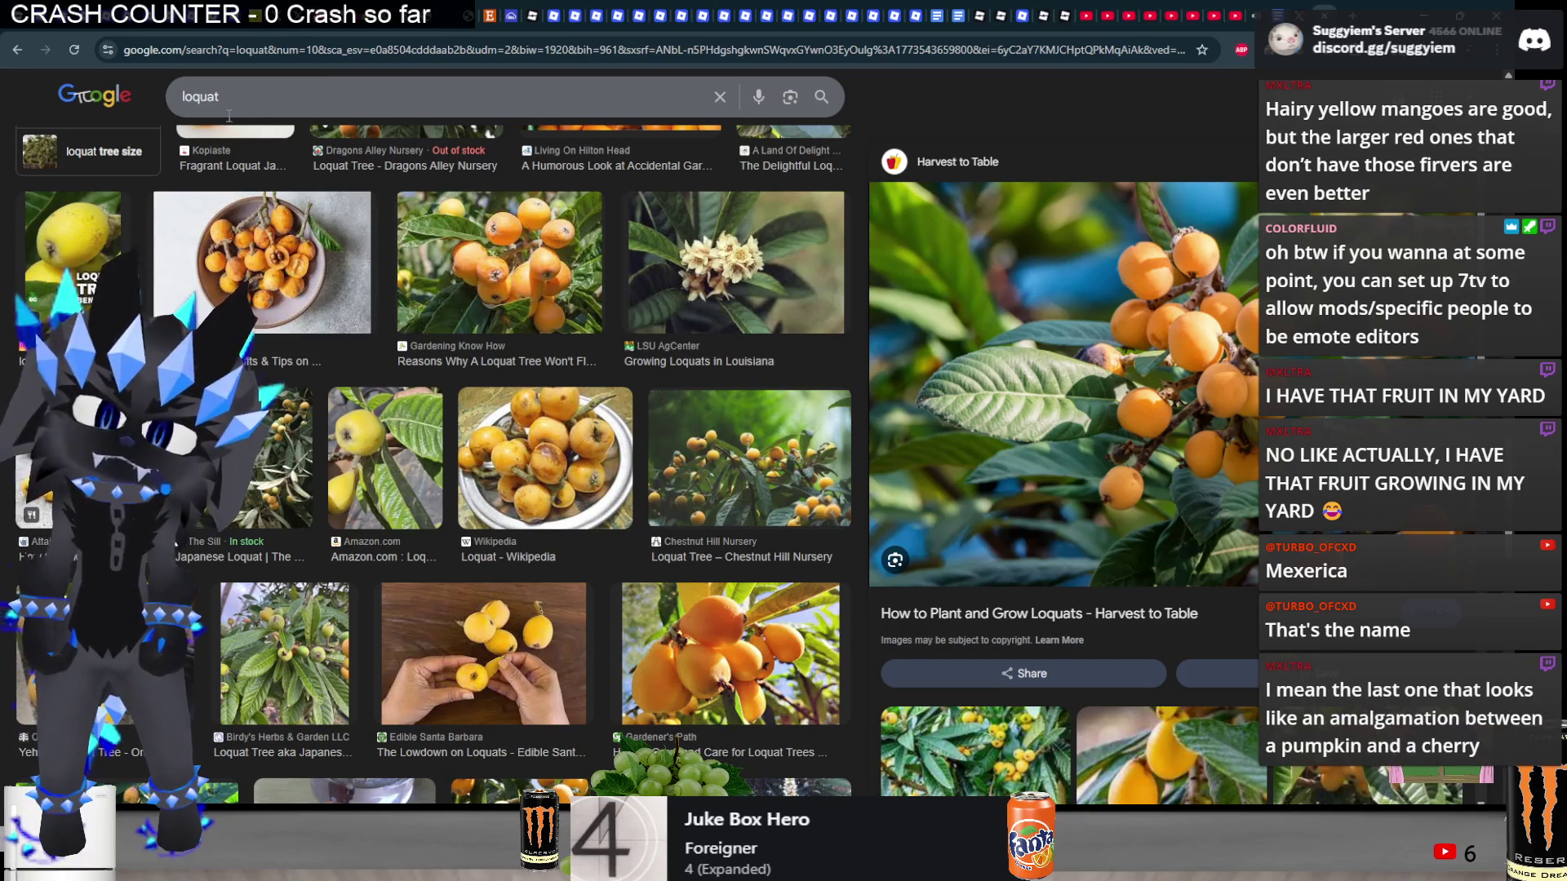
- Replace the loquat query by typing 'cumqua' and searching the 'kumquat' suggestion
click(220, 99)
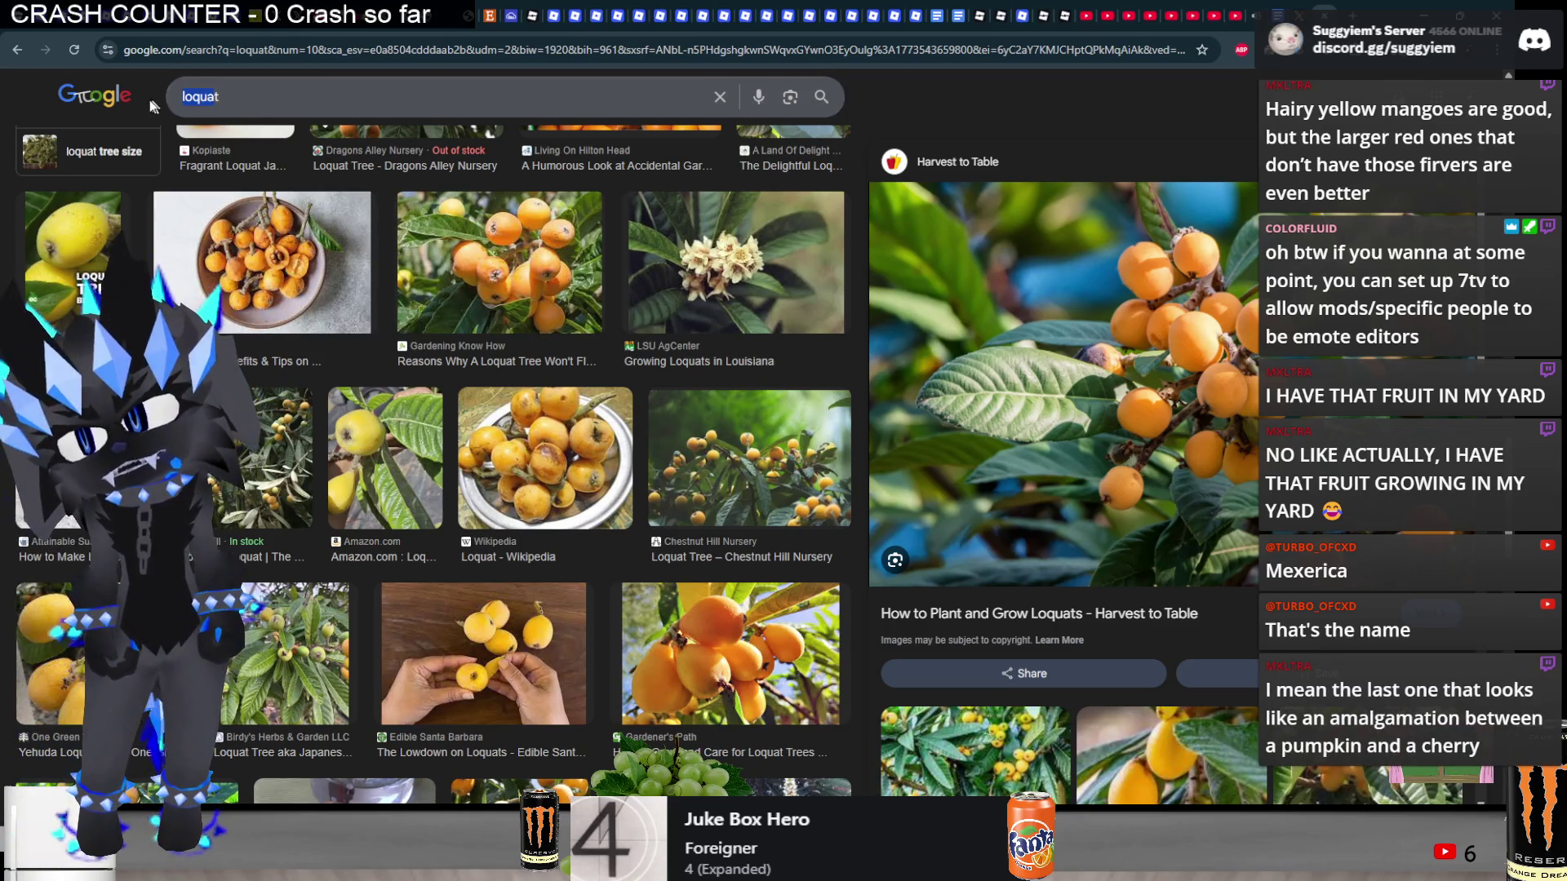
key(BackSpace)
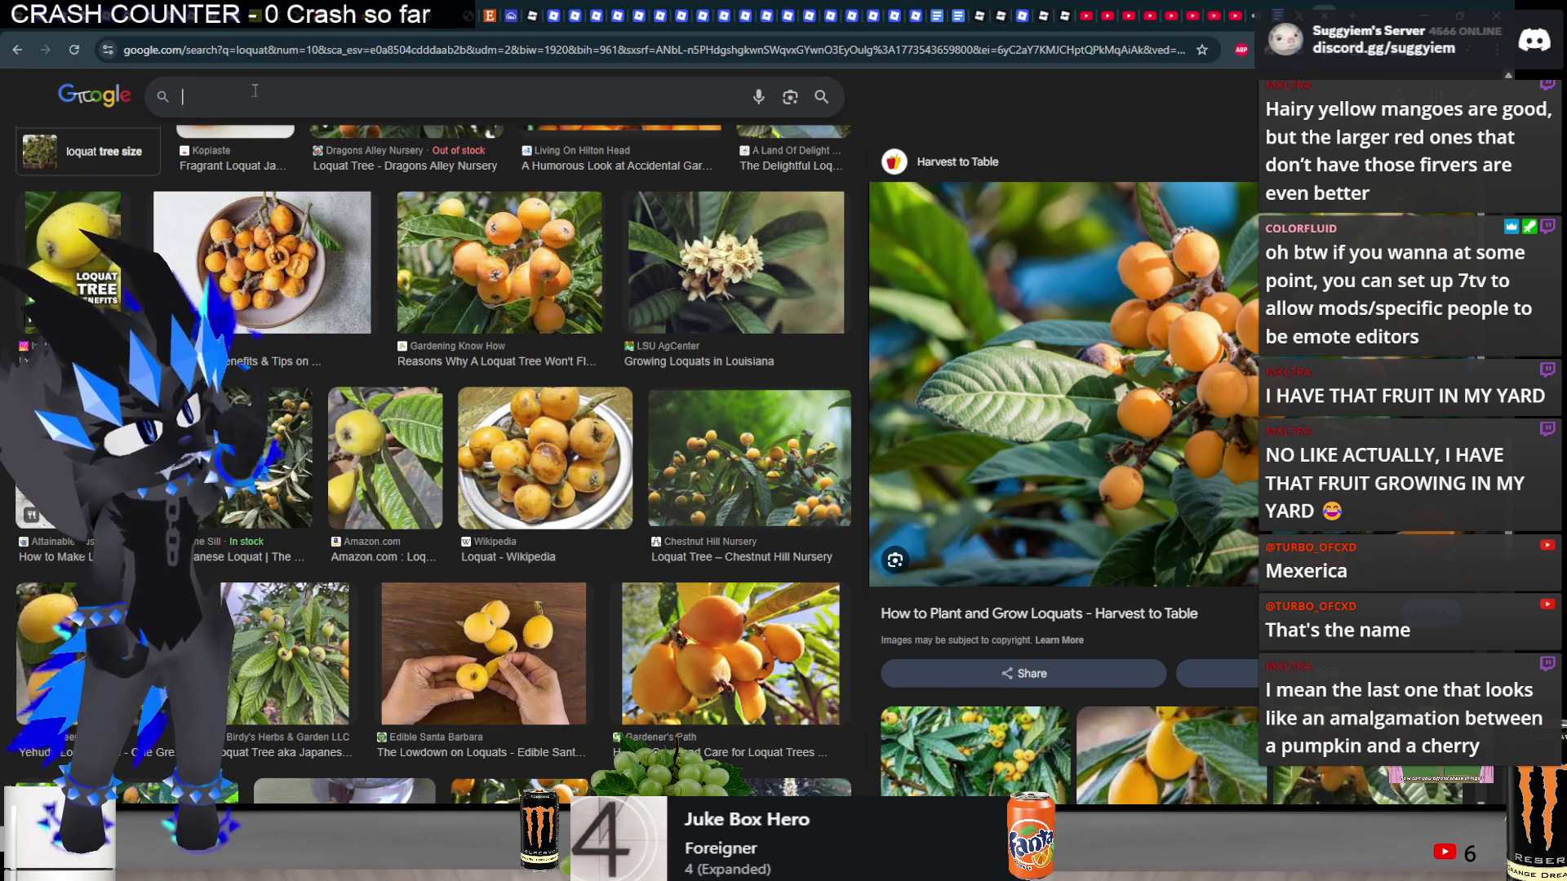
text(cumqua)
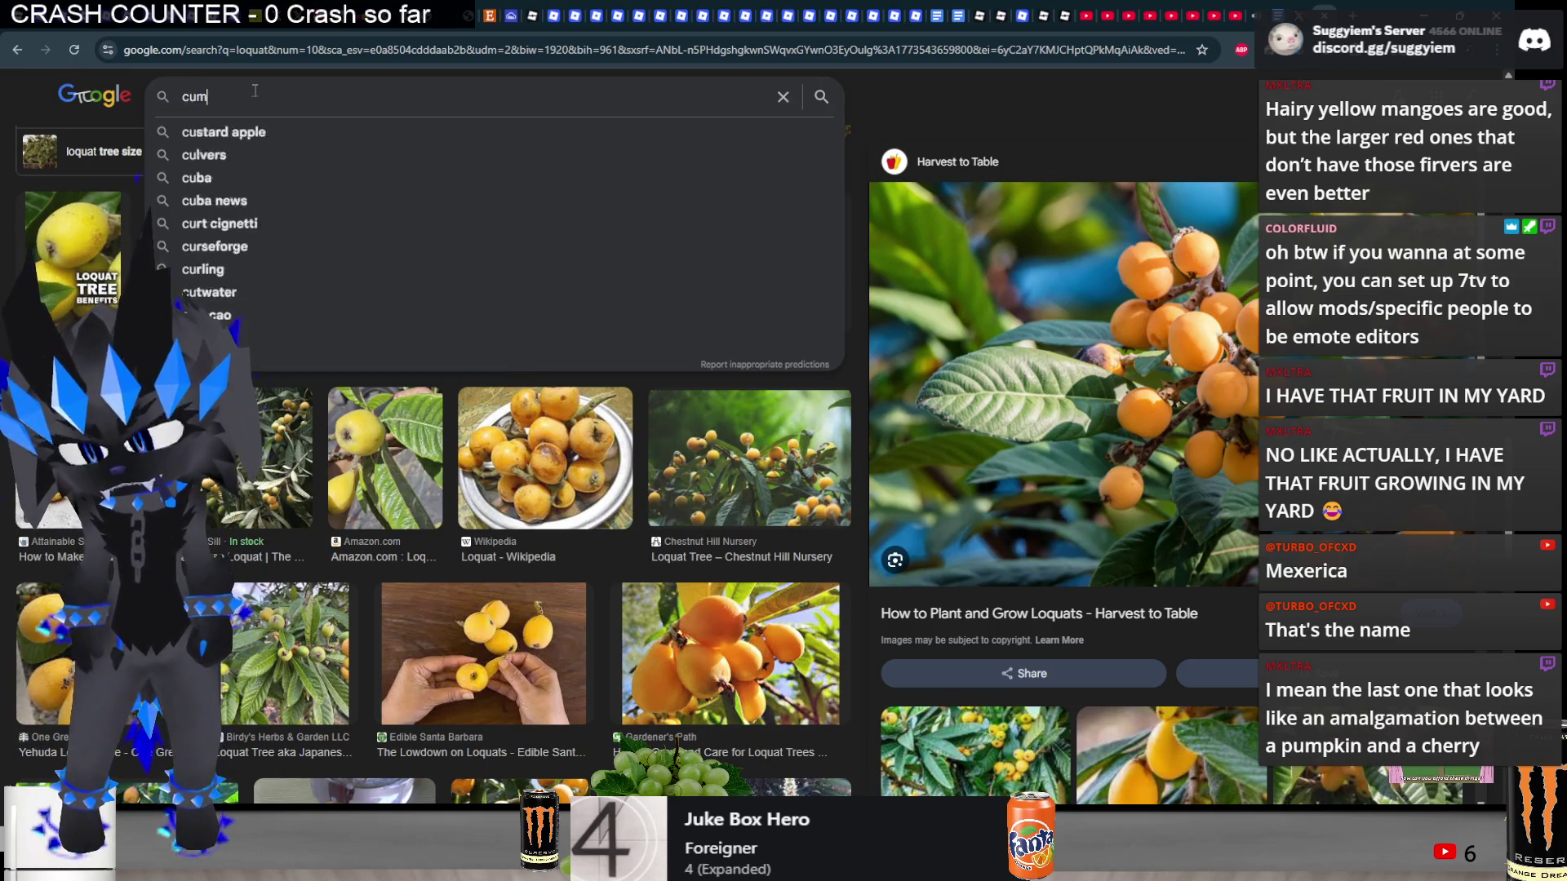
key(Down)
key(Return)
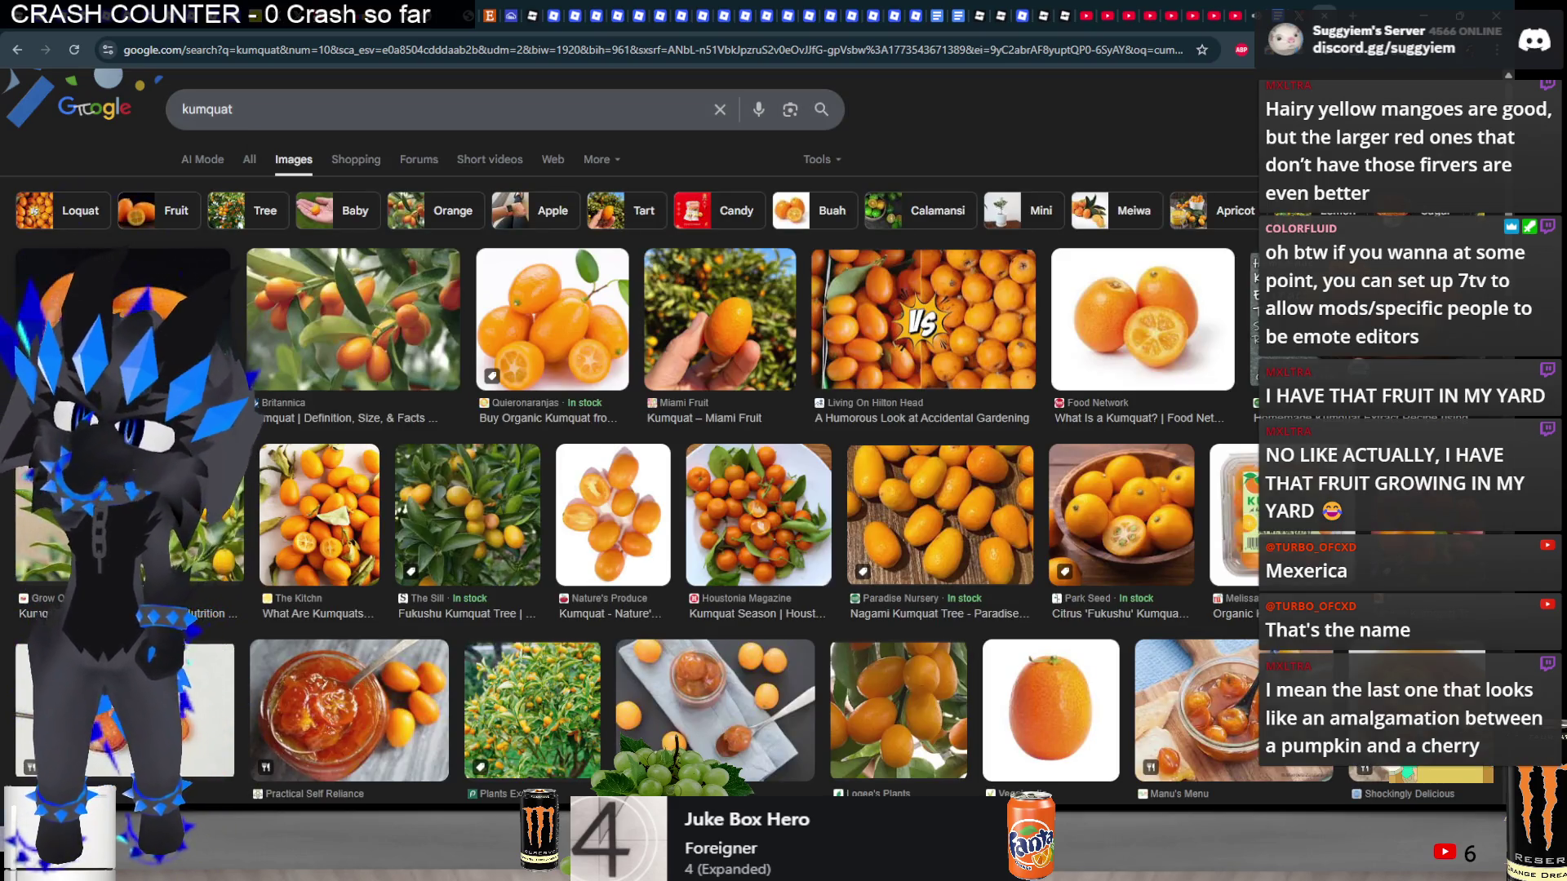
- Preview the Wikipedia and Miami Fruit kumquat images
click(163, 327)
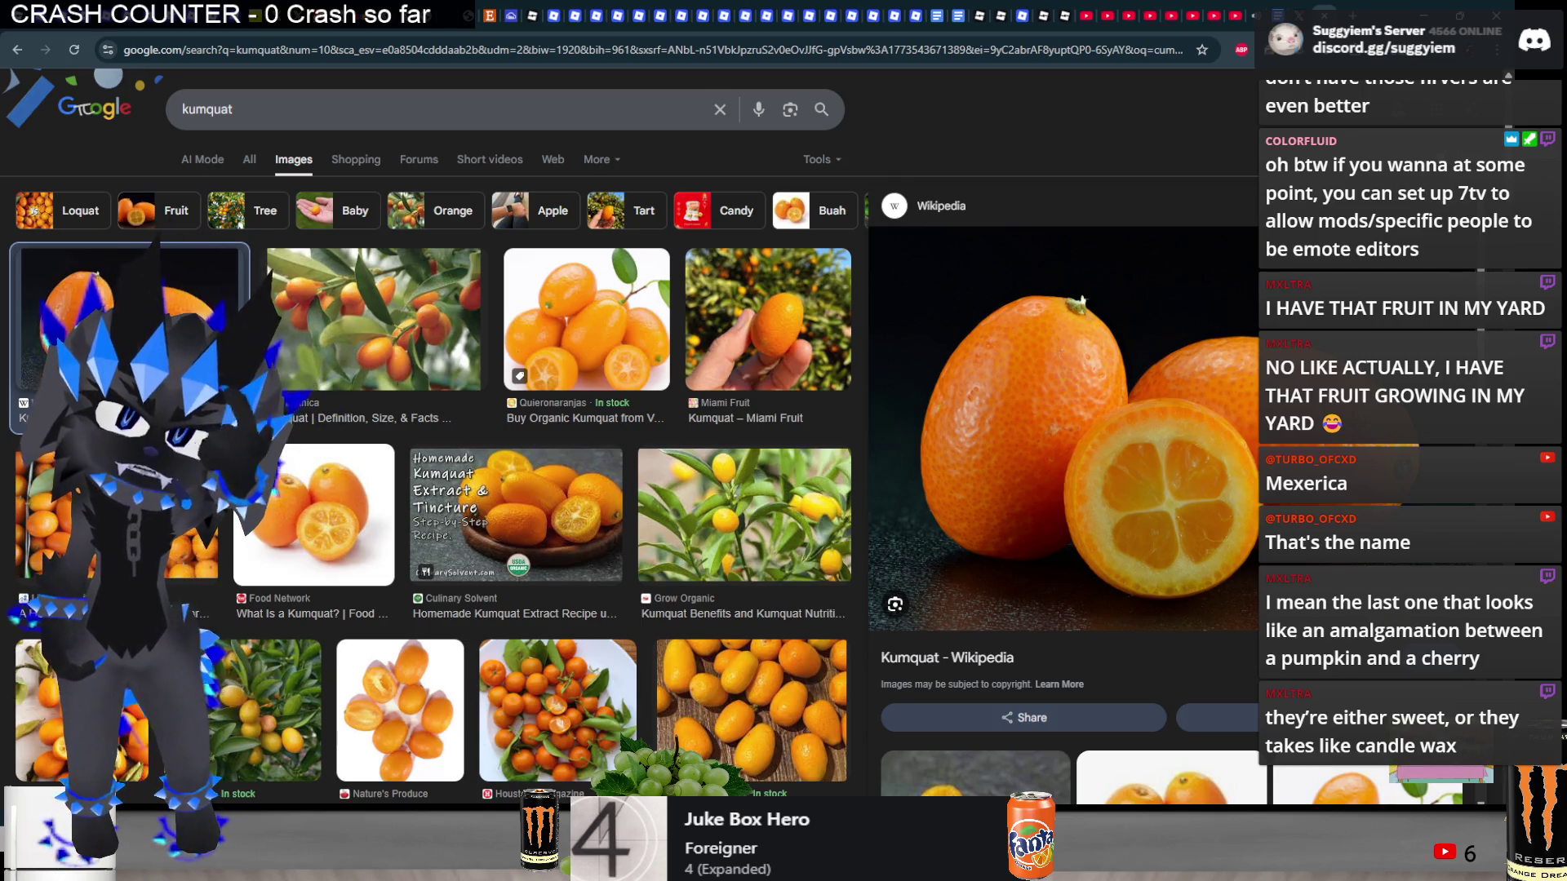
click(730, 345)
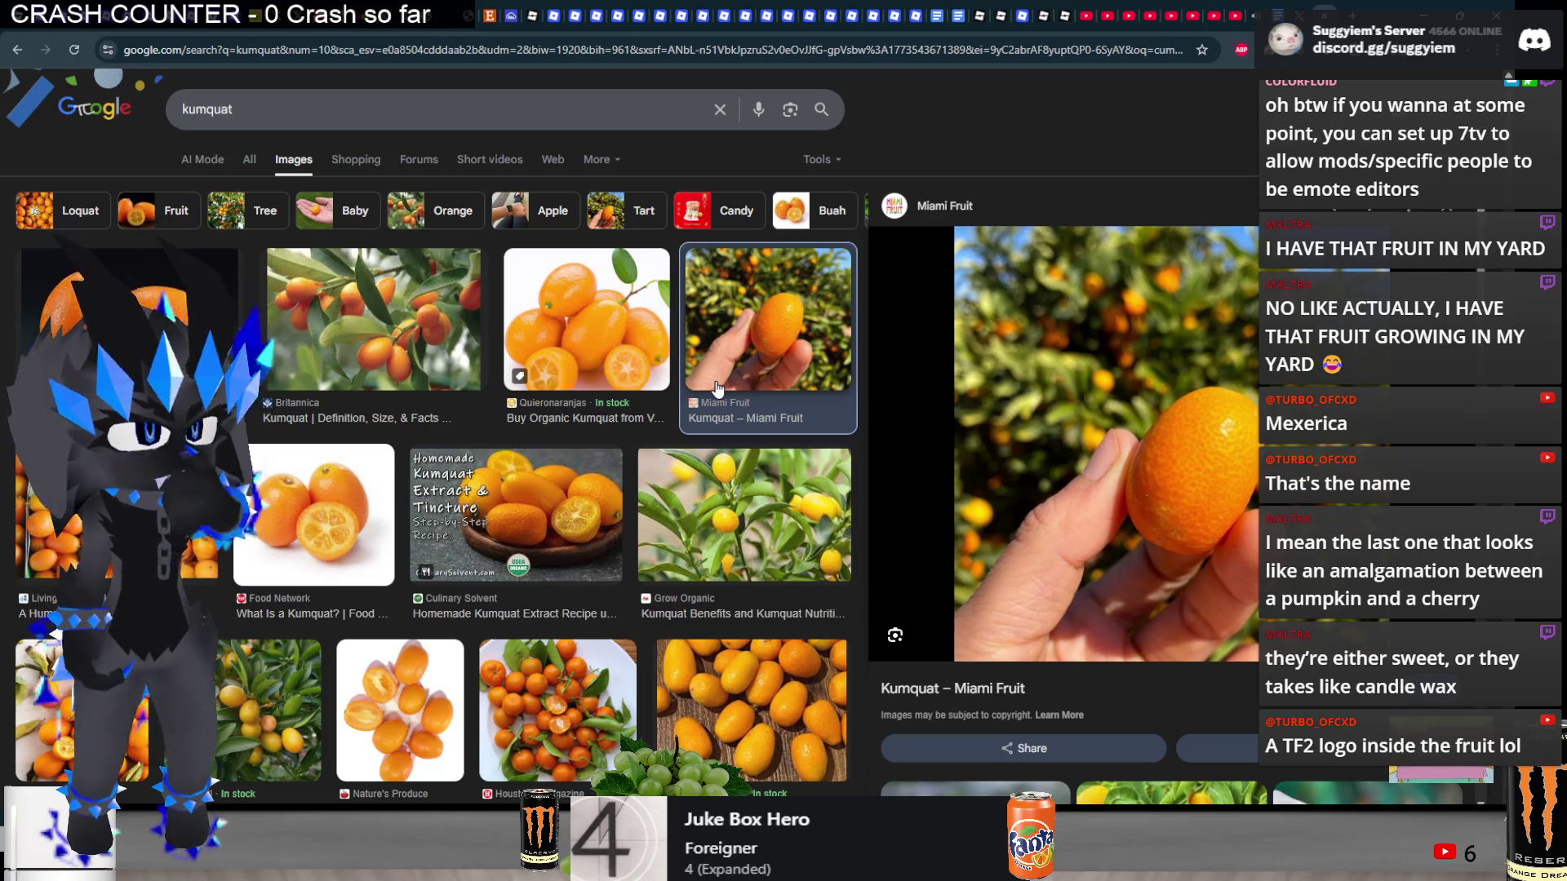
scroll(436, 396, down, 5)
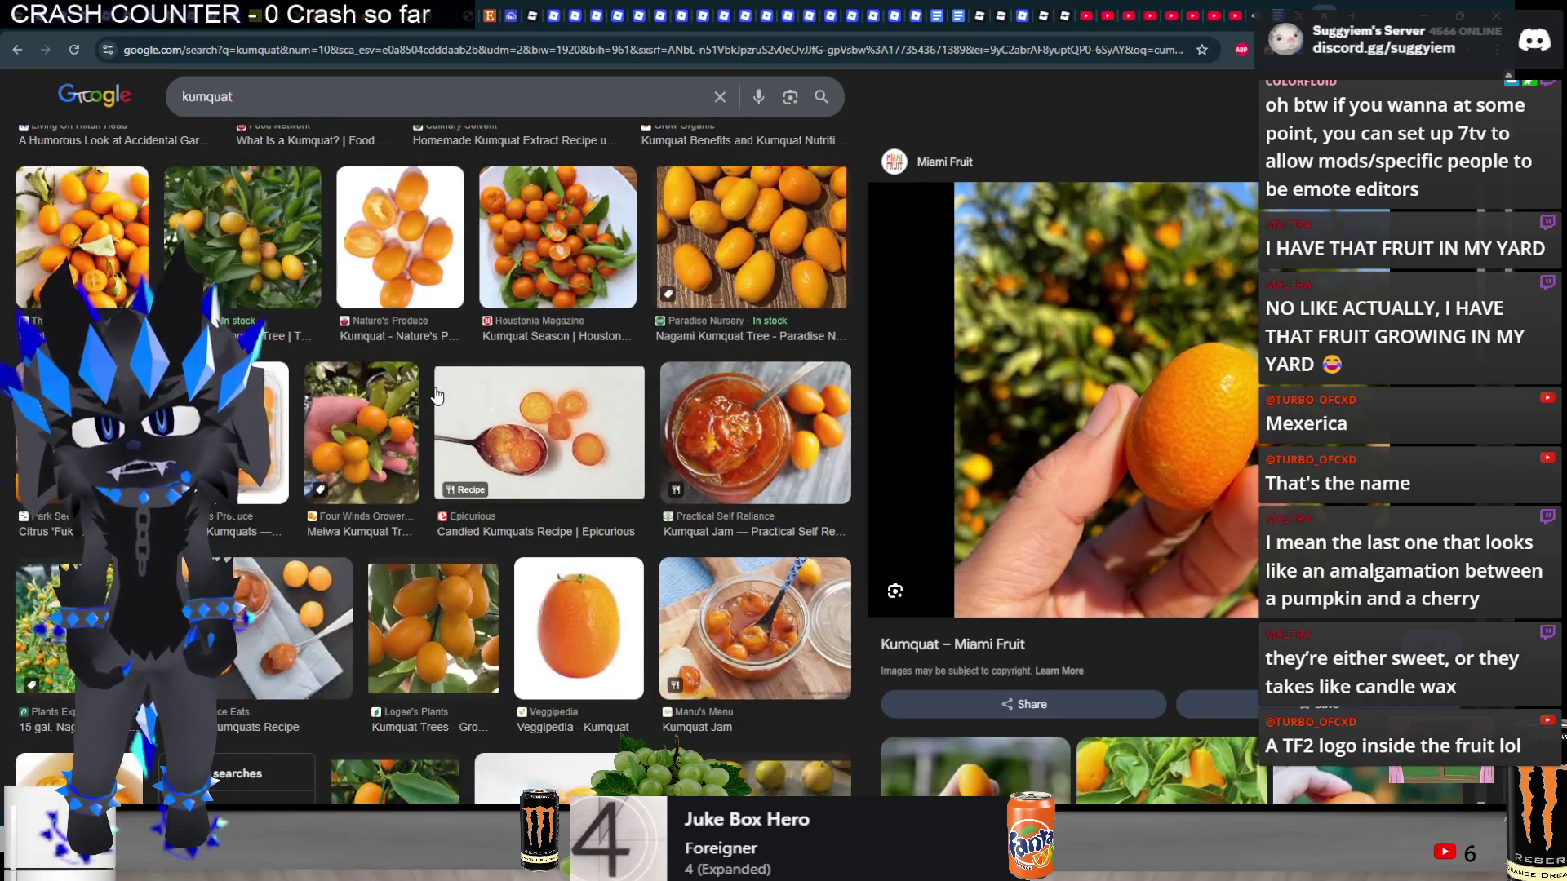
scroll(374, 407, up, 1)
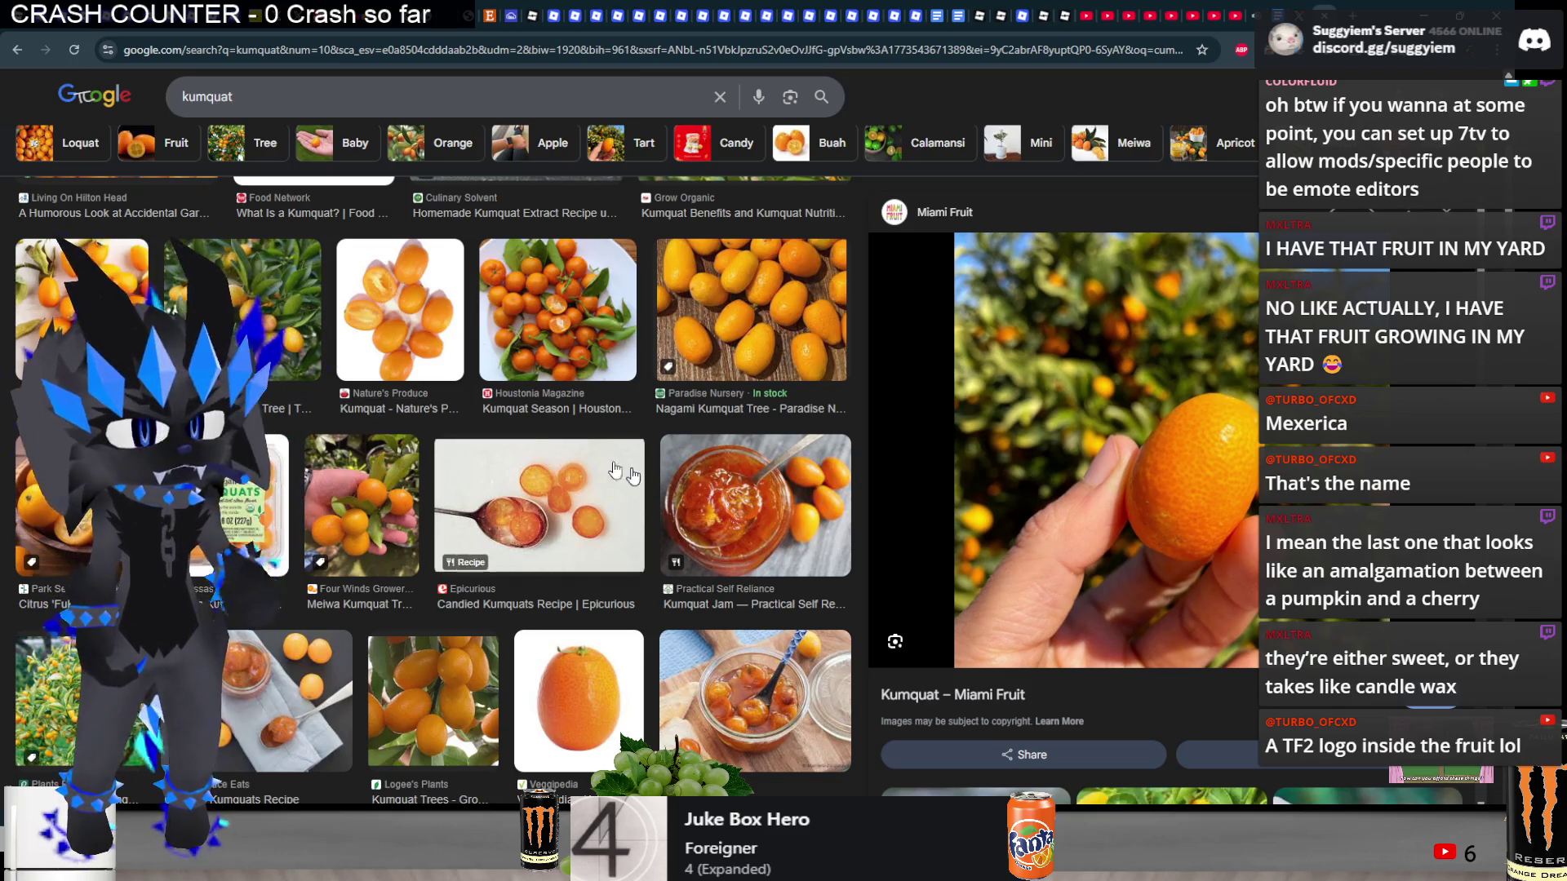
scroll(688, 506, up, 1)
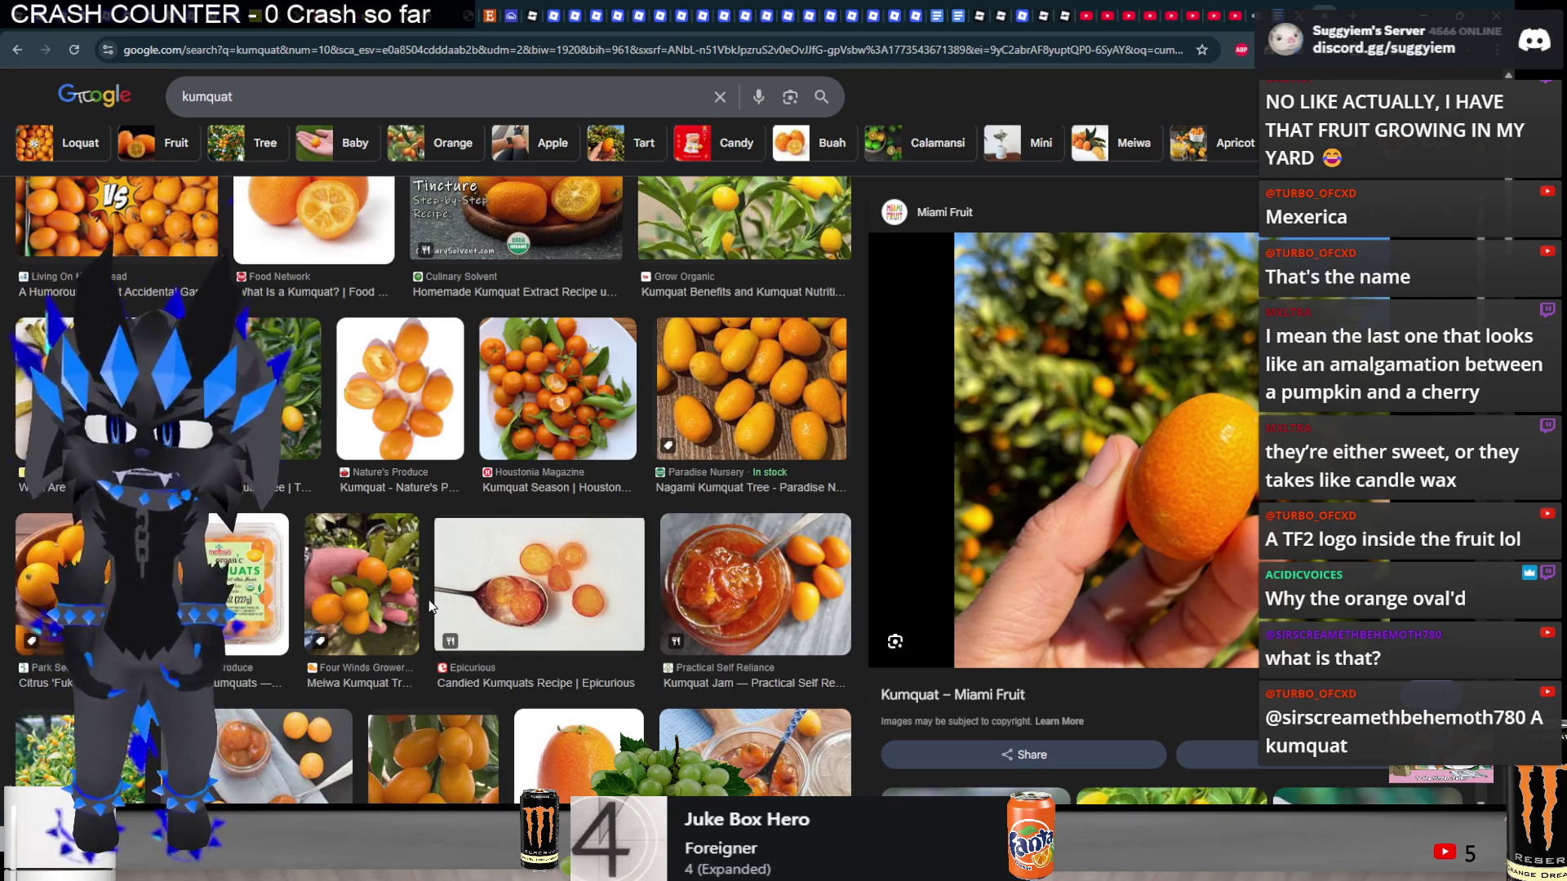
- Preview Melissa's Produce, Gluten Free Is Life and Nature's Produce kumquat photos, then switch to the X tab
click(249, 584)
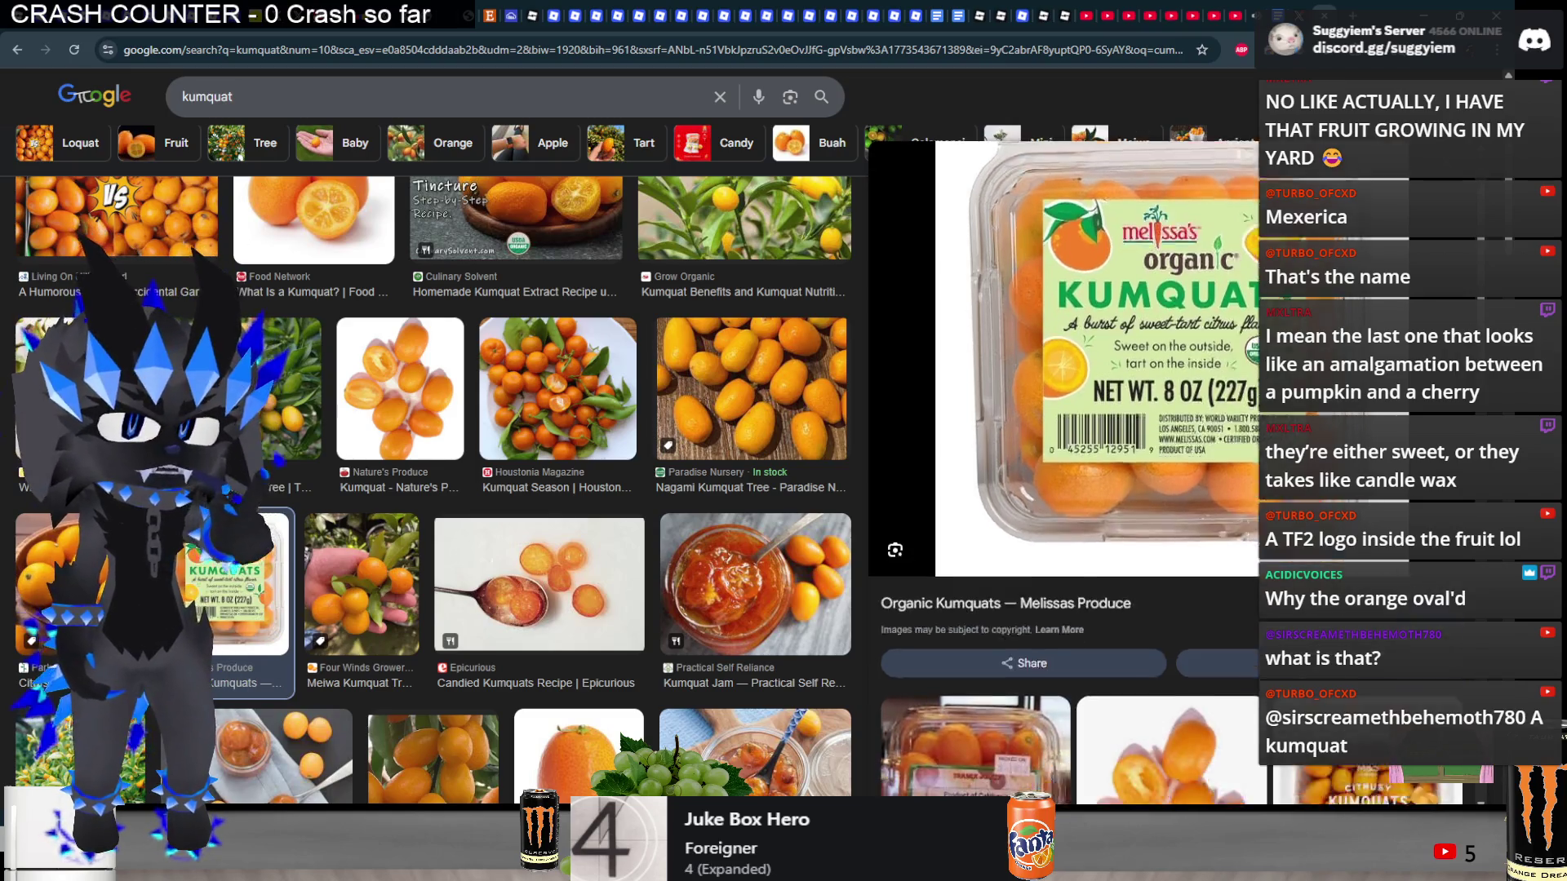
scroll(1369, 561, down, 5)
click(992, 506)
scroll(992, 507, down, 10)
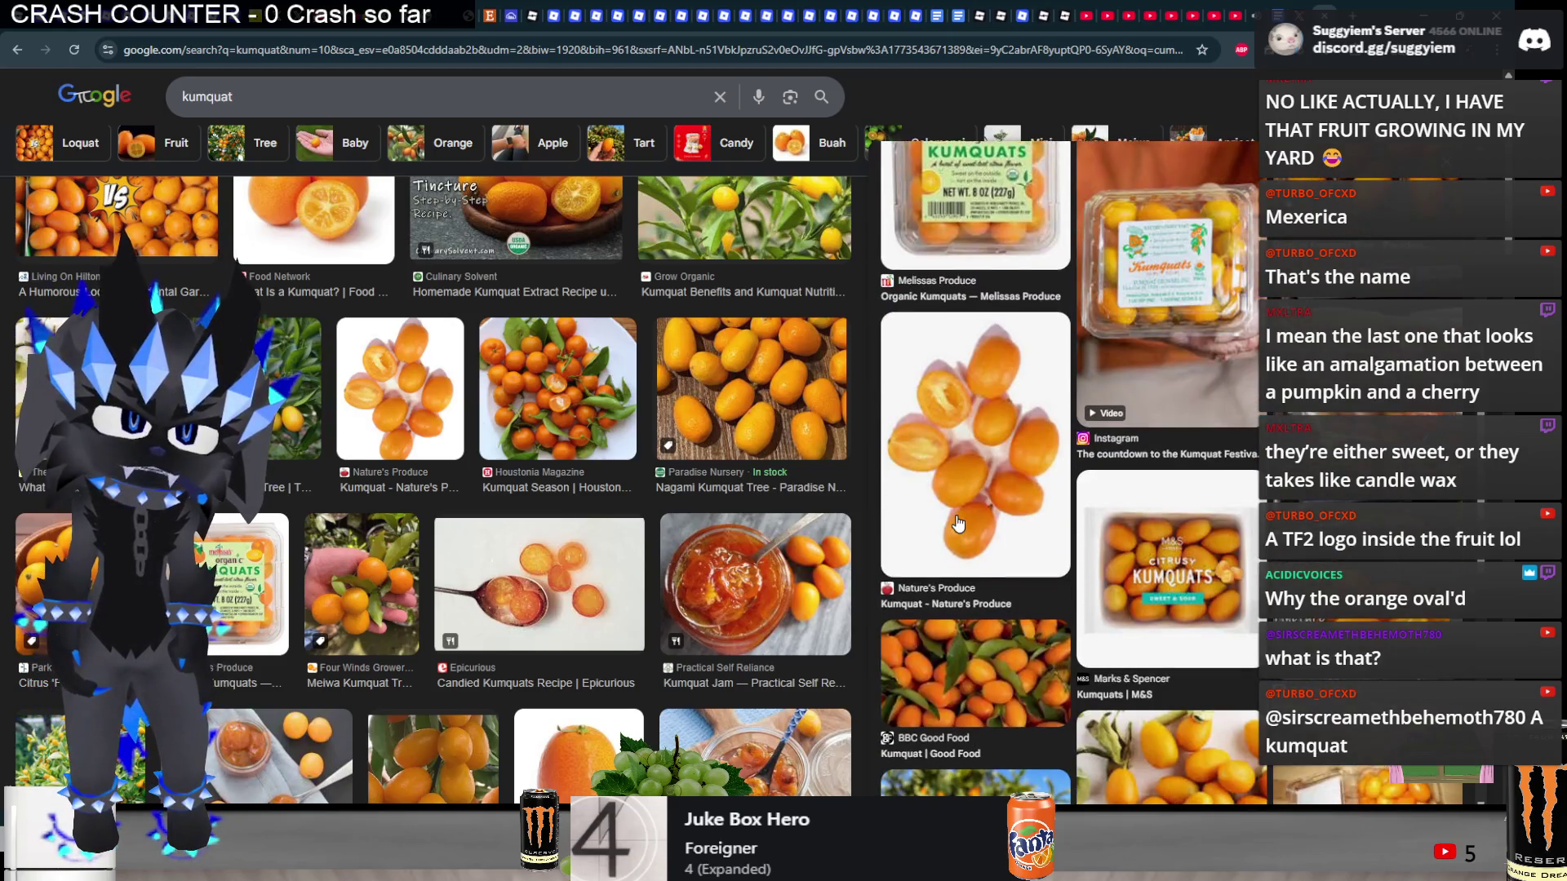
click(959, 524)
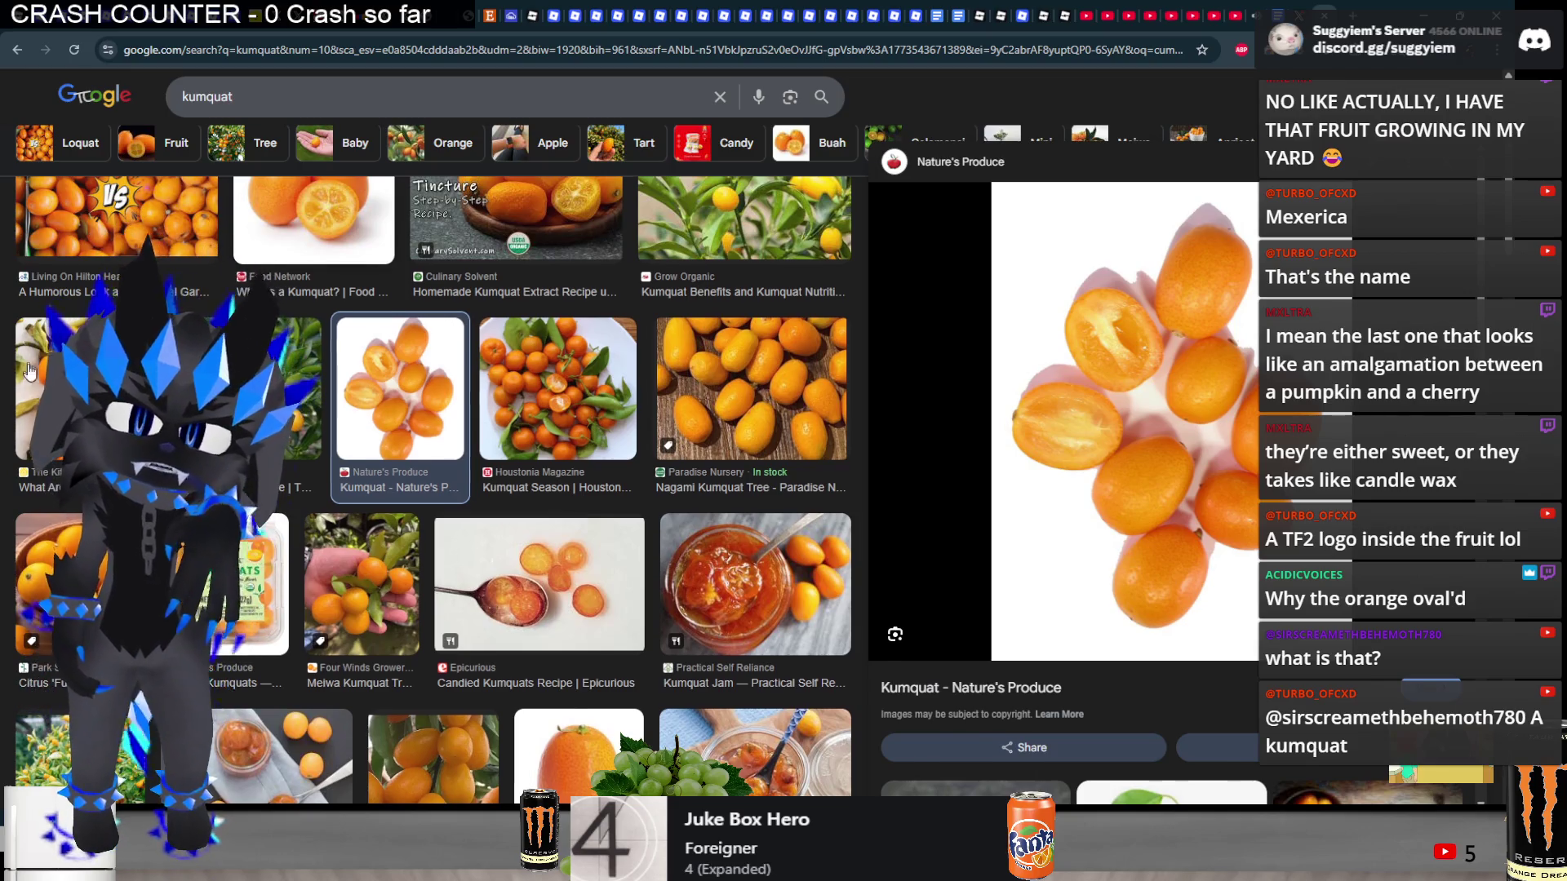
scroll(3, 452, down, 10)
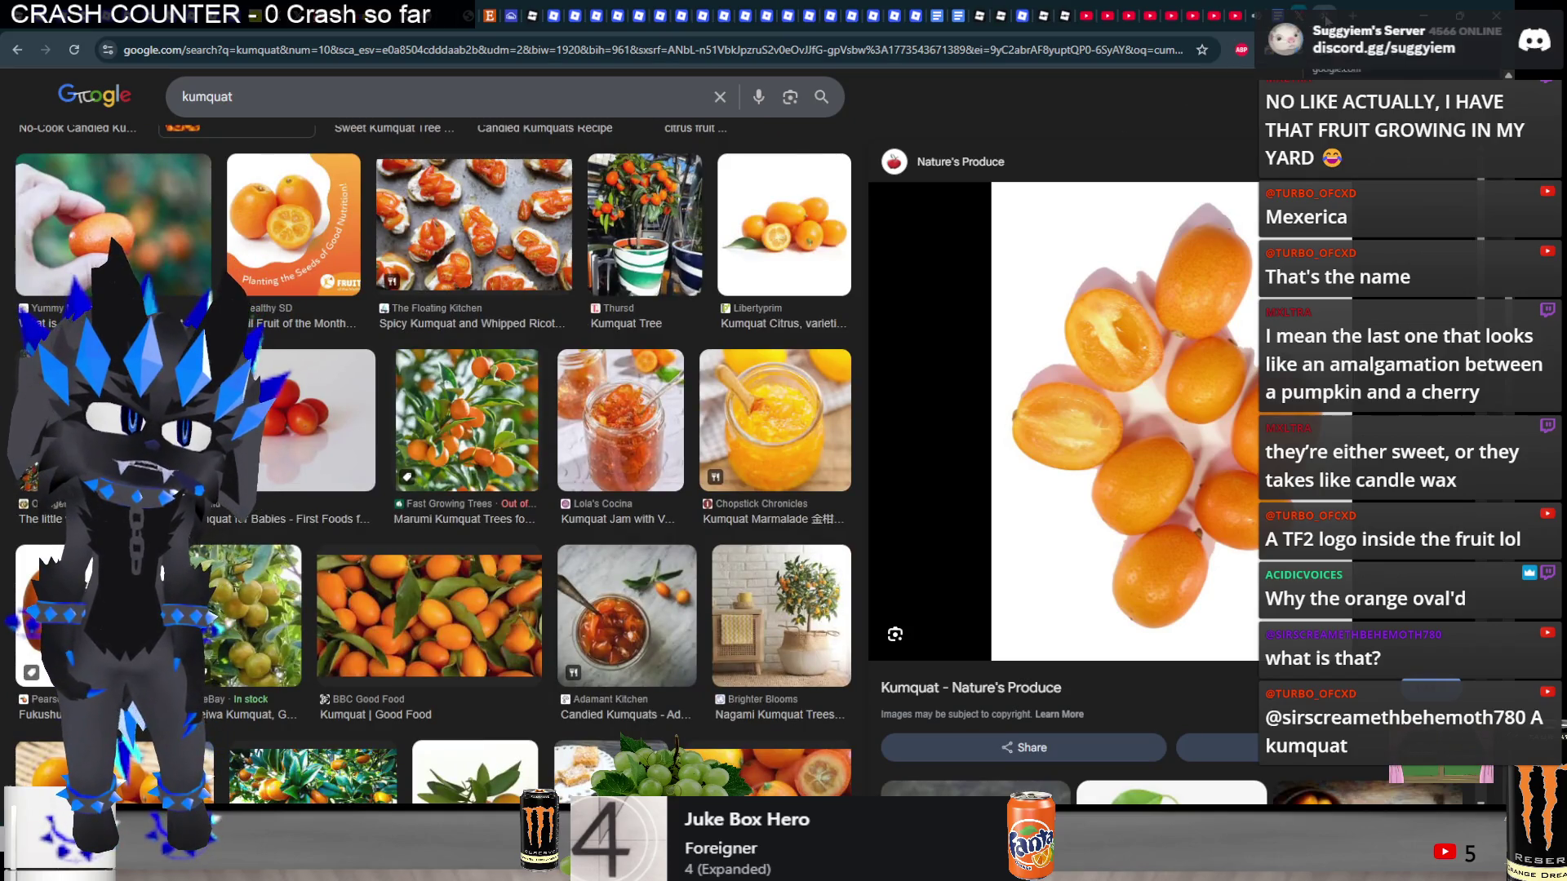
click(1357, 9)
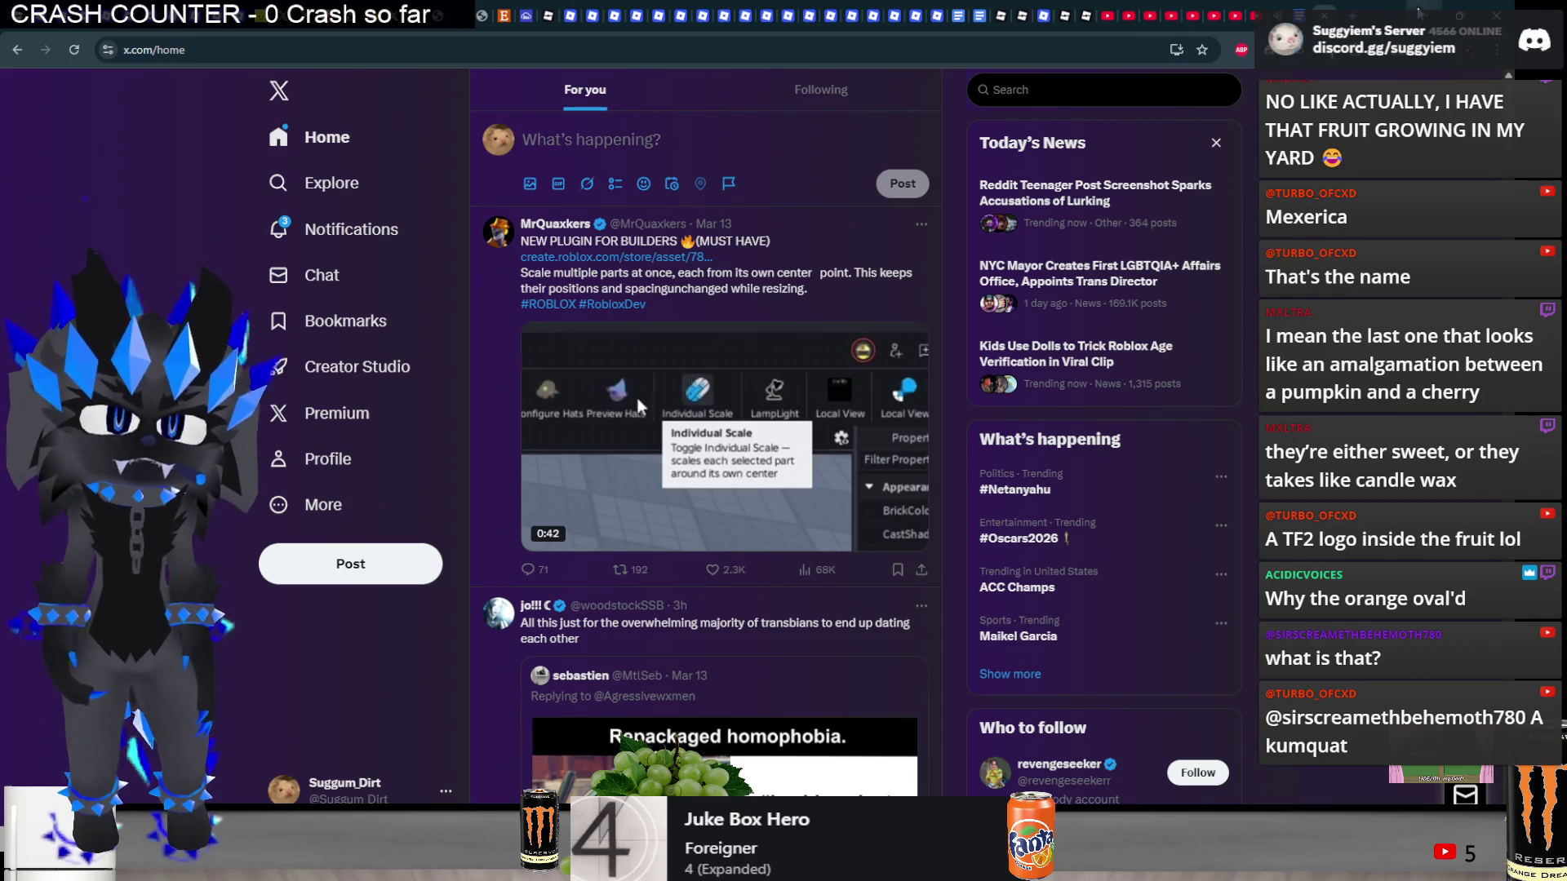
- Minimize the browser and Paint.NET windows to reveal Roblox Studio
click(1424, 10)
click(1458, 8)
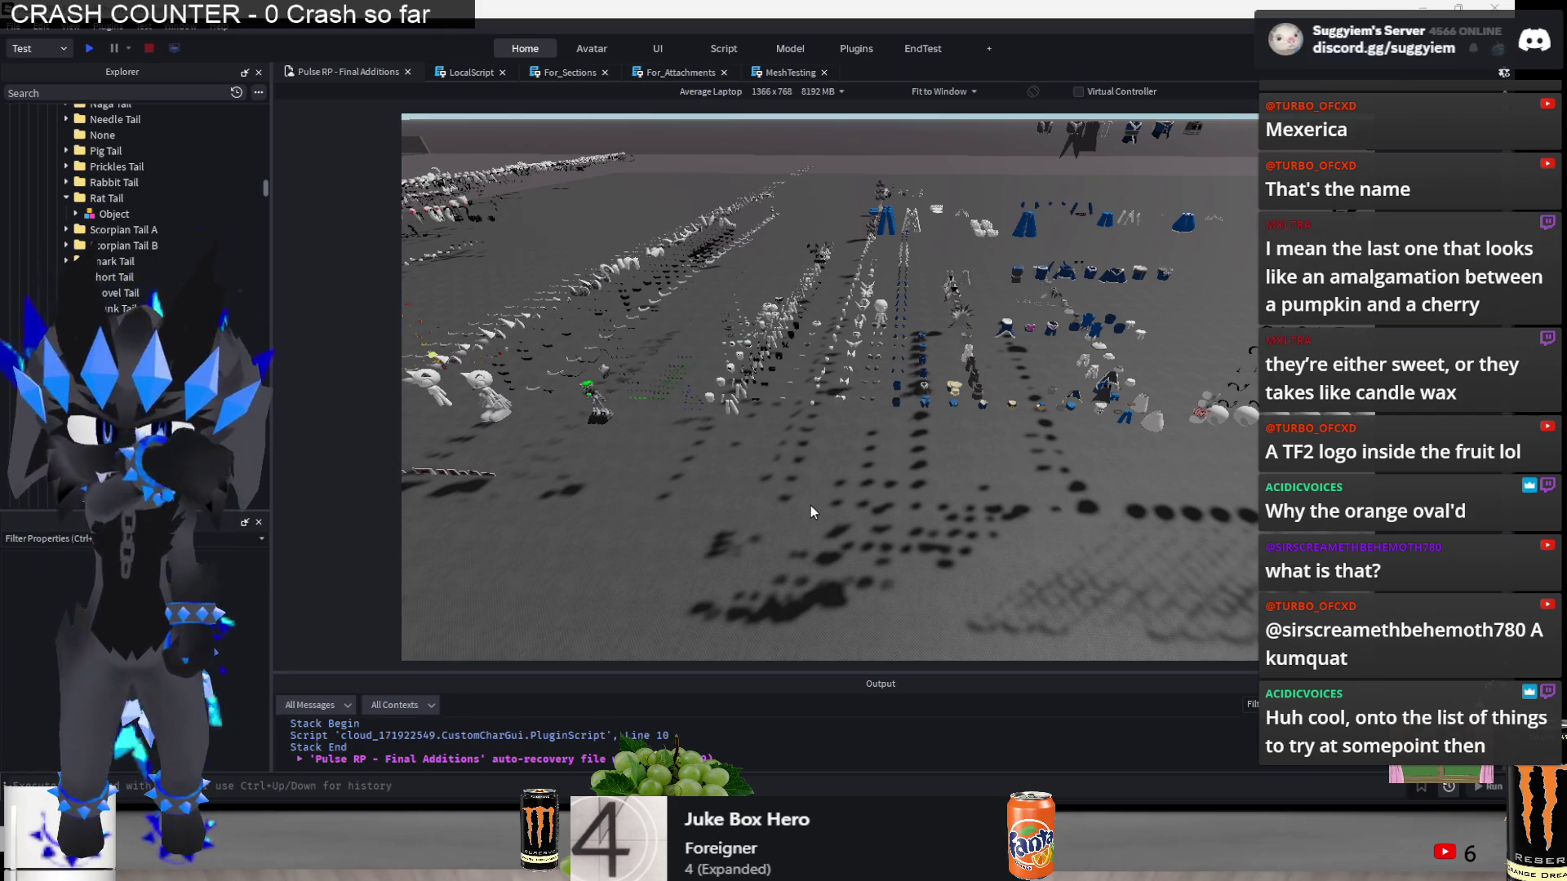
- Zoom and orbit the Studio camera around the accessory rows, then Alt+Tab to Blender
scroll(824, 440, up, 3)
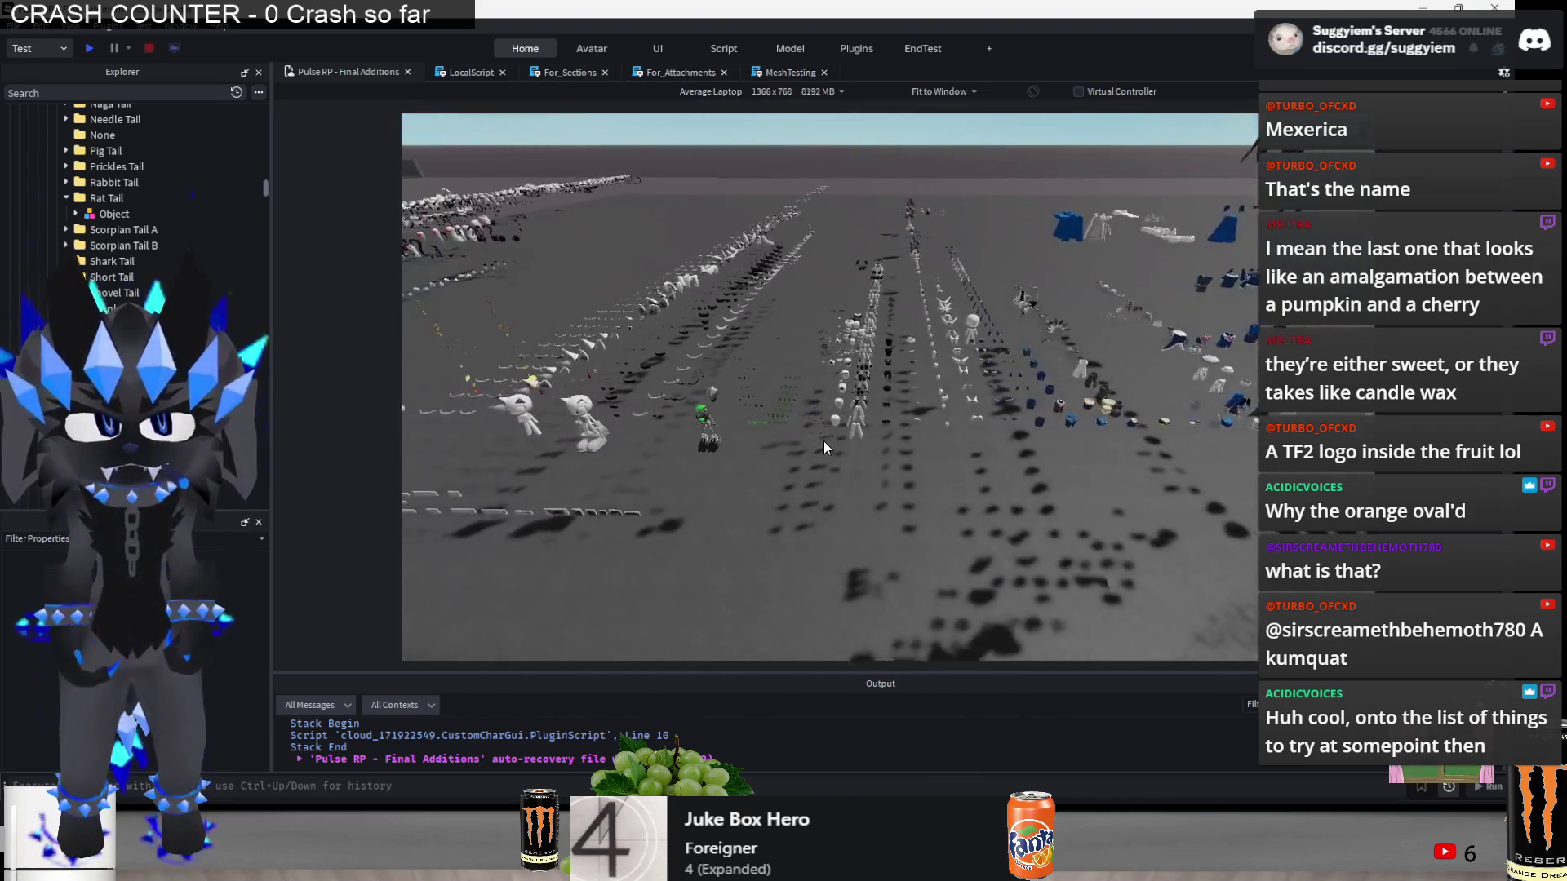
scroll(835, 463, up, 5)
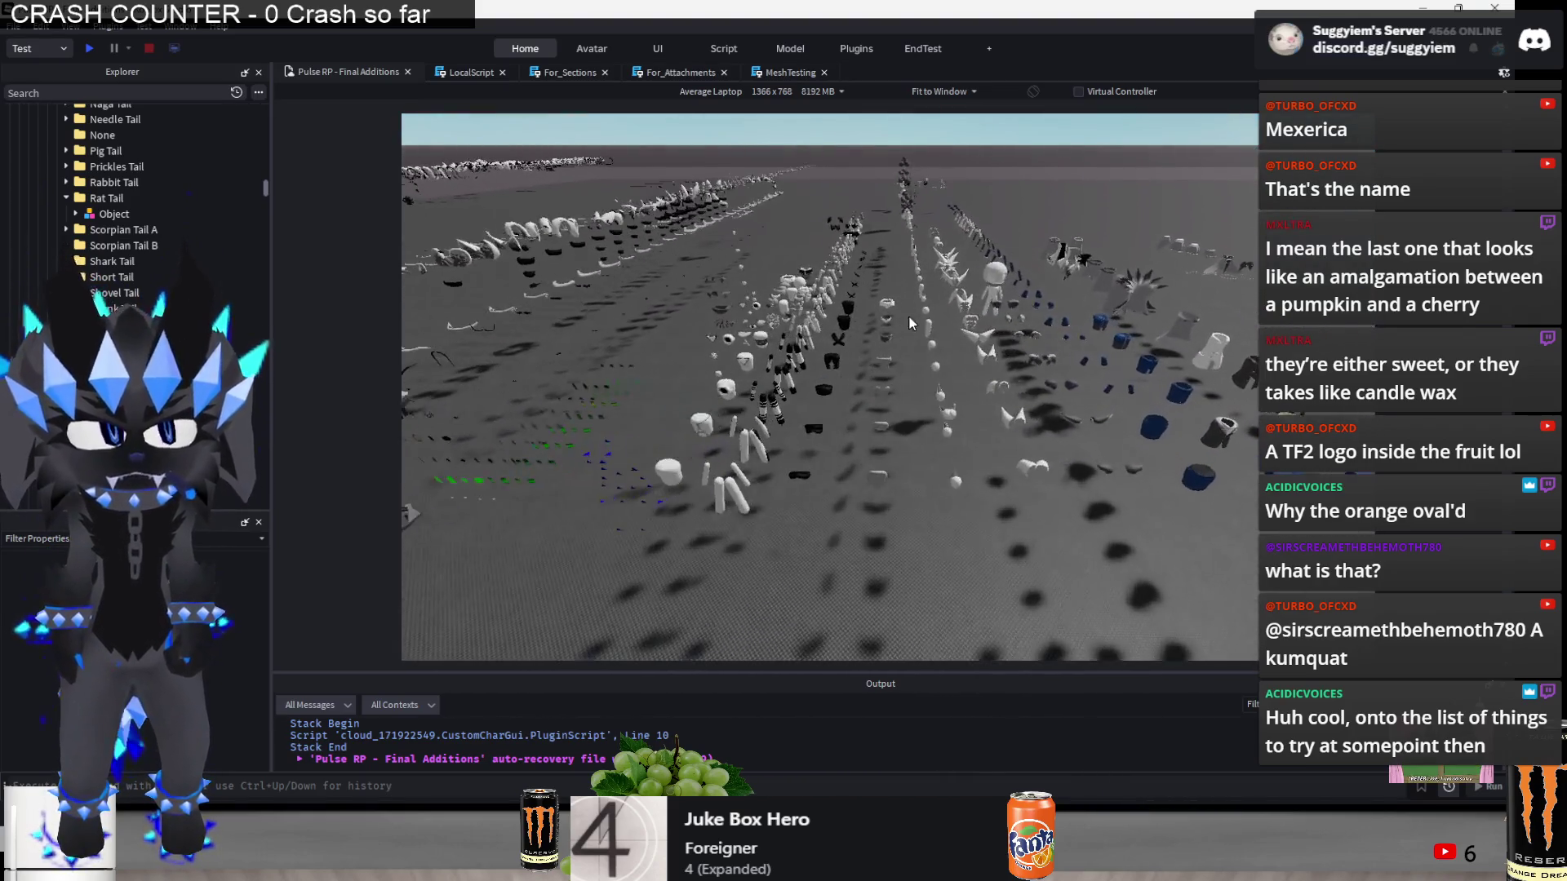
drag(908, 307, 904, 312)
scroll(905, 311, up, 8)
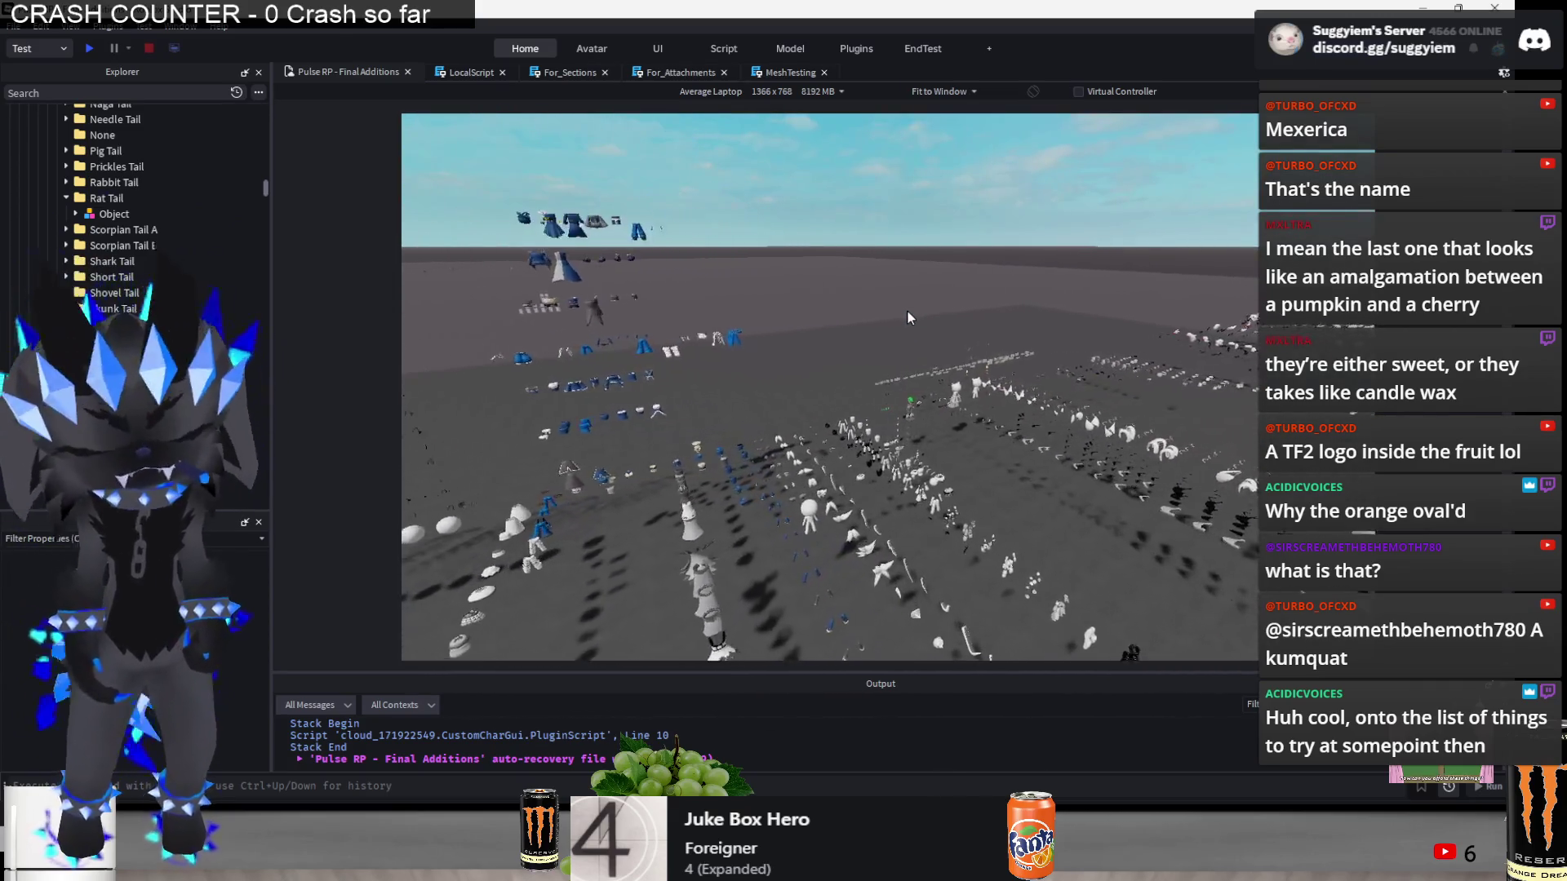
scroll(909, 316, down, 10)
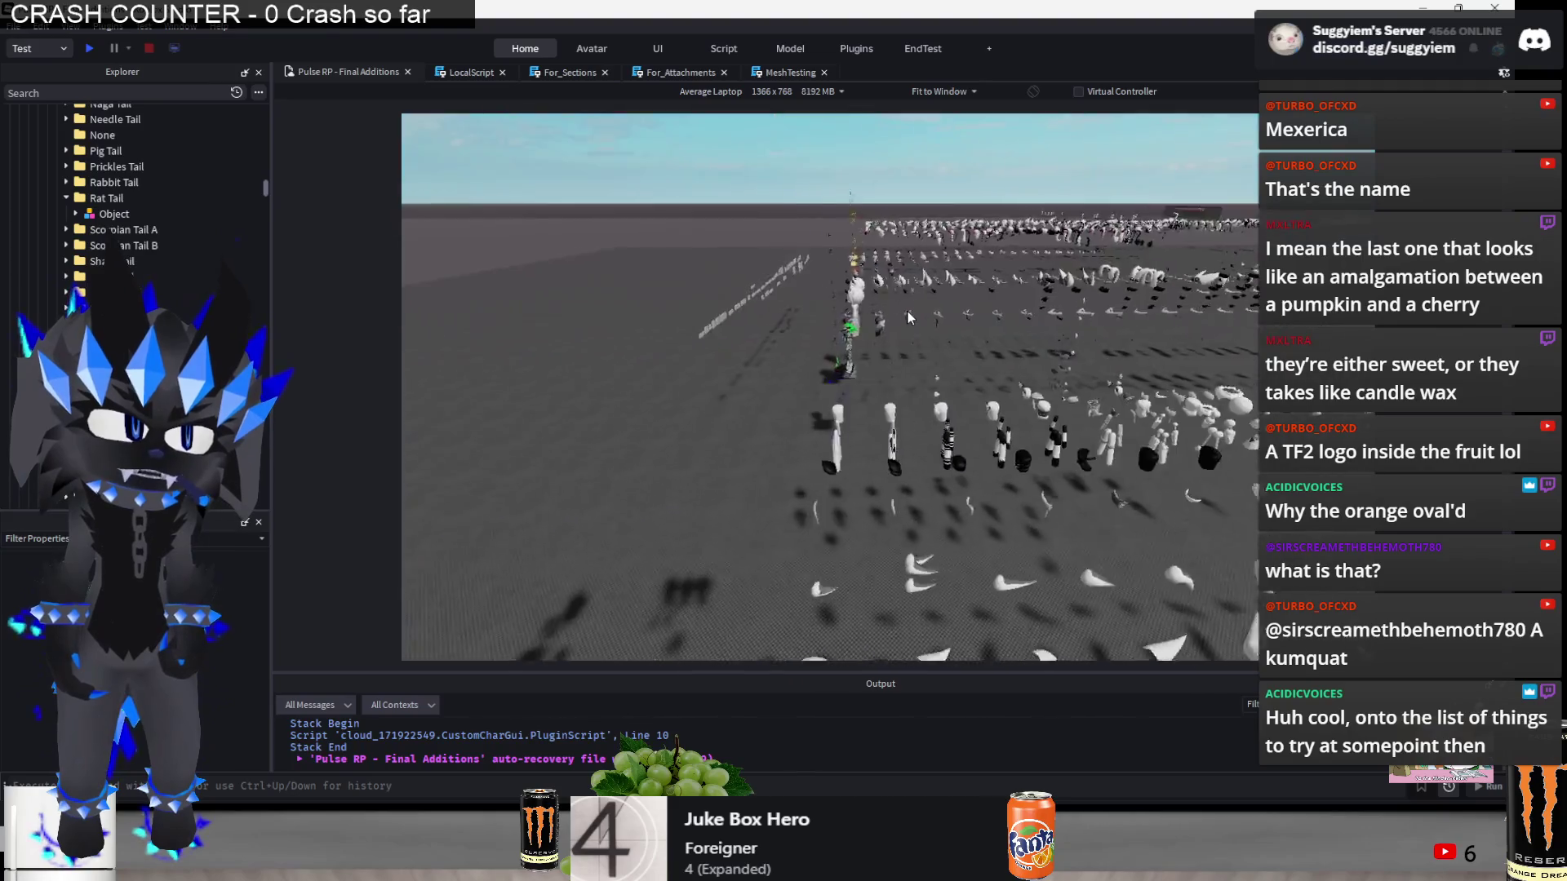
scroll(907, 313, down, 8)
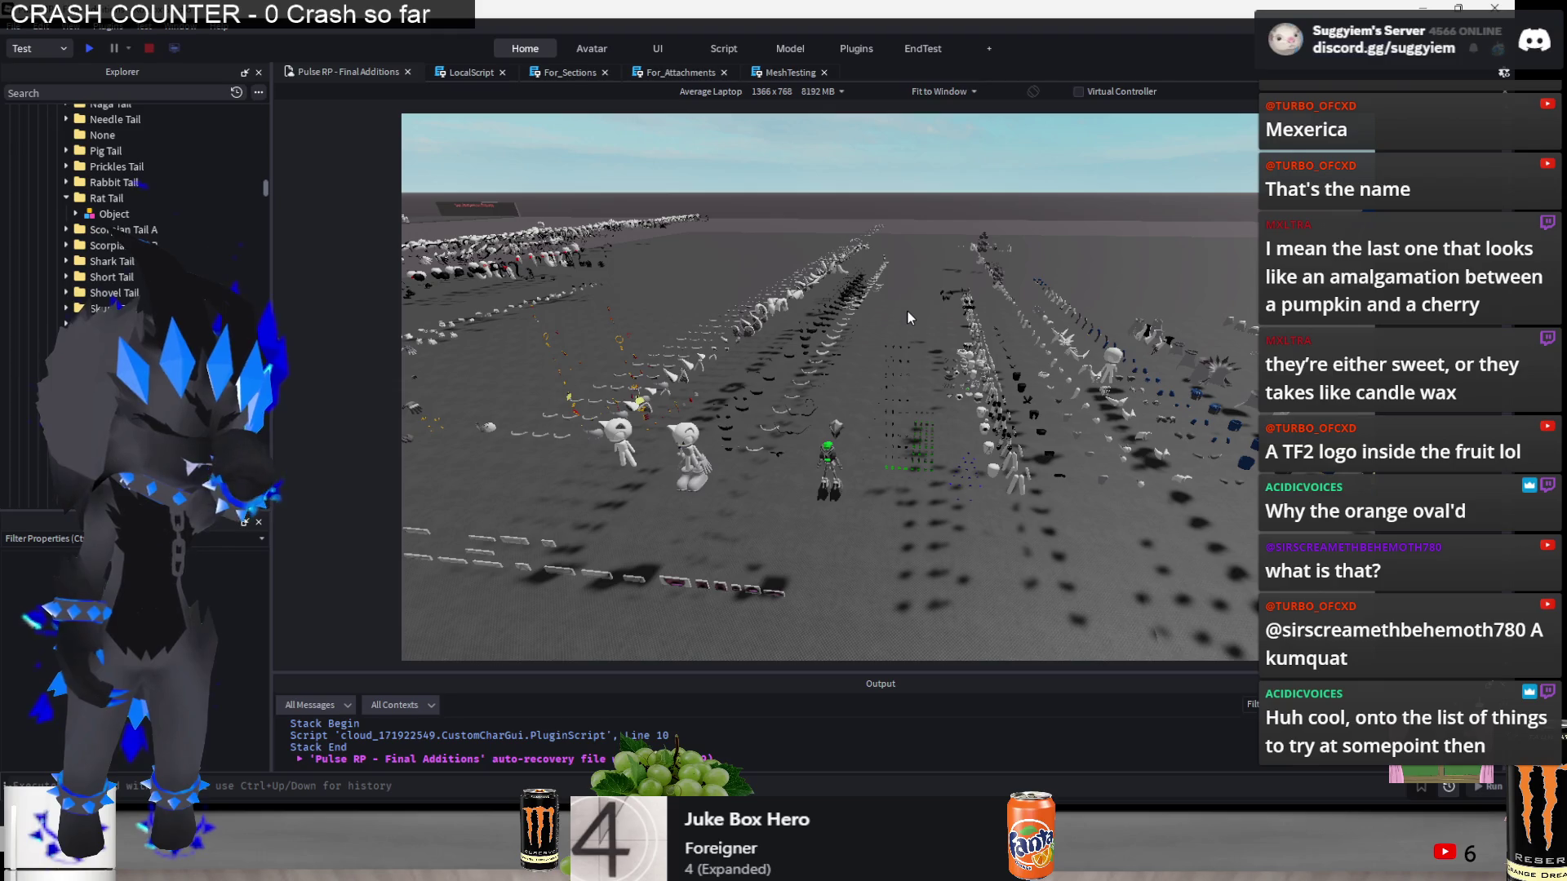
key(alt+Tab)
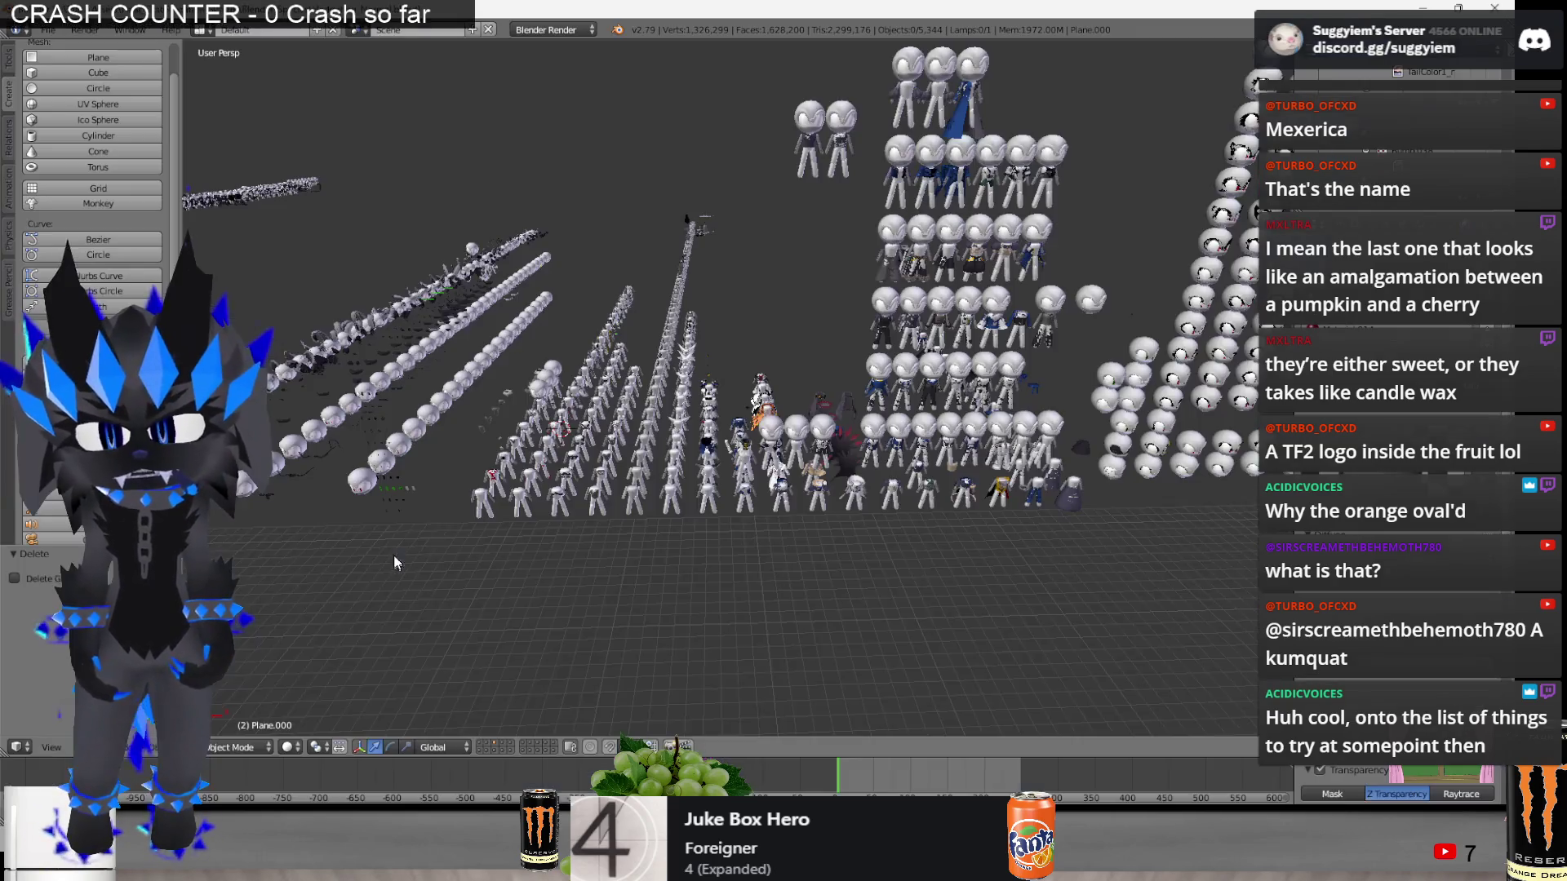
- Close Paint.NET with Don't Save and return to Roblox Studio
scroll(793, 450, up, 5)
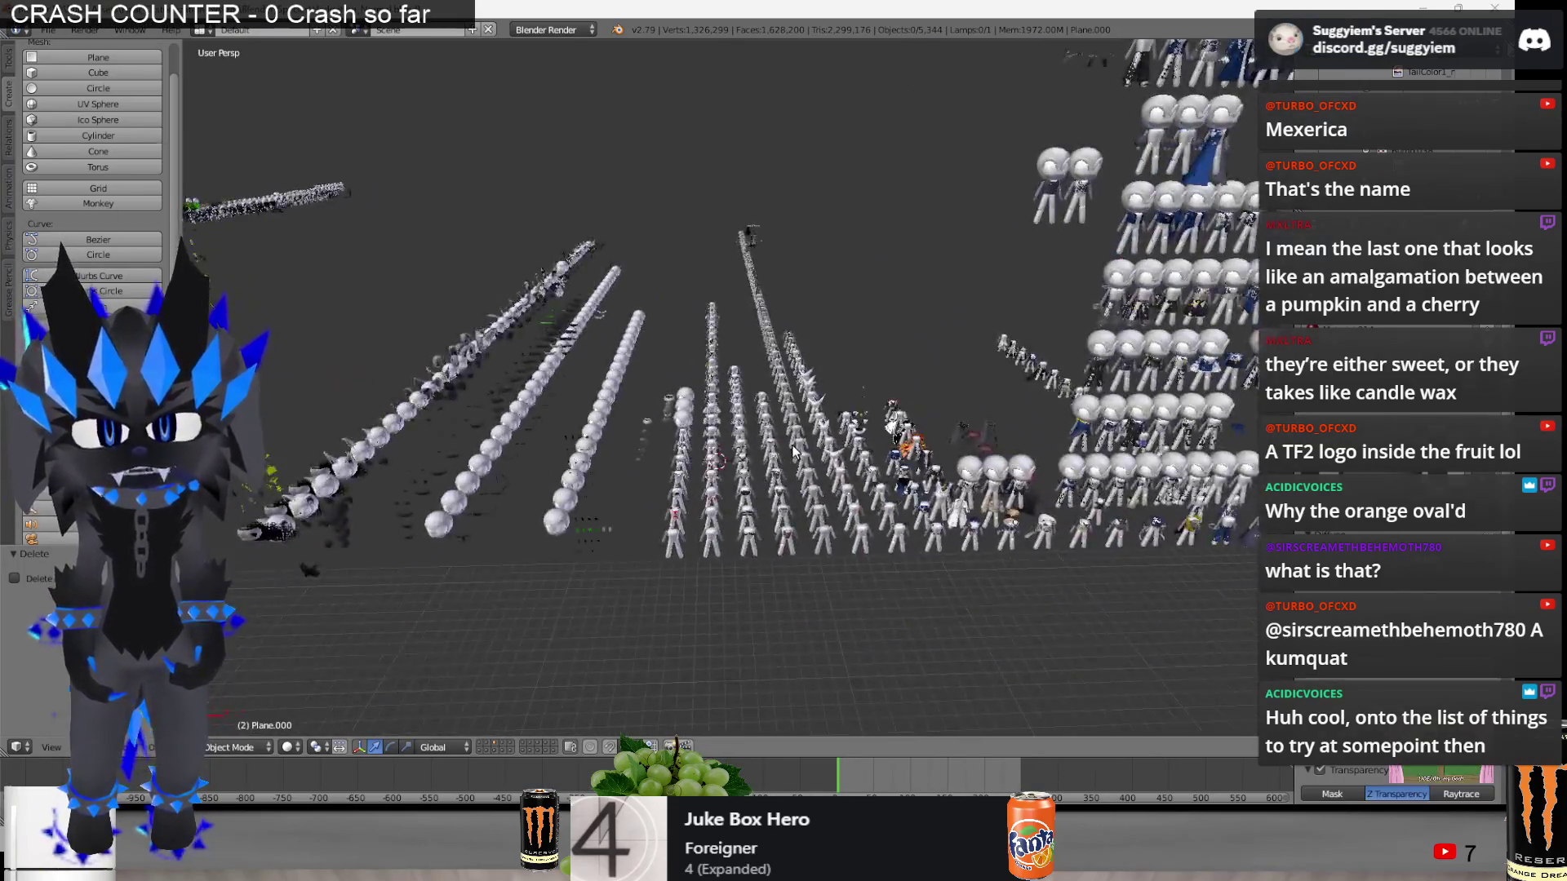
key(alt+Tab)
key(alt+Tab)
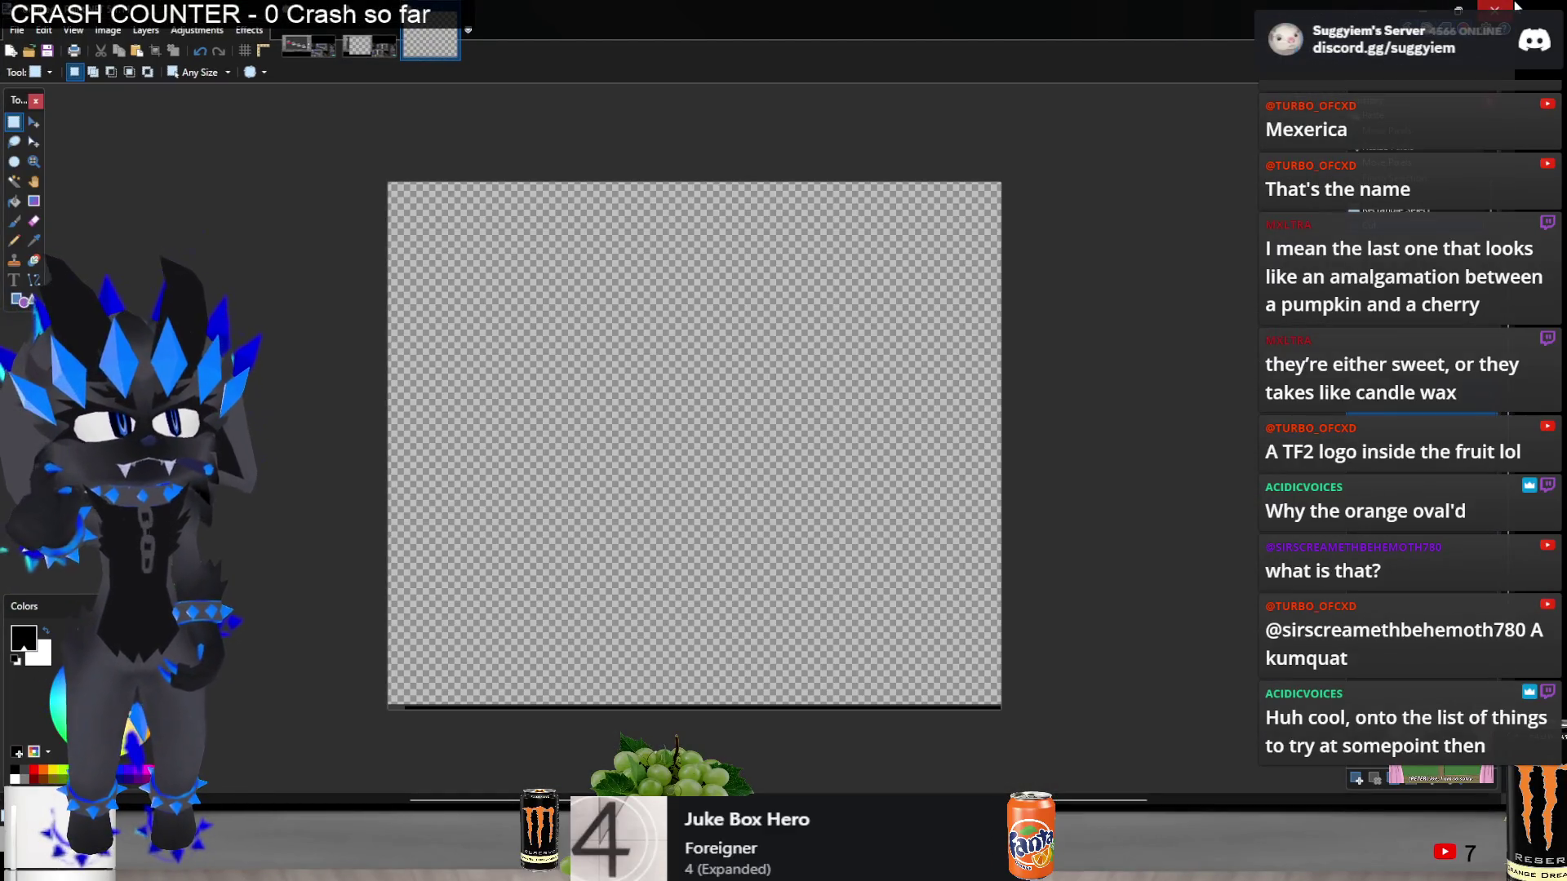
click(1510, 8)
click(772, 476)
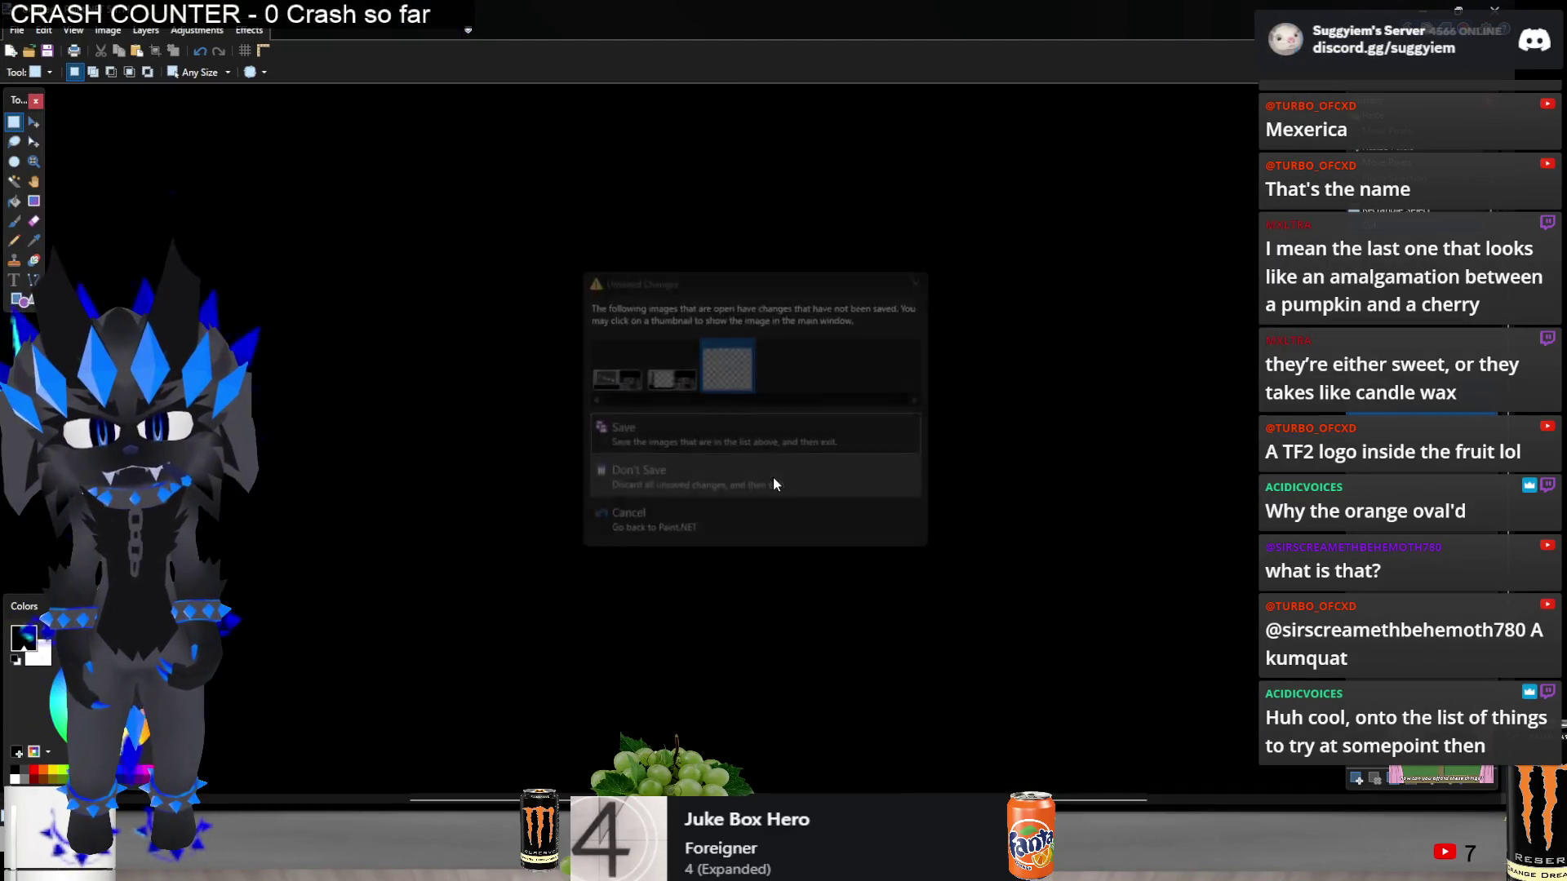
scroll(832, 463, up, 5)
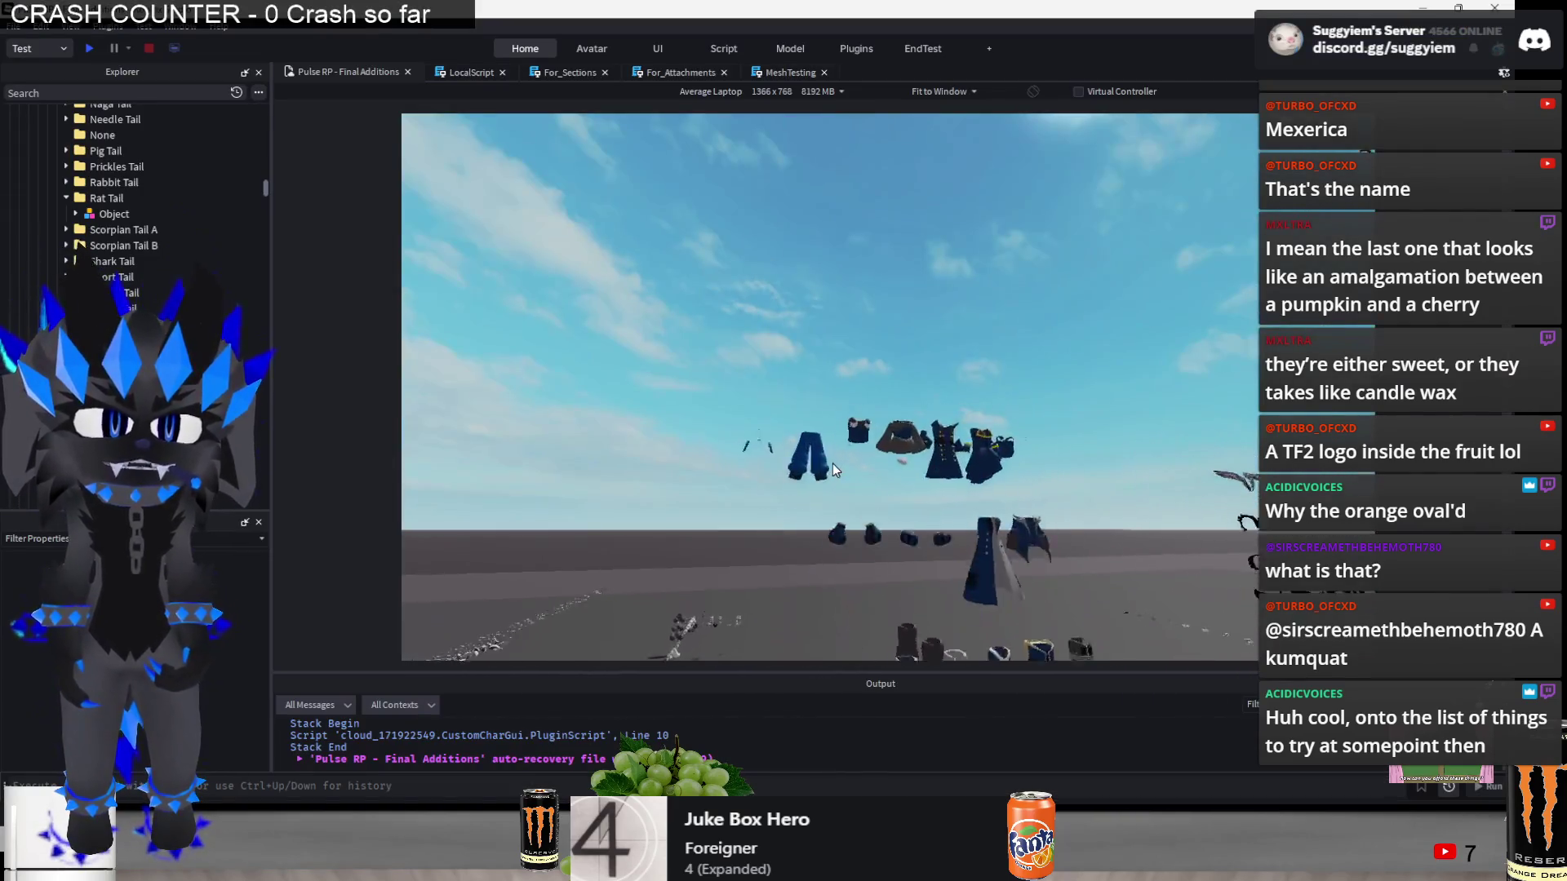
scroll(987, 453, down, 5)
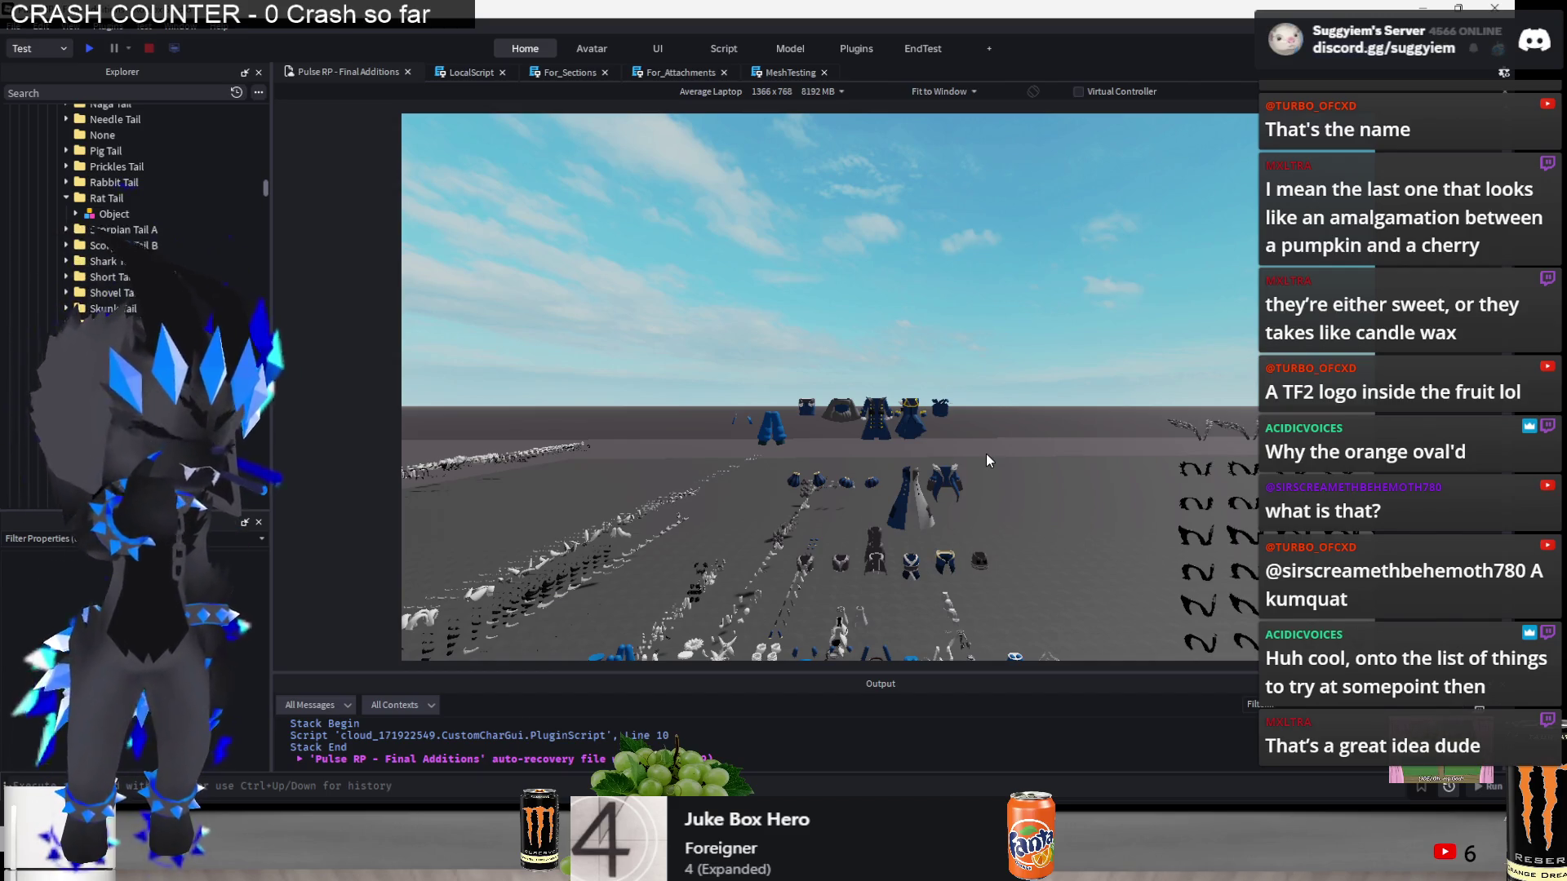
scroll(914, 494, up, 10)
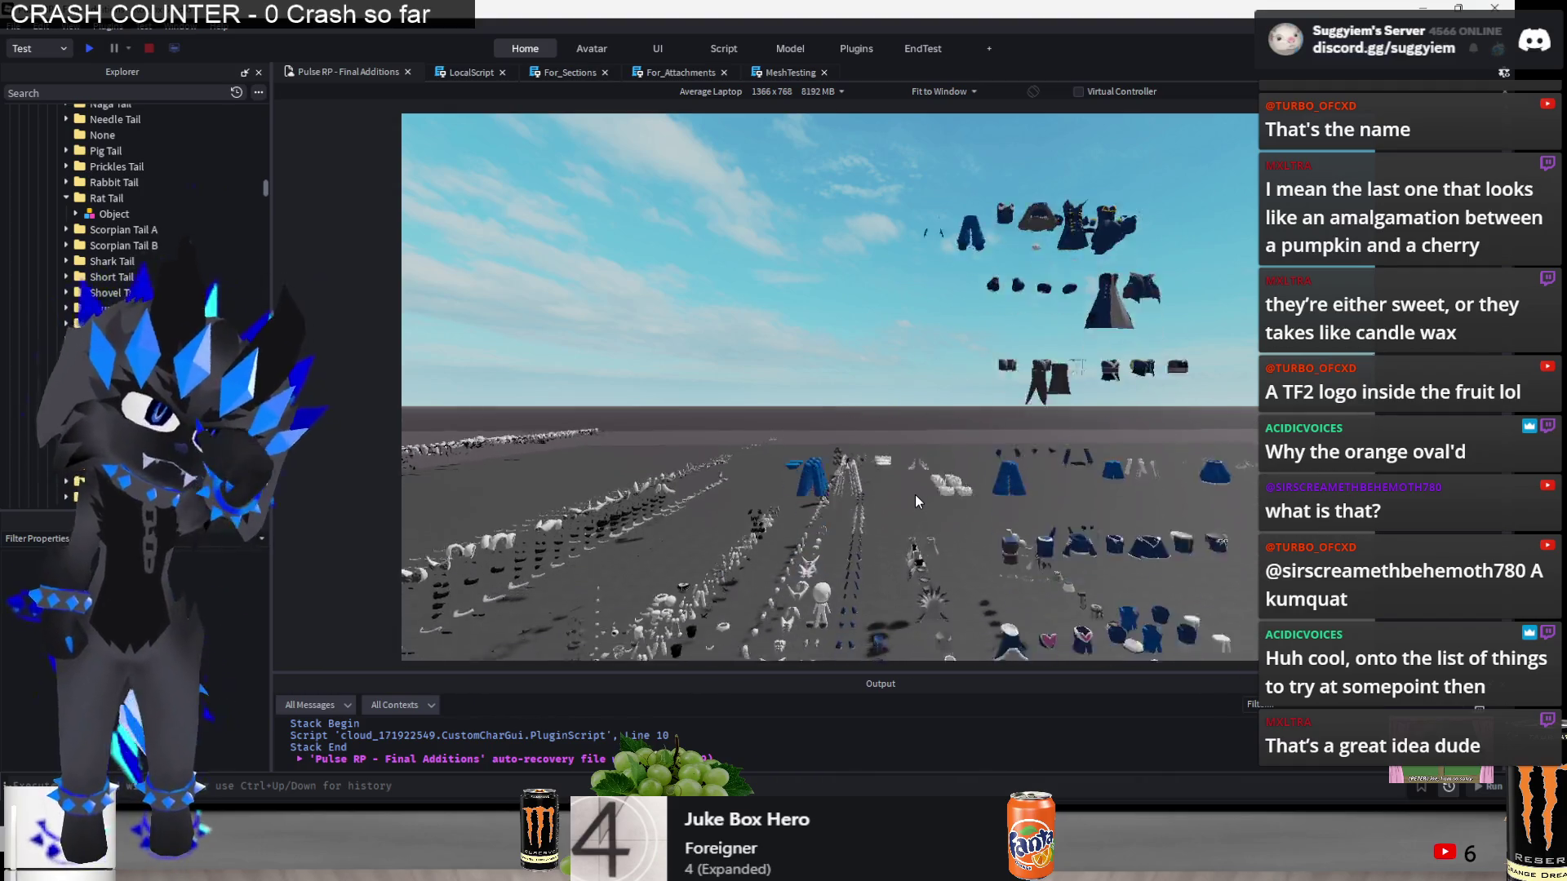
scroll(920, 491, up, 5)
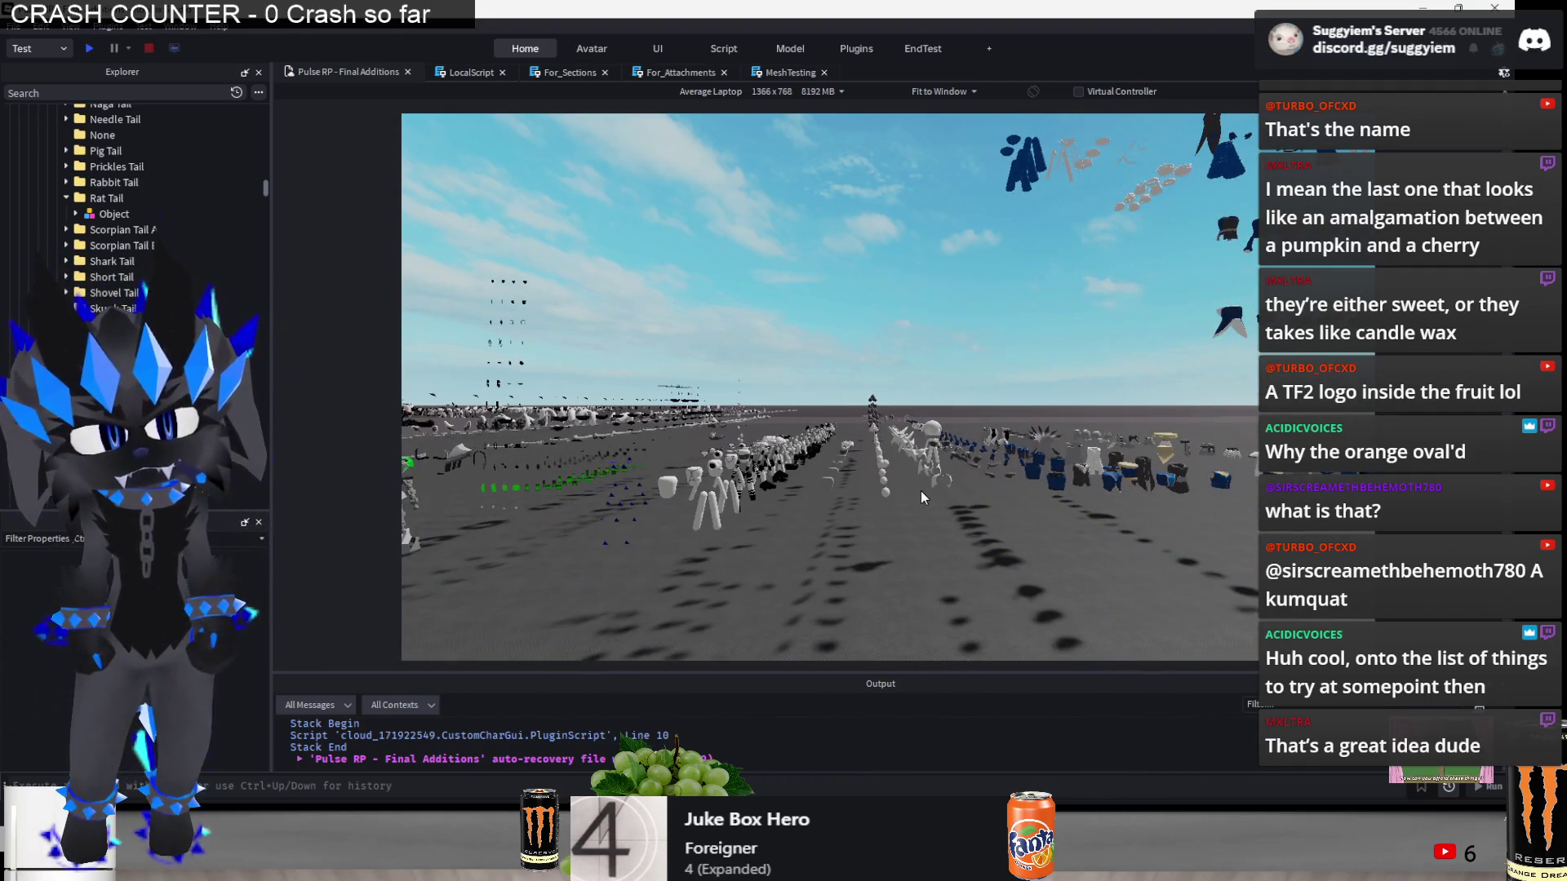
scroll(920, 491, down, 5)
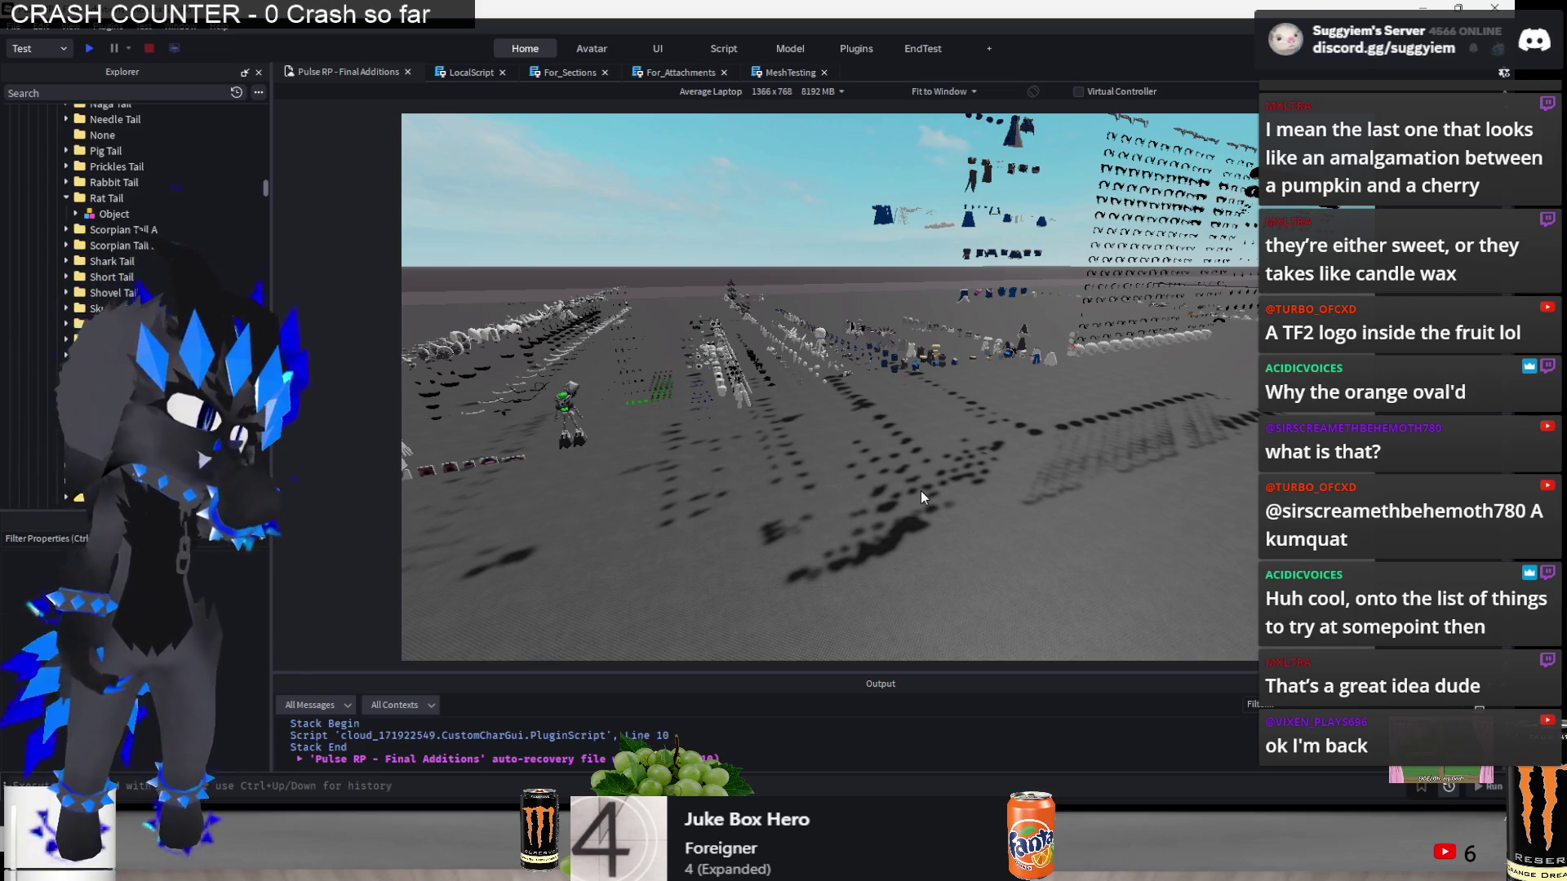
key(w)
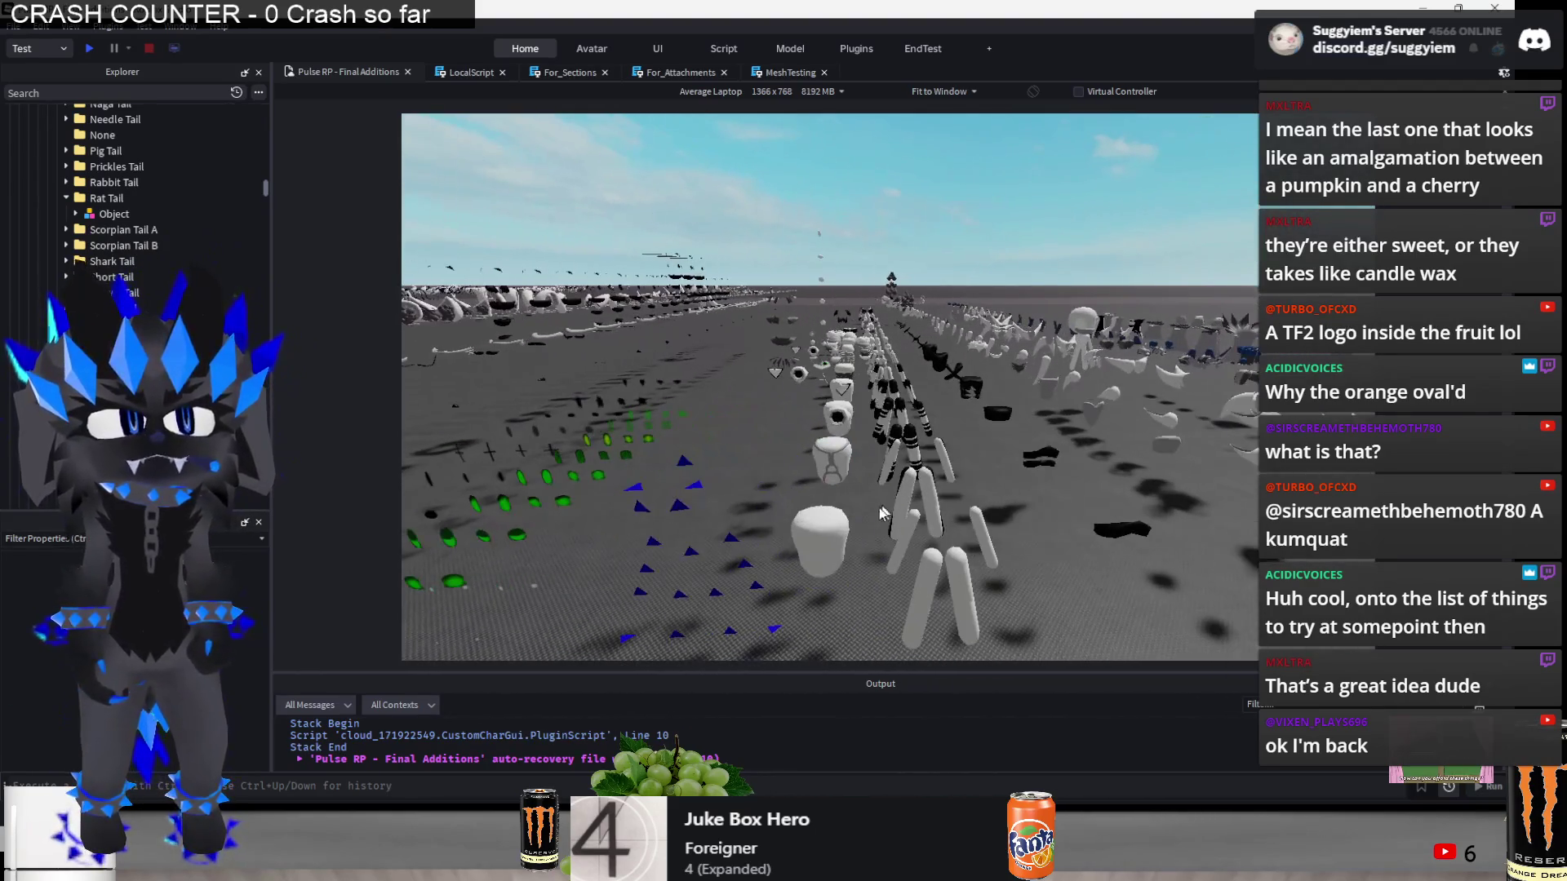
key(w)
- Select the white part, an EngineAddon Object mesh and nearby parts while flying along the rows
click(857, 545)
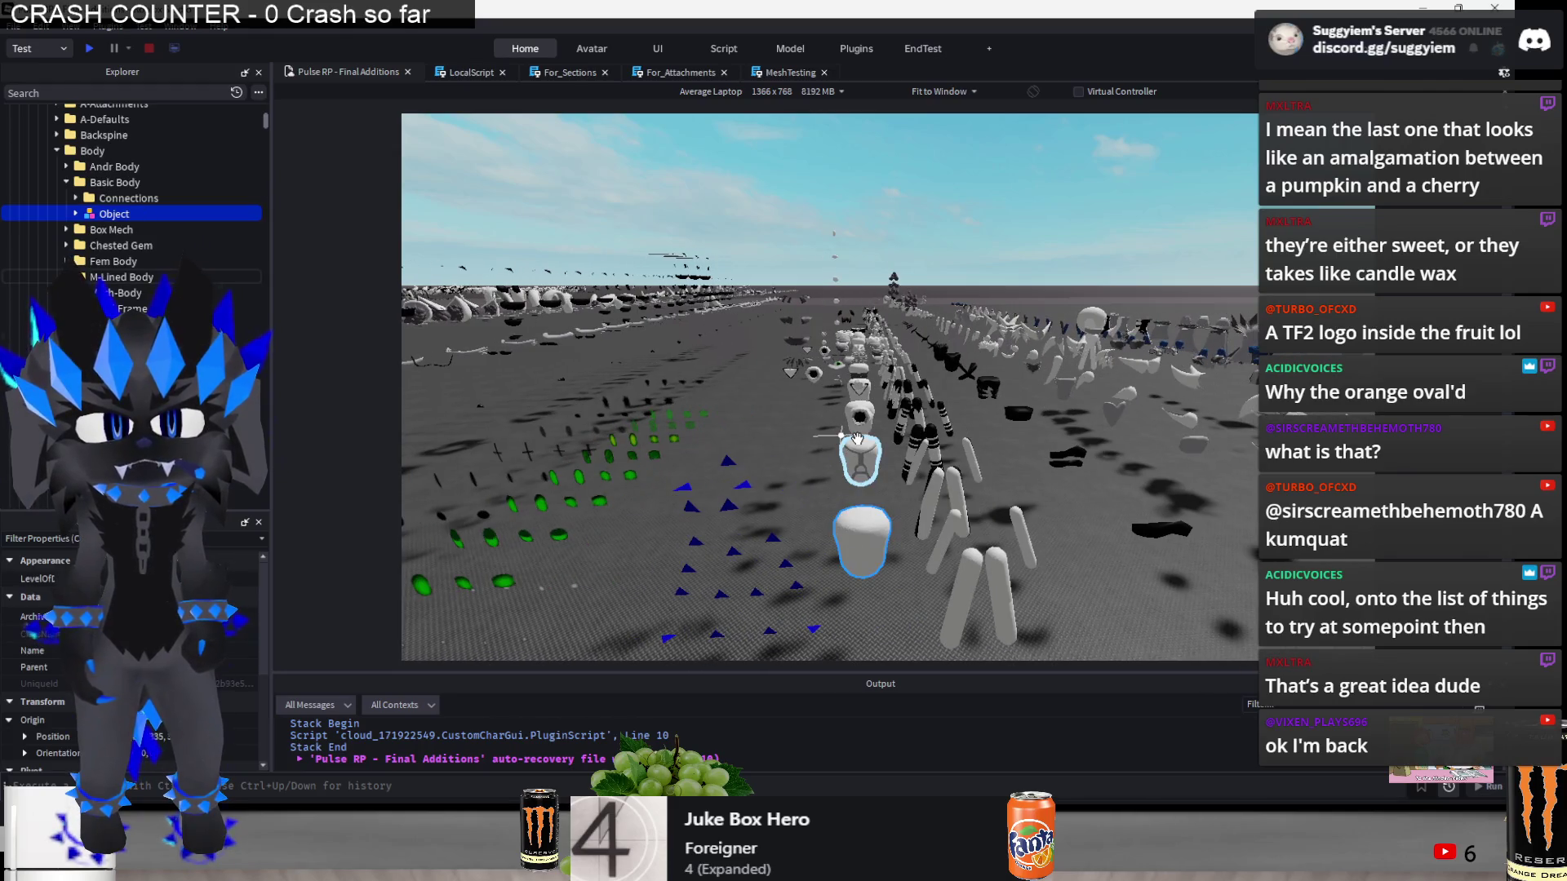
click(862, 389)
key(w)
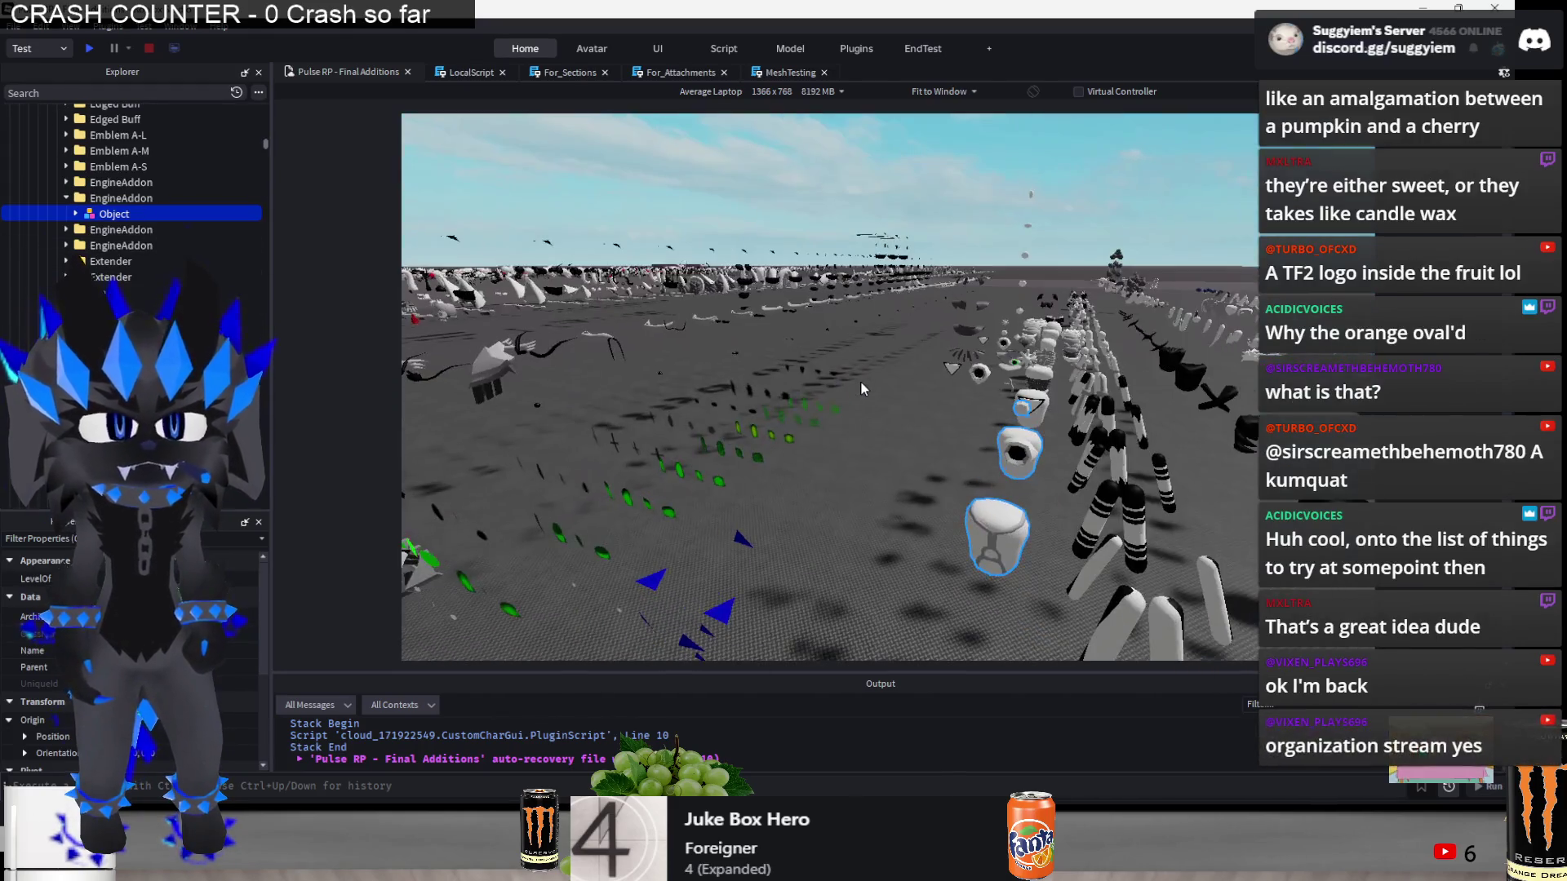
ctrl+click(855, 445)
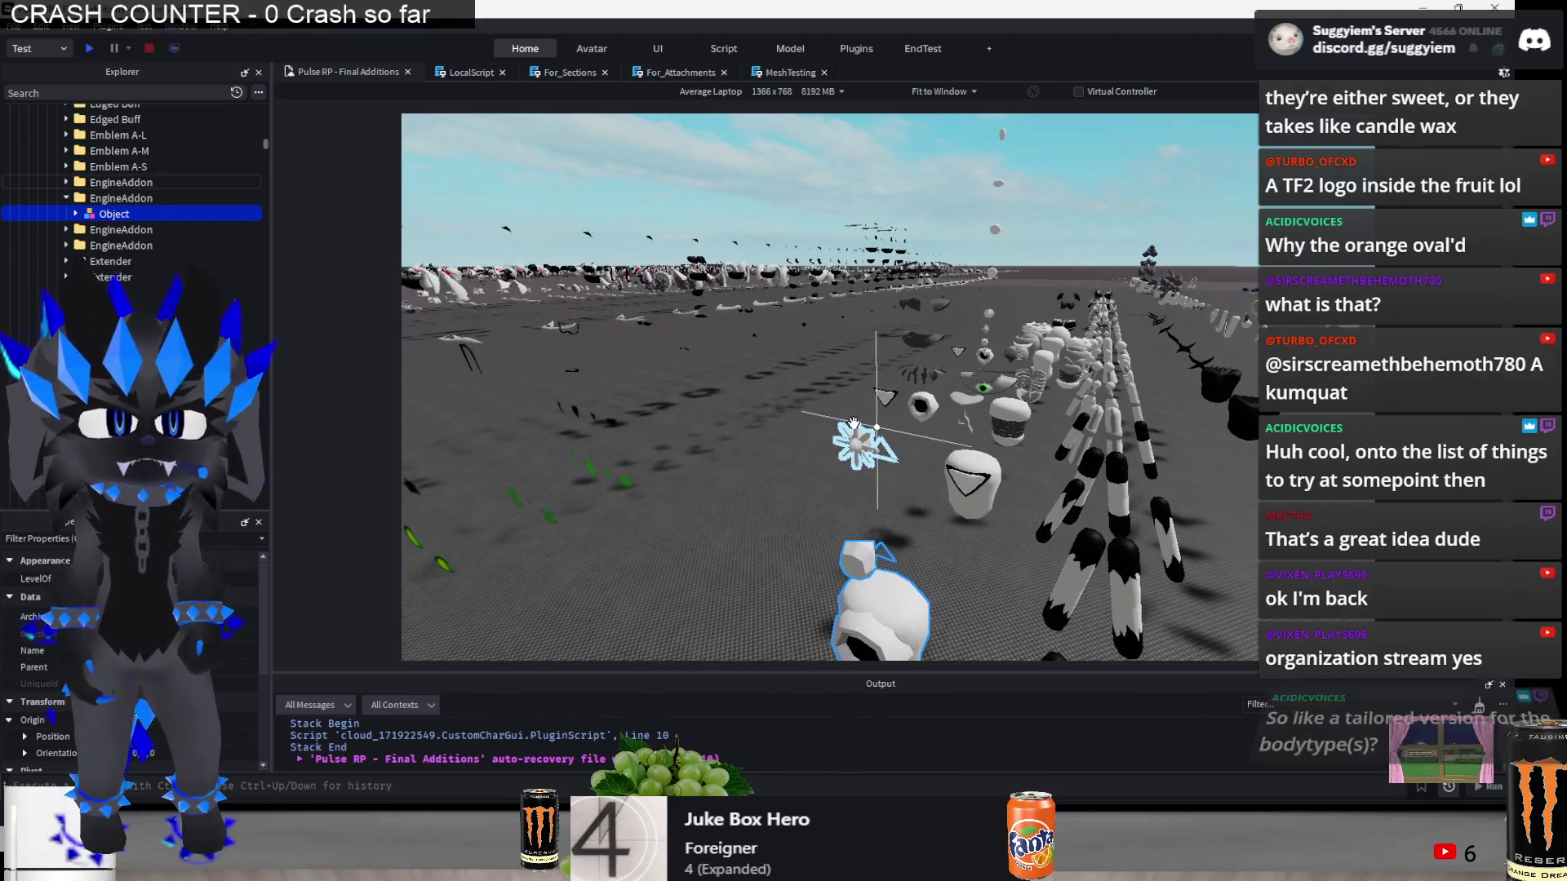
ctrl+click(971, 481)
ctrl+click(975, 490)
key(w)
right_click(979, 460)
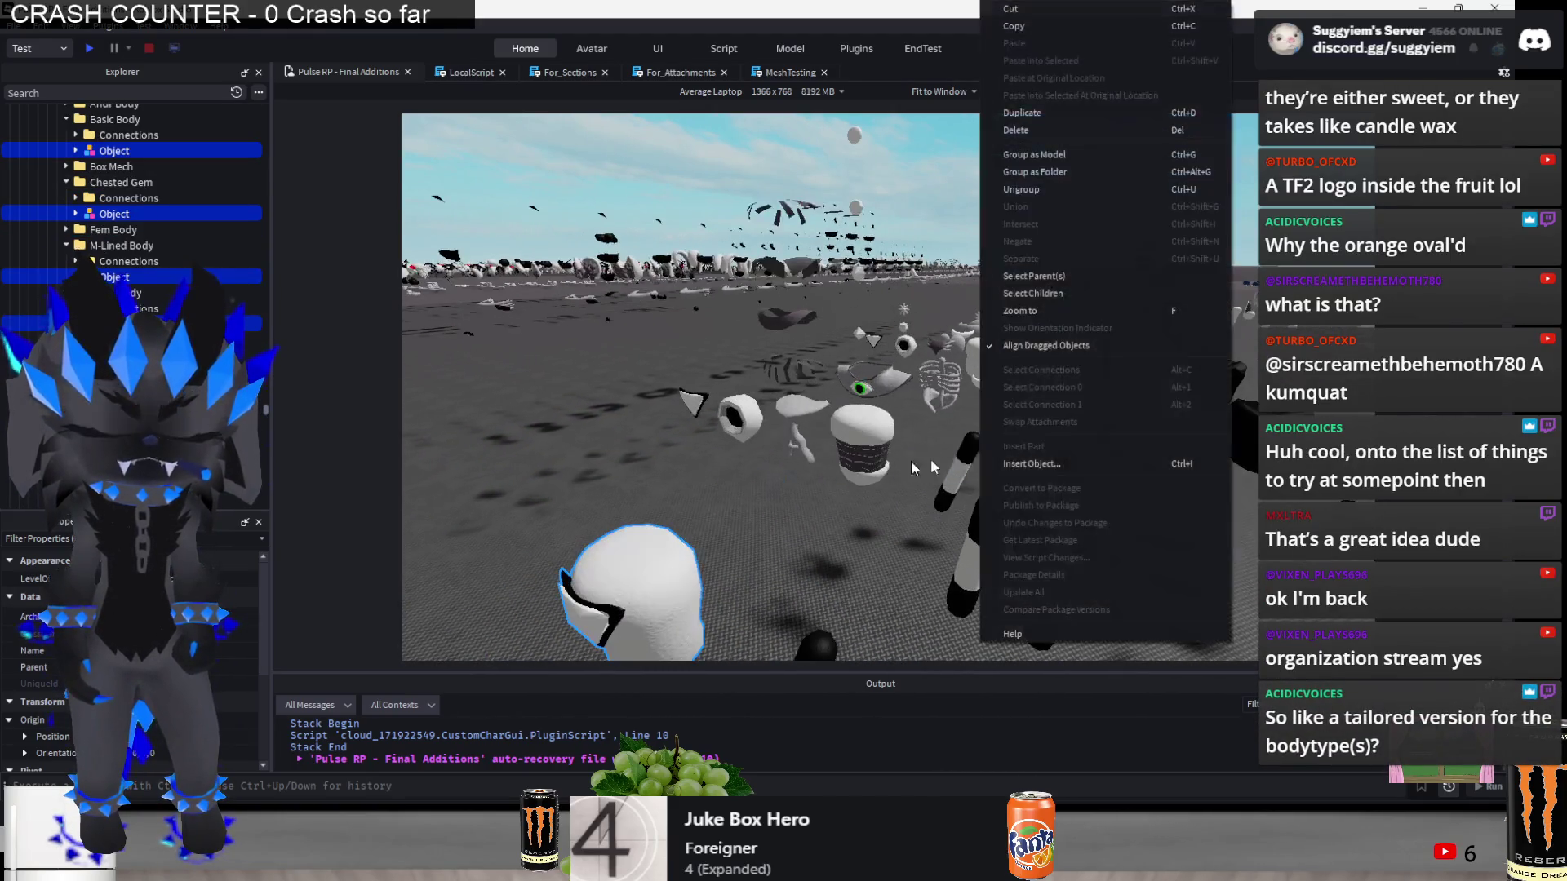
click(869, 464)
key(w)
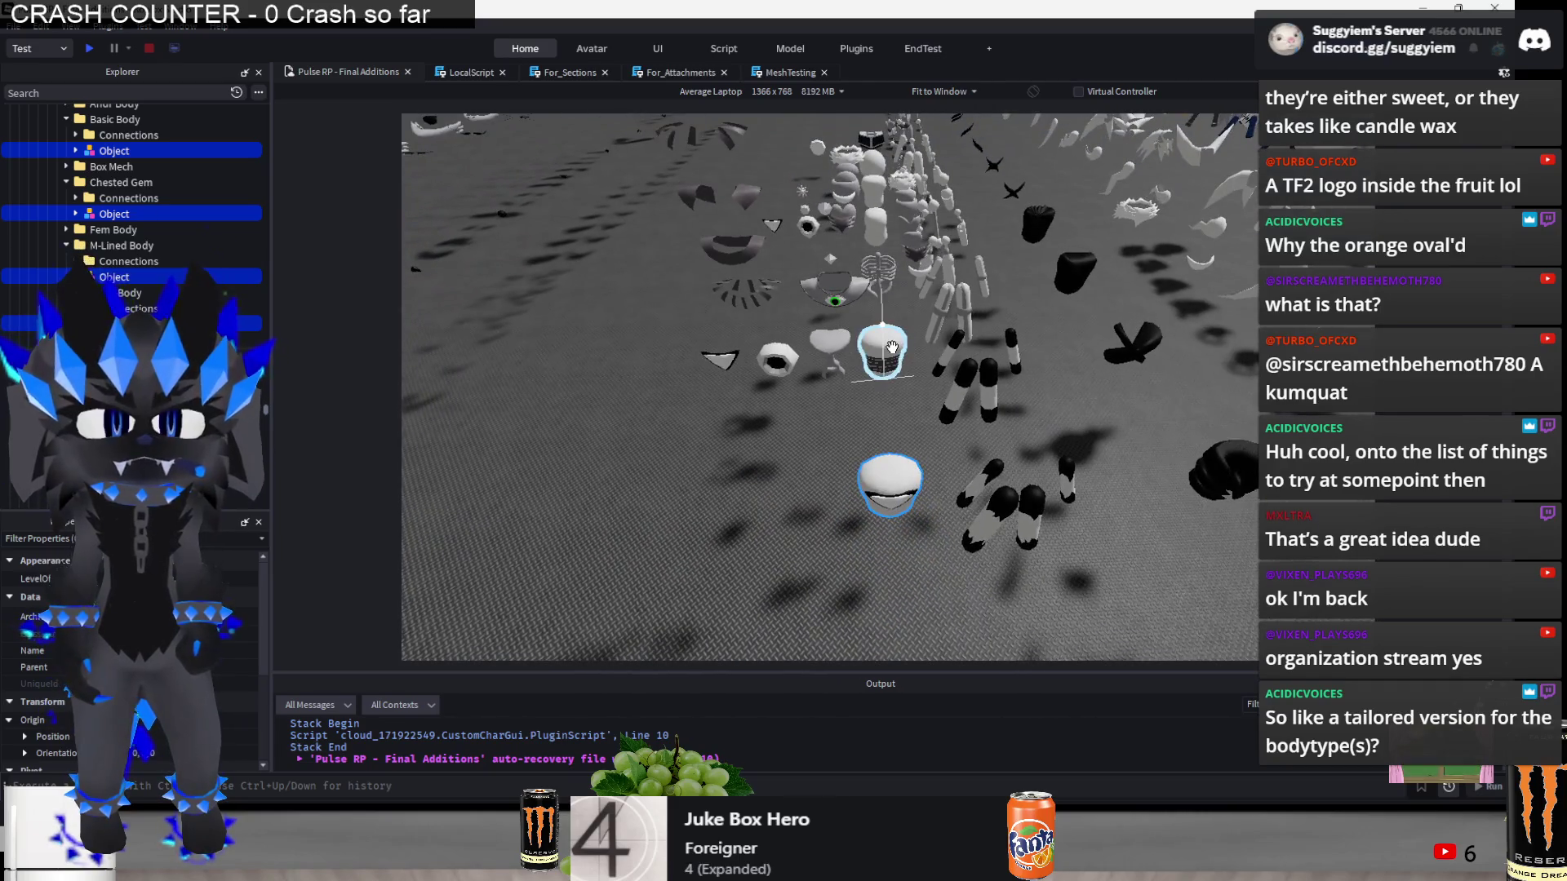
key(s)
- Box-select the eye piece, add the ribcage, wing, Striped B and triangle pieces, then switch to X
drag(581, 600, 800, 486)
key(w)
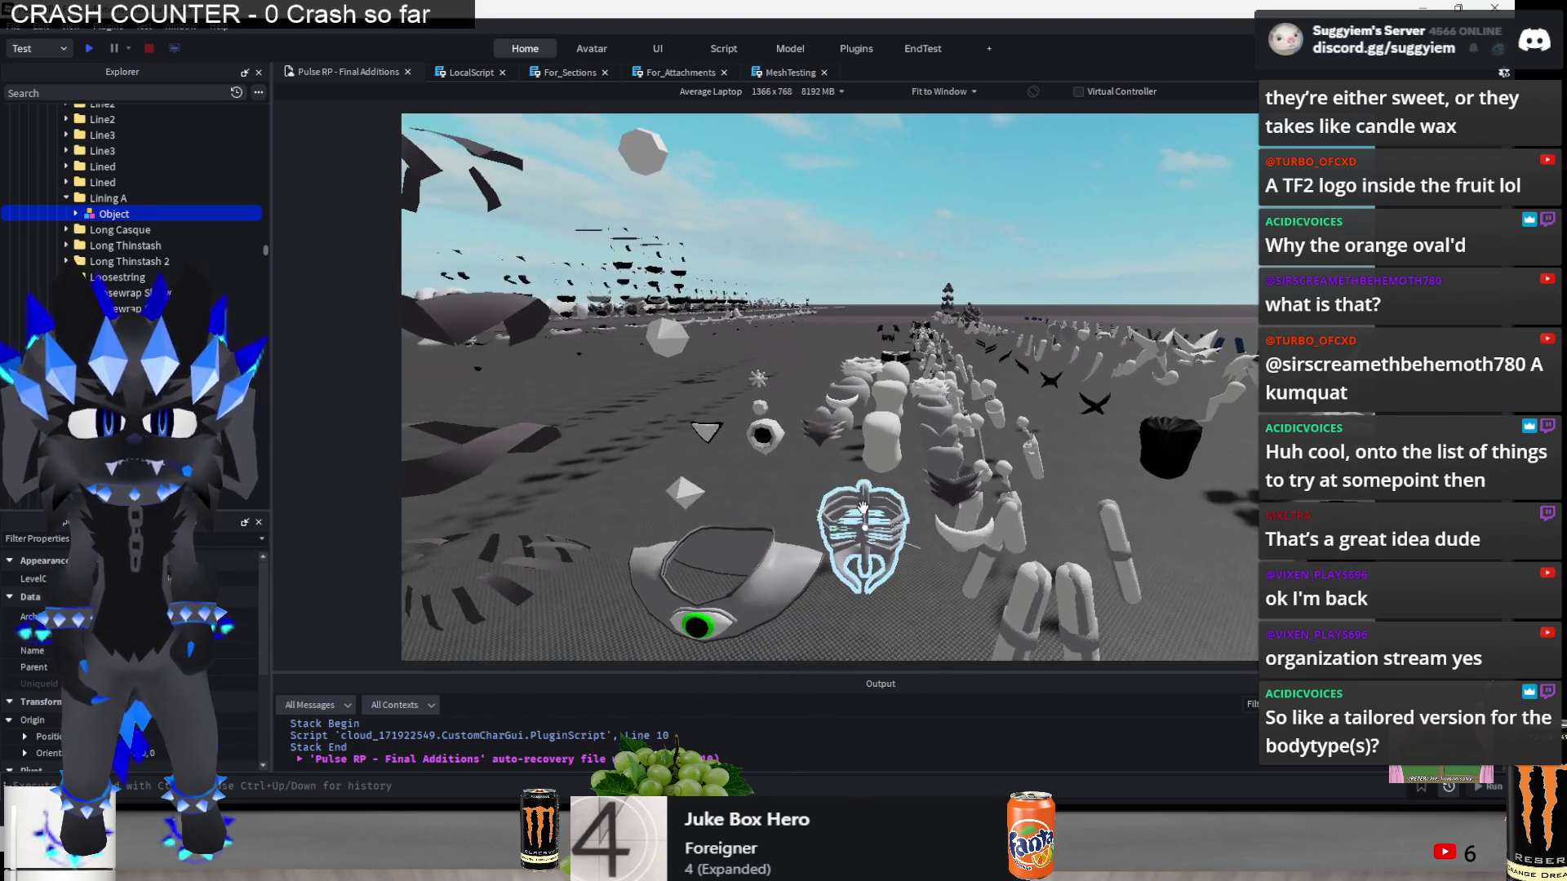
ctrl+click(853, 514)
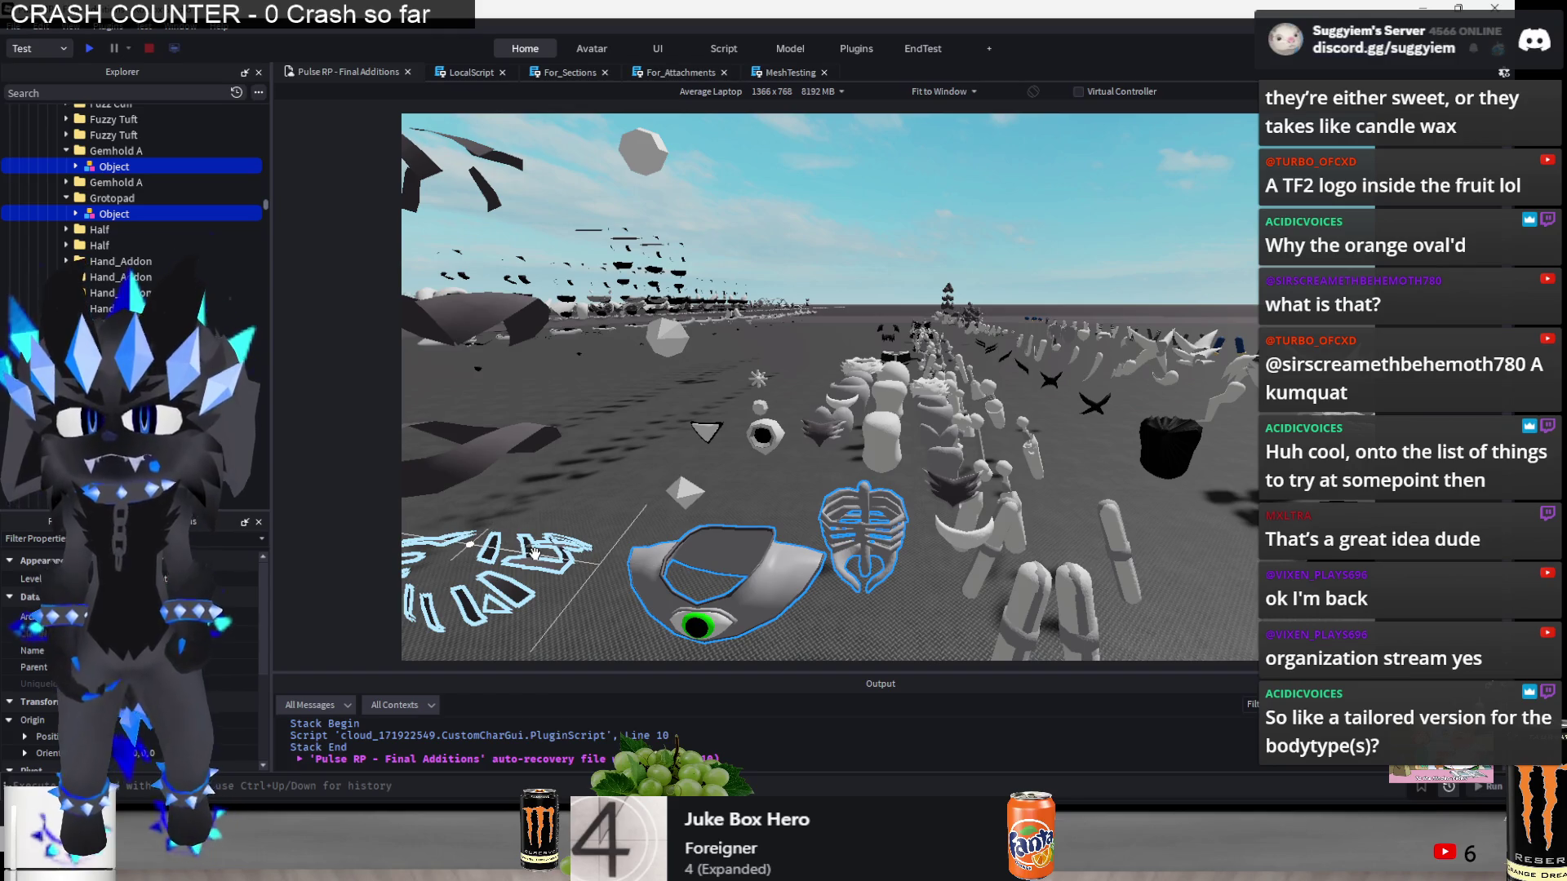
click(970, 606)
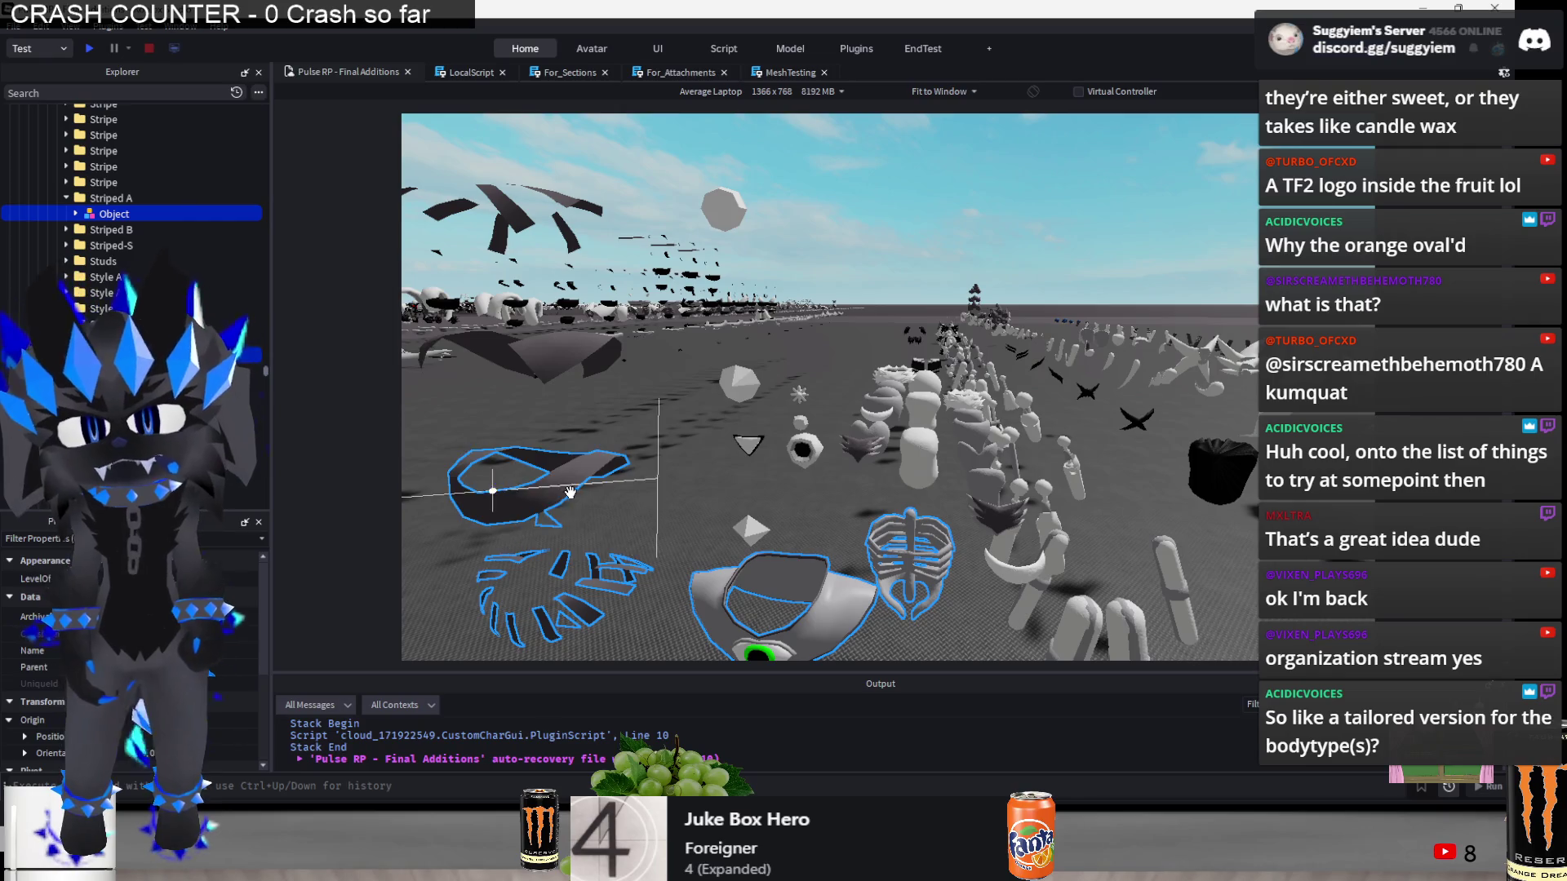
ctrl+click(735, 315)
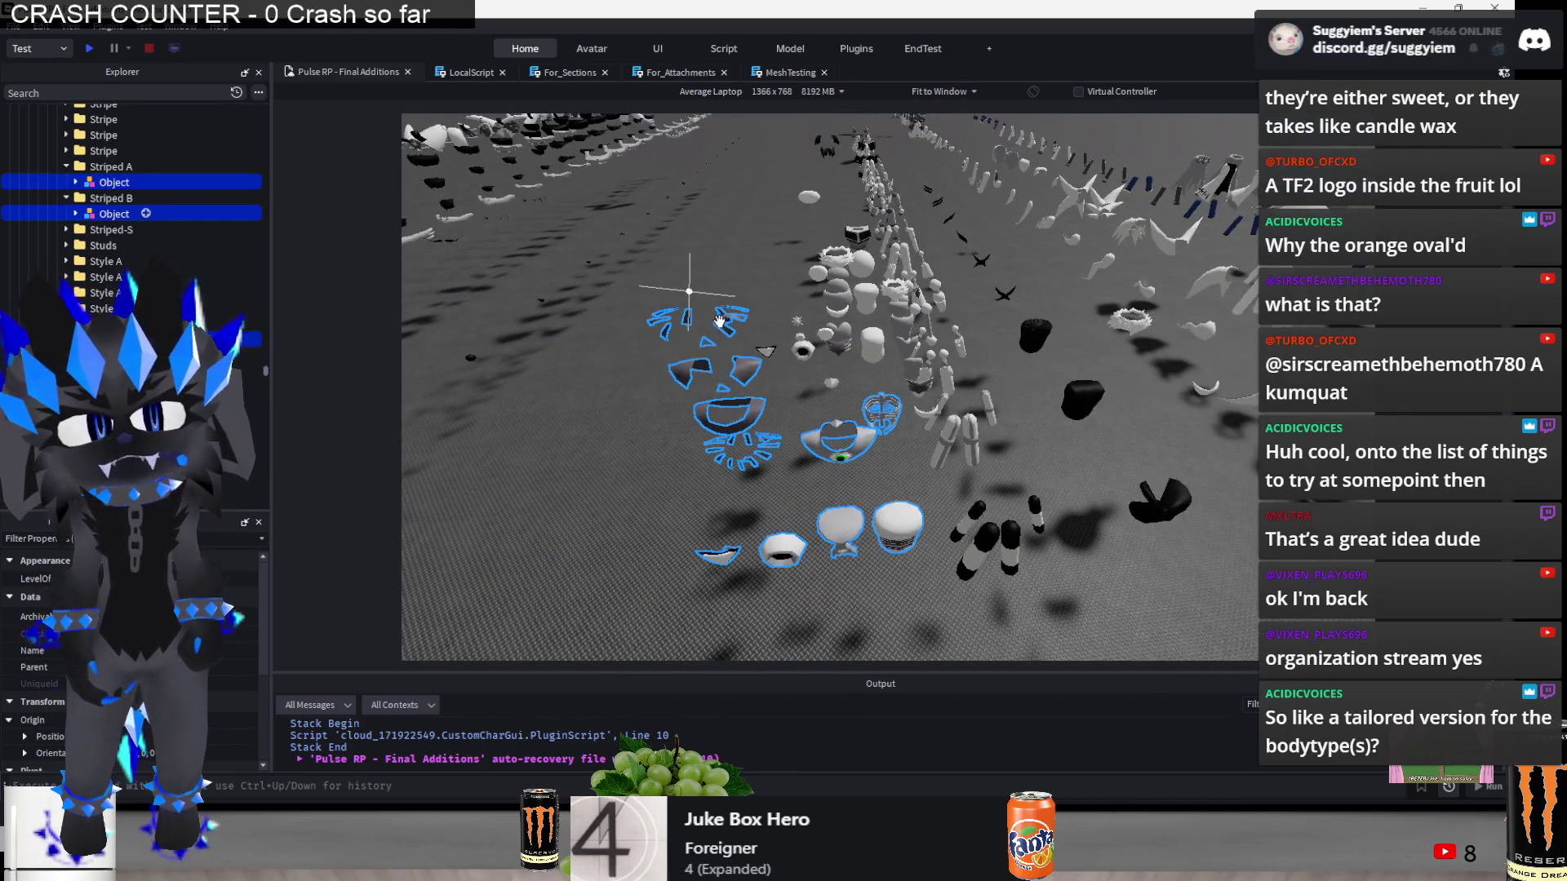
ctrl+click(831, 383)
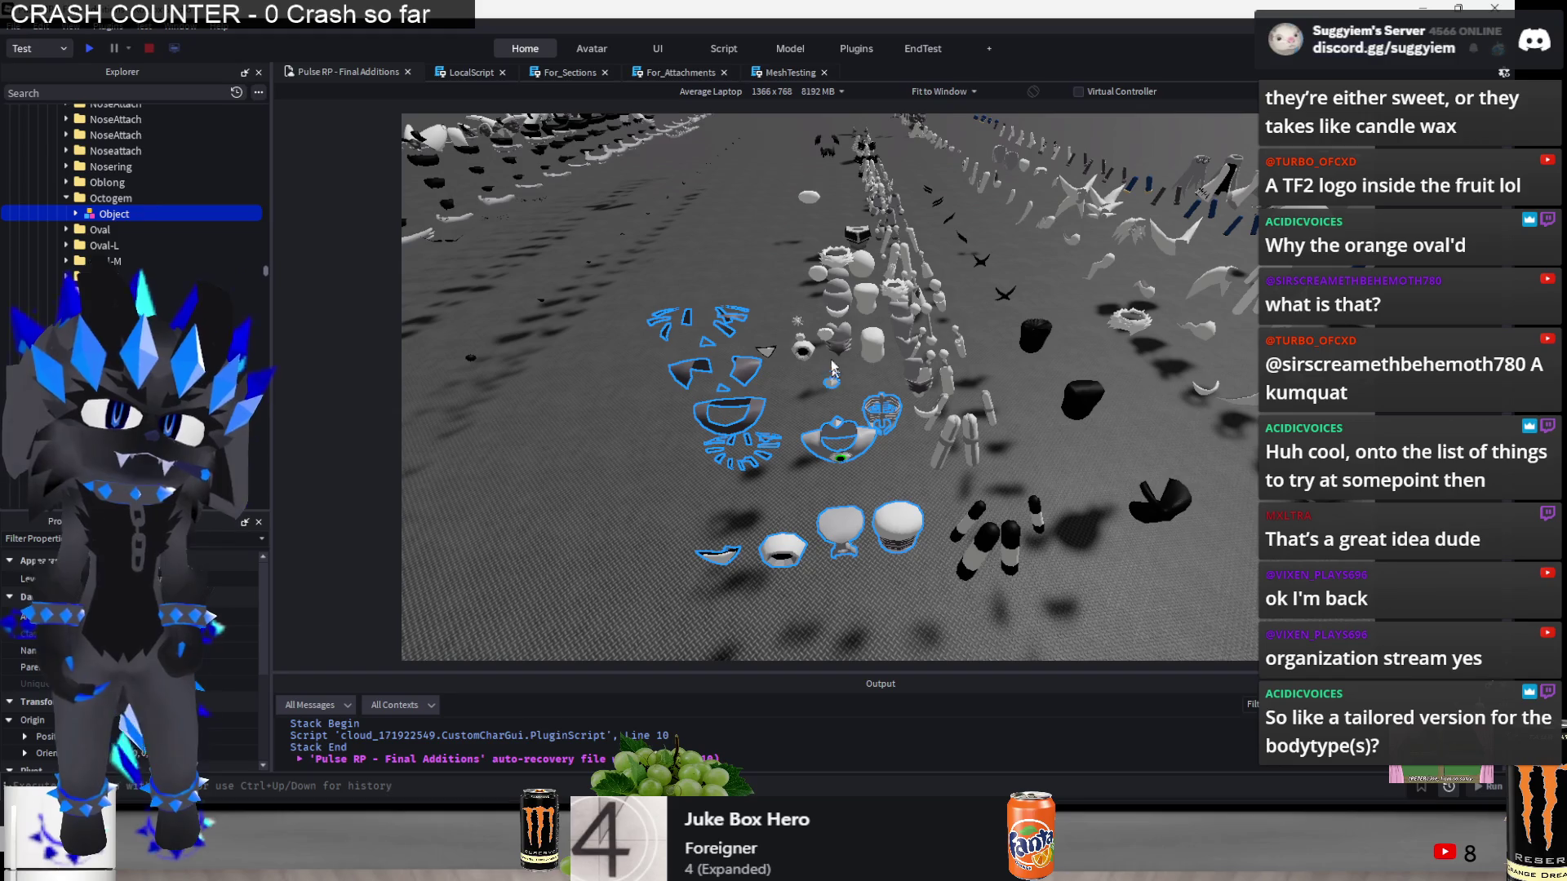
ctrl+click(816, 274)
ctrl+click(806, 196)
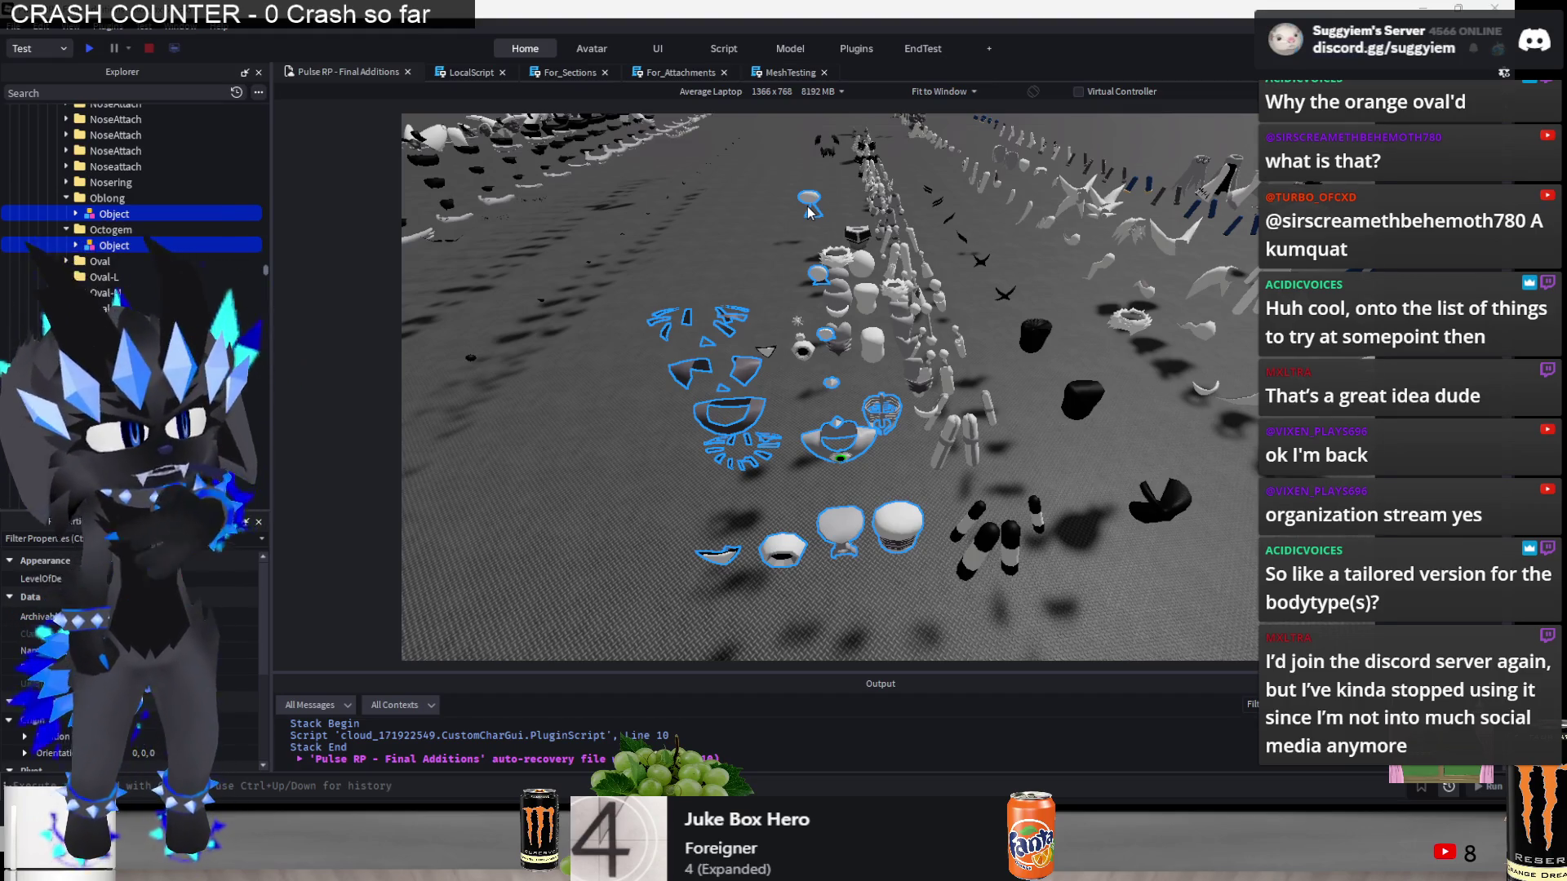
key(alt+Tab)
key(Tab)
key(Tab)
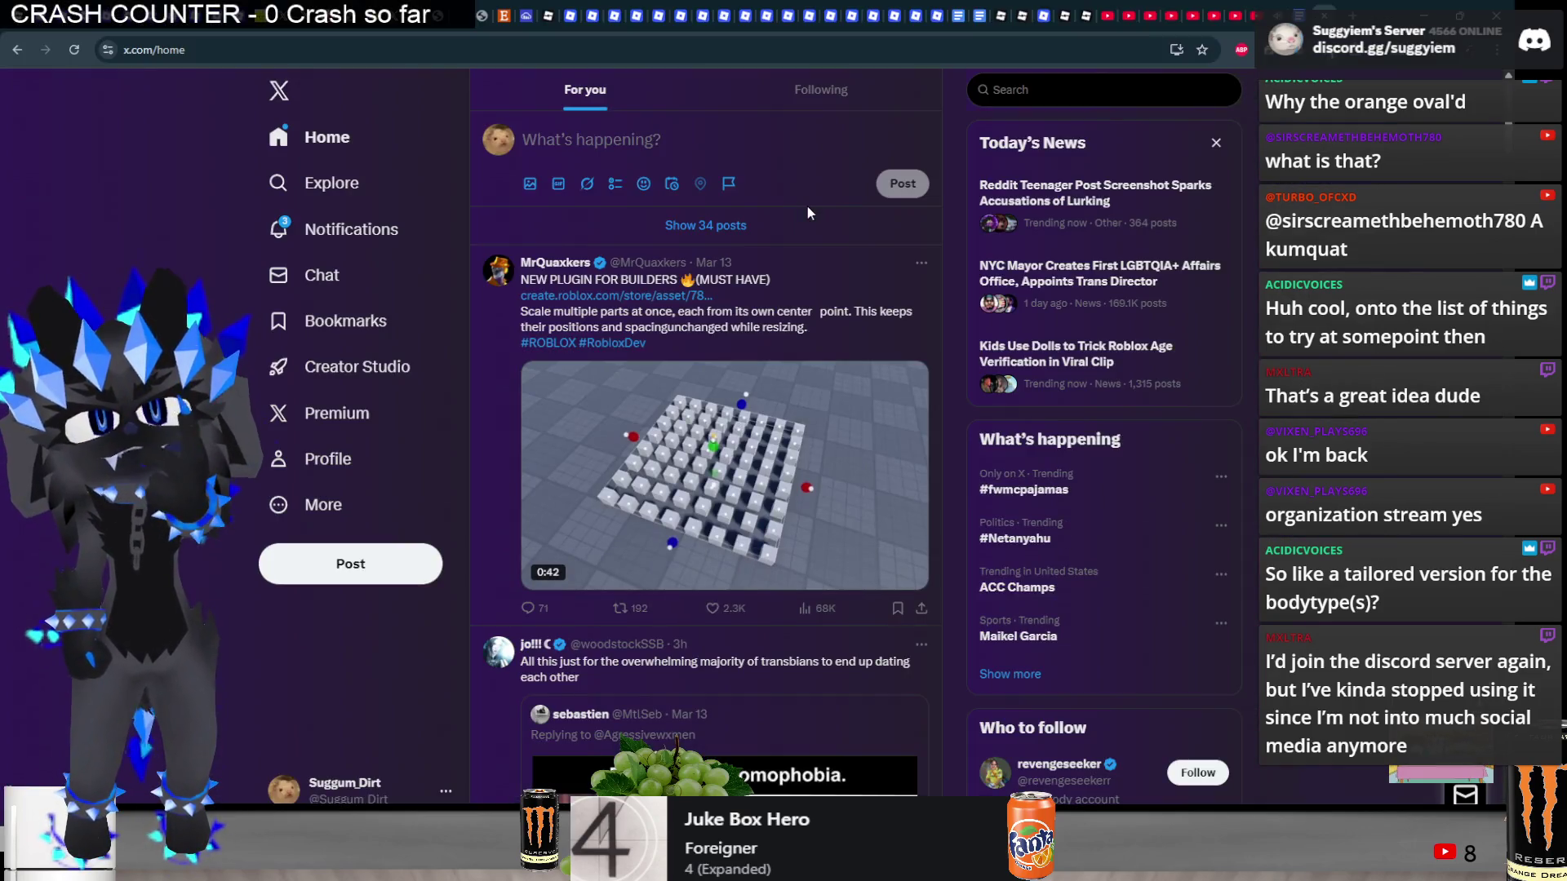
- Check X notifications, glance at Studio and the Pulse RP Bugs doc, then open a new tab
click(341, 231)
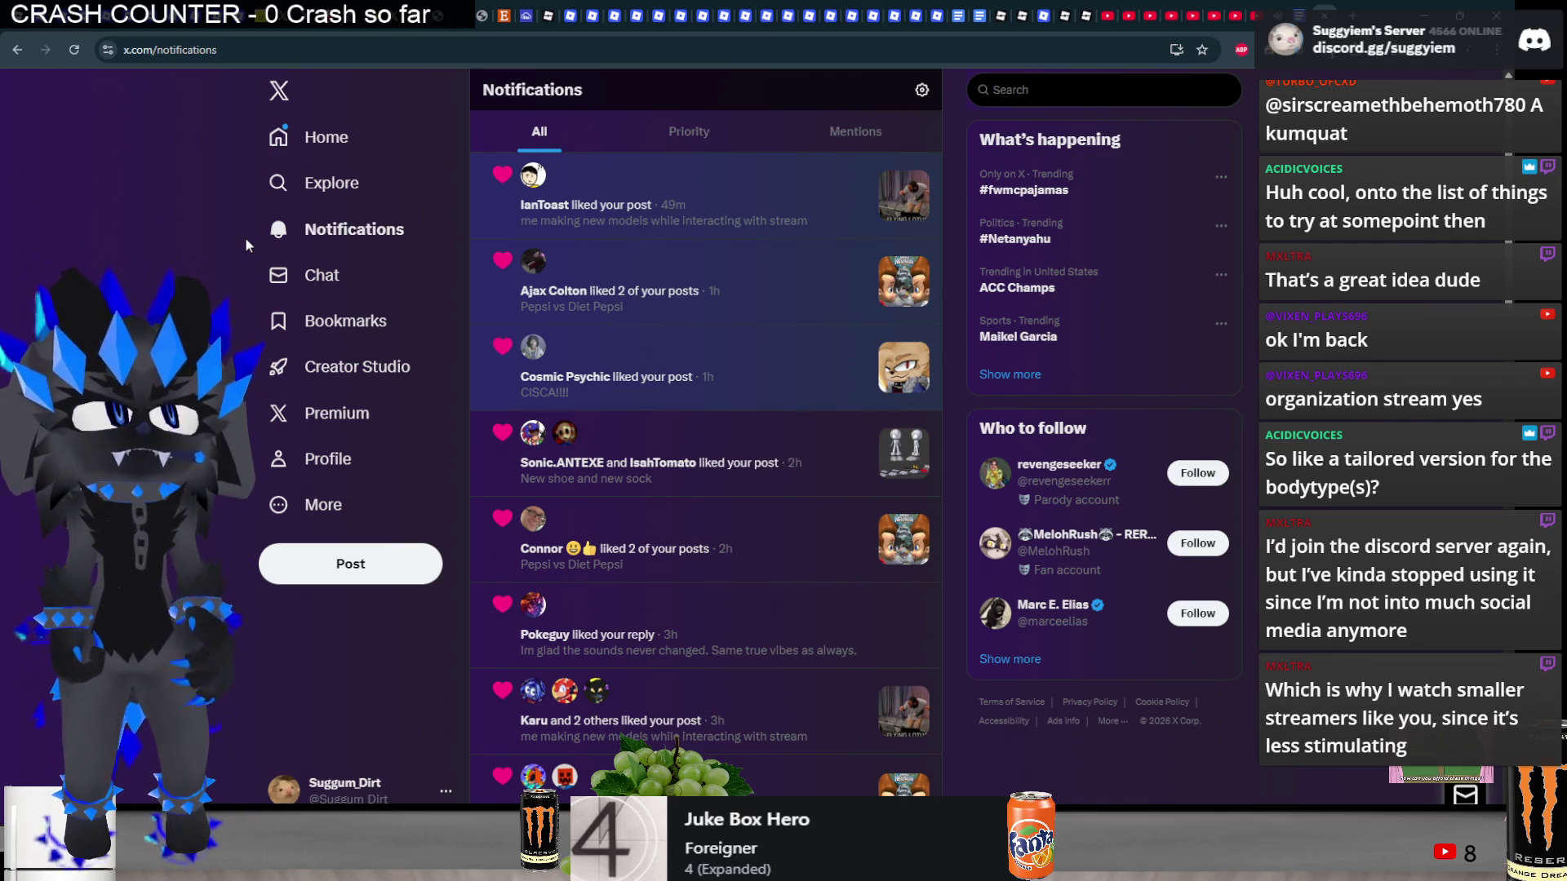
key(alt+Tab)
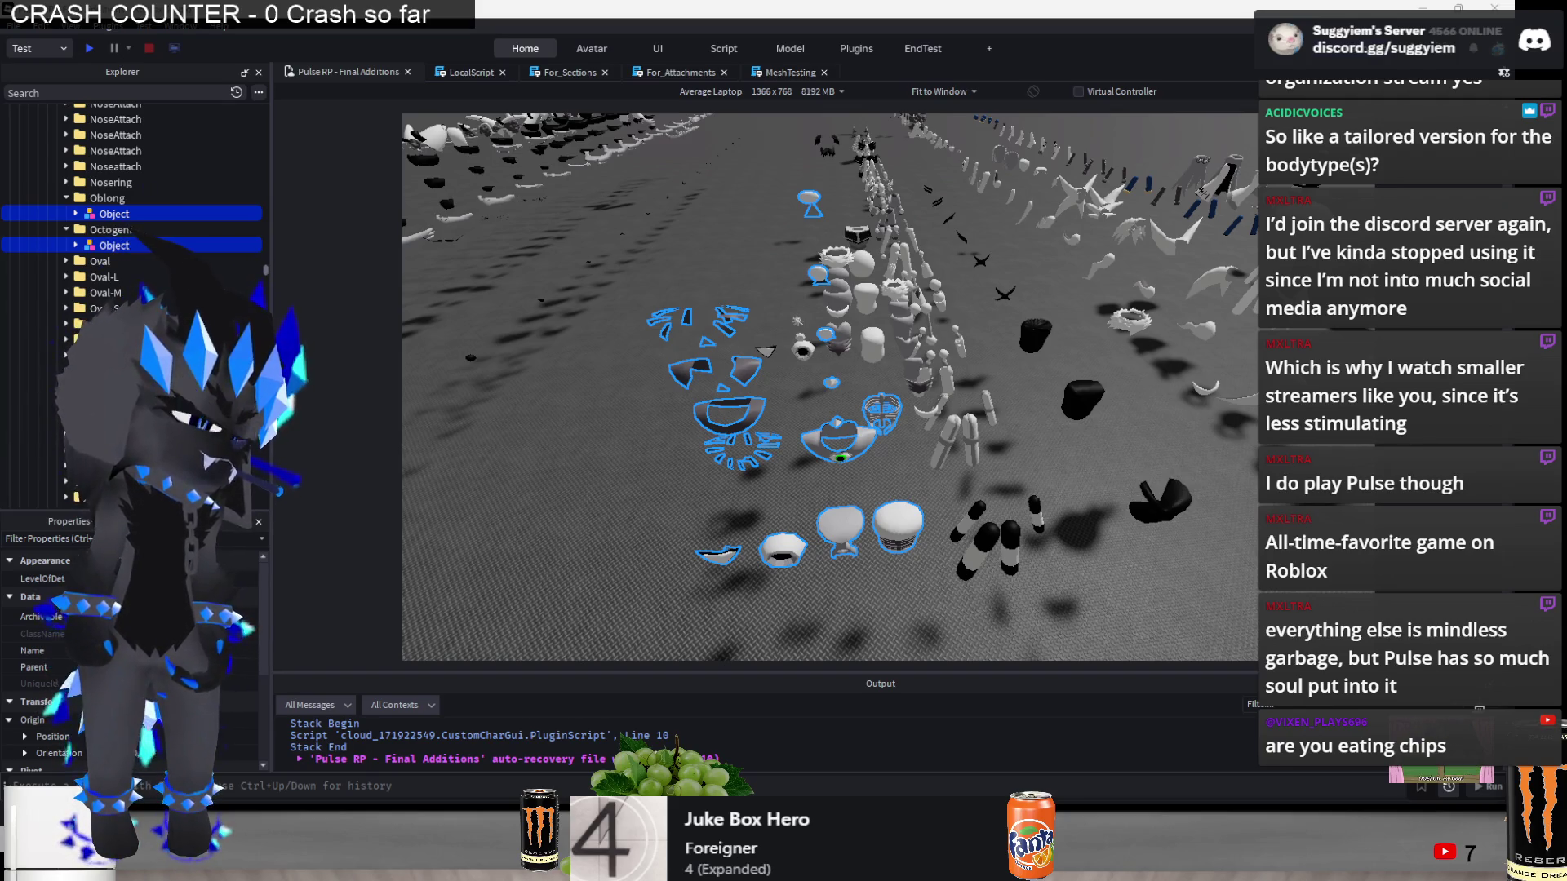
key(alt+Tab)
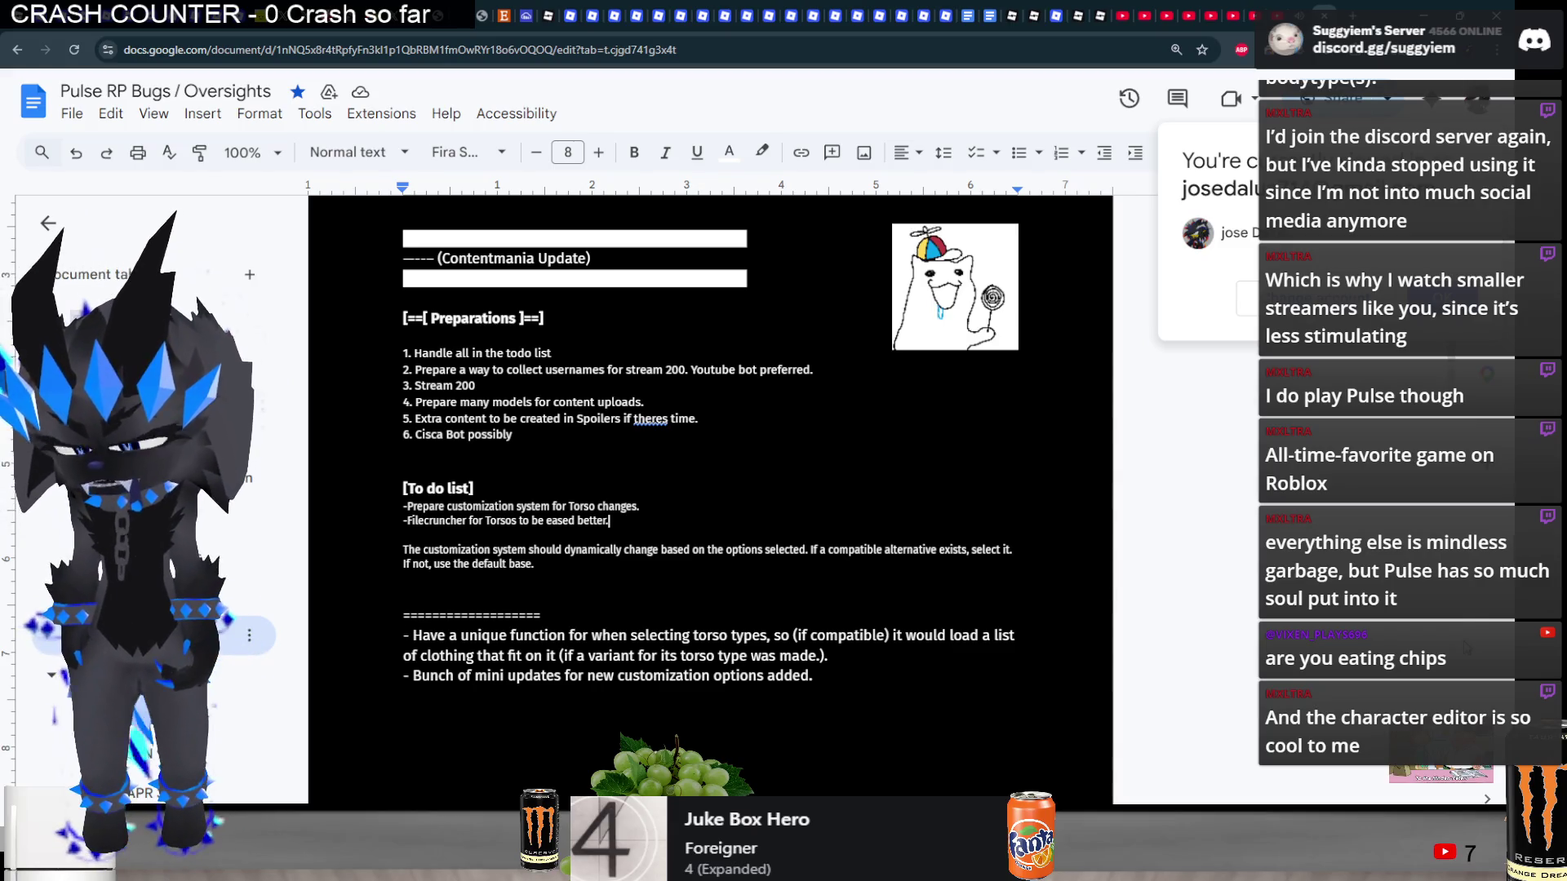
click(1357, 16)
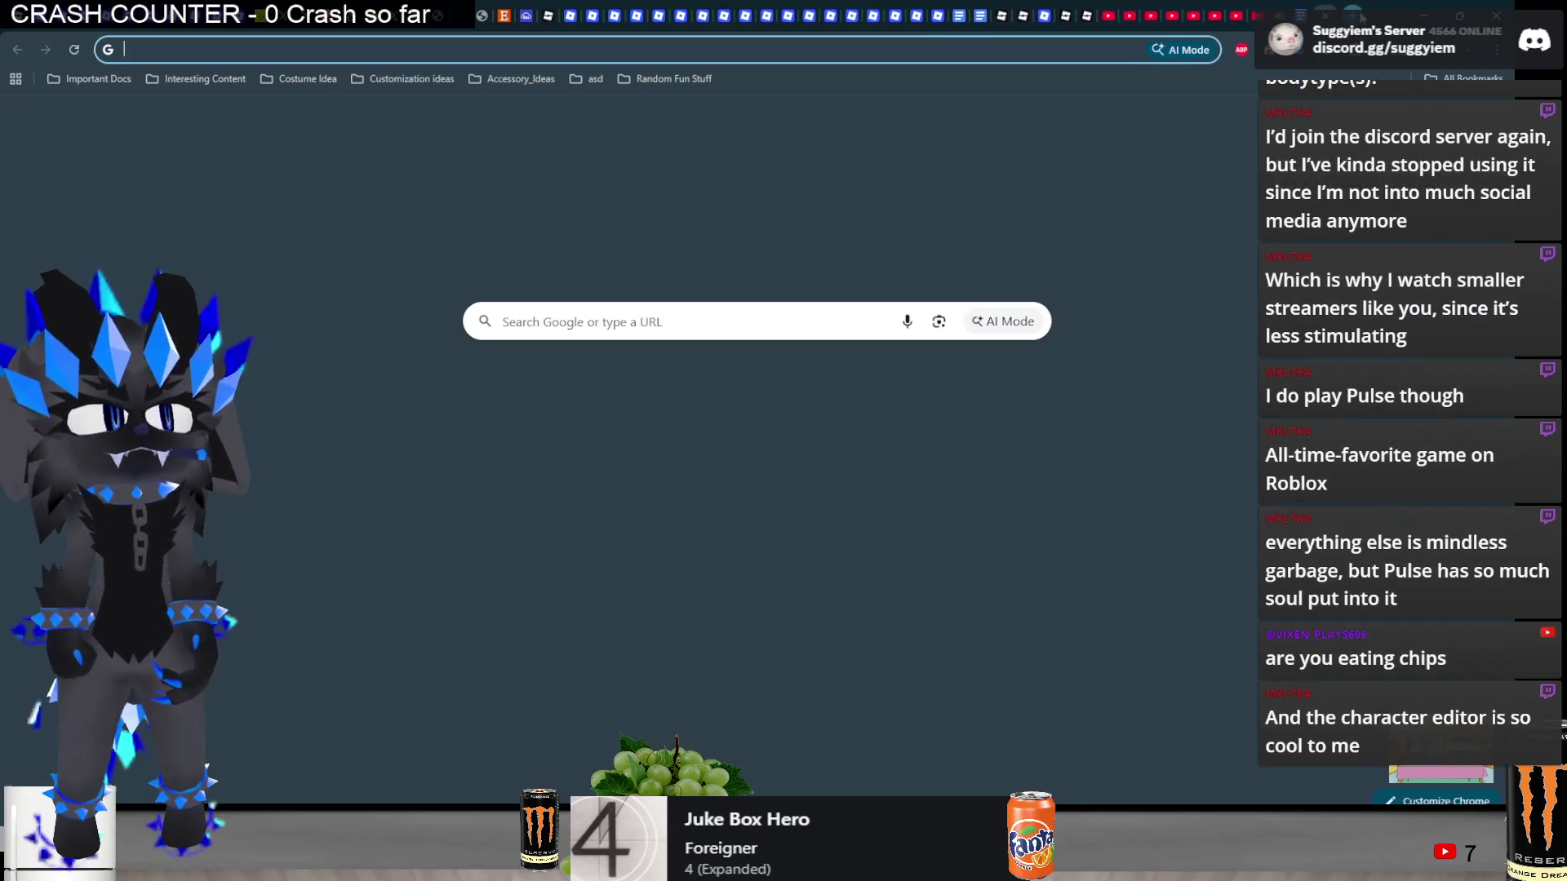
- Search images for 'del campo maiz', preview the Maiz Atomico bag and glance at video results
text(del campo maiz)
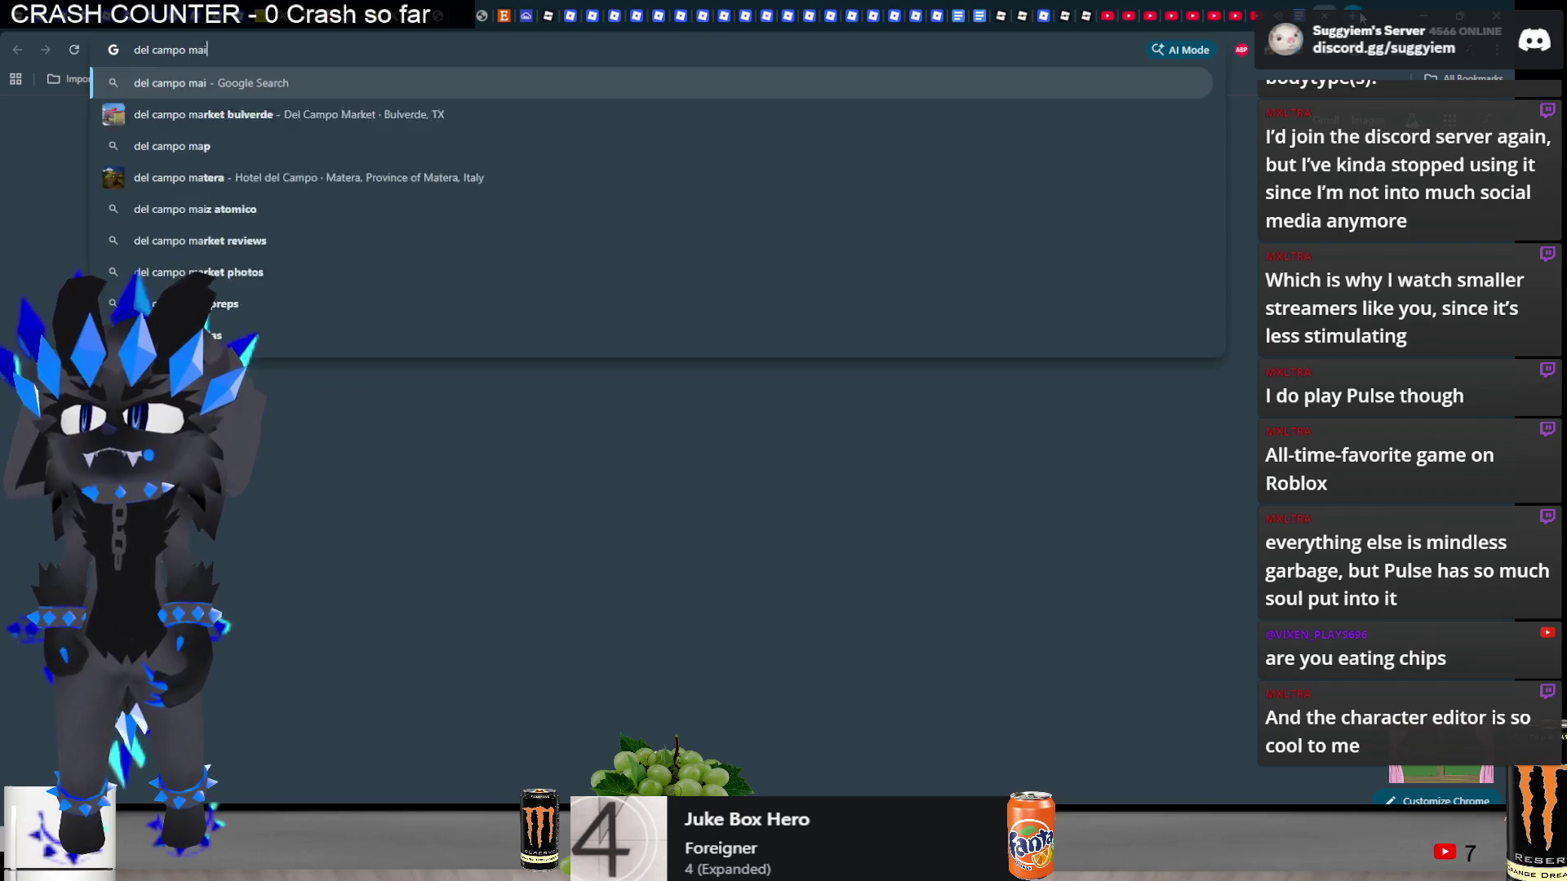
key(Return)
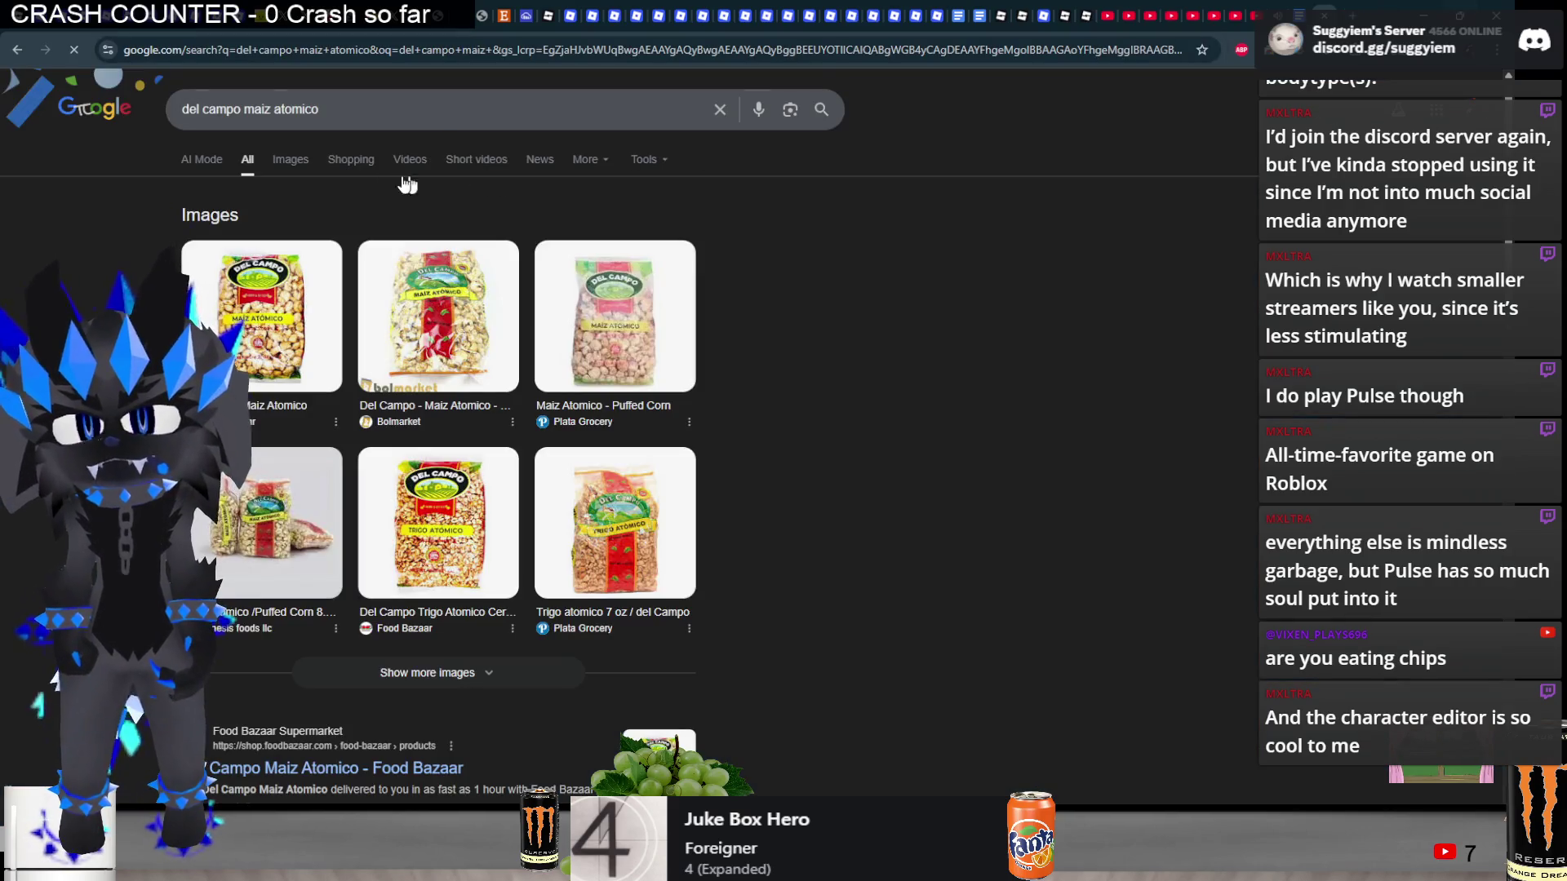
click(291, 159)
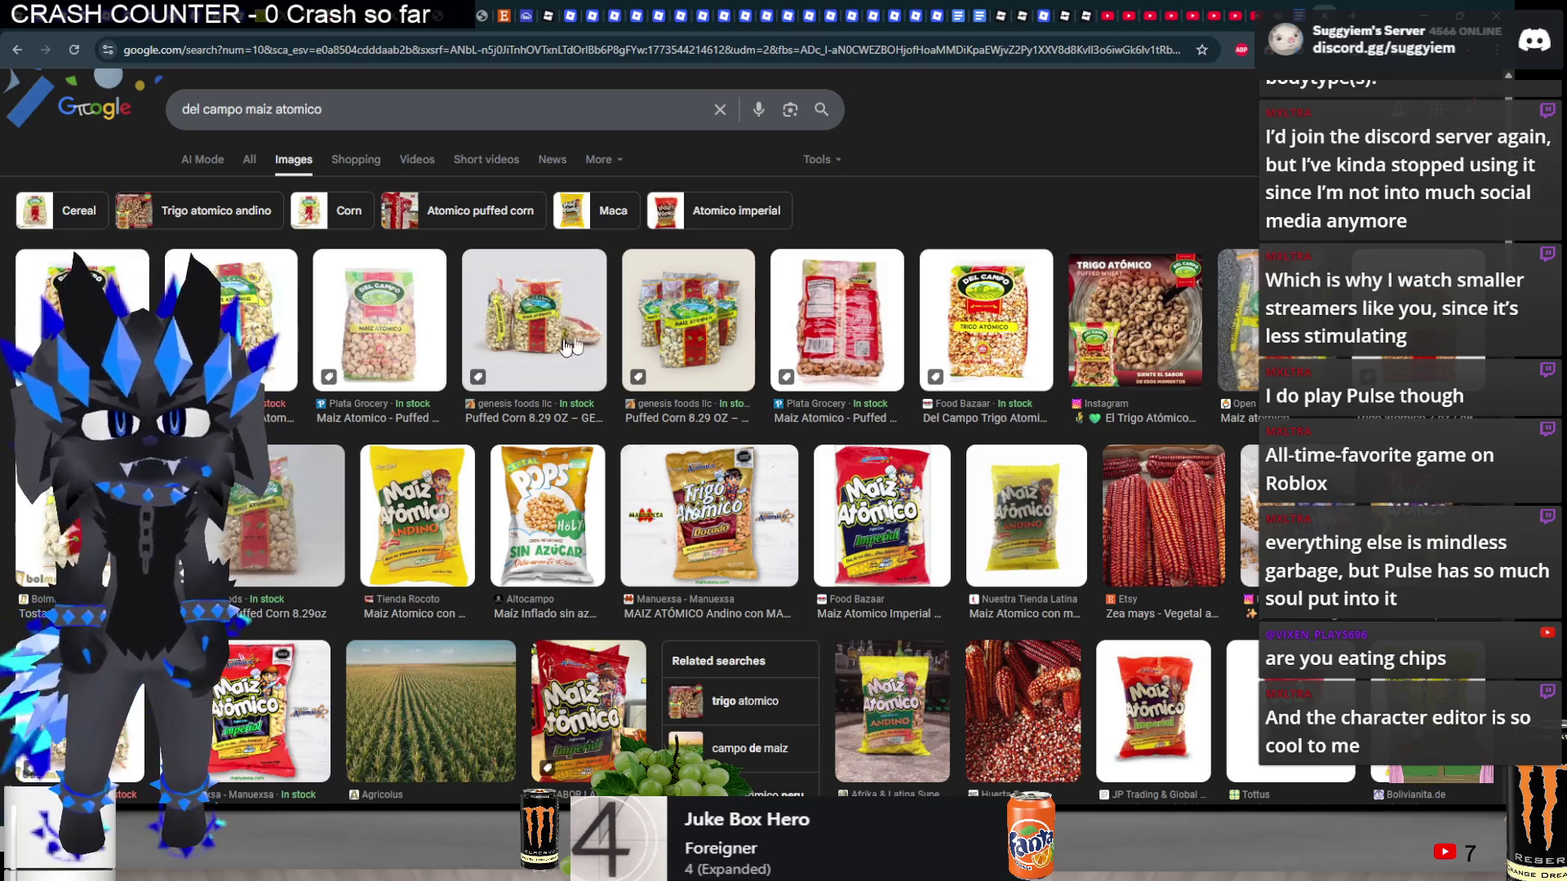
click(81, 318)
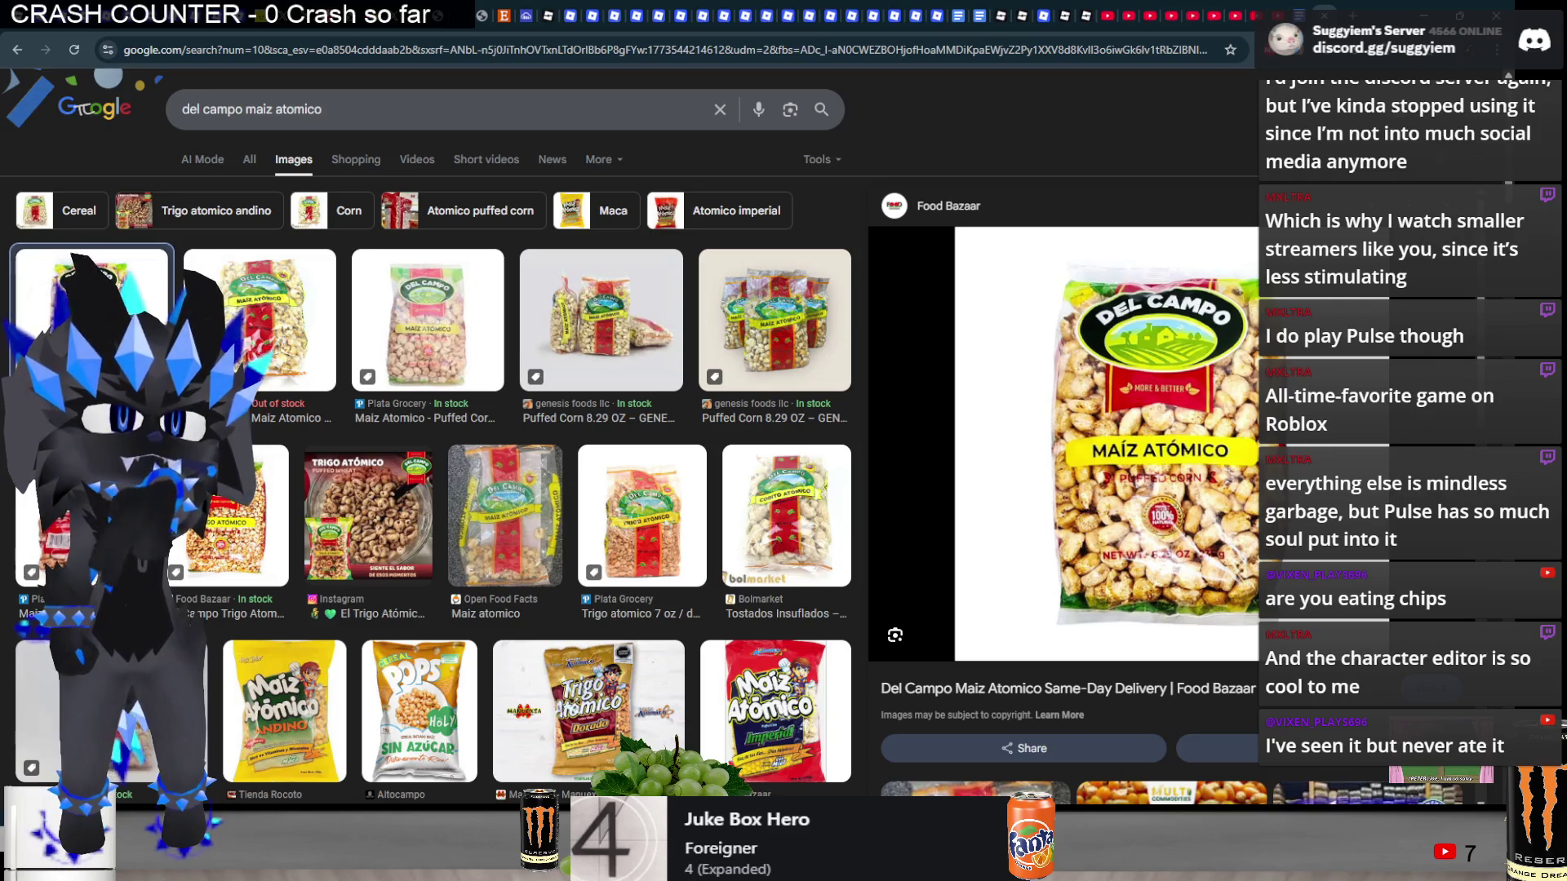
scroll(432, 457, down, 5)
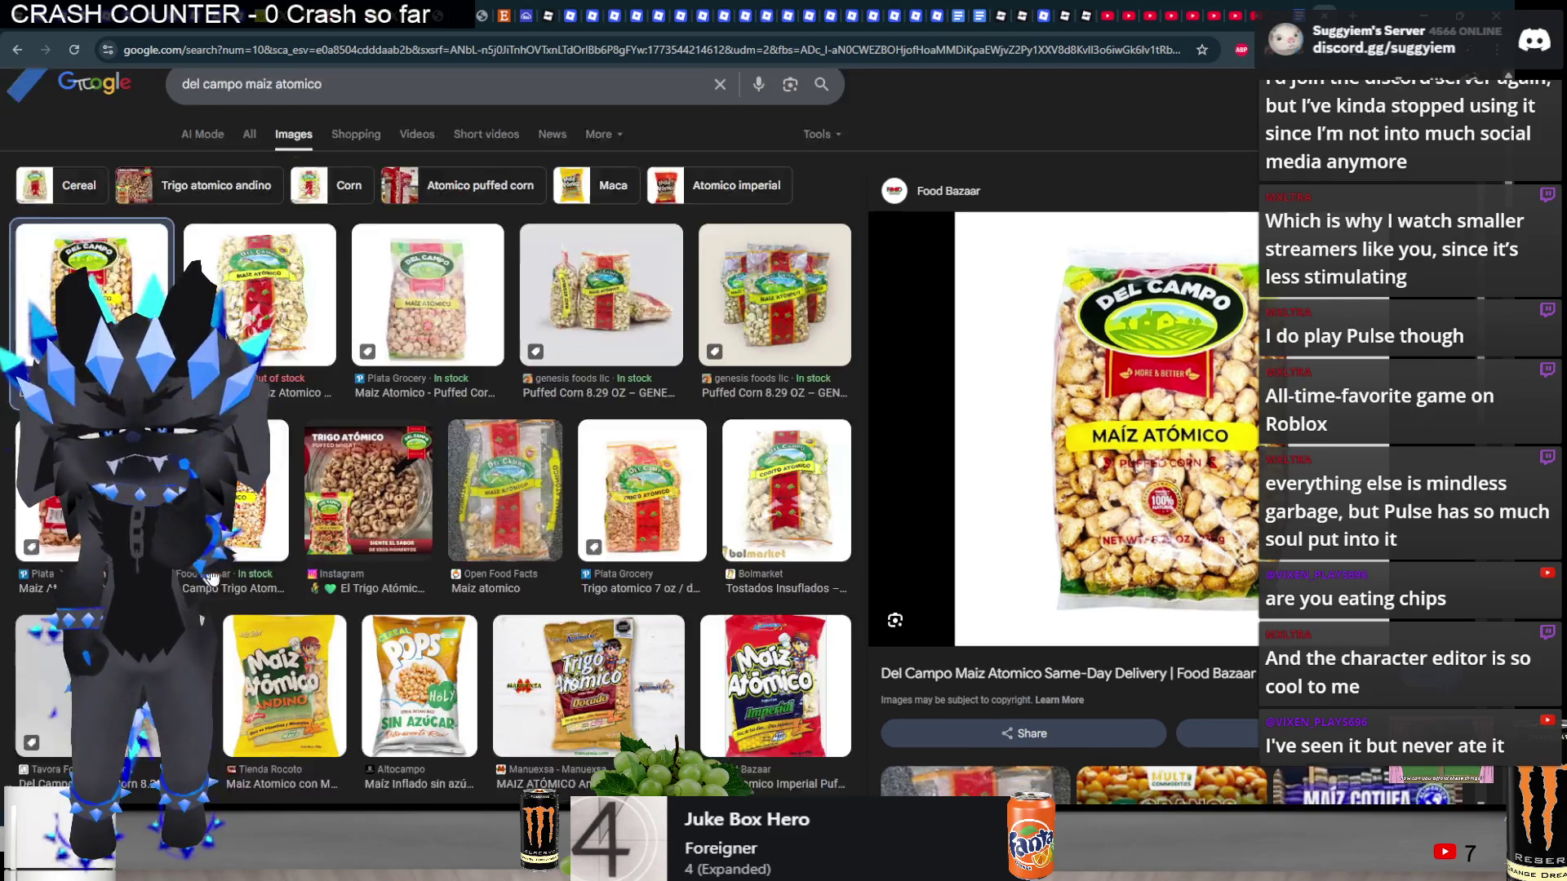
scroll(1136, 598, down, 6)
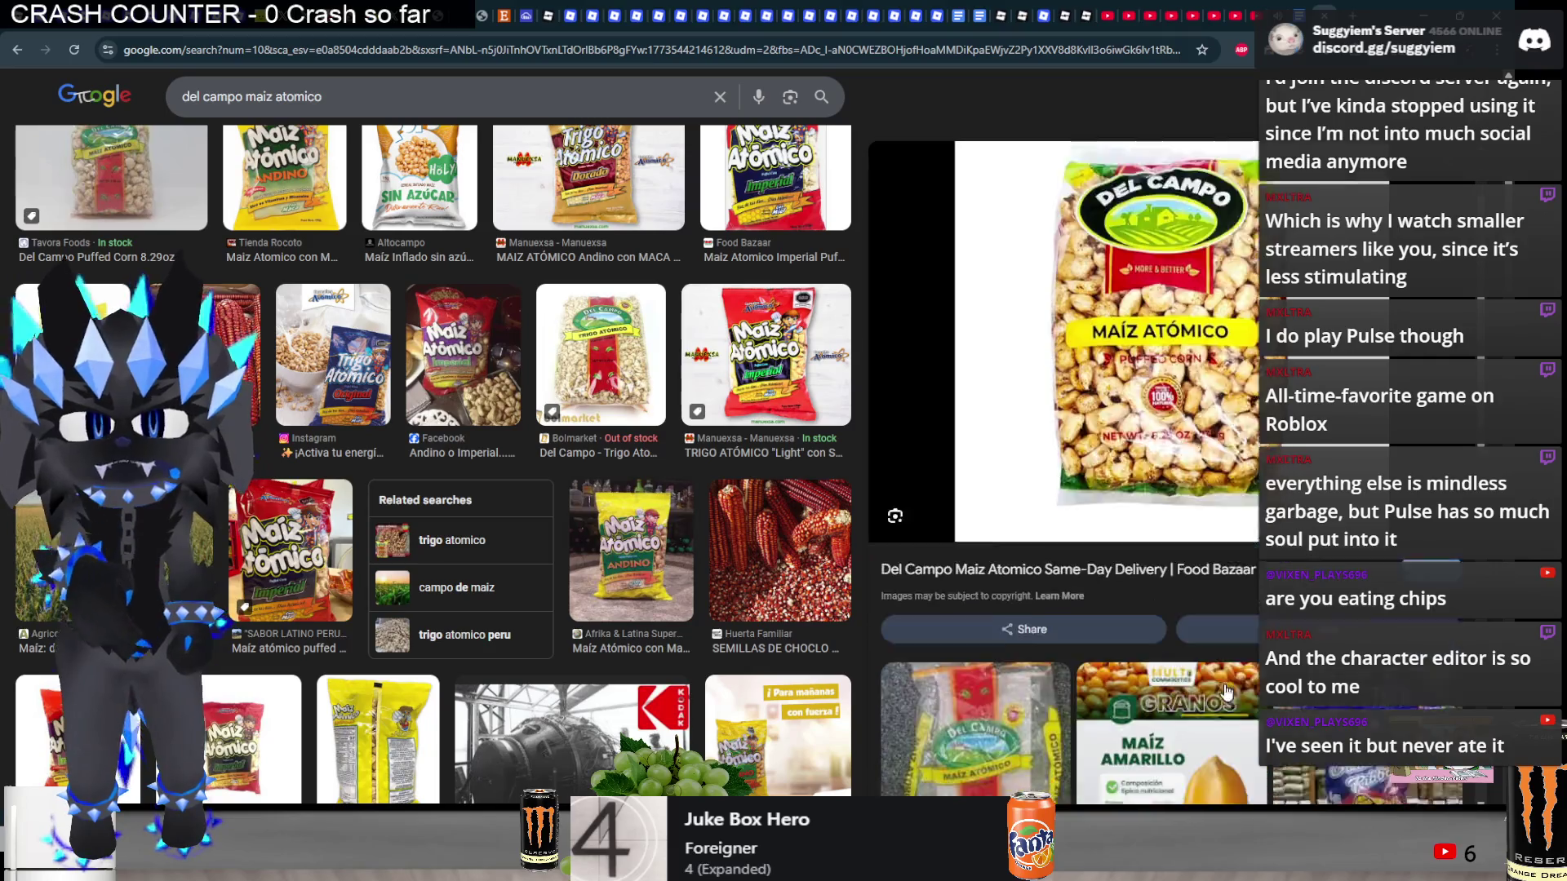
scroll(1136, 598, down, 4)
scroll(433, 490, down, 5)
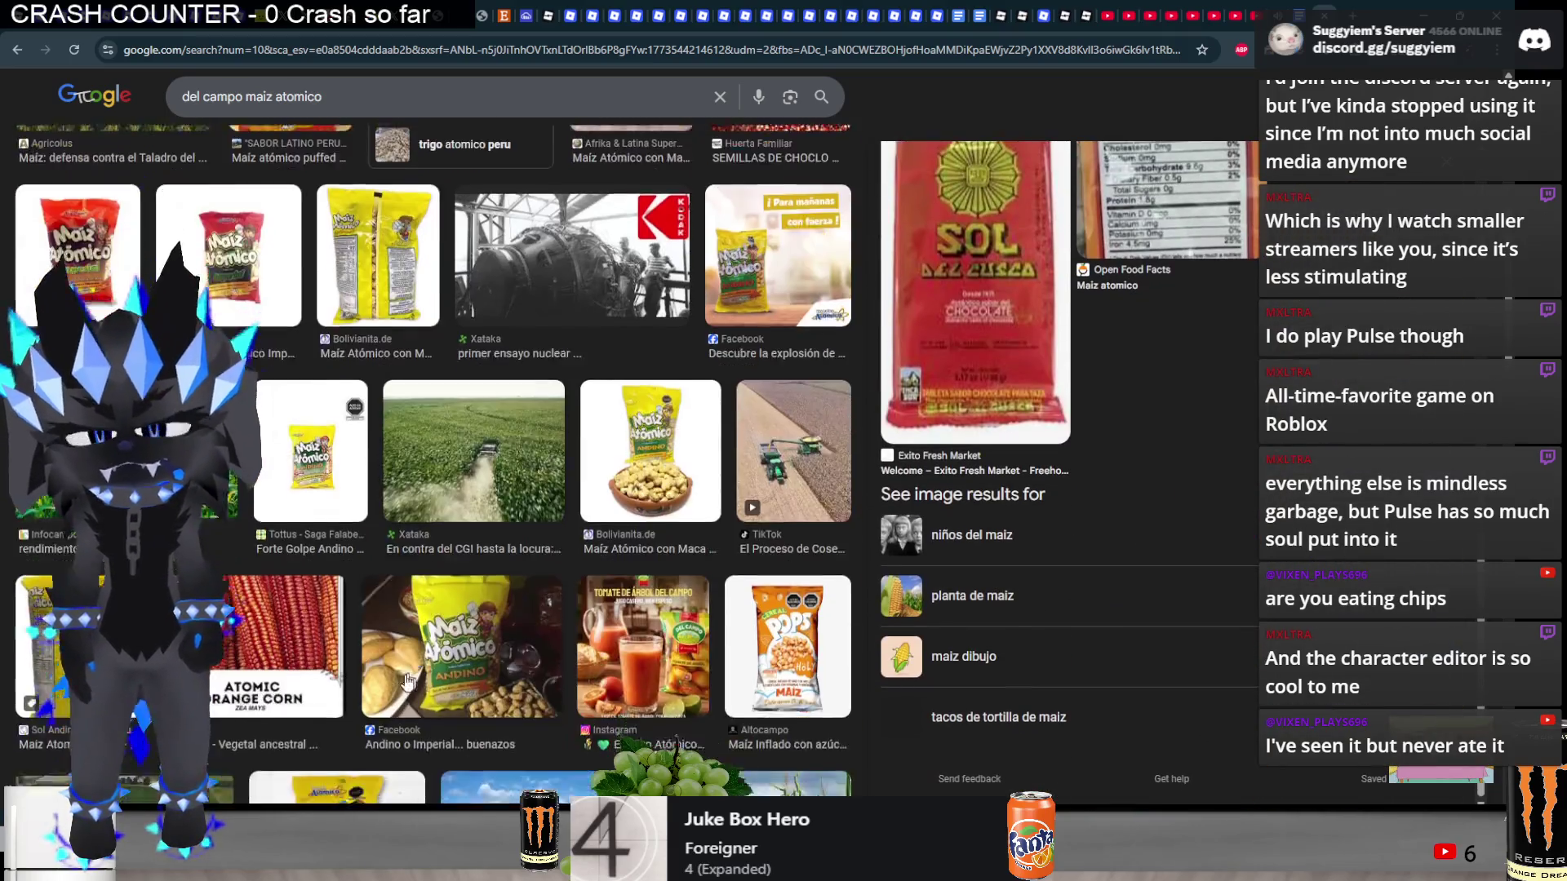
scroll(3, 653, up, 10)
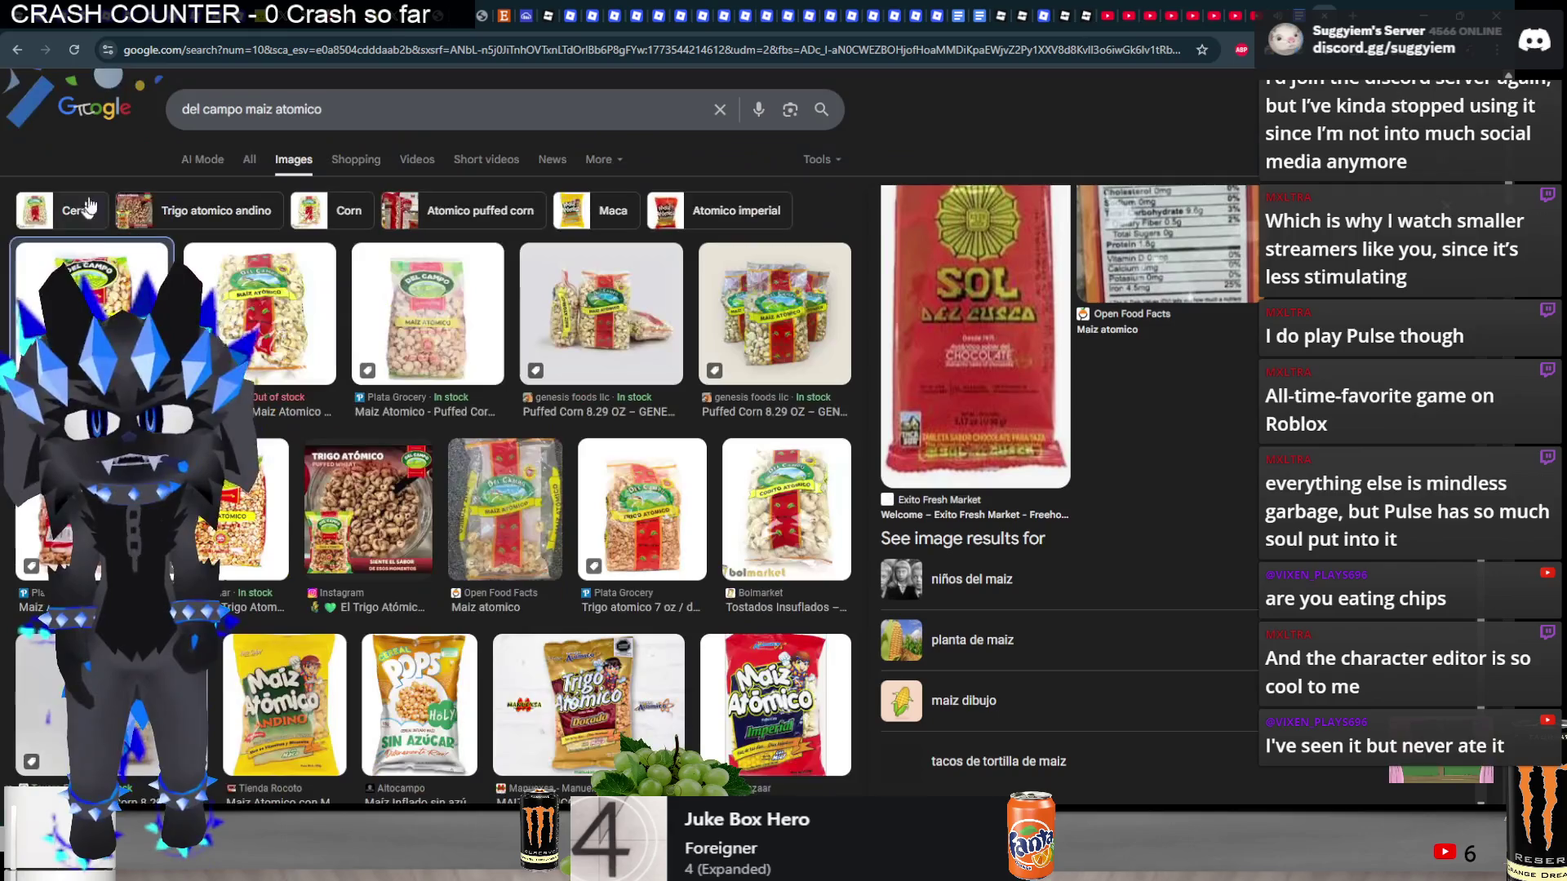
click(416, 159)
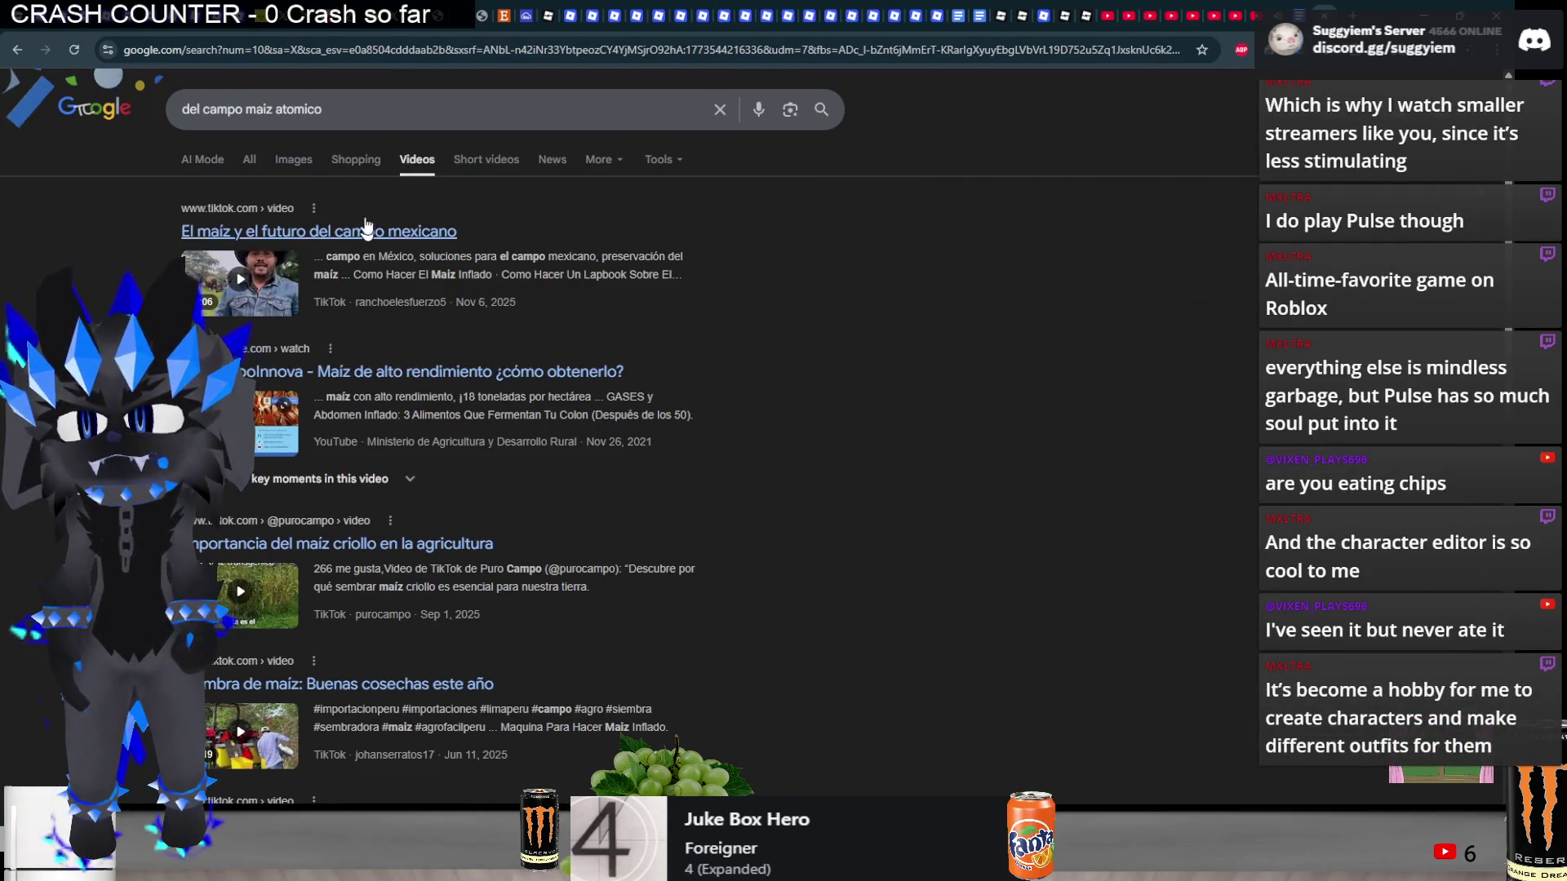
key(alt+Left)
- Refine the search with 'puffed corn', preview the Atomic Corn with Maca photo, then switch windows
click(362, 108)
text(puffed crorn)
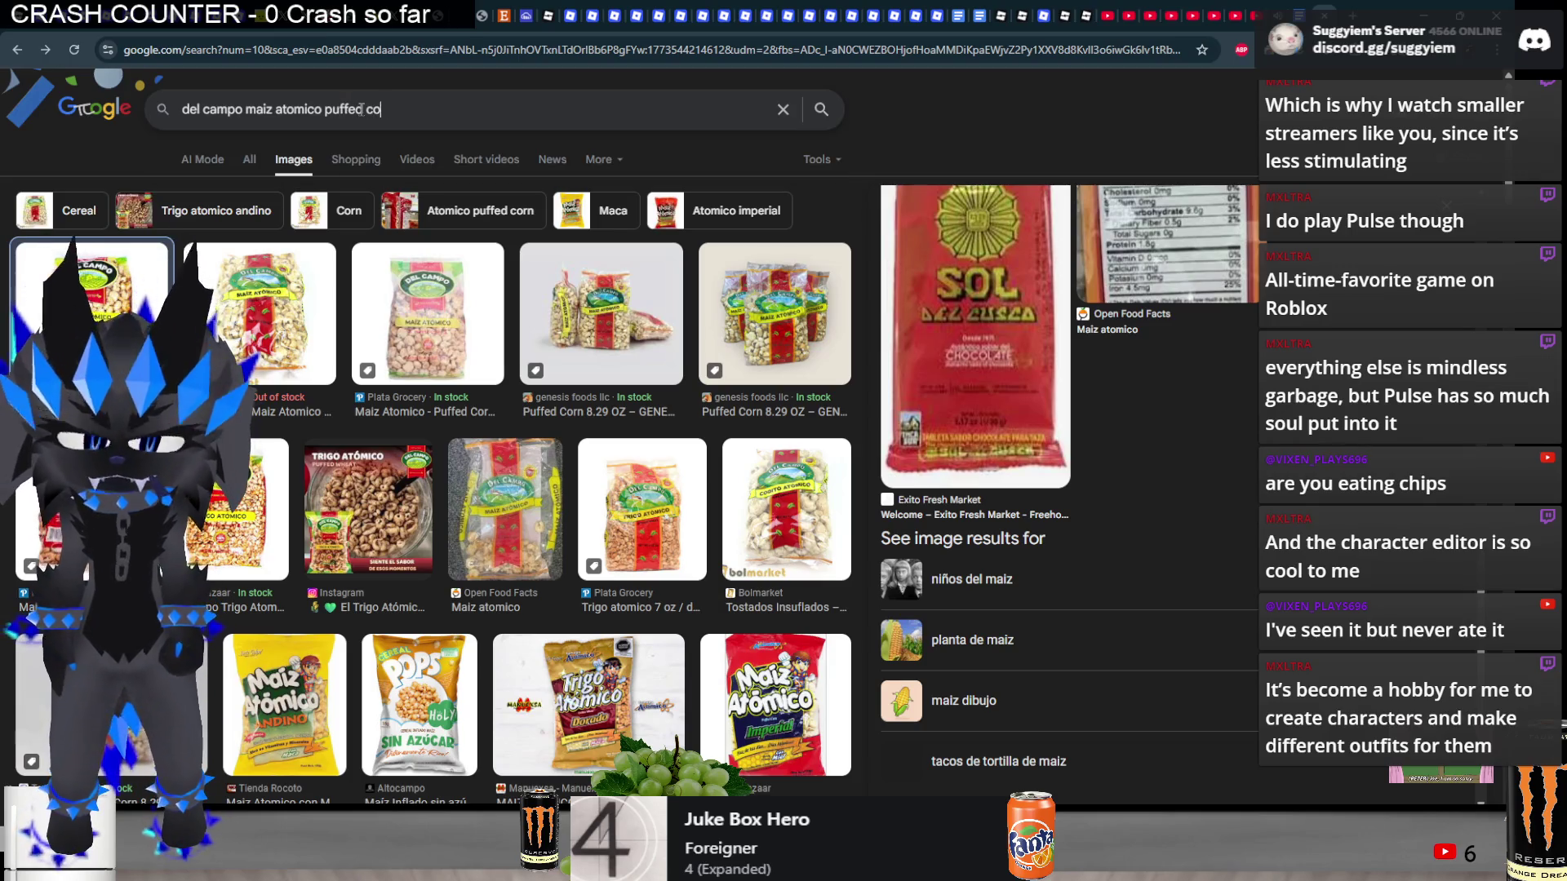
key(Return)
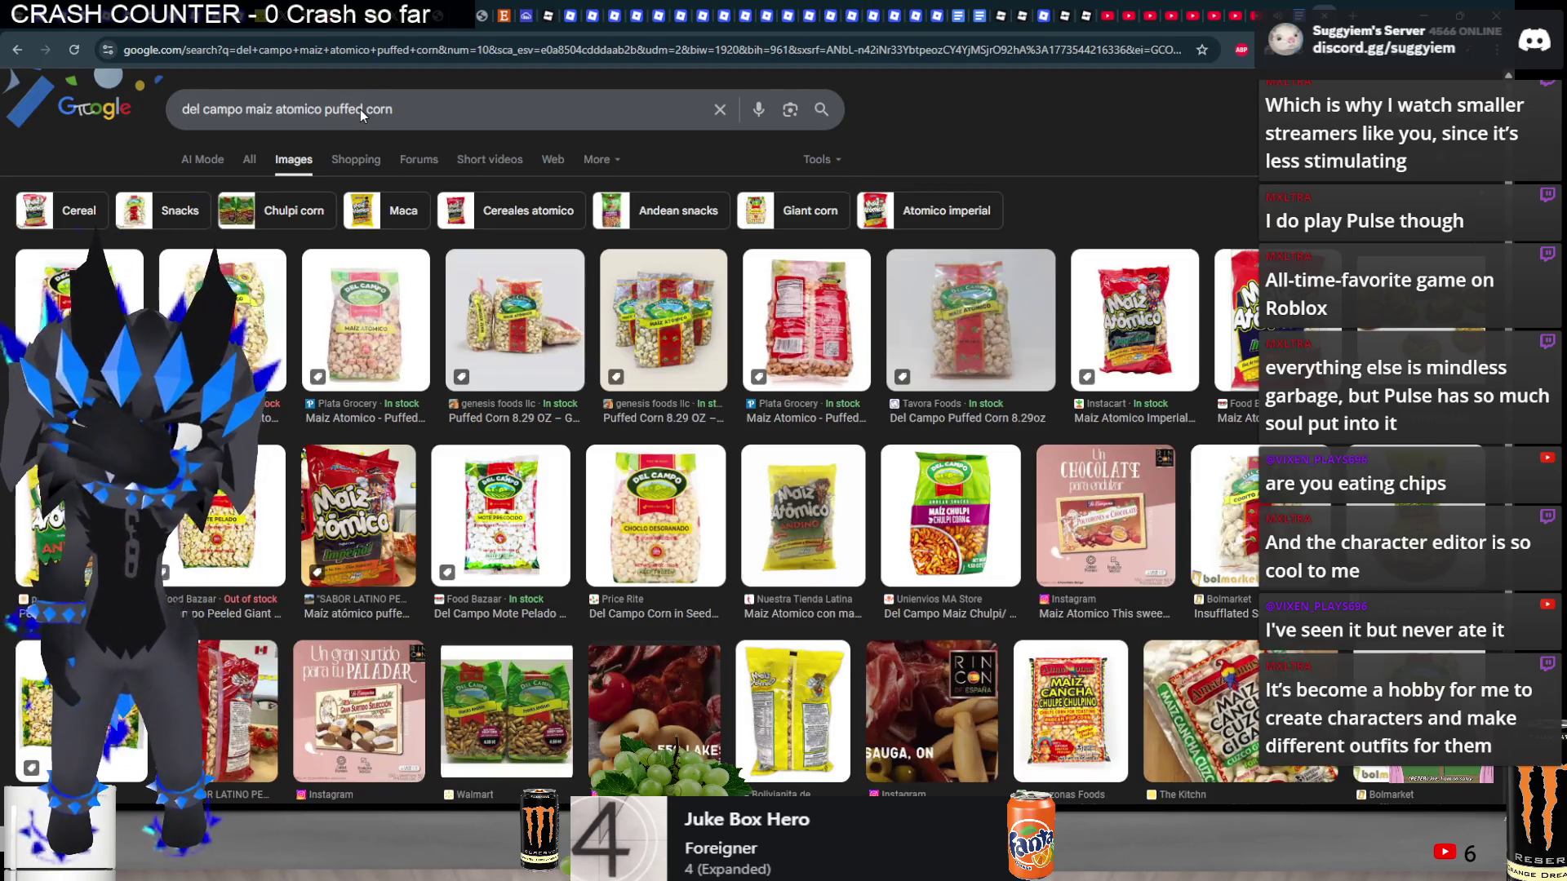
click(1427, 330)
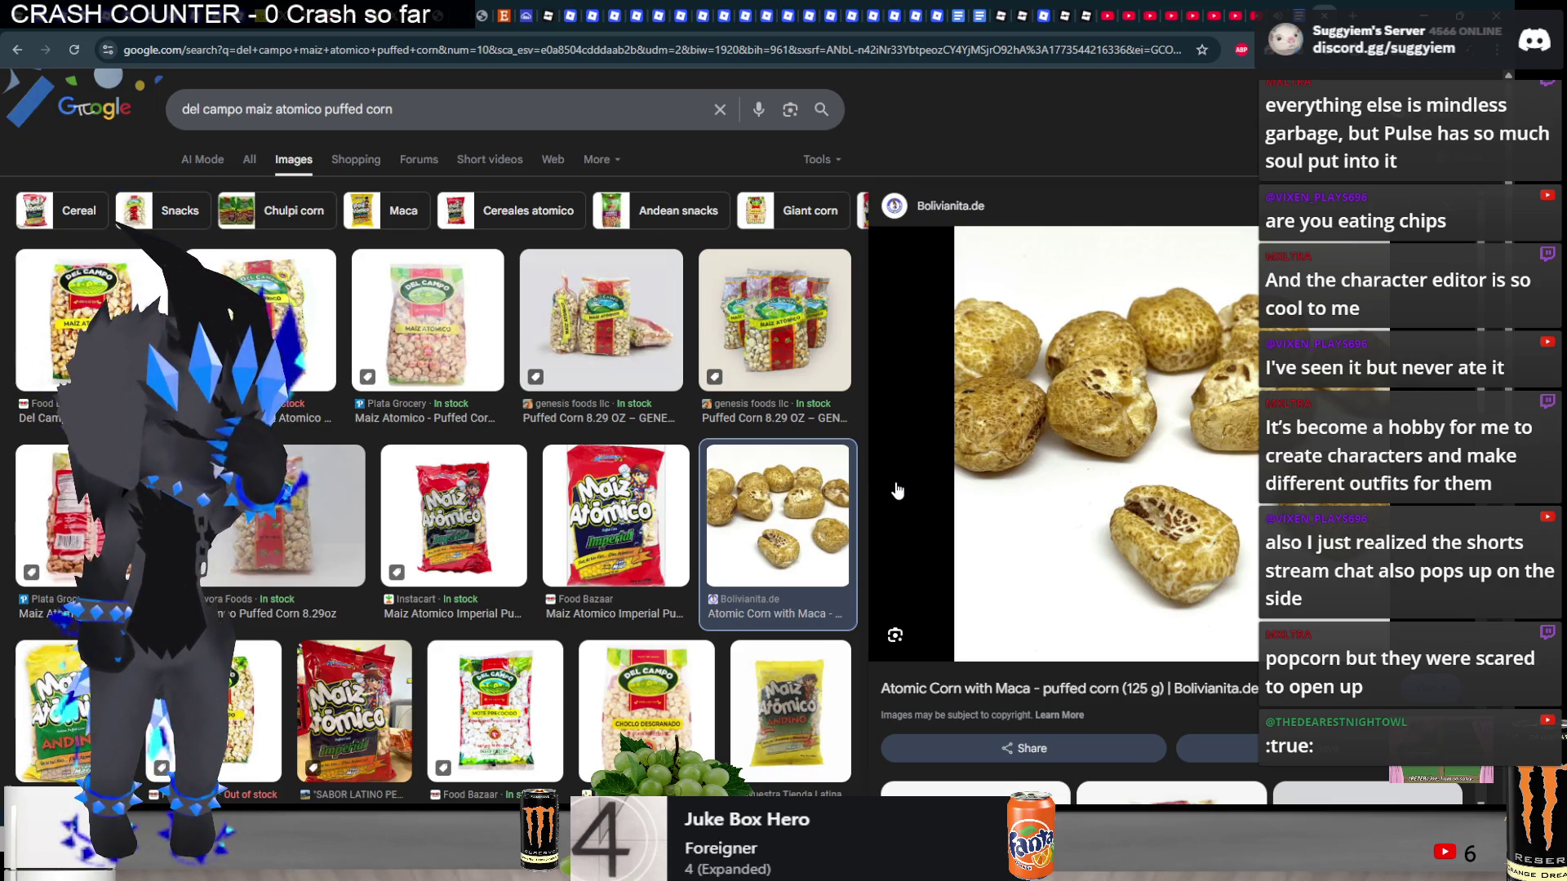
key(alt+Tab)
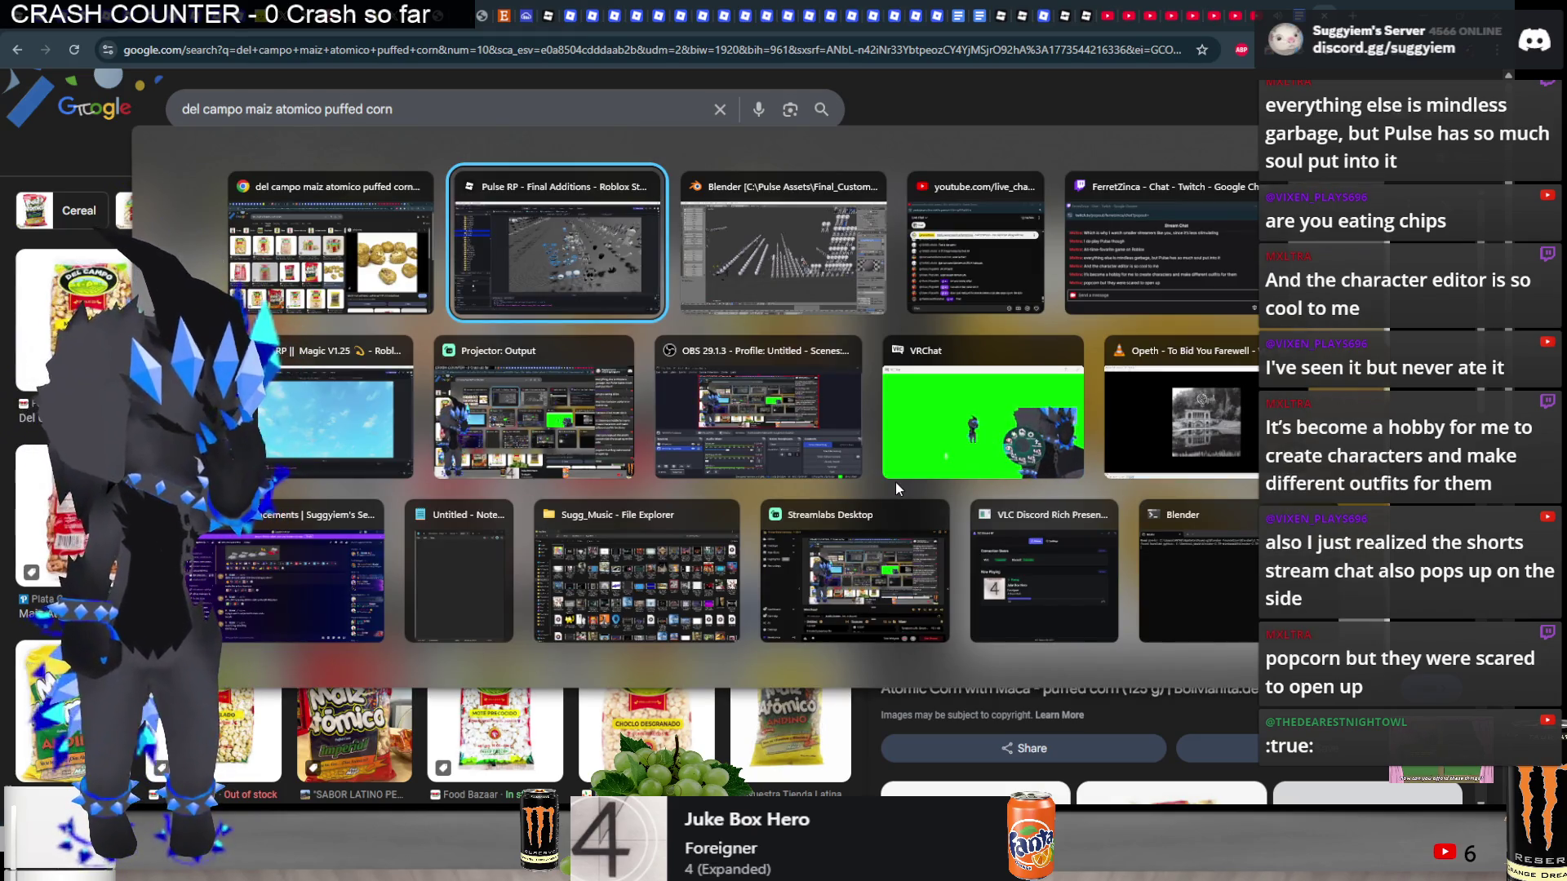
key(alt+Tab)
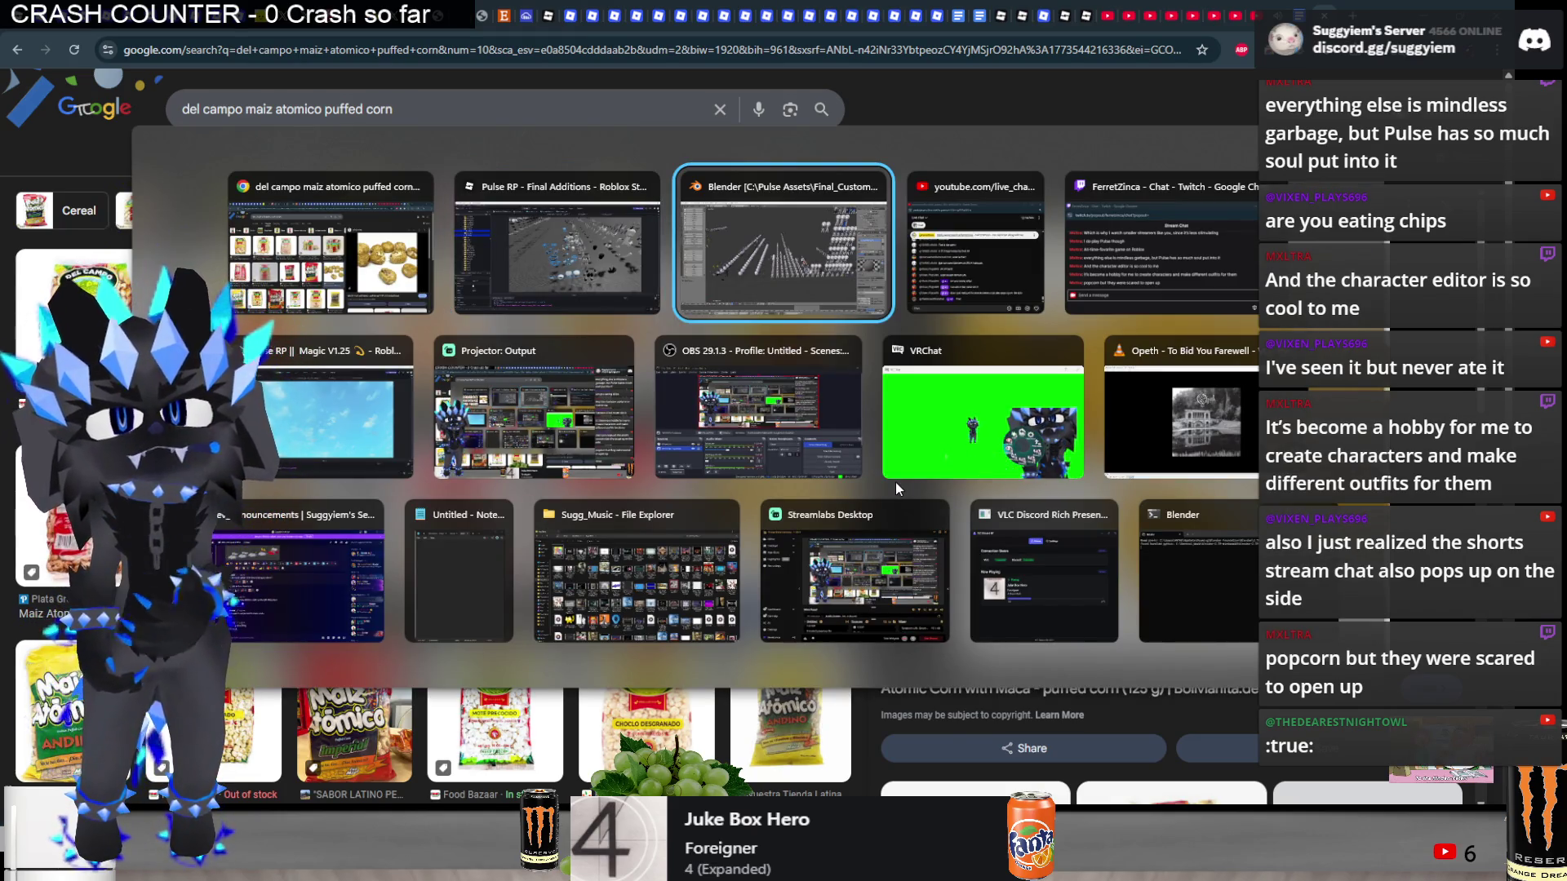
- In Studio, select the white, triangle, star, left wing and small white pieces and frame them
click(549, 292)
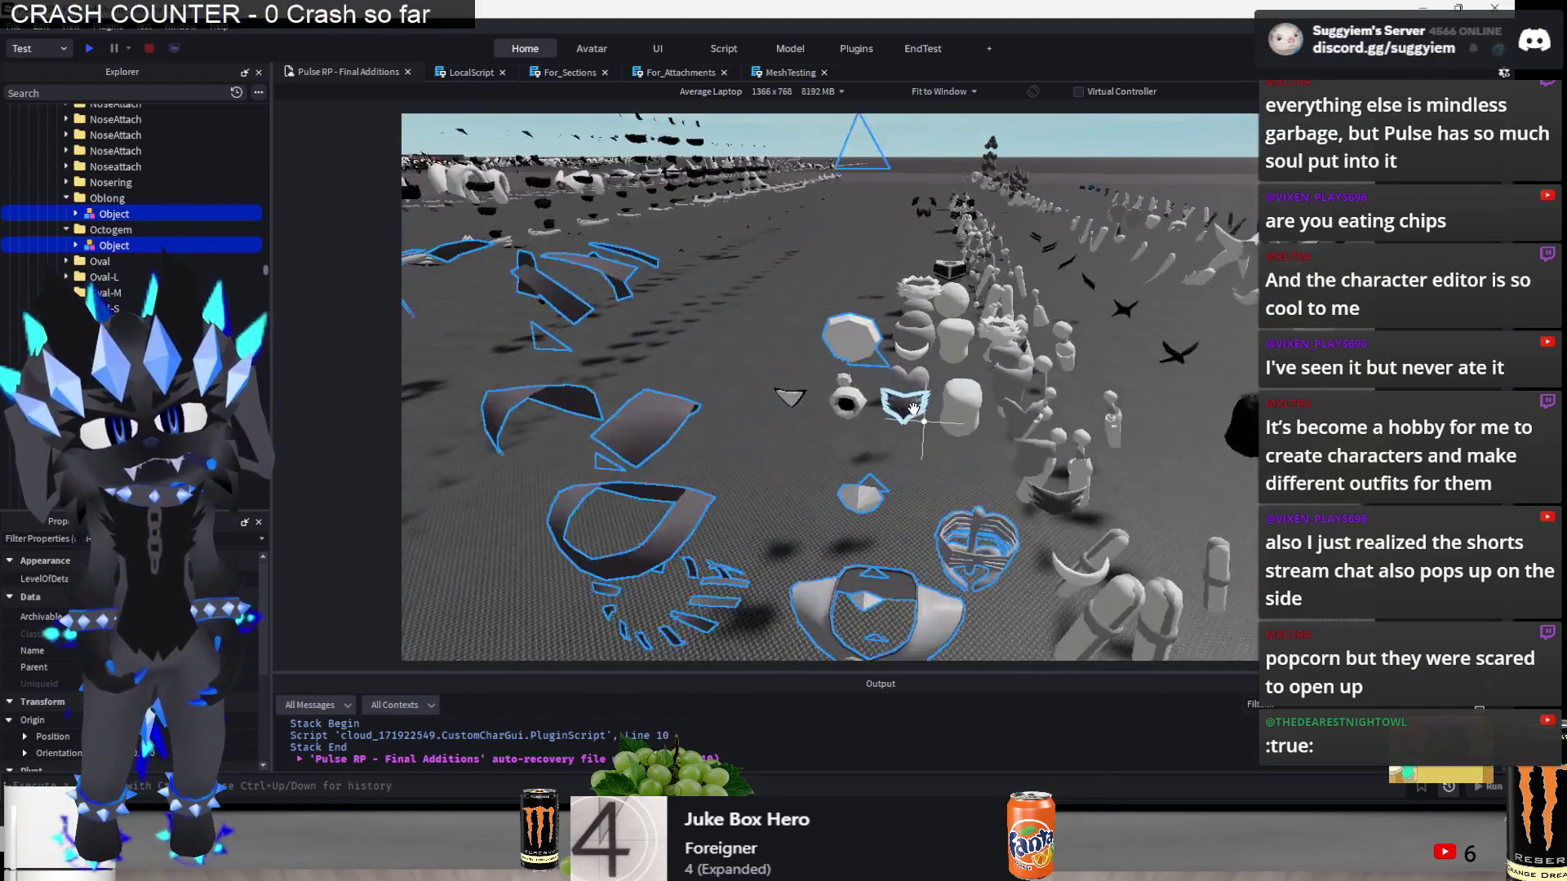
scroll(914, 408, up, 5)
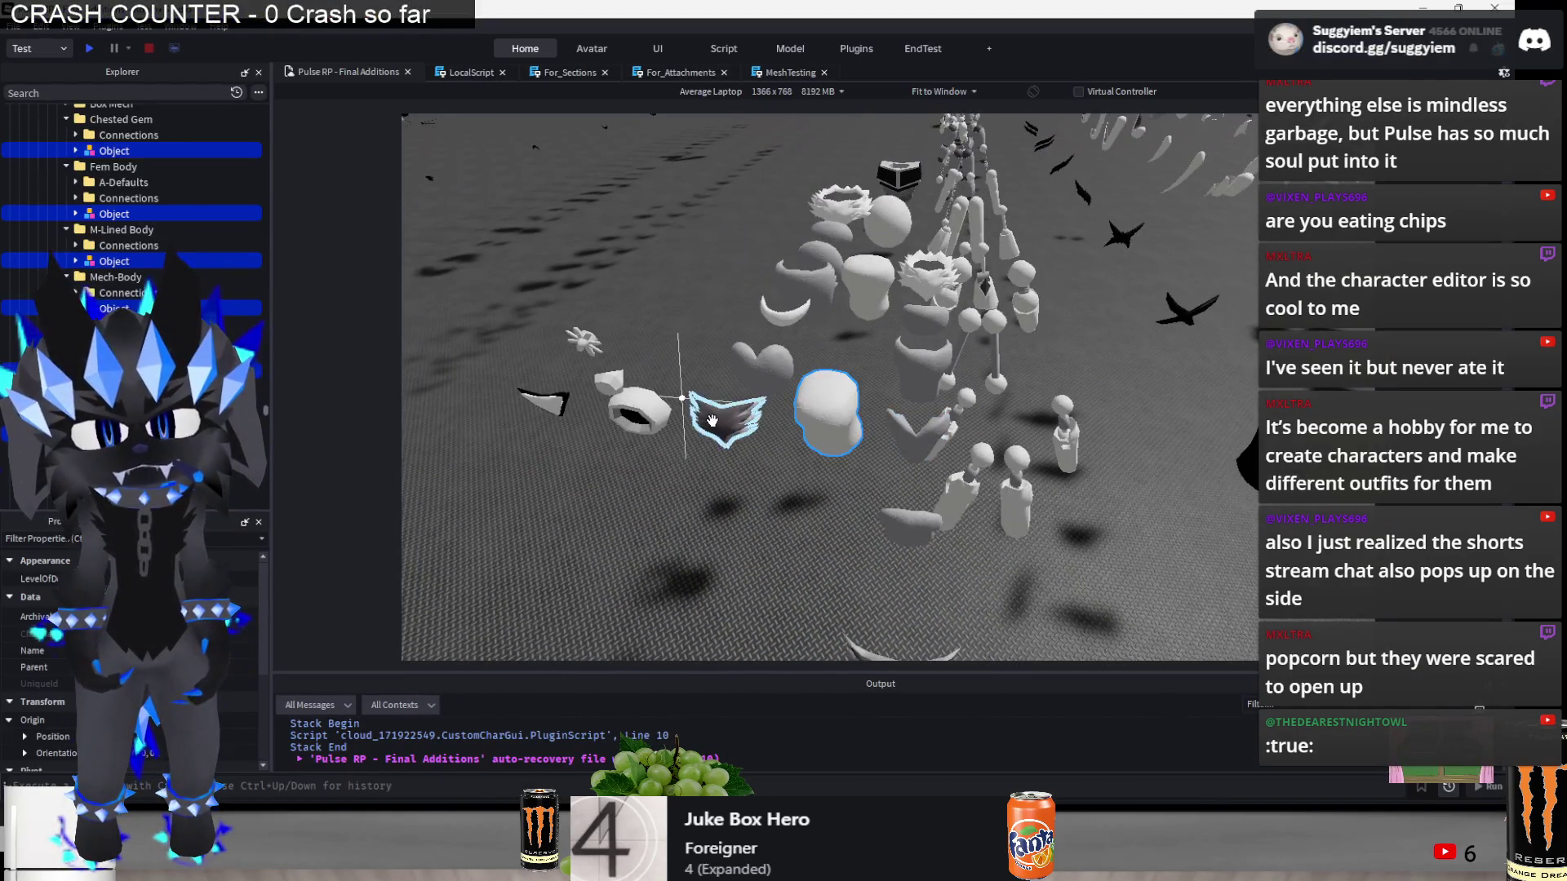
ctrl+click(639, 412)
ctrl+click(631, 337)
ctrl+click(583, 341)
ctrl+click(543, 400)
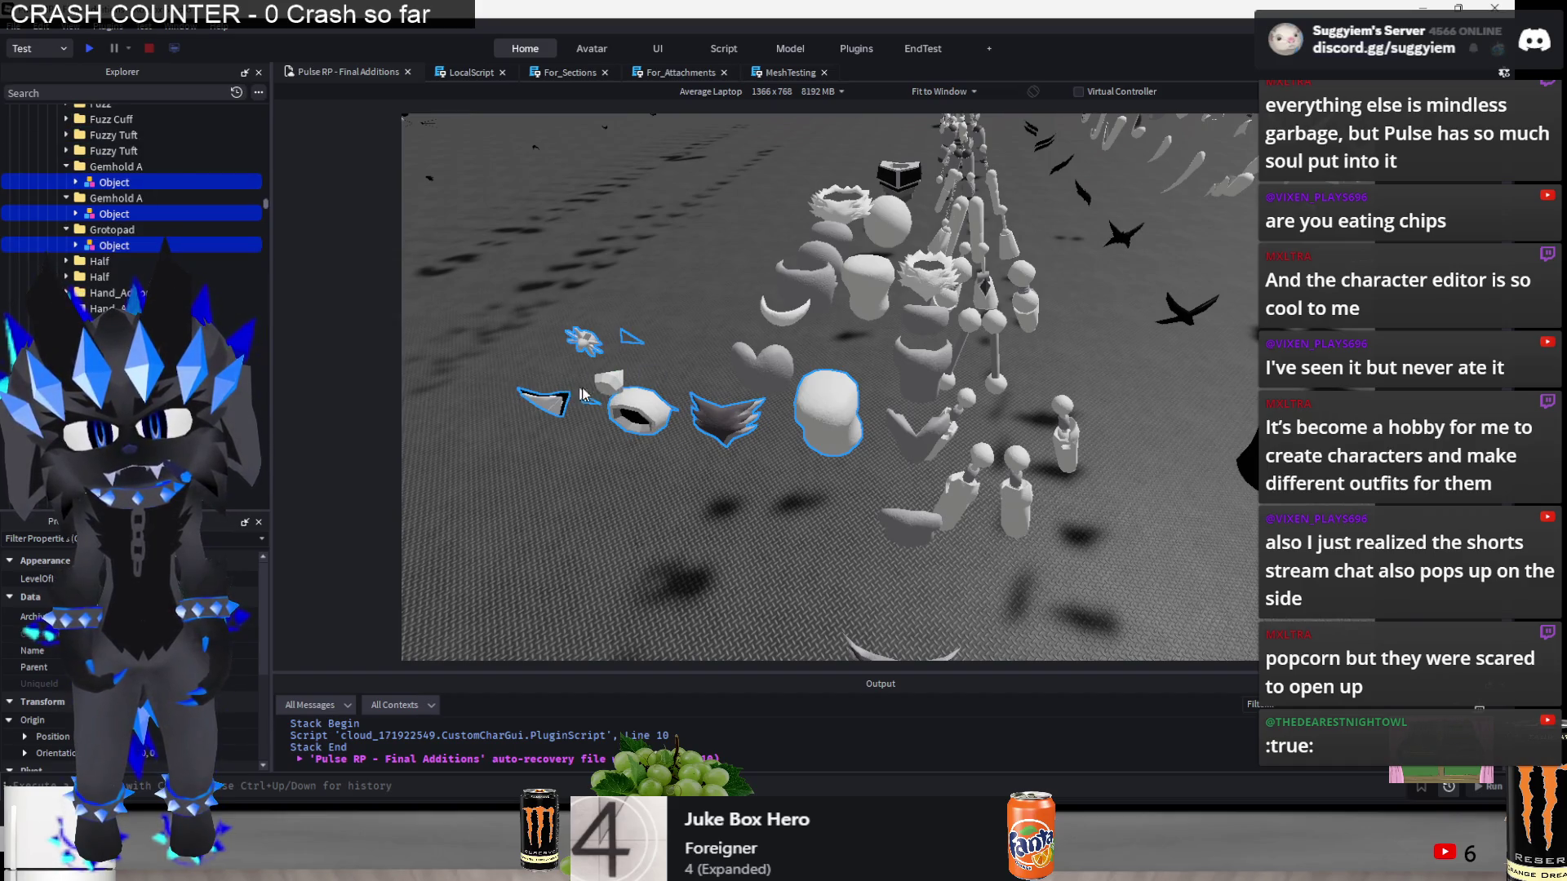
ctrl+click(608, 381)
key(f)
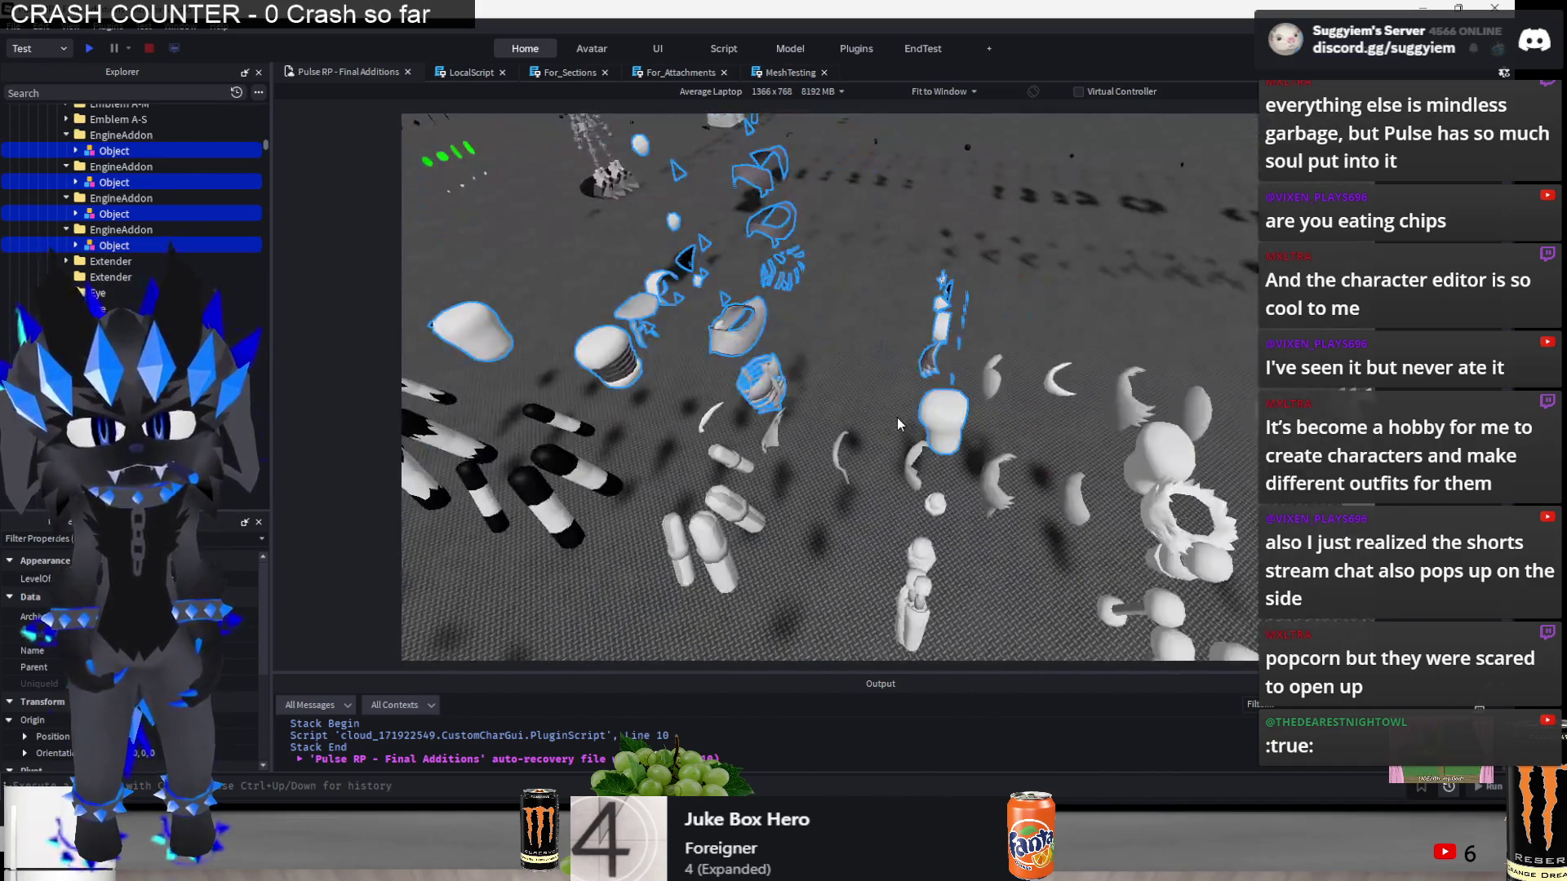
- Add the crescent, mouth, cup, two cylinders and frilly top, then box-select the right-hand cluster
ctrl+click(904, 551)
ctrl+click(920, 471)
ctrl+click(922, 414)
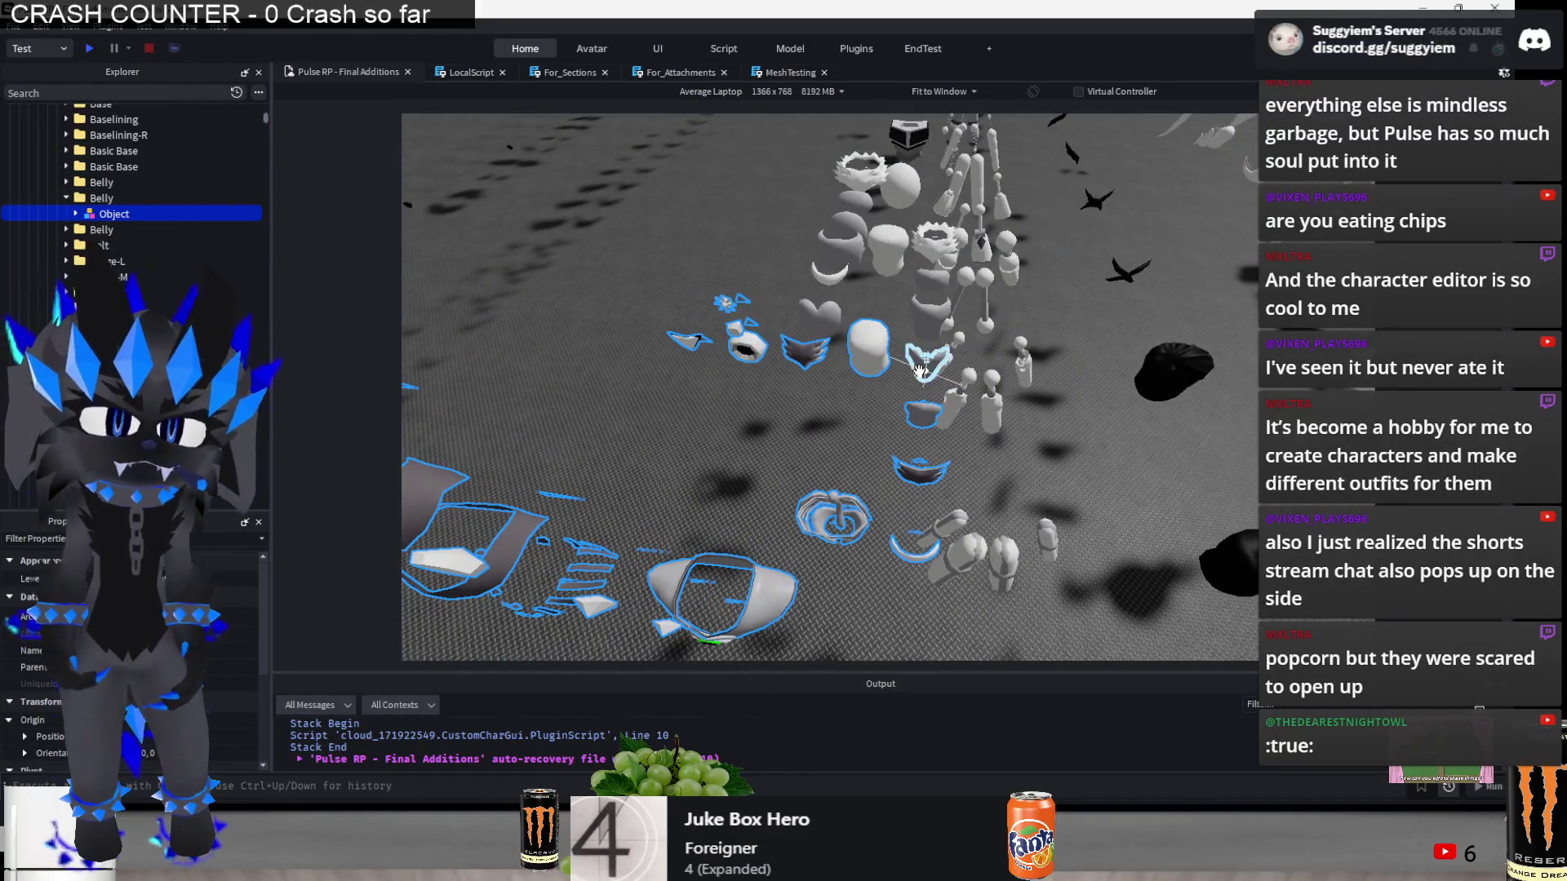
ctrl+click(930, 318)
ctrl+click(930, 280)
ctrl+click(935, 240)
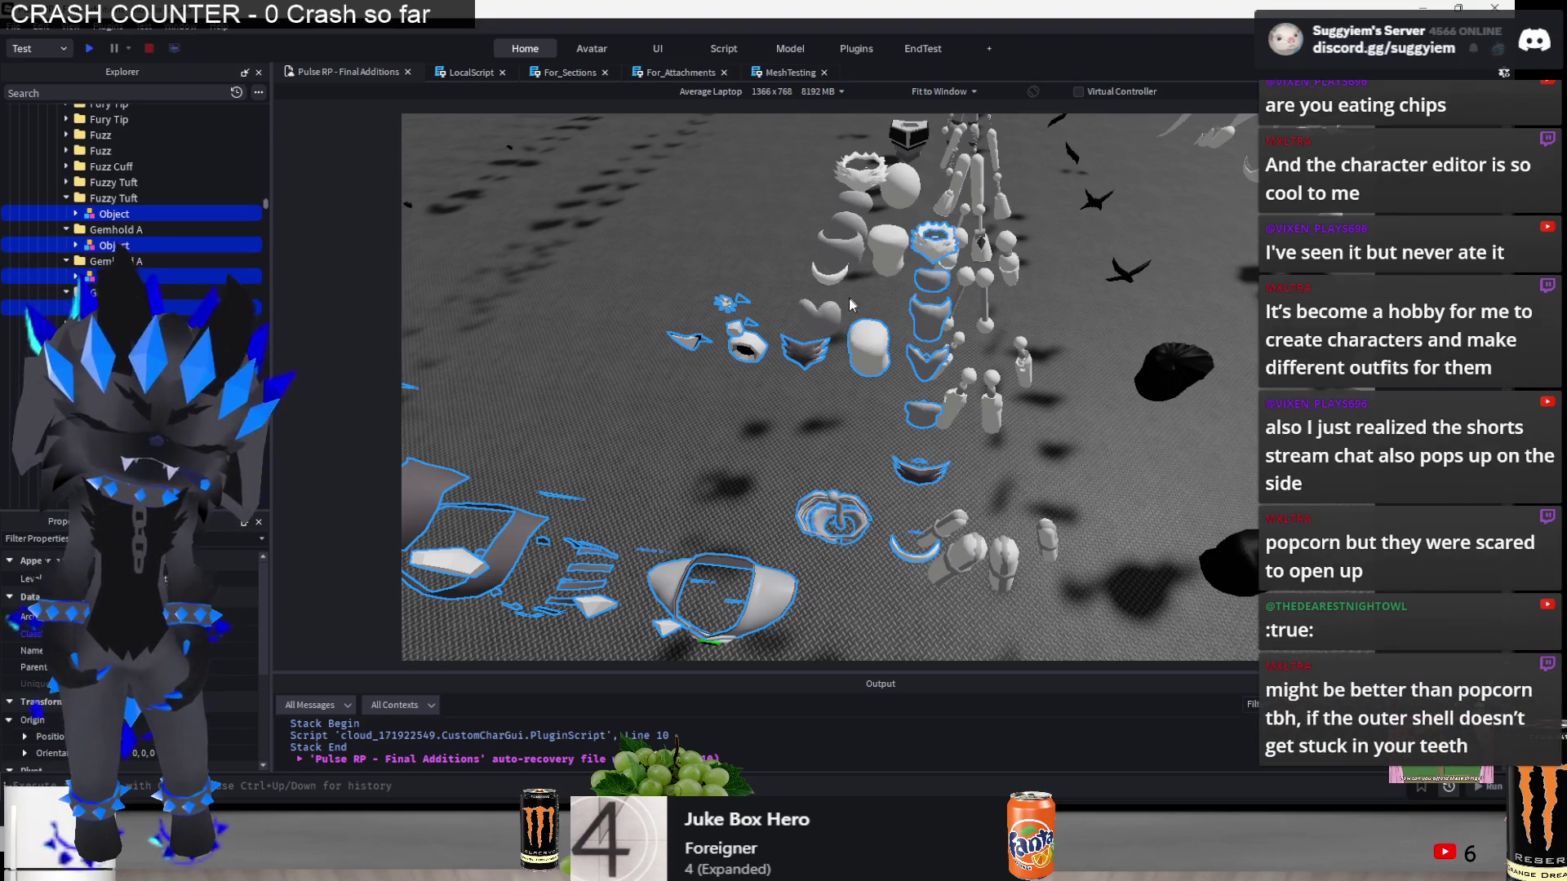
drag(788, 154, 904, 327)
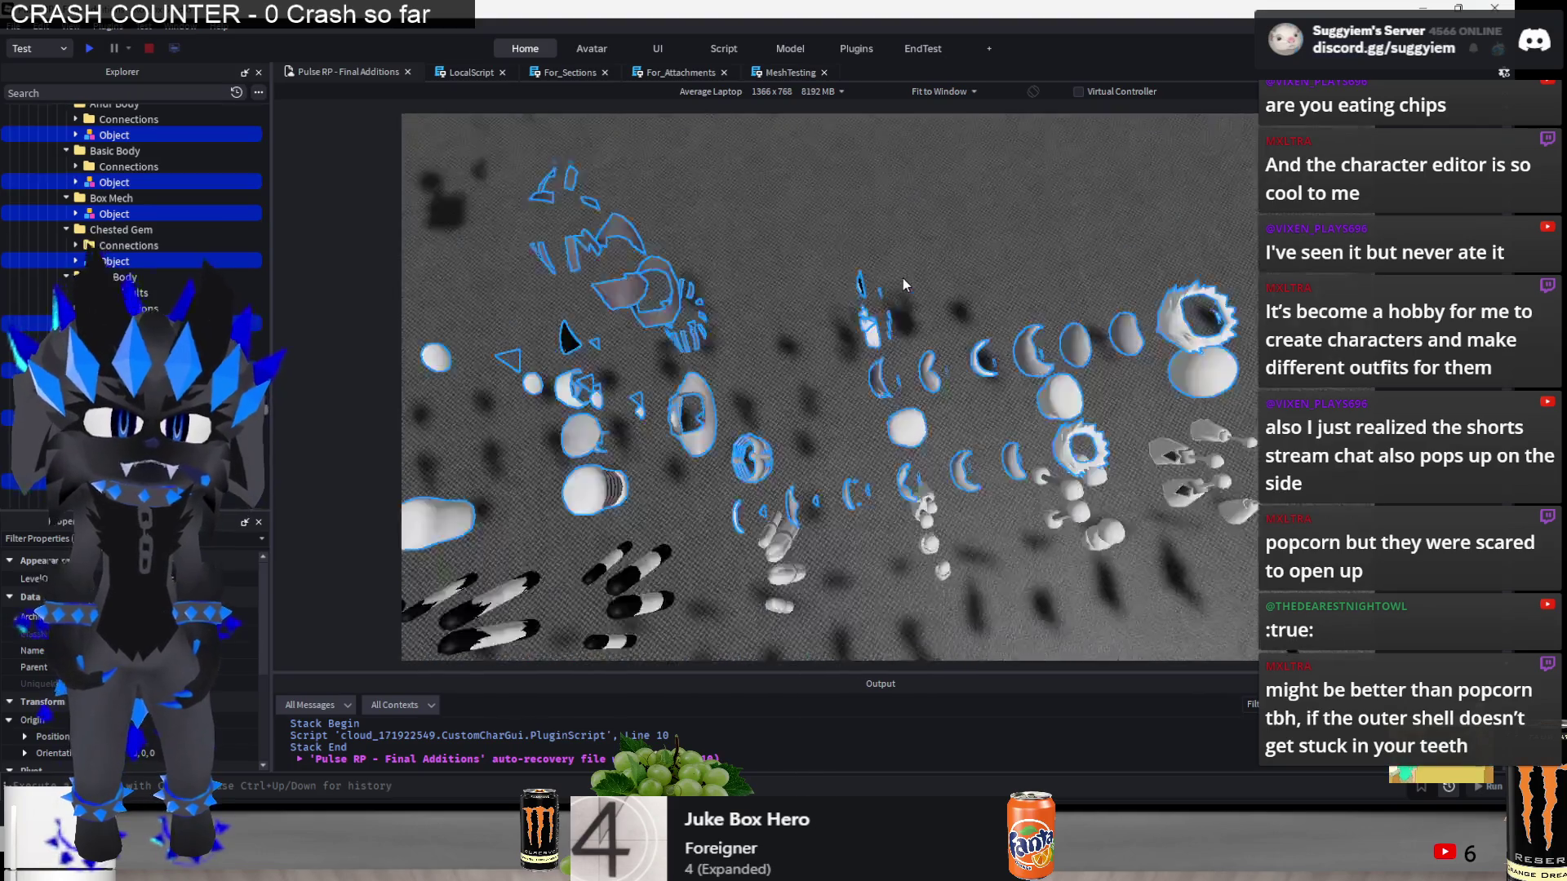
- Move the selection -24 studs on the blue axis, then select the eye and Oval and nudge 1 stud
mouse_move(702, 368)
mouse_down()
mouse_move(837, 361)
mouse_move(812, 363)
mouse_up()
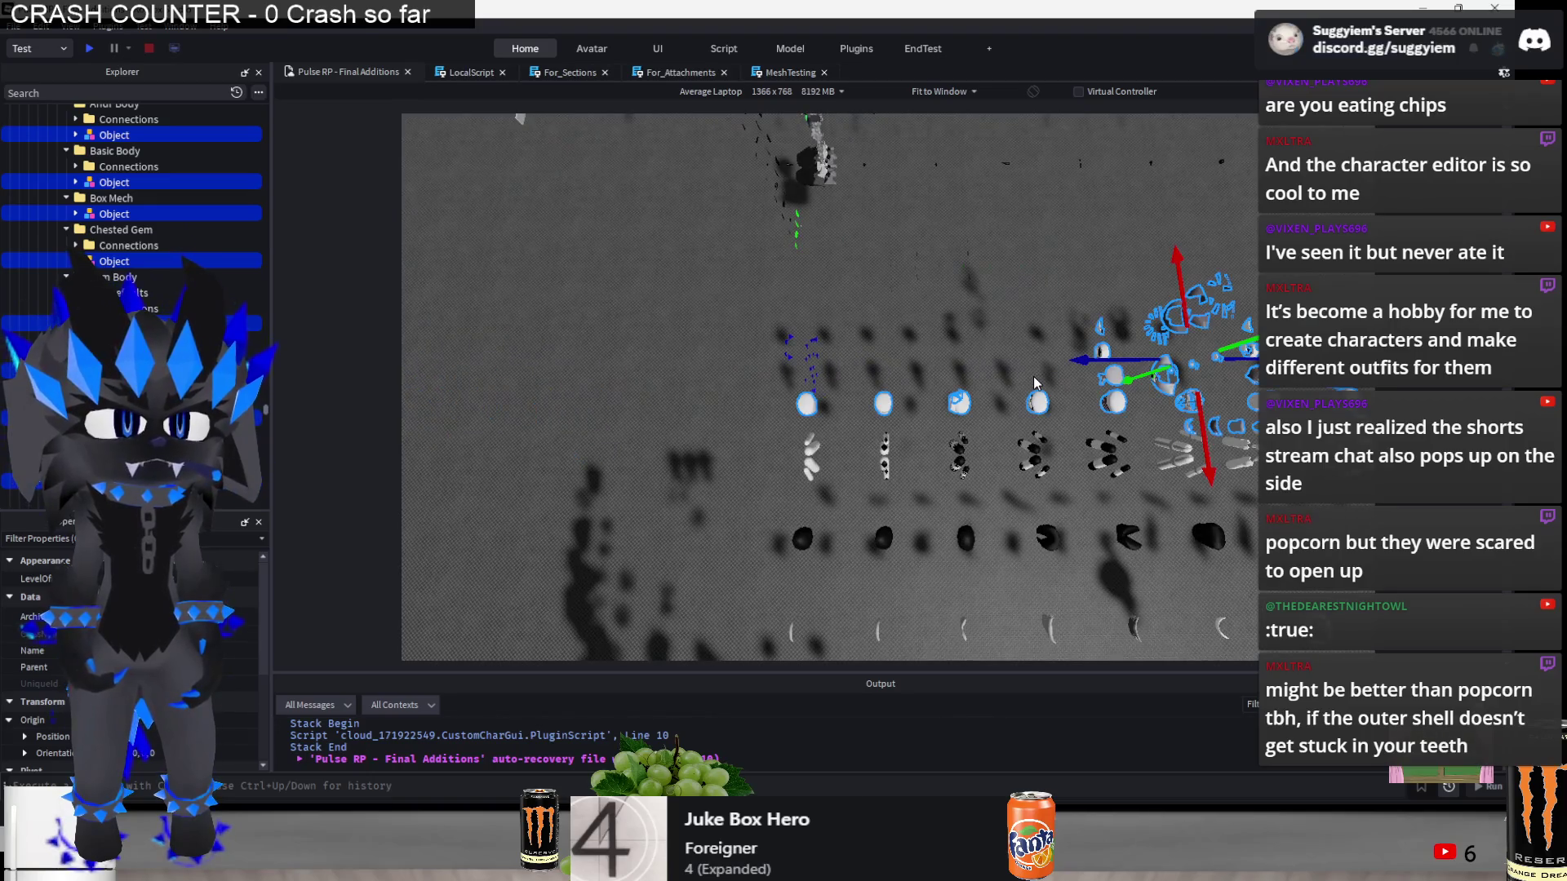
right_click(1033, 375)
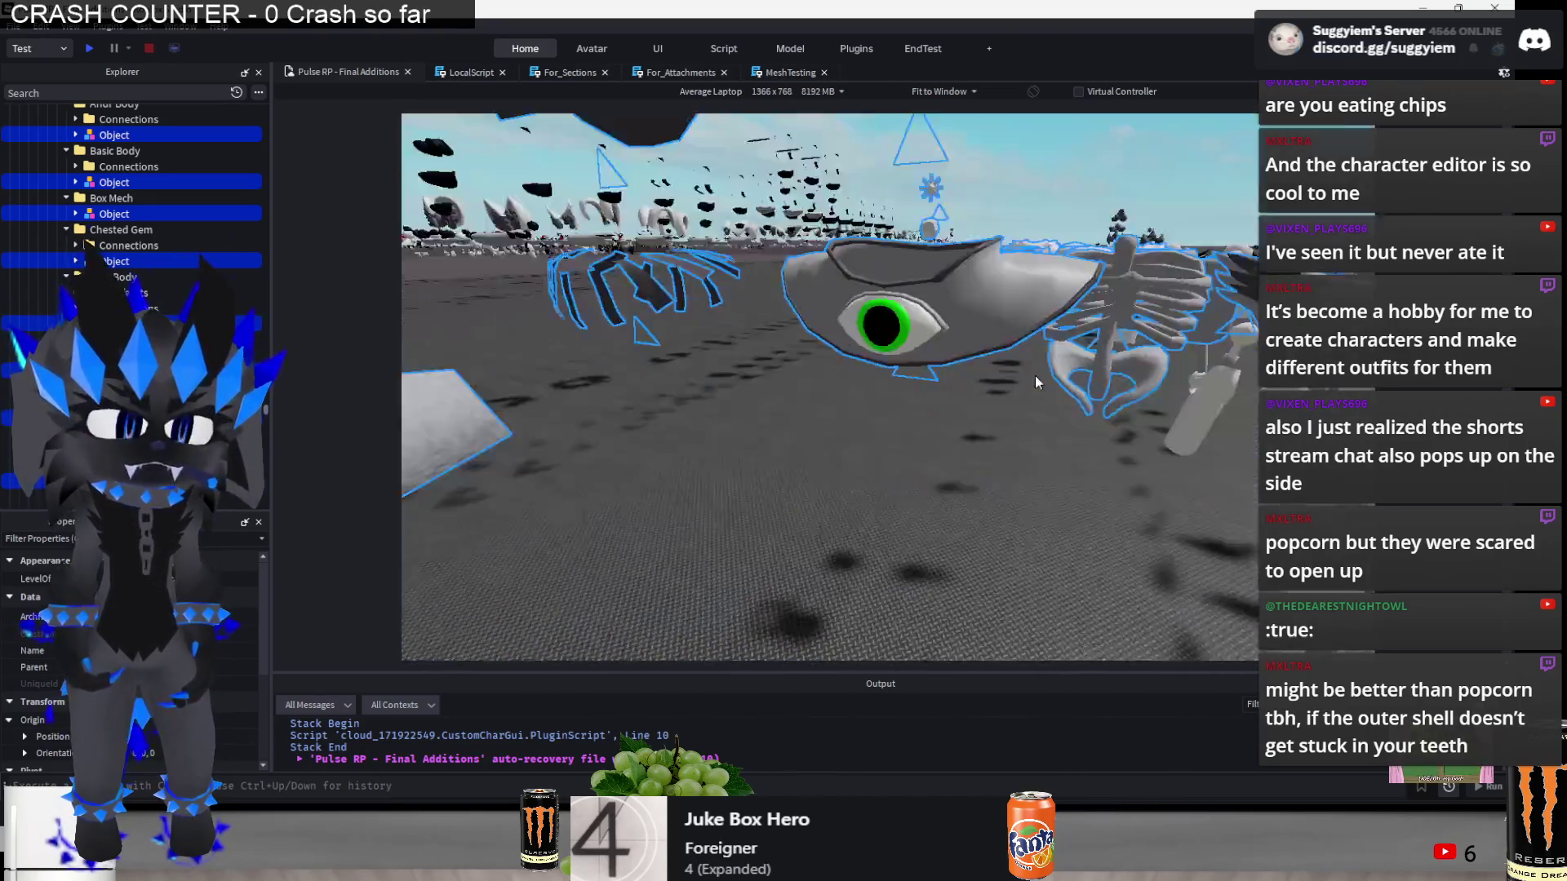
click(792, 318)
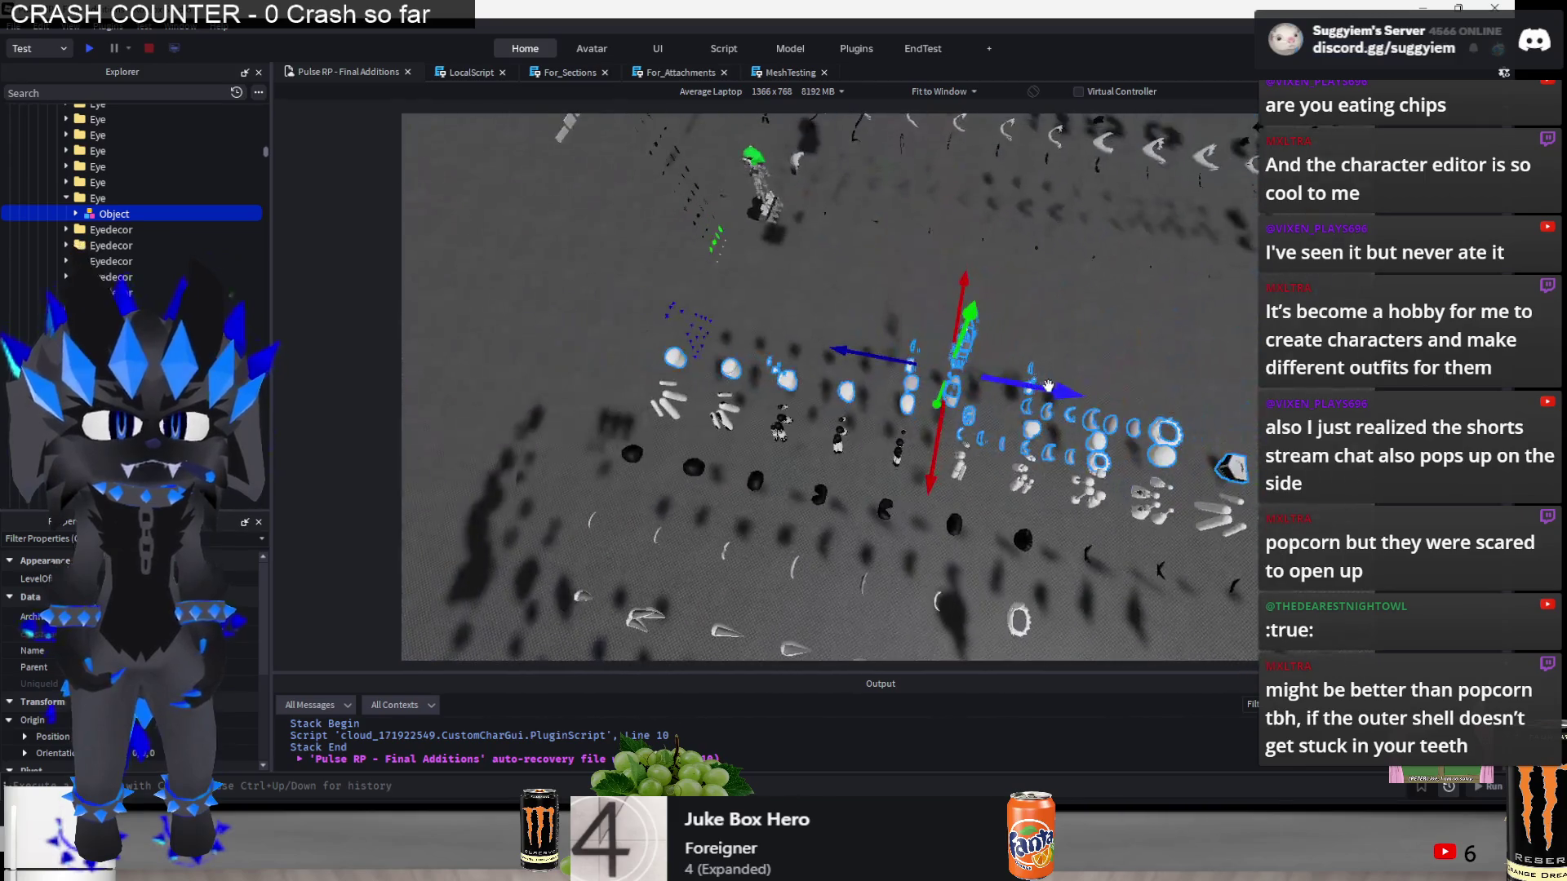
right_click(1048, 385)
scroll(780, 367, down, 5)
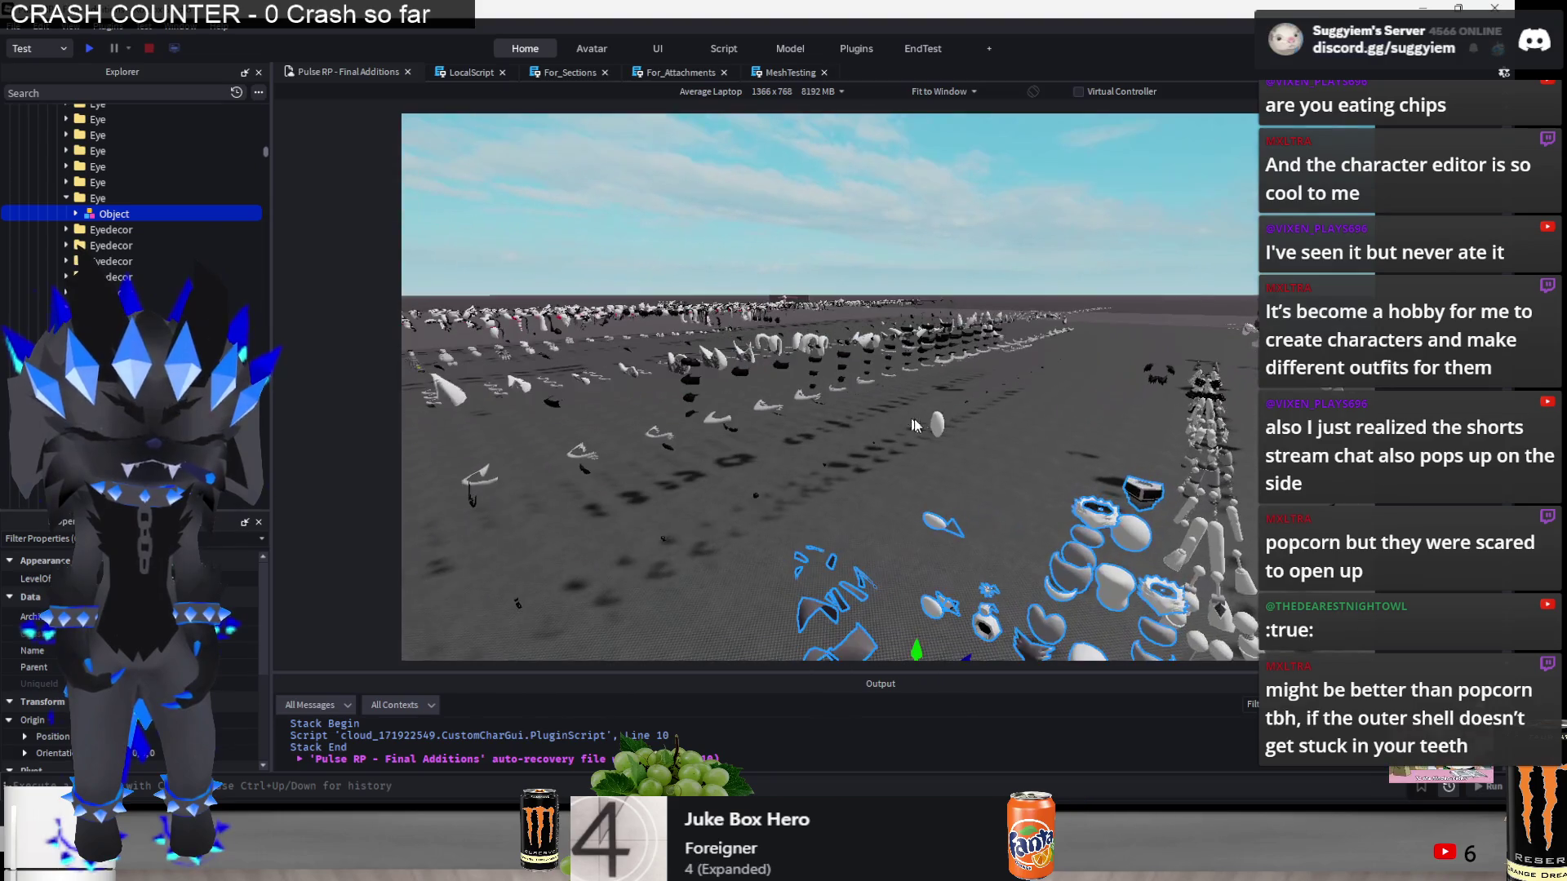
ctrl+click(935, 424)
mouse_move(1033, 439)
mouse_down()
mouse_move(889, 482)
mouse_move(911, 513)
mouse_up()
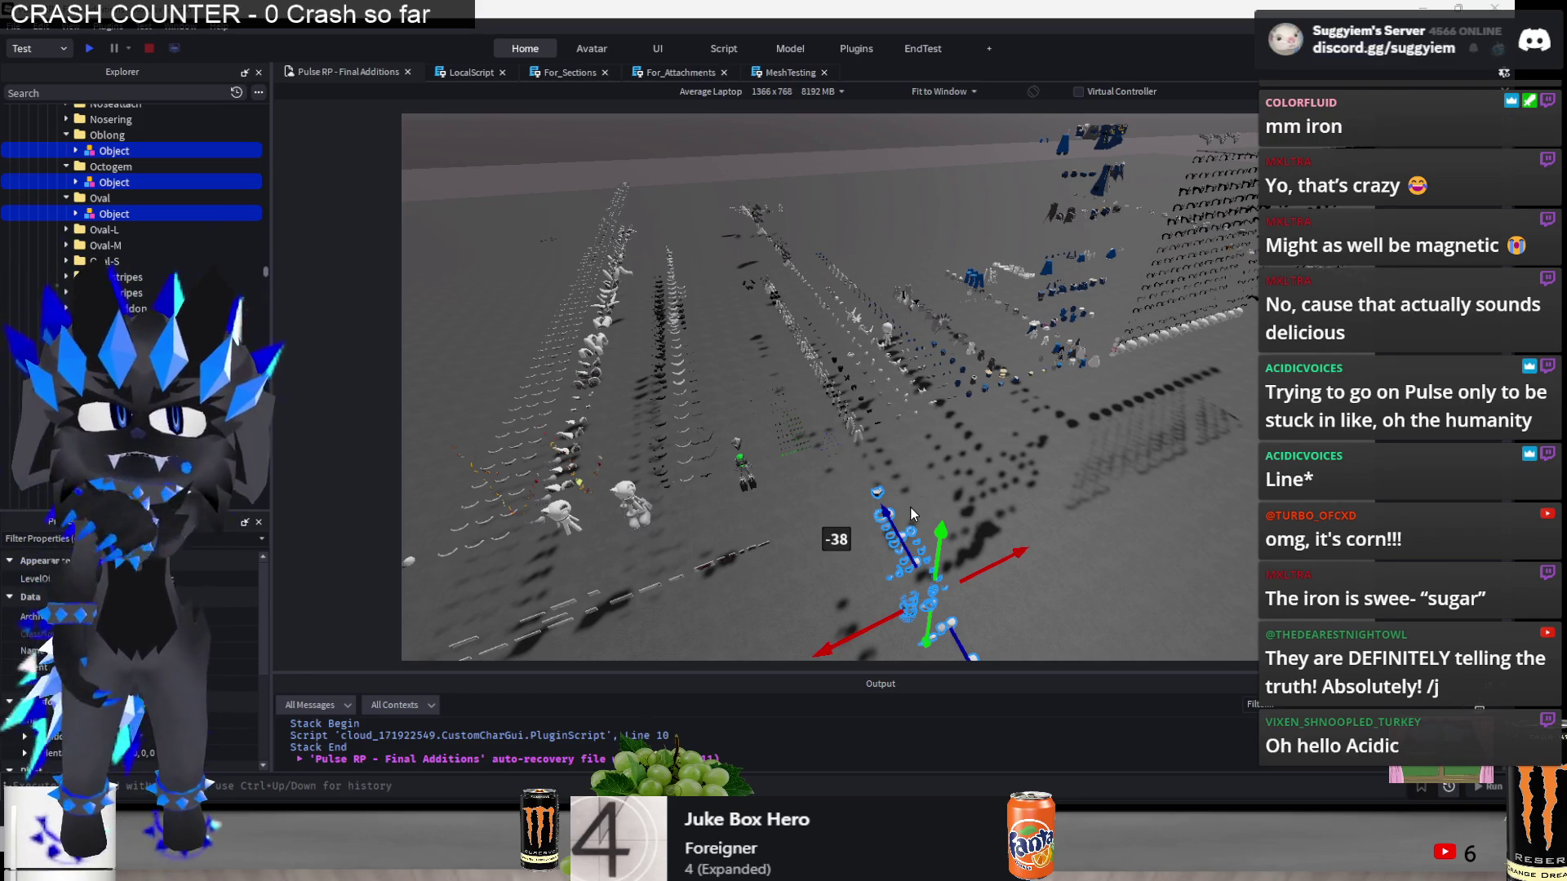
- Search Google Images for 'peeled giant corn' in Chrome
key(alt+Tab)
click(442, 122)
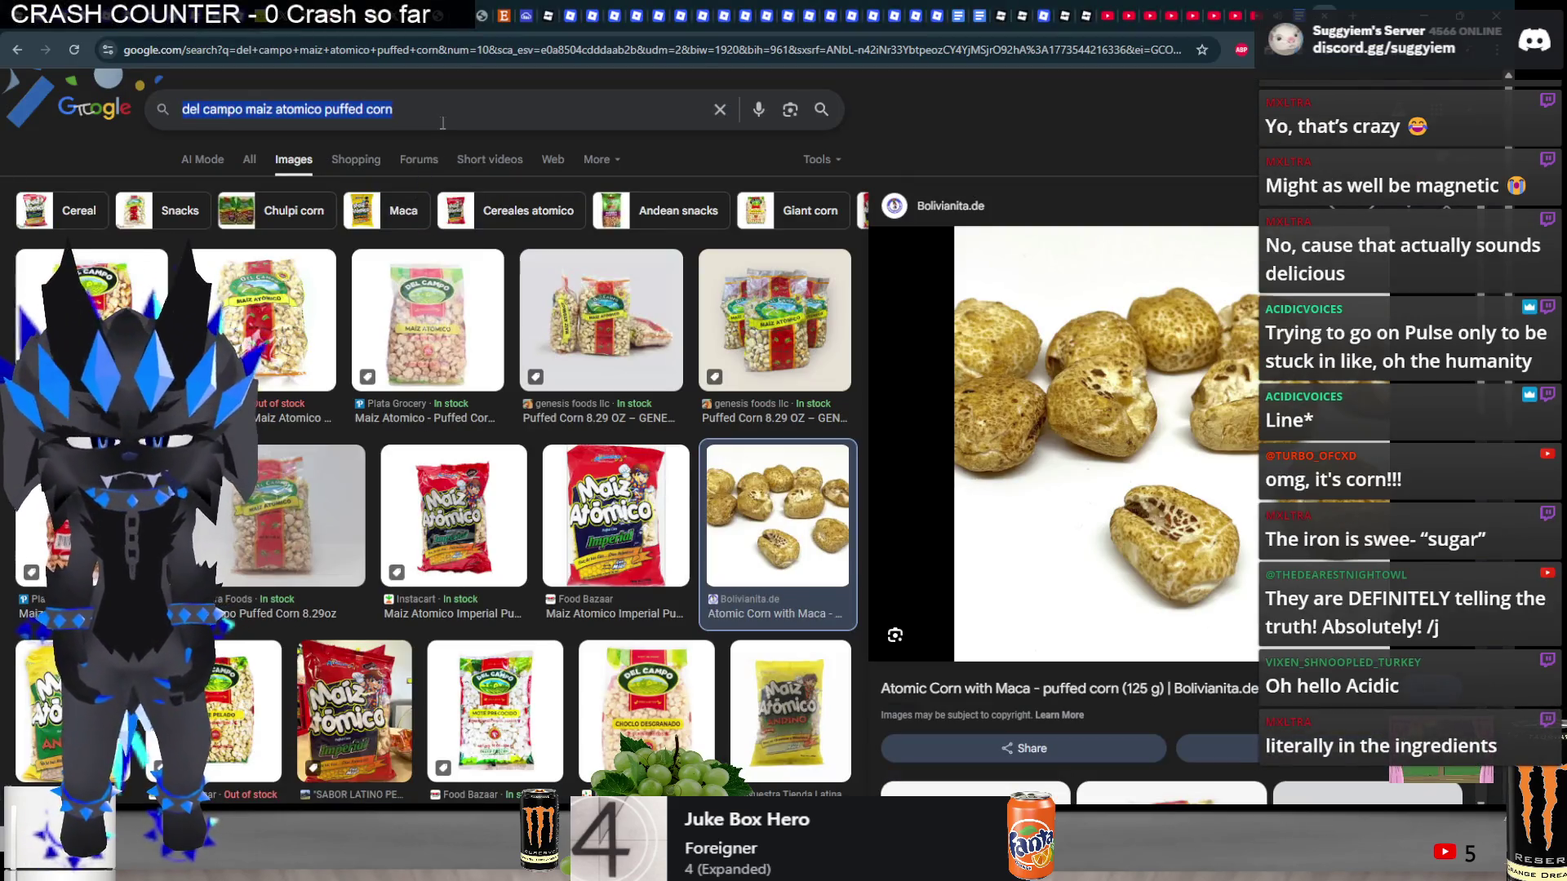
text(peeled giant corn)
key(Return)
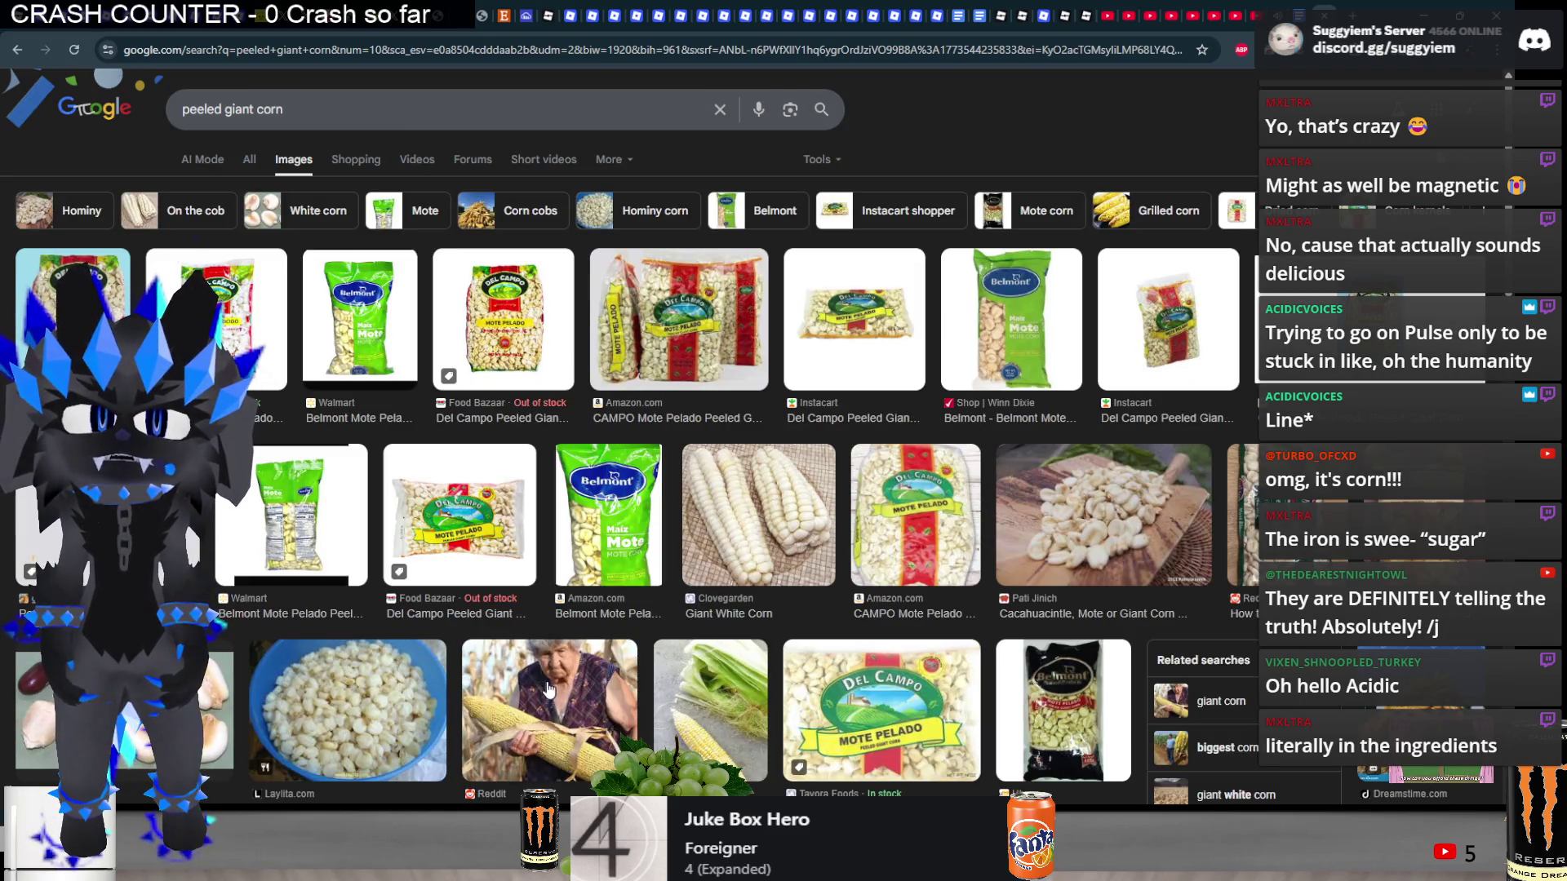
- Preview the Reddit giant corn, Pati Jinich hominy, Amazon white hominy and Giant White Corn images
click(547, 689)
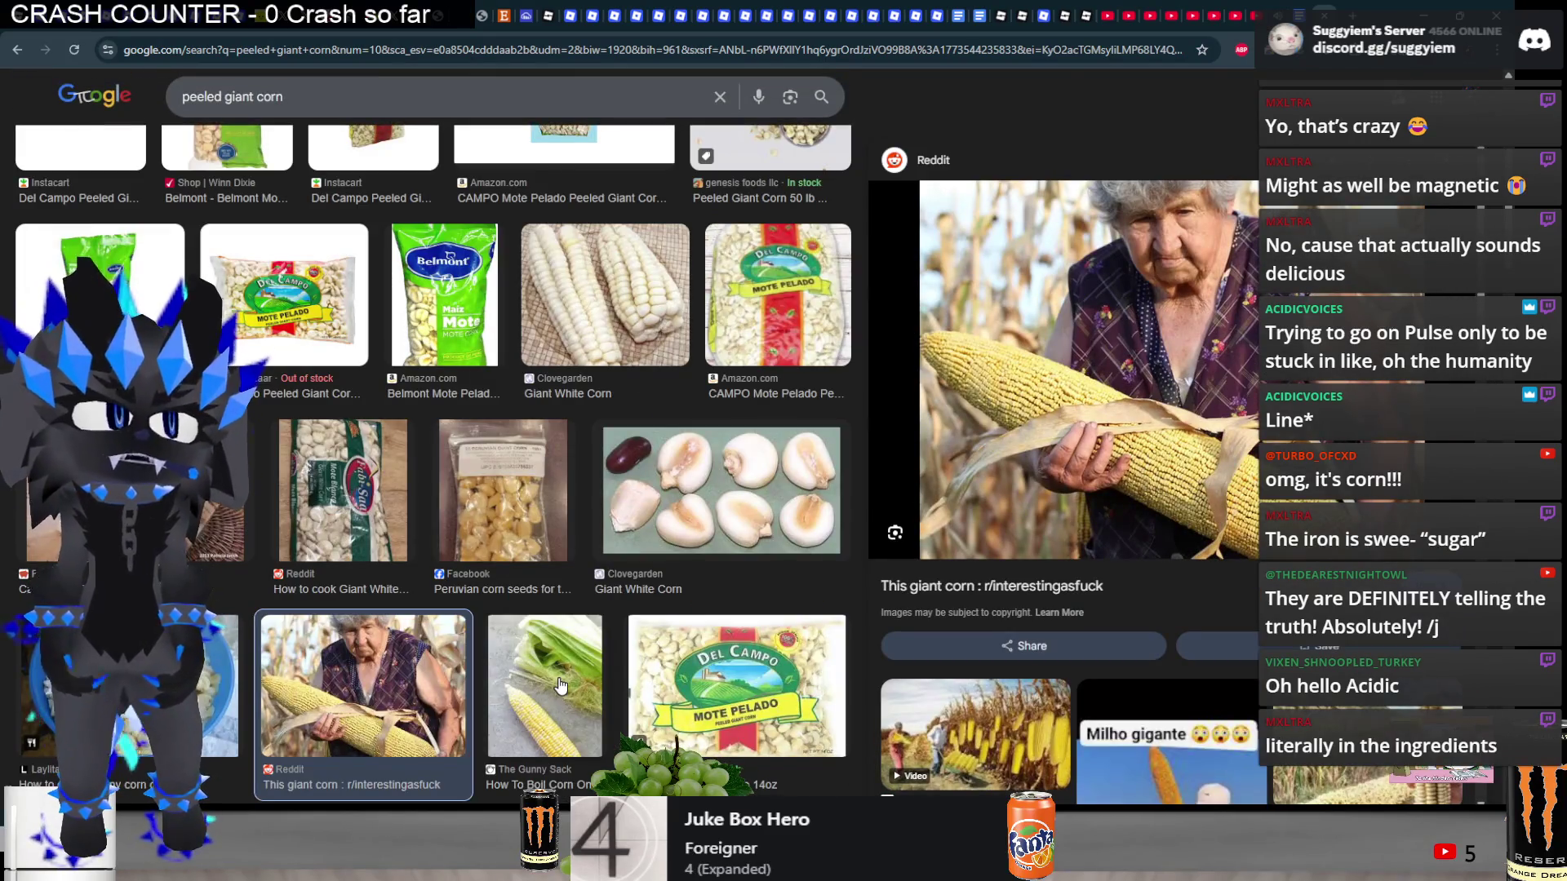
scroll(751, 659, down, 5)
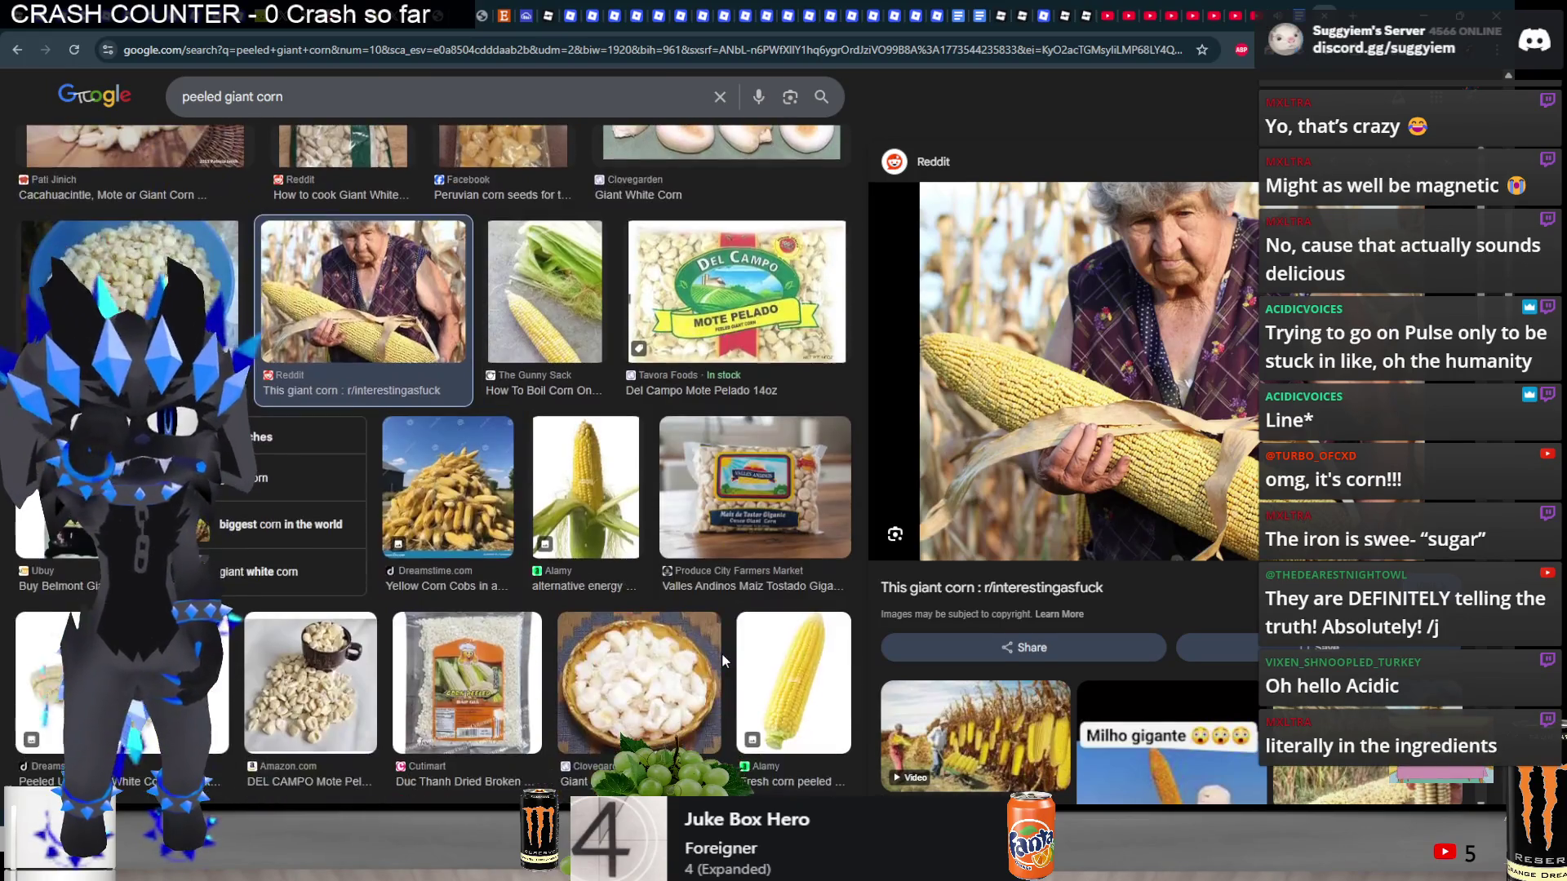
scroll(721, 661, down, 2)
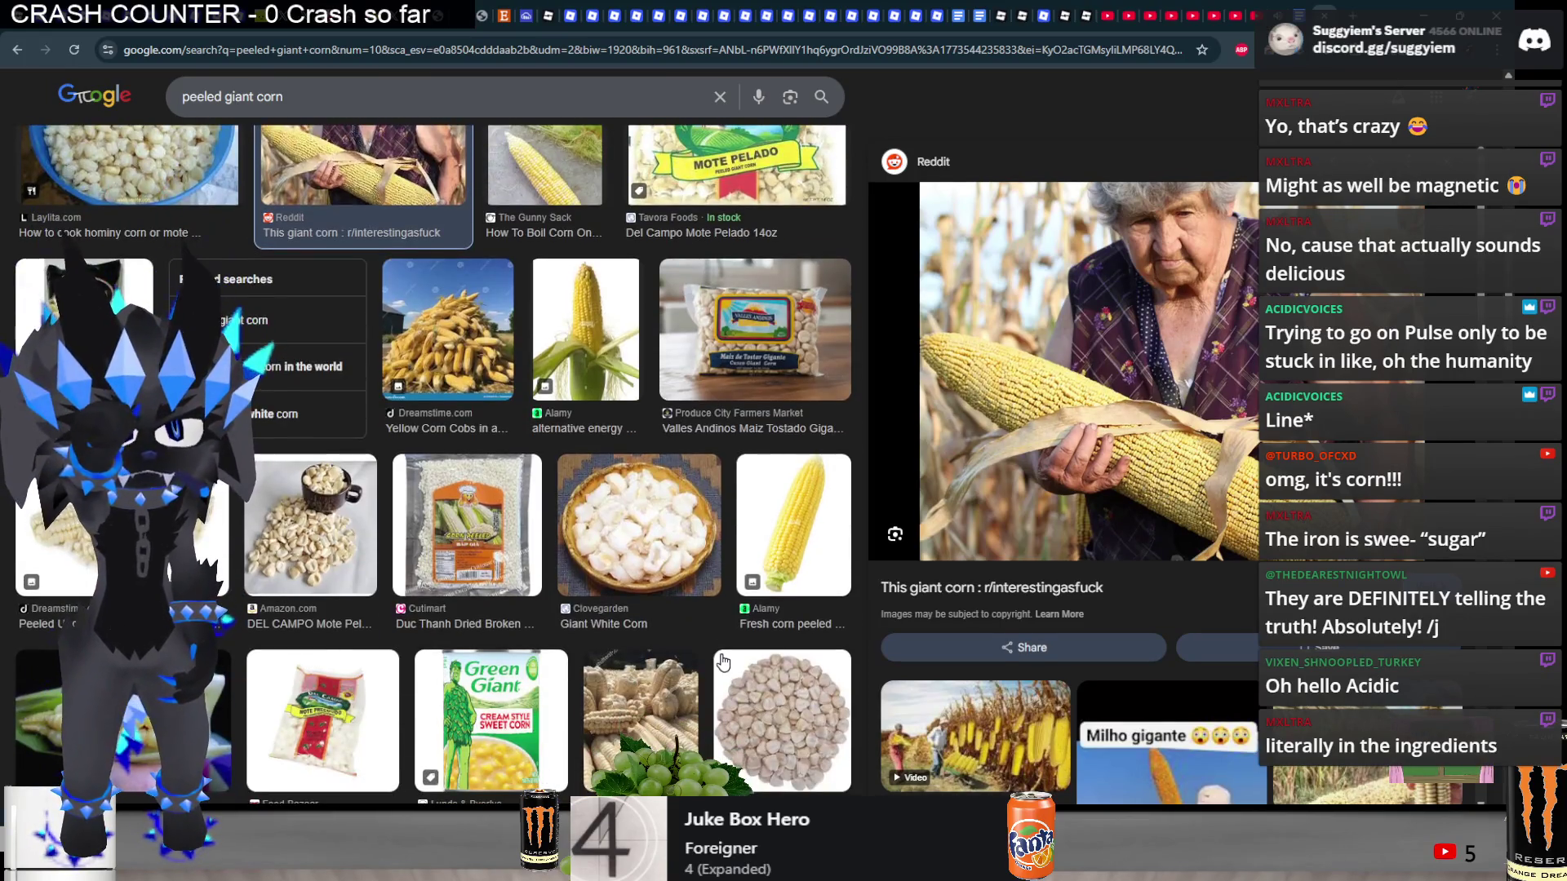
scroll(723, 662, up, 3)
scroll(502, 676, down, 4)
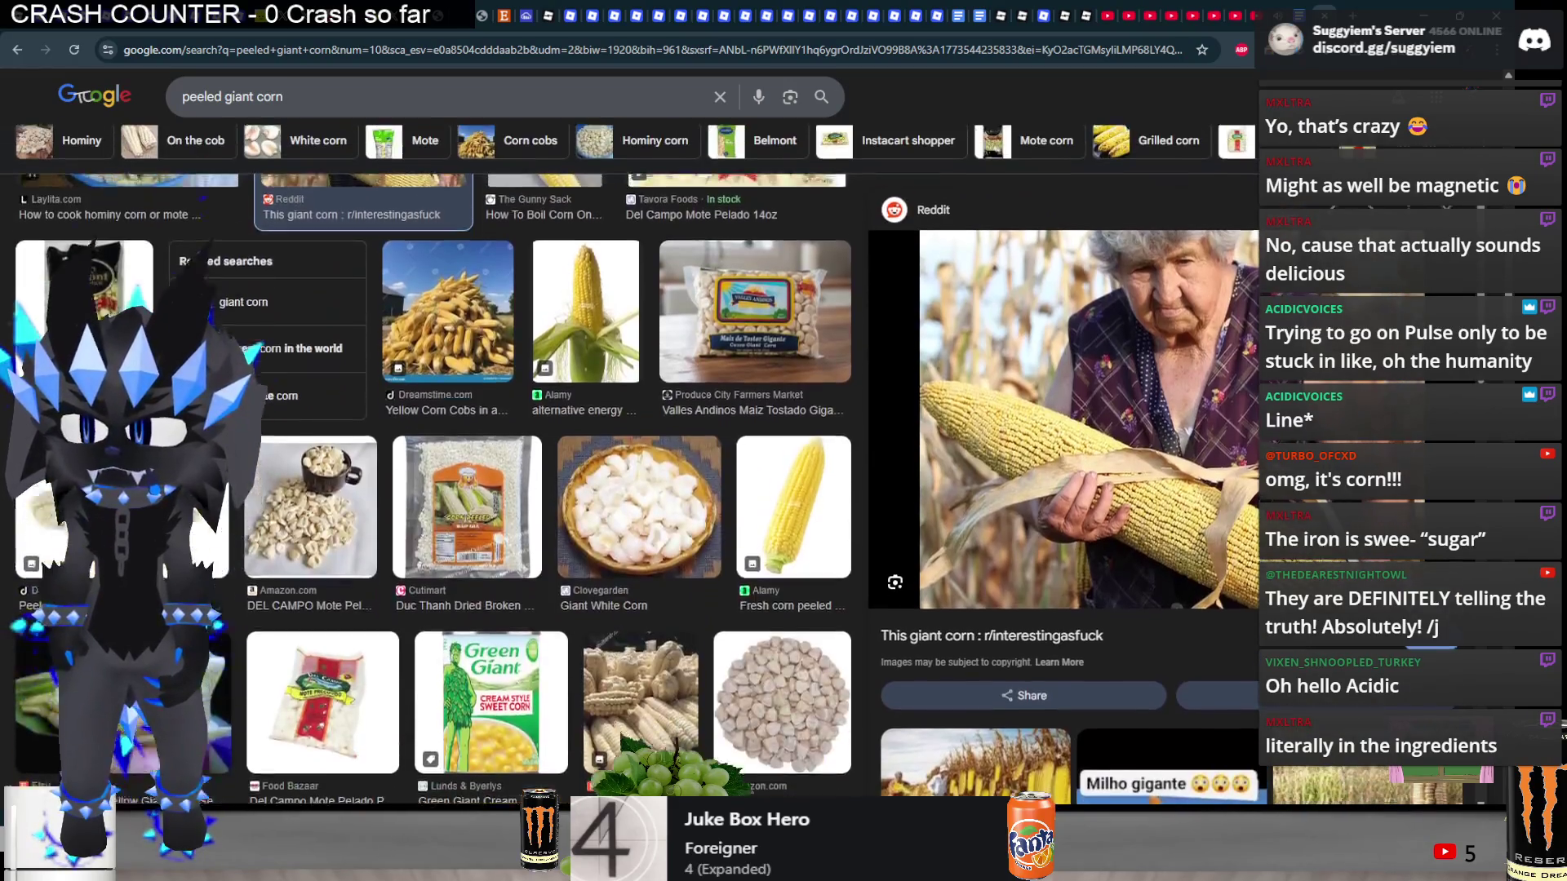
scroll(429, 465, up, 6)
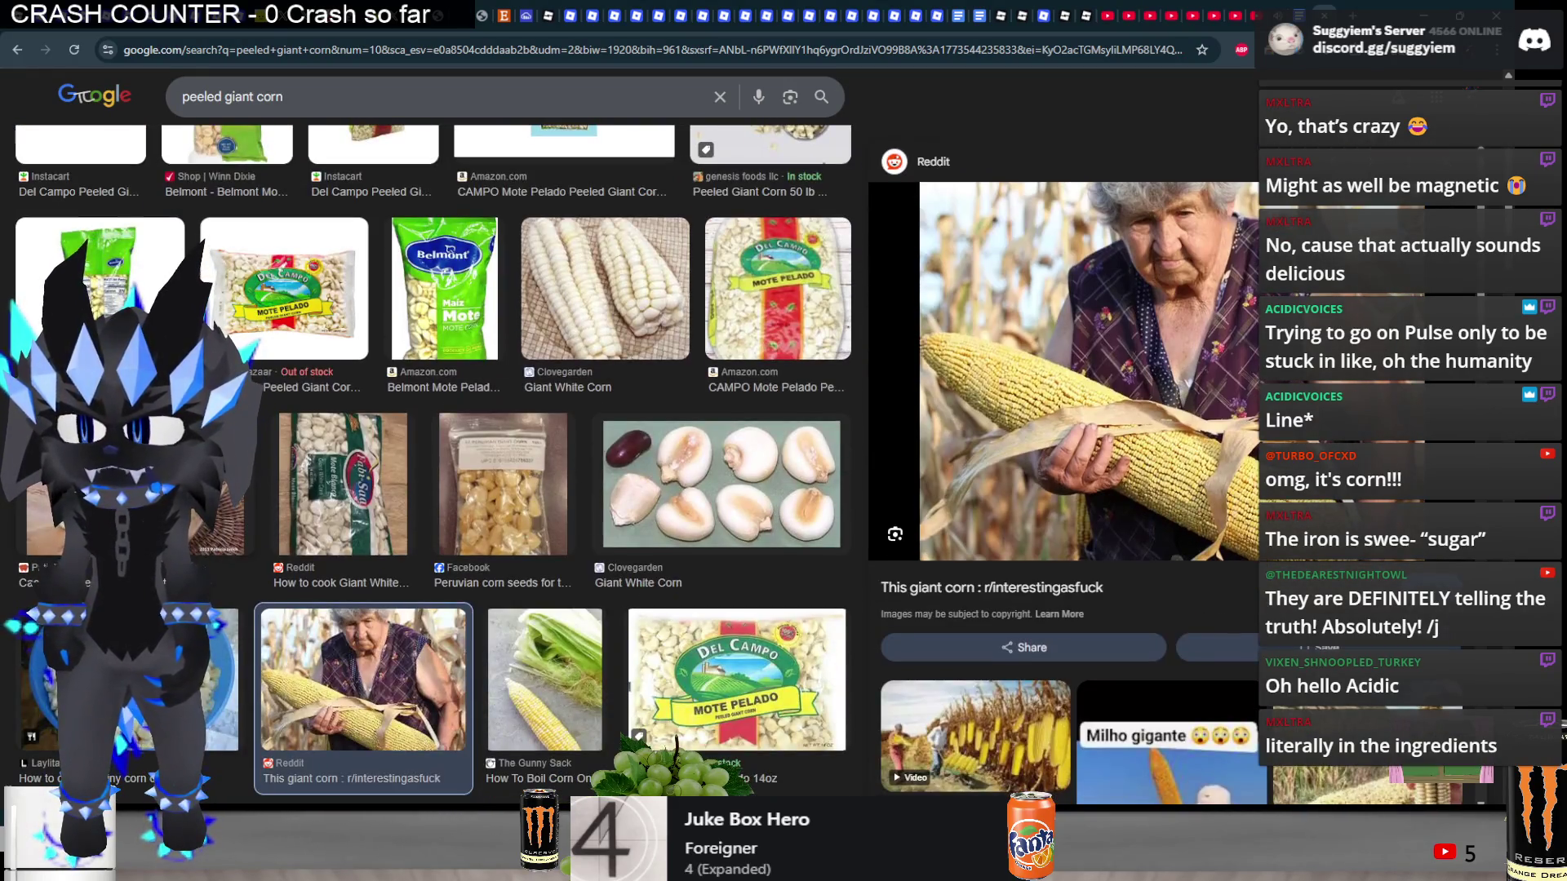
click(135, 489)
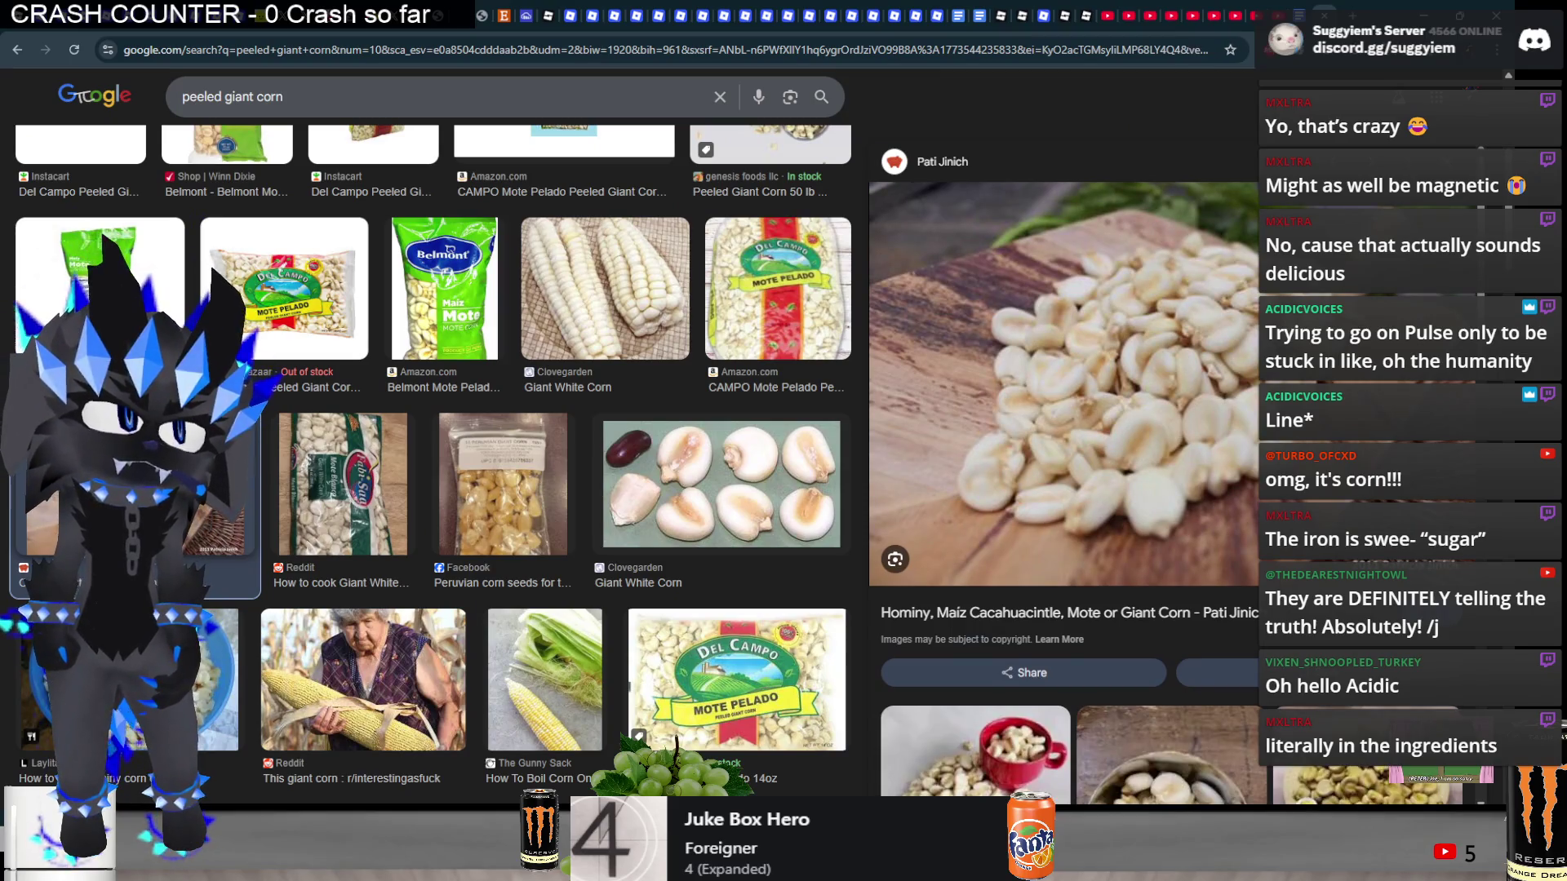
scroll(963, 435, down, 5)
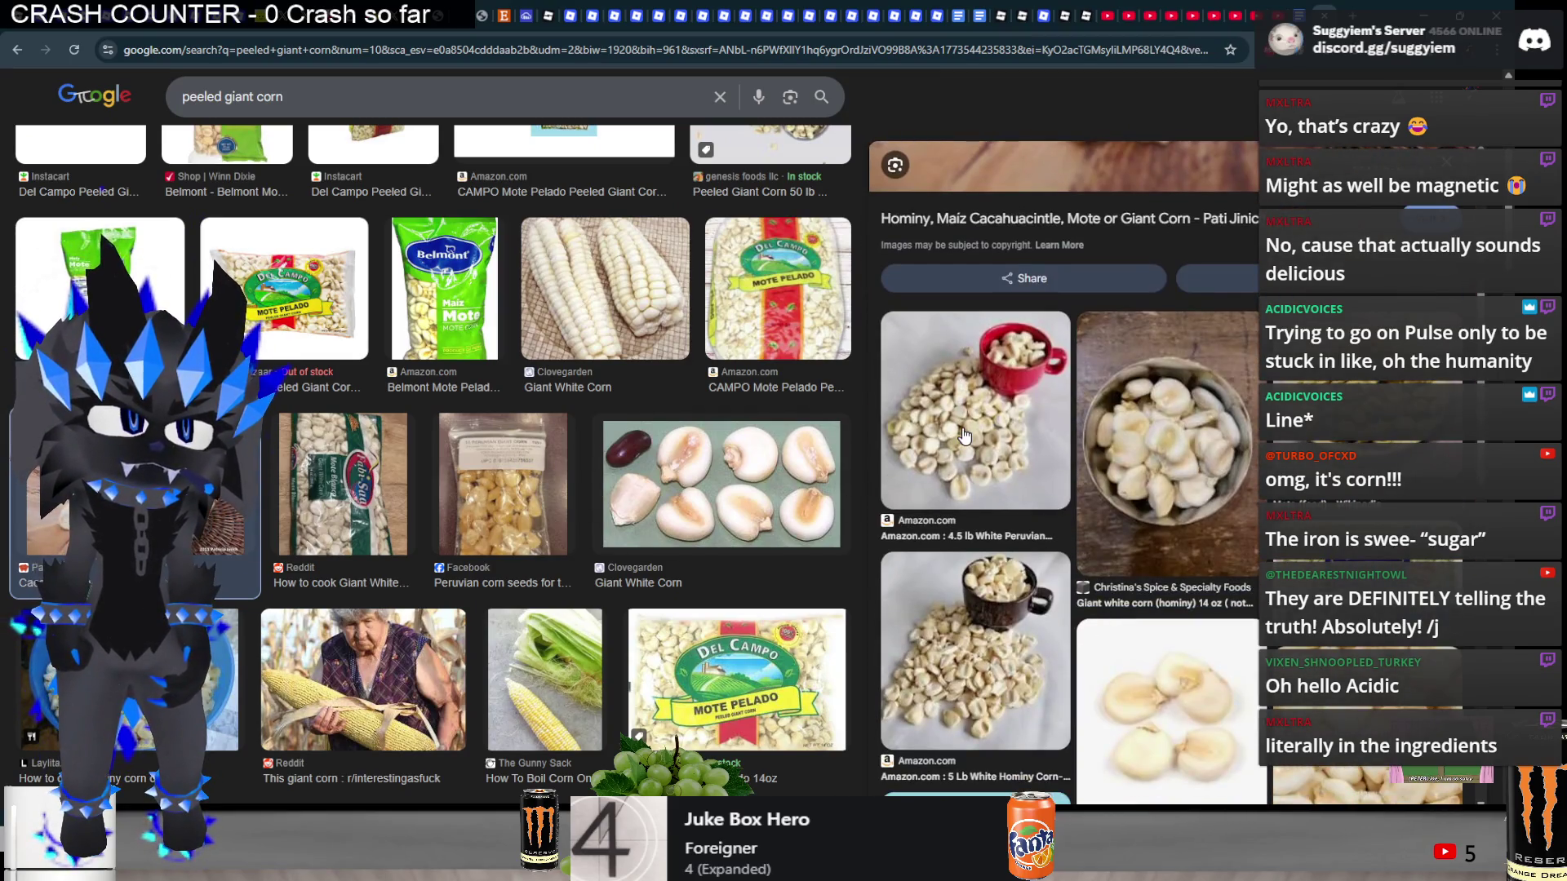
click(963, 436)
scroll(384, 478, up, 3)
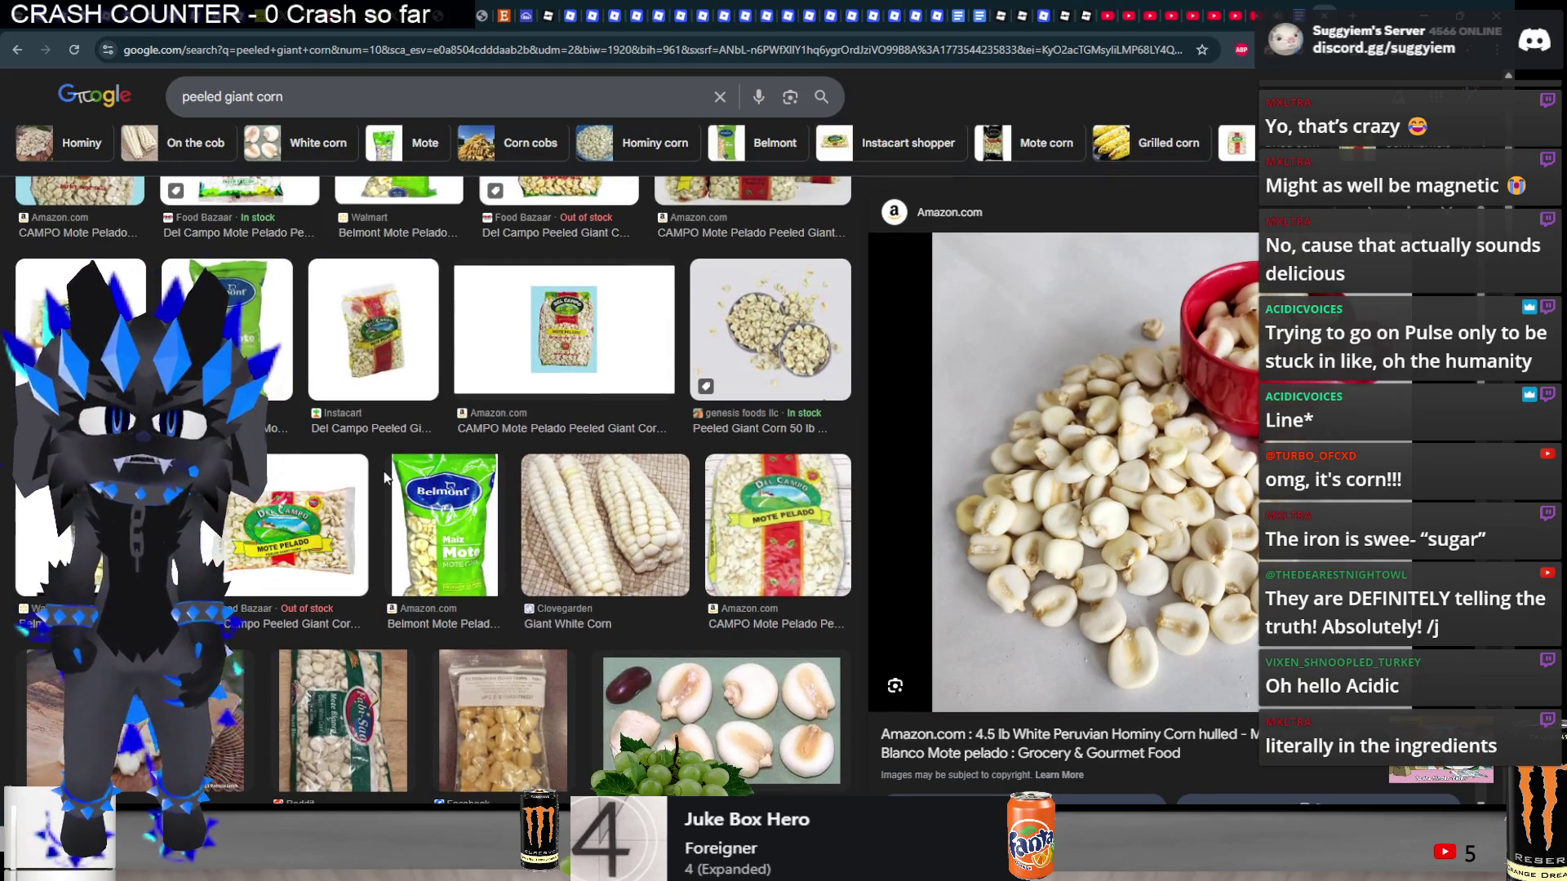
click(572, 554)
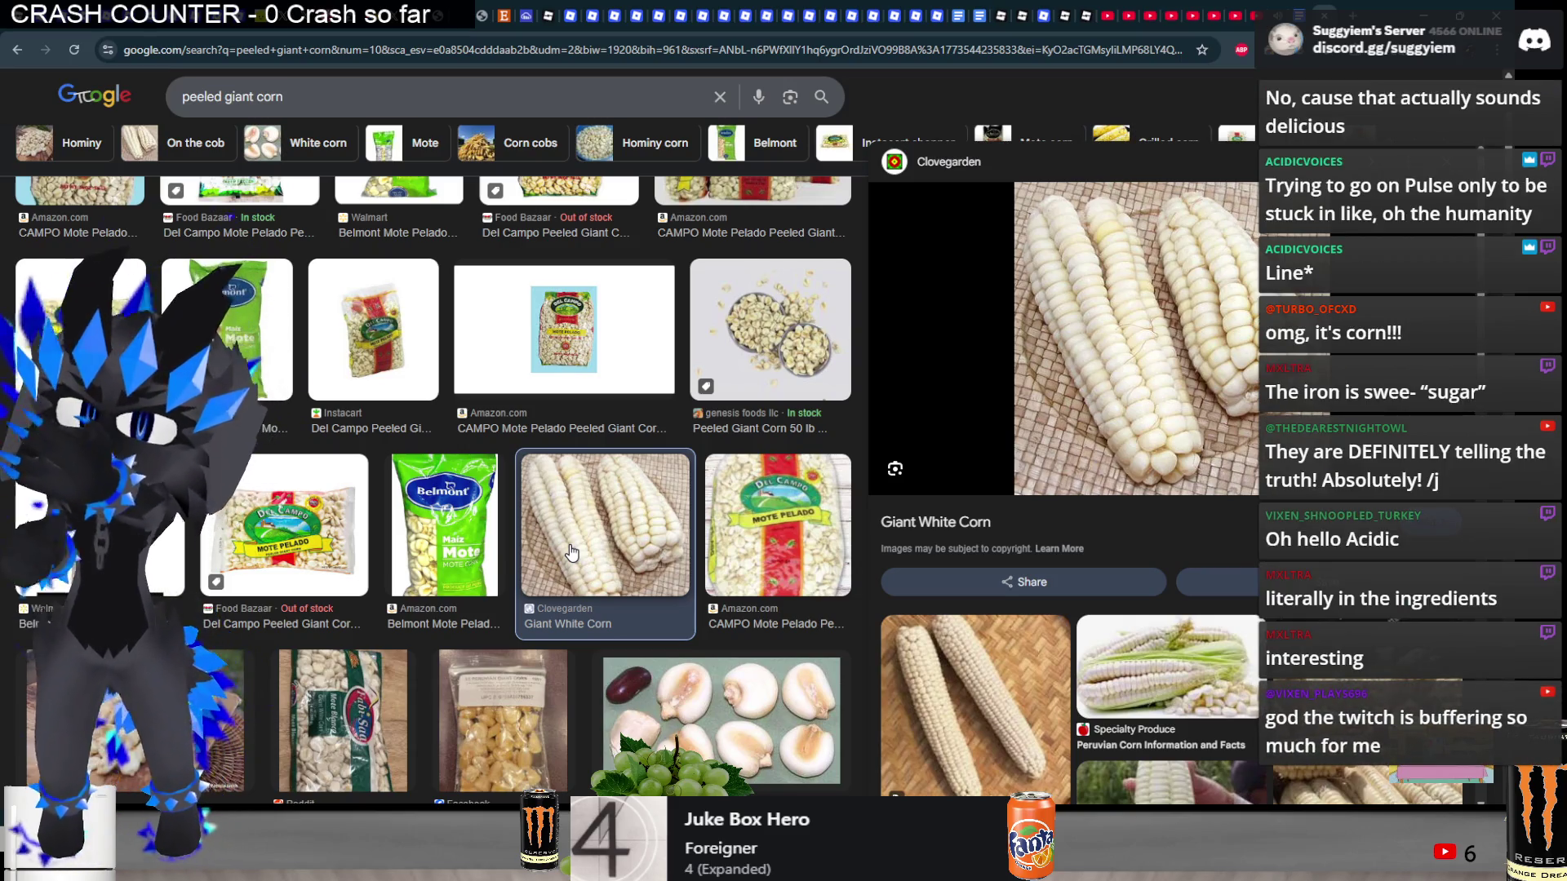
- Switch from image results to All results and focus the search box
scroll(248, 202, up, 2)
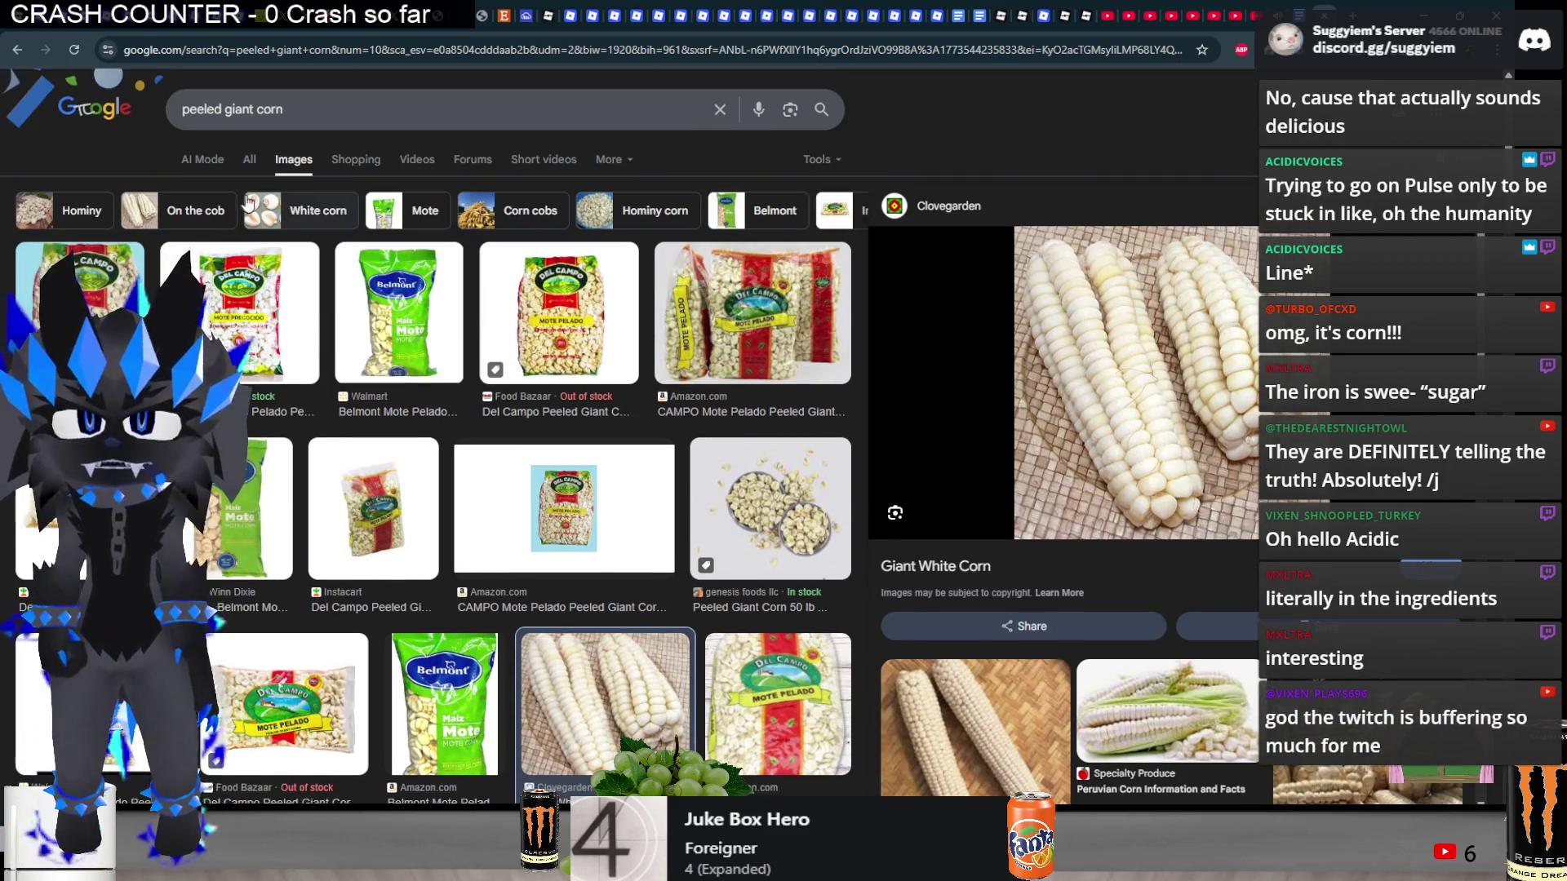
click(249, 160)
click(315, 109)
- Search 'peeled giant corn iron content' and open the Prospre page cited in the AI Overview sources
text(iron content)
key(Return)
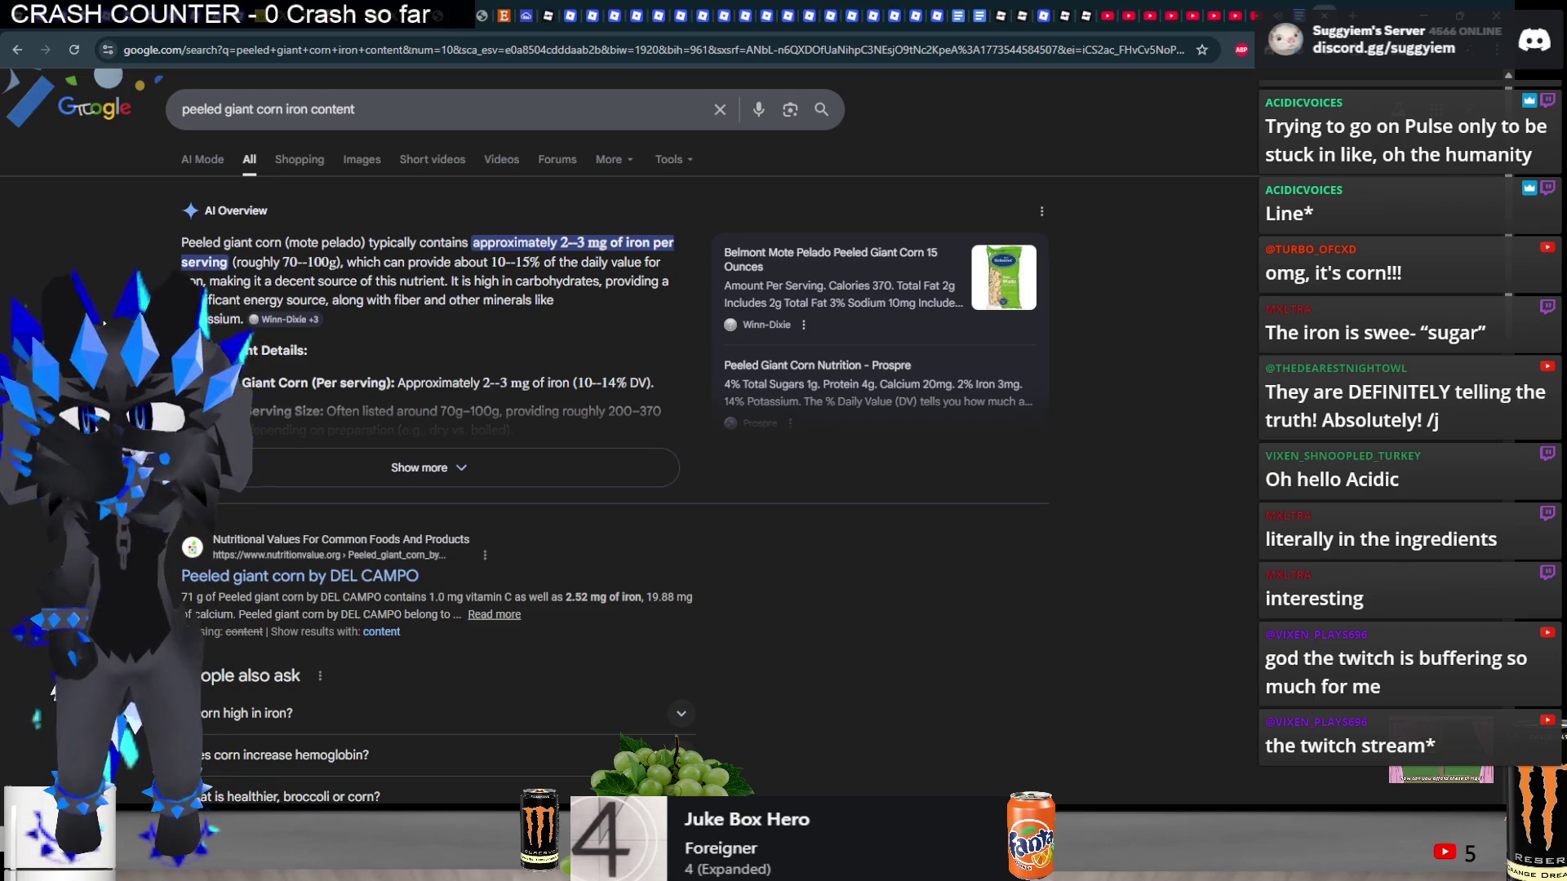
click(284, 320)
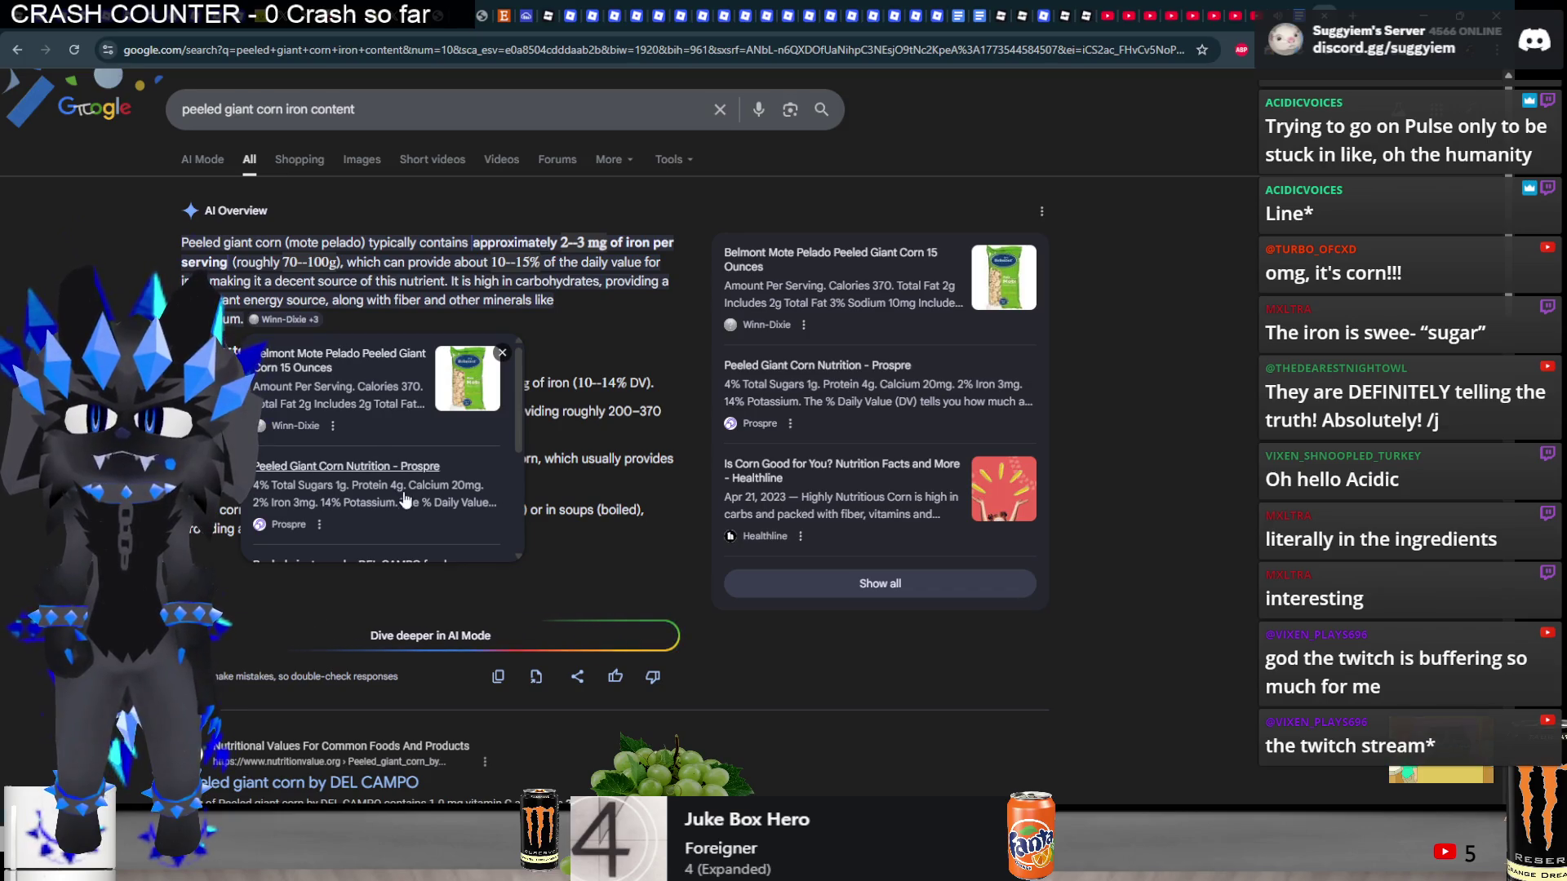
click(392, 472)
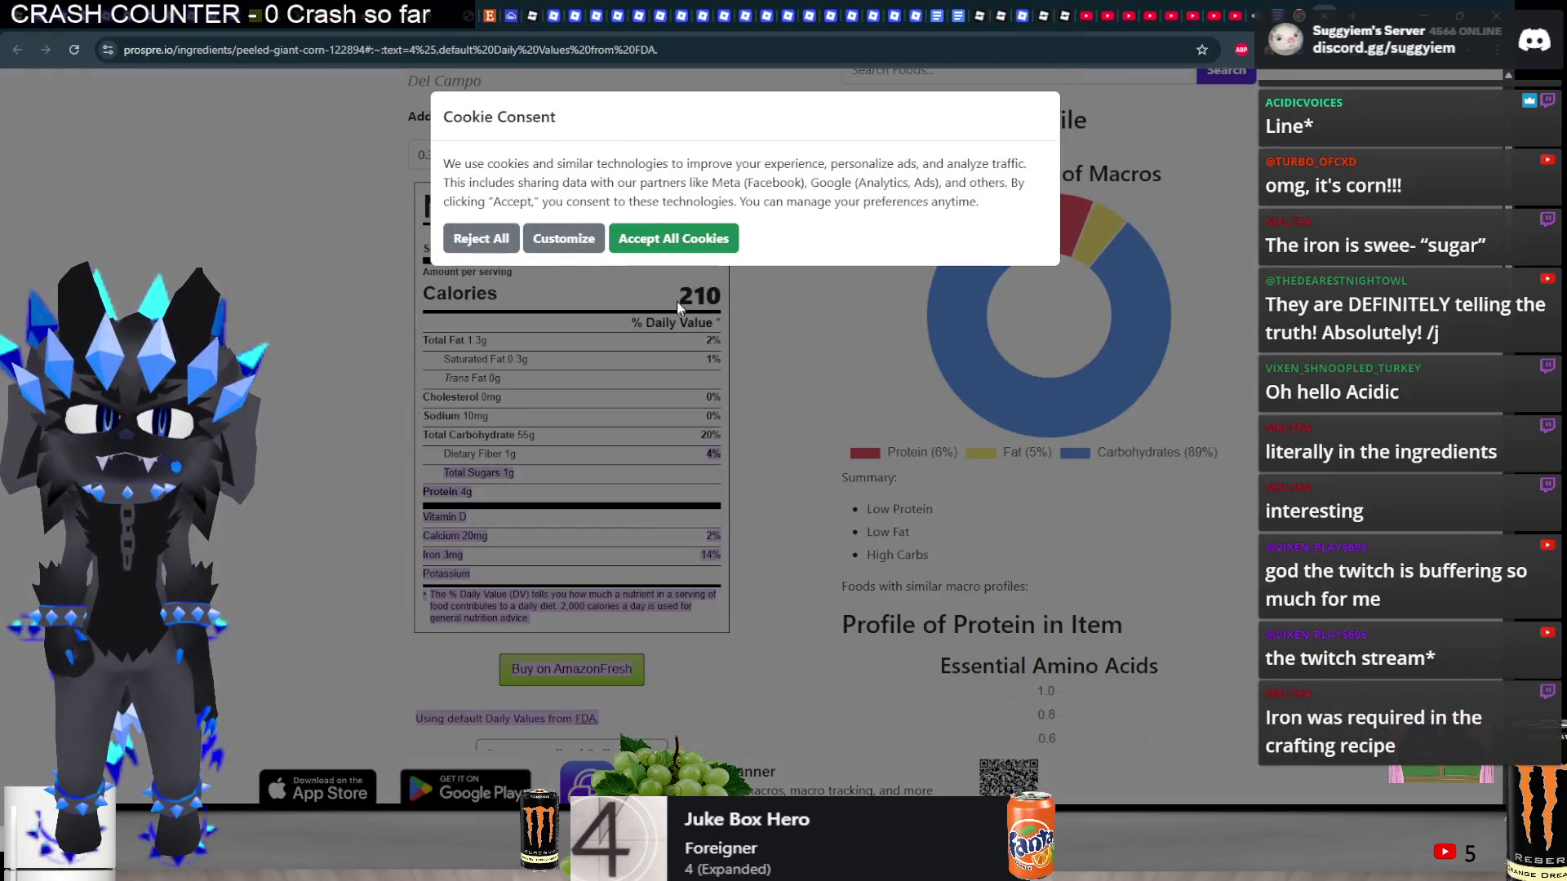
- Accept the cookie prompt and highlight the Iron 3 mg line on the nutrition label
click(649, 246)
drag(470, 555, 439, 558)
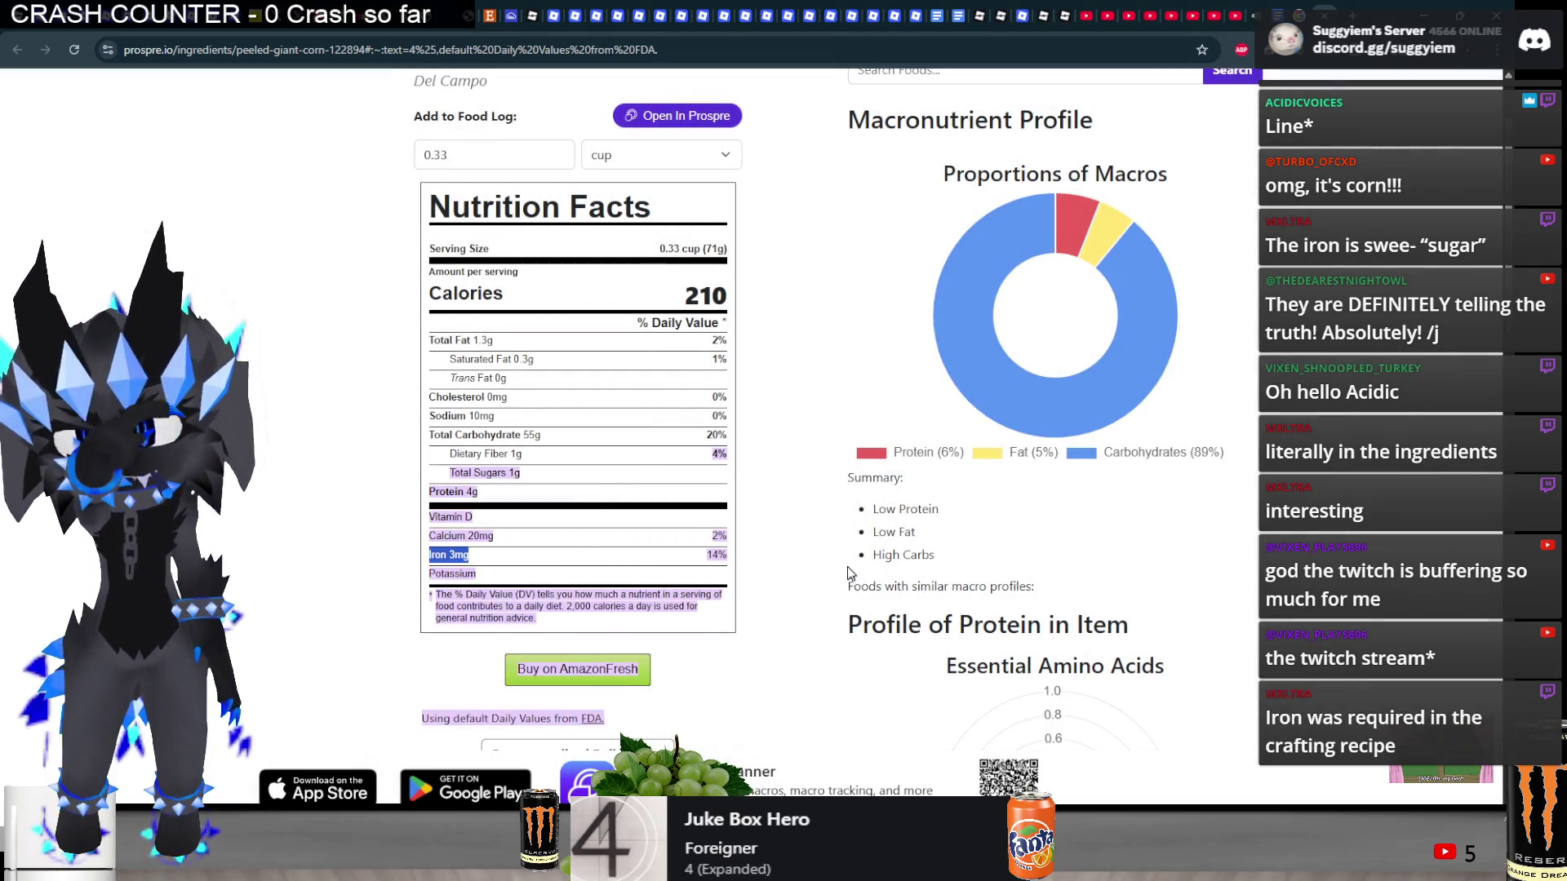
scroll(828, 561, up, 2)
scroll(828, 560, down, 1)
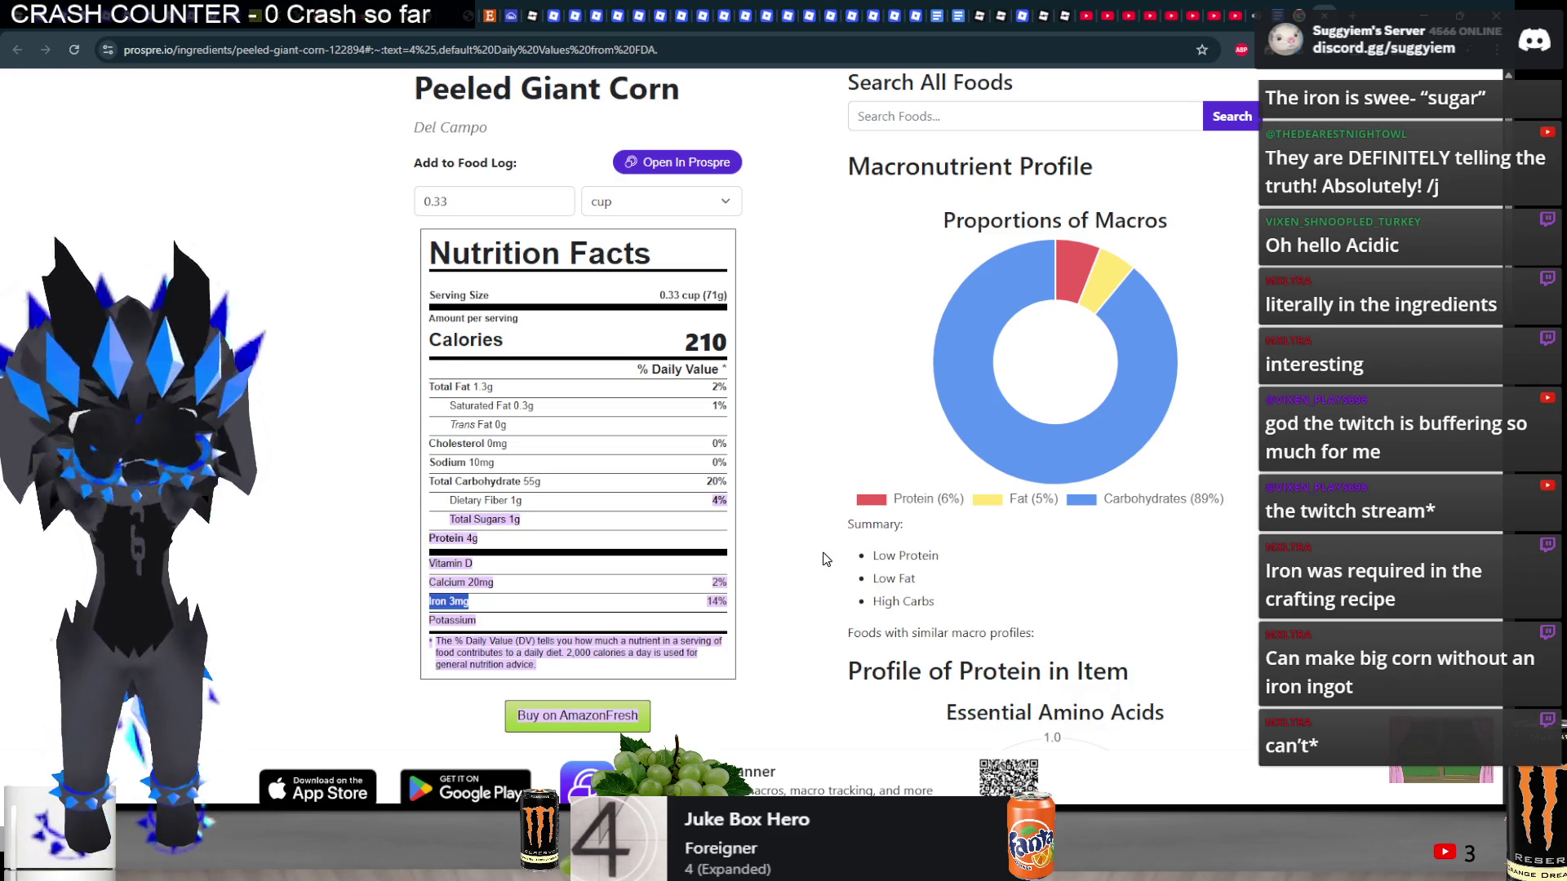
click(826, 560)
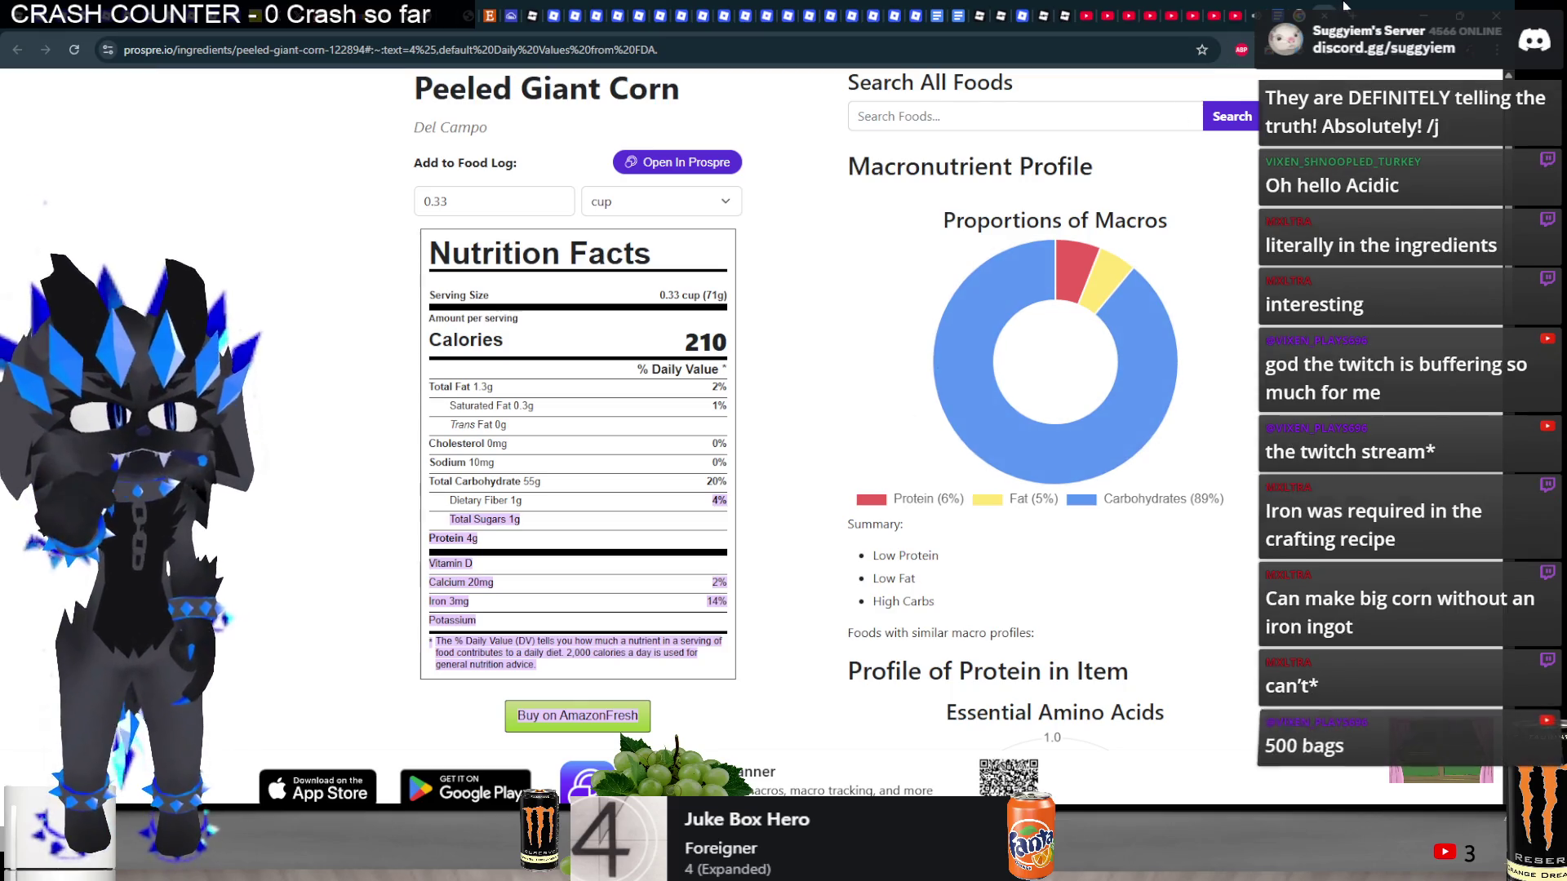
- Return to the Google results, then switch to the Pulse RP Bugs / Oversights document
key(alt+Left)
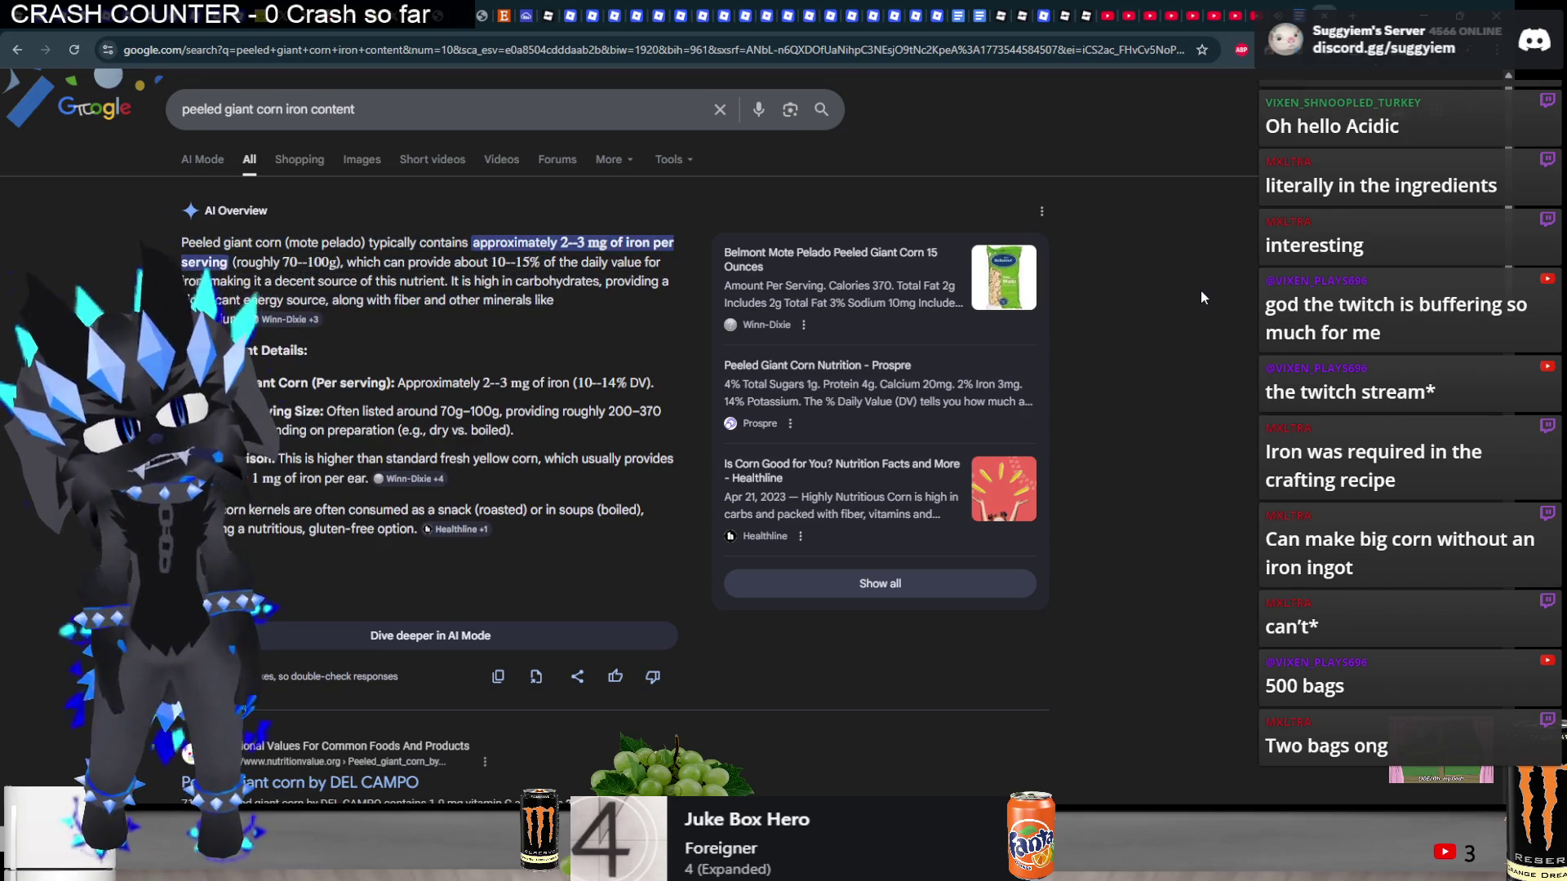
key(ctrl+Tab)
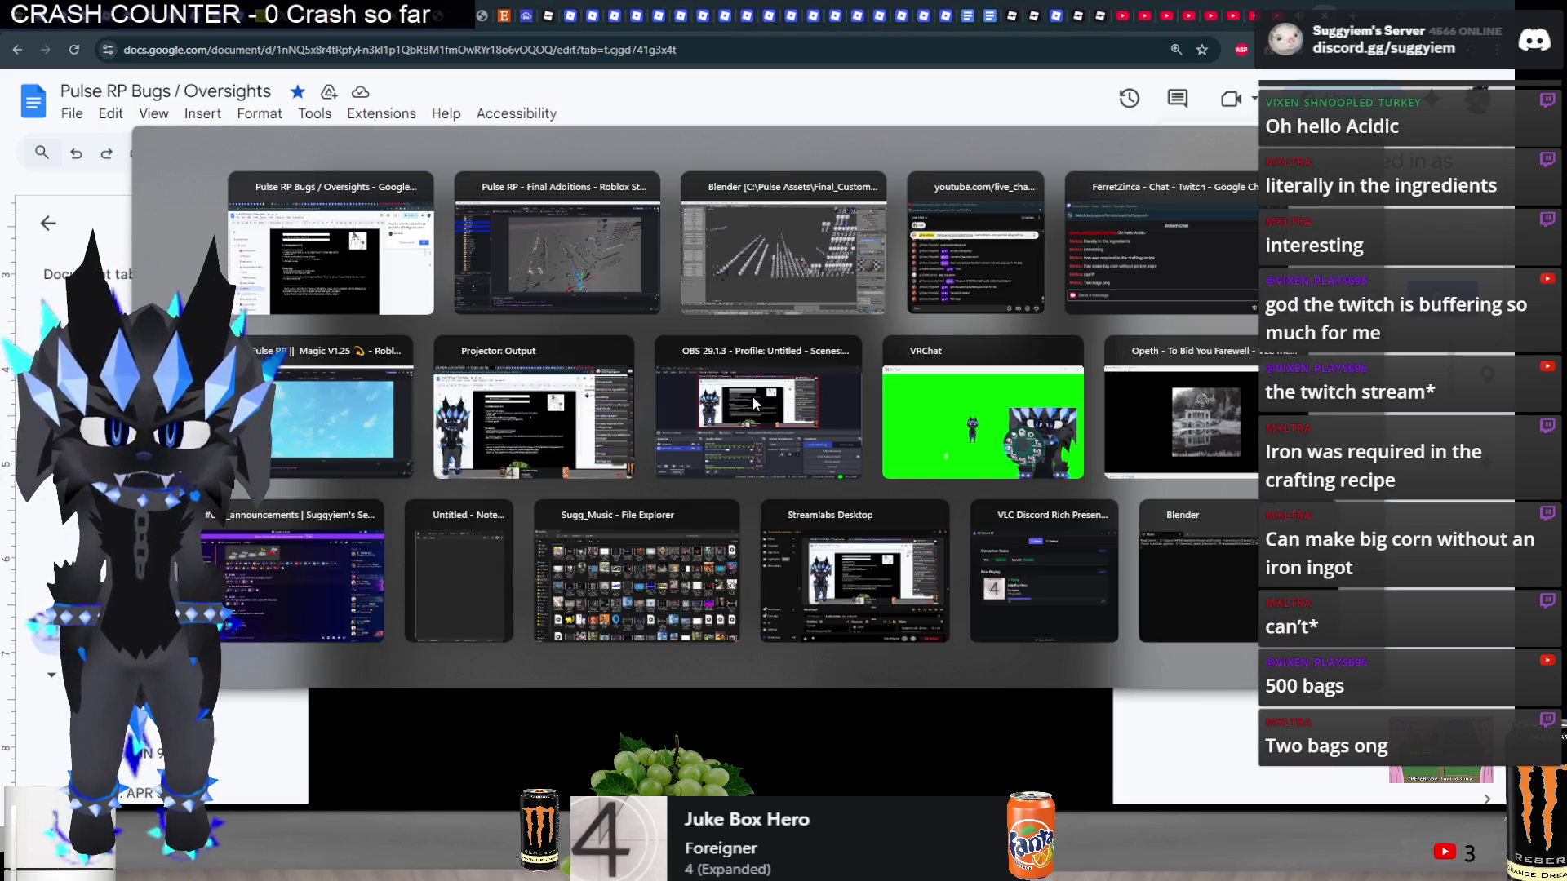
key(alt+Tab)
- Rotate the selected Object items around the vertical axis, then clear the selection
click(555, 245)
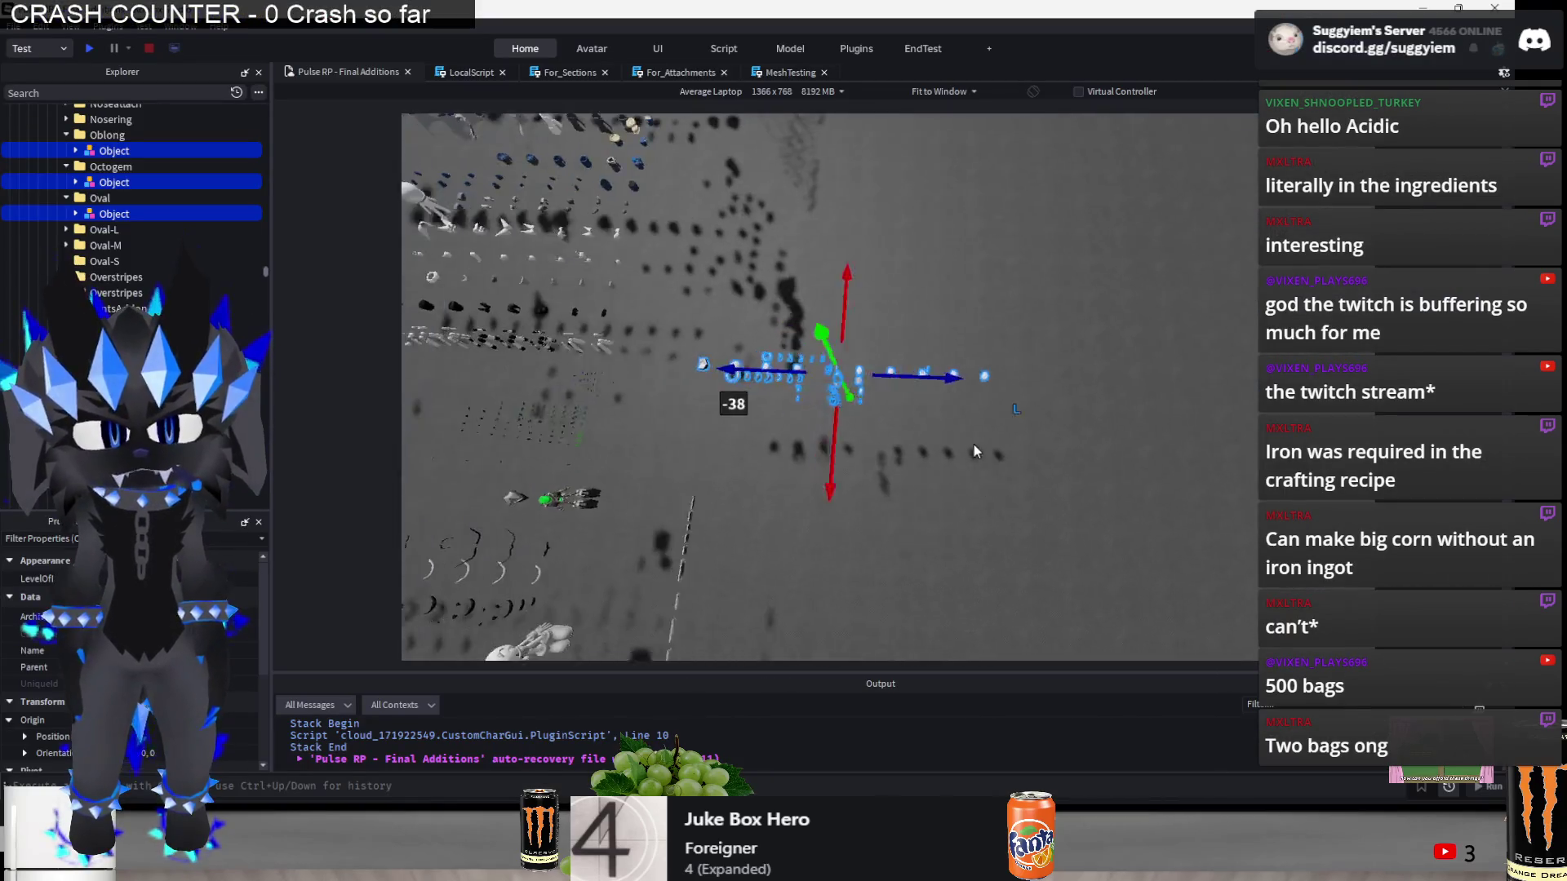
key(ctrl+2)
mouse_move(956, 445)
mouse_down()
mouse_move(816, 434)
mouse_move(933, 336)
mouse_up()
key(ctrl+2)
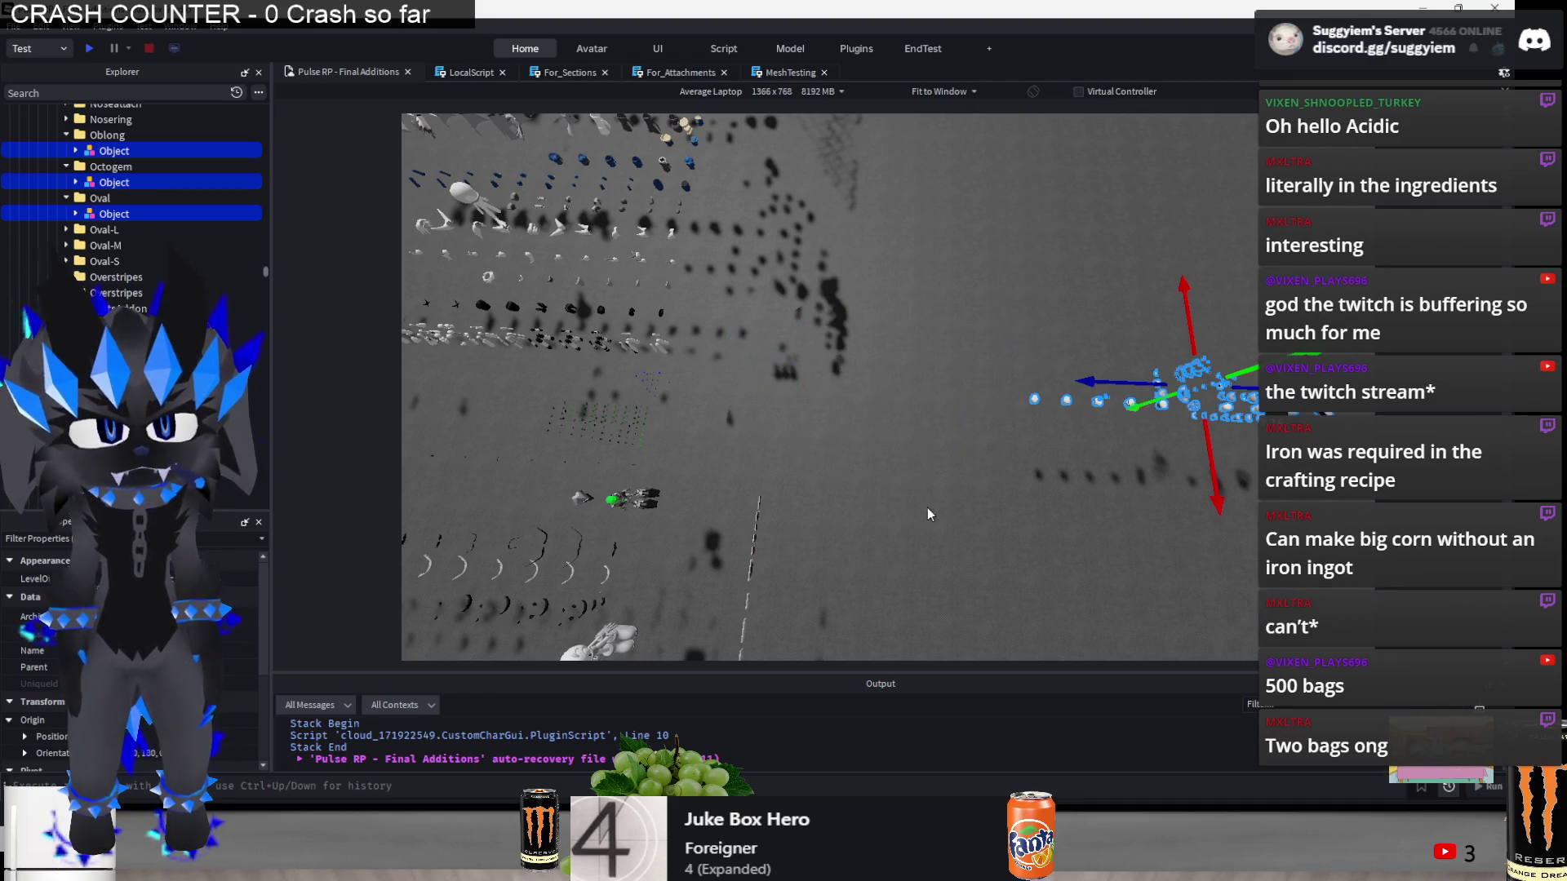
click(922, 504)
scroll(919, 503, down, 10)
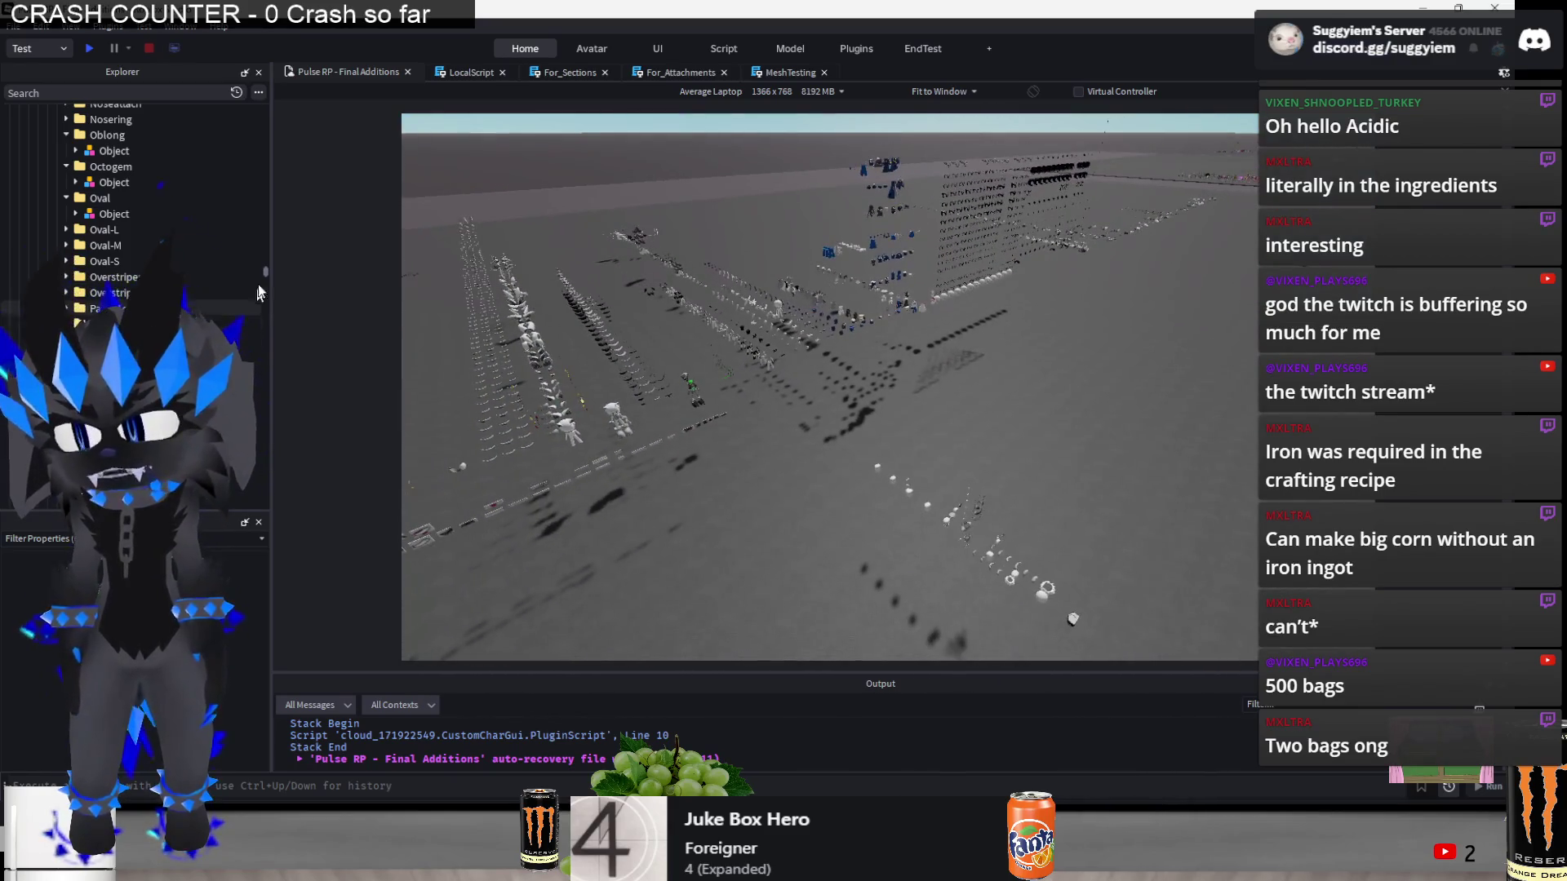
drag(264, 273, 233, 65)
scroll(126, 133, up, 5)
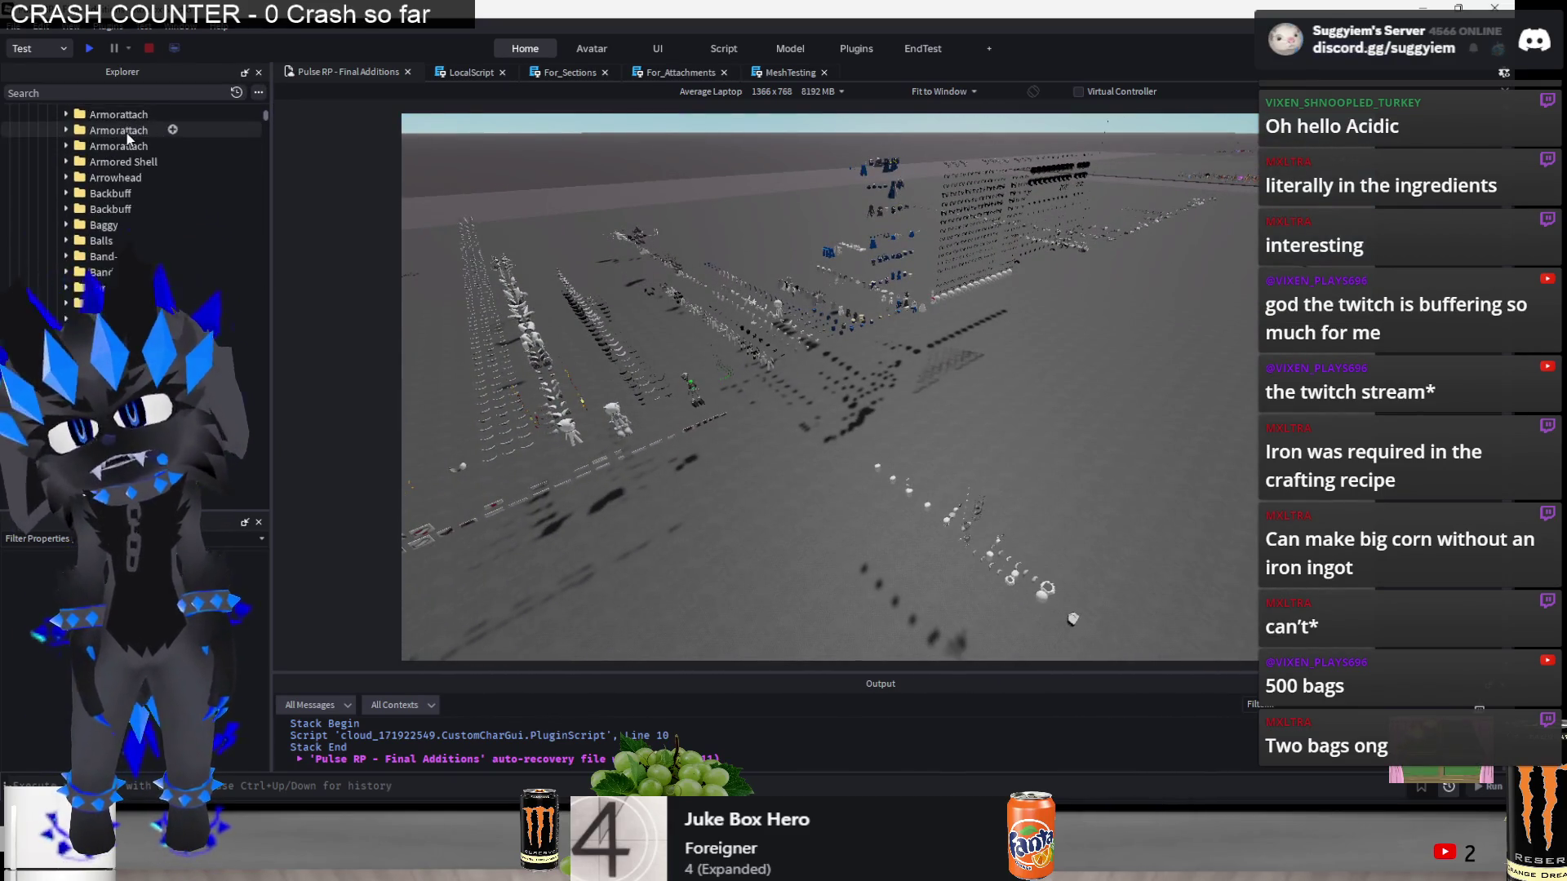
scroll(126, 134, up, 3)
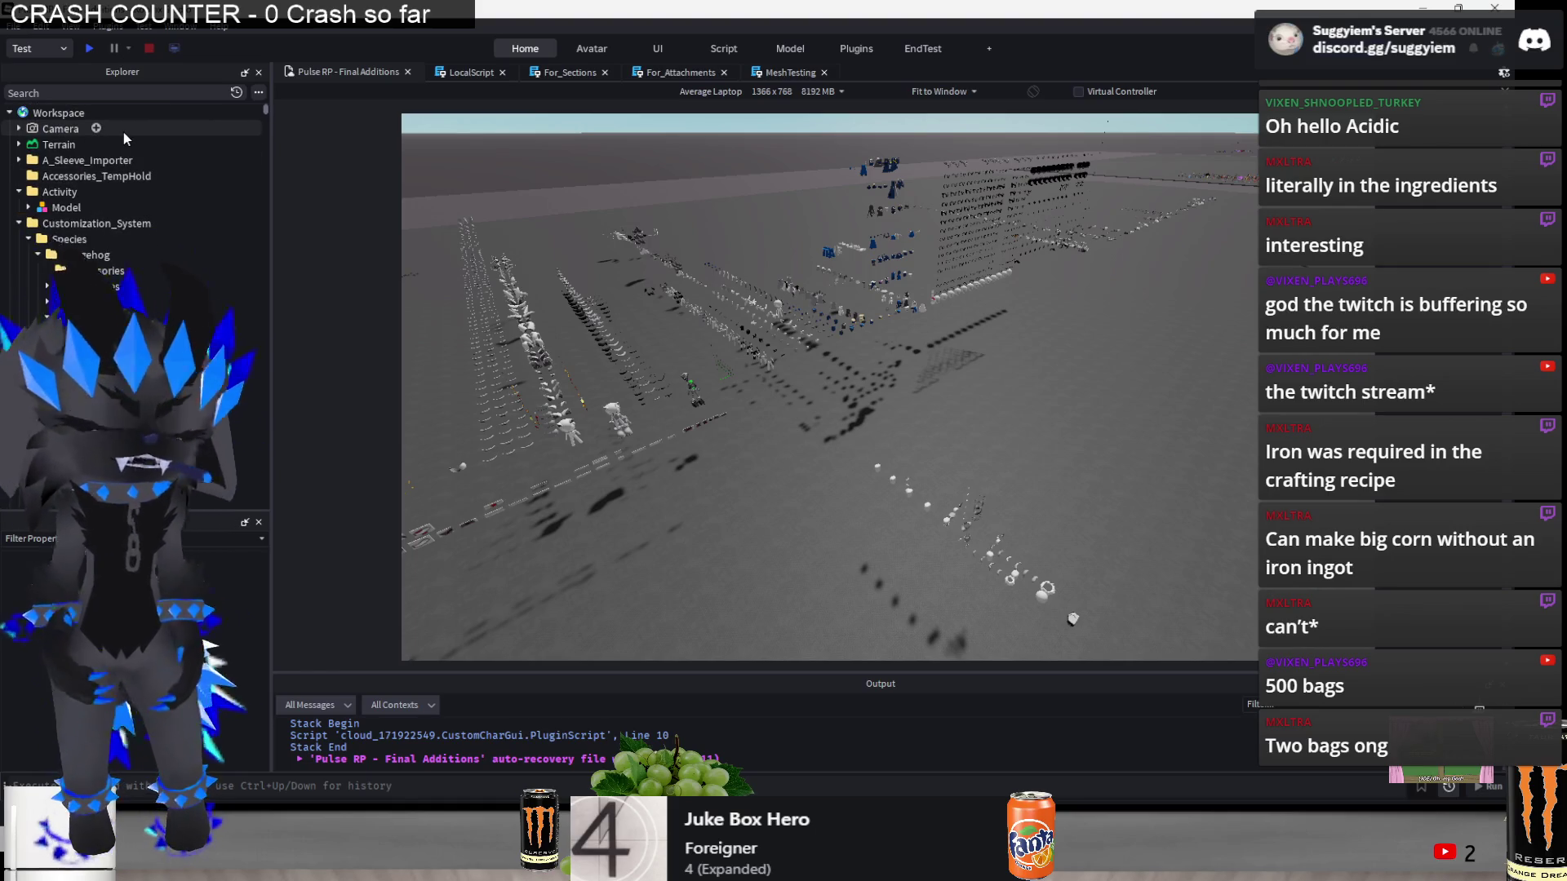
- Select the Customization_System folder, then its Alternates folder, and bring up the window switcher
click(74, 223)
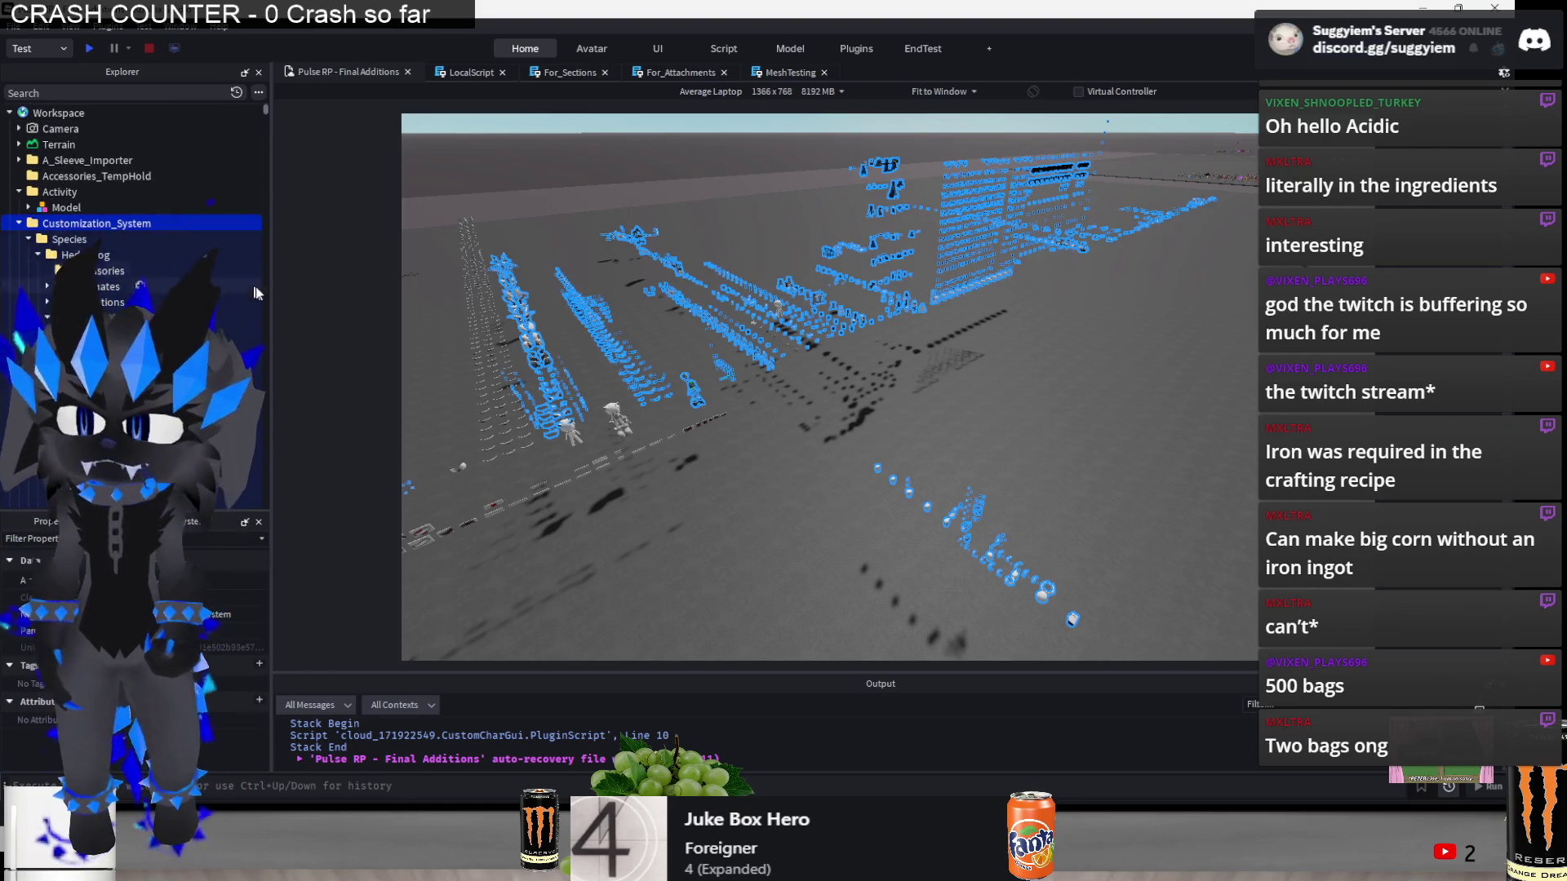
click(690, 522)
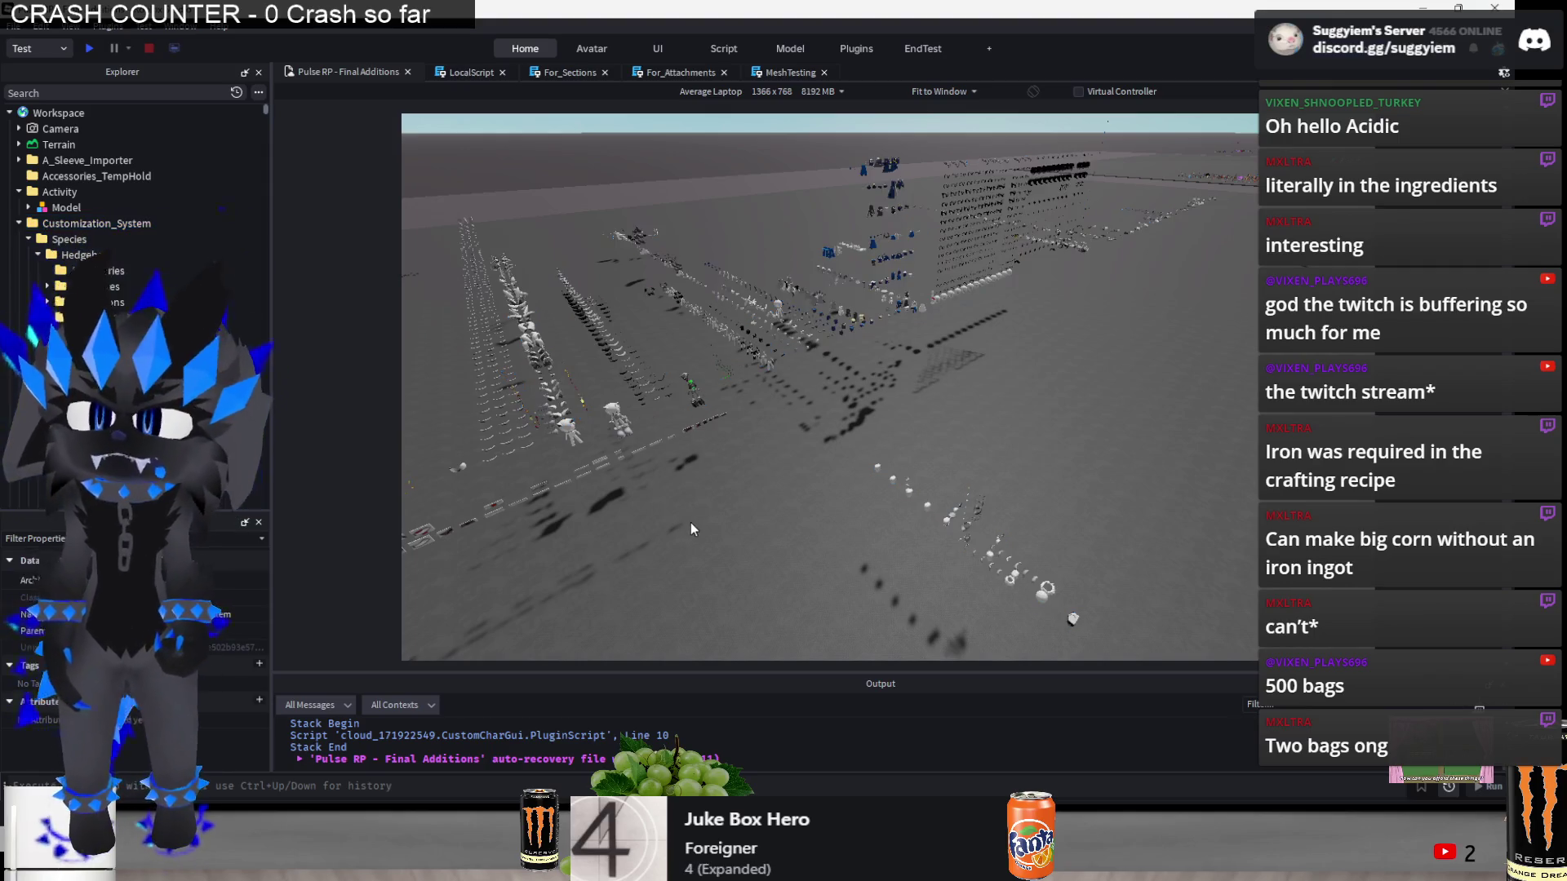
key(alt+Tab)
key(Escape)
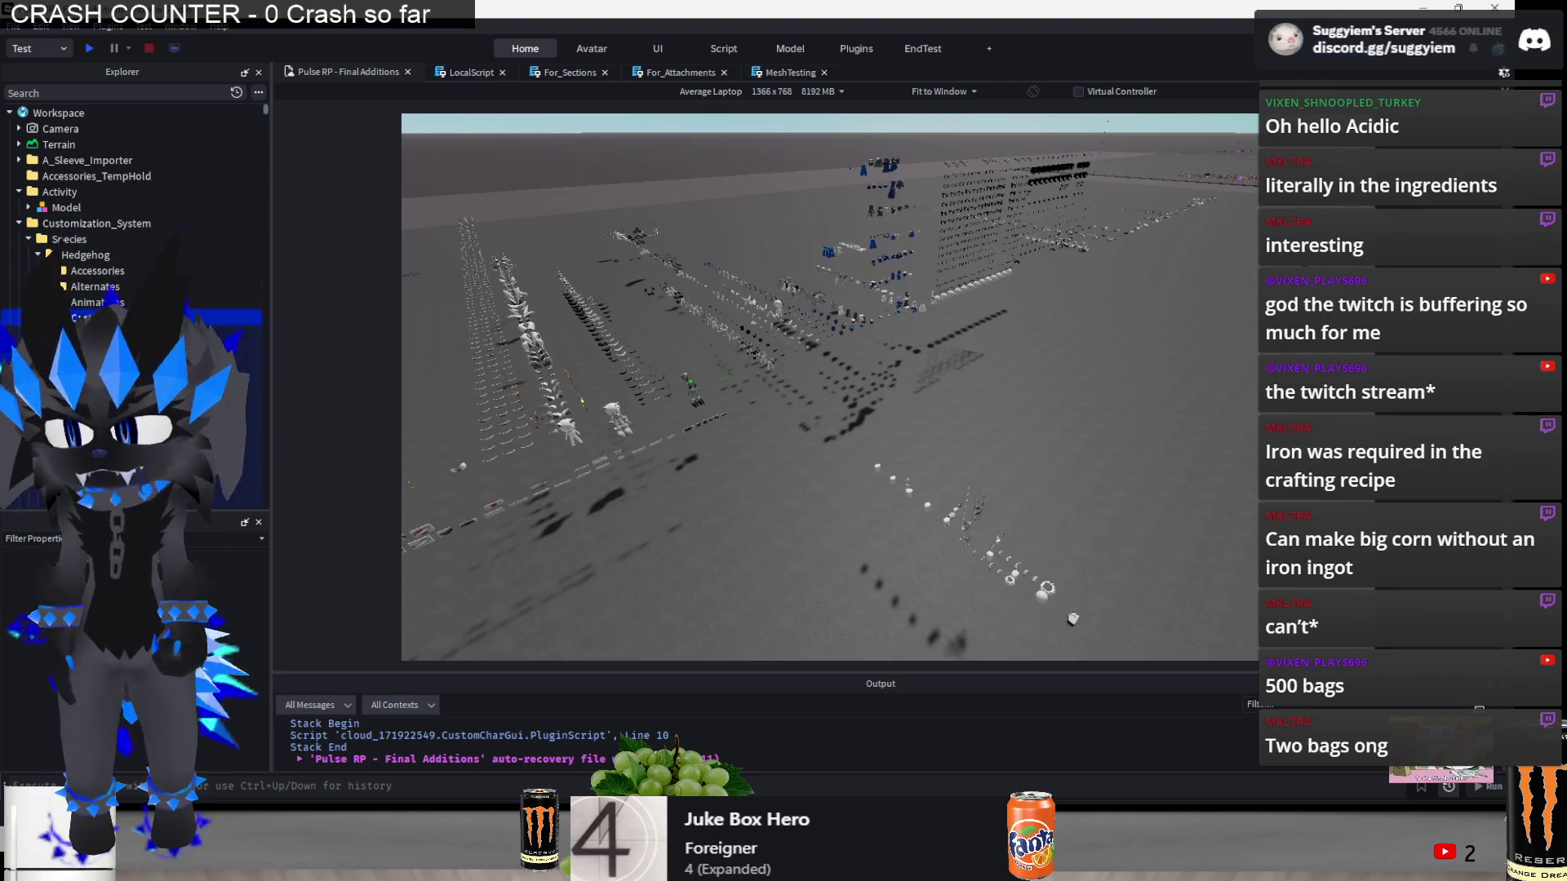
click(95, 287)
key(alt+Tab)
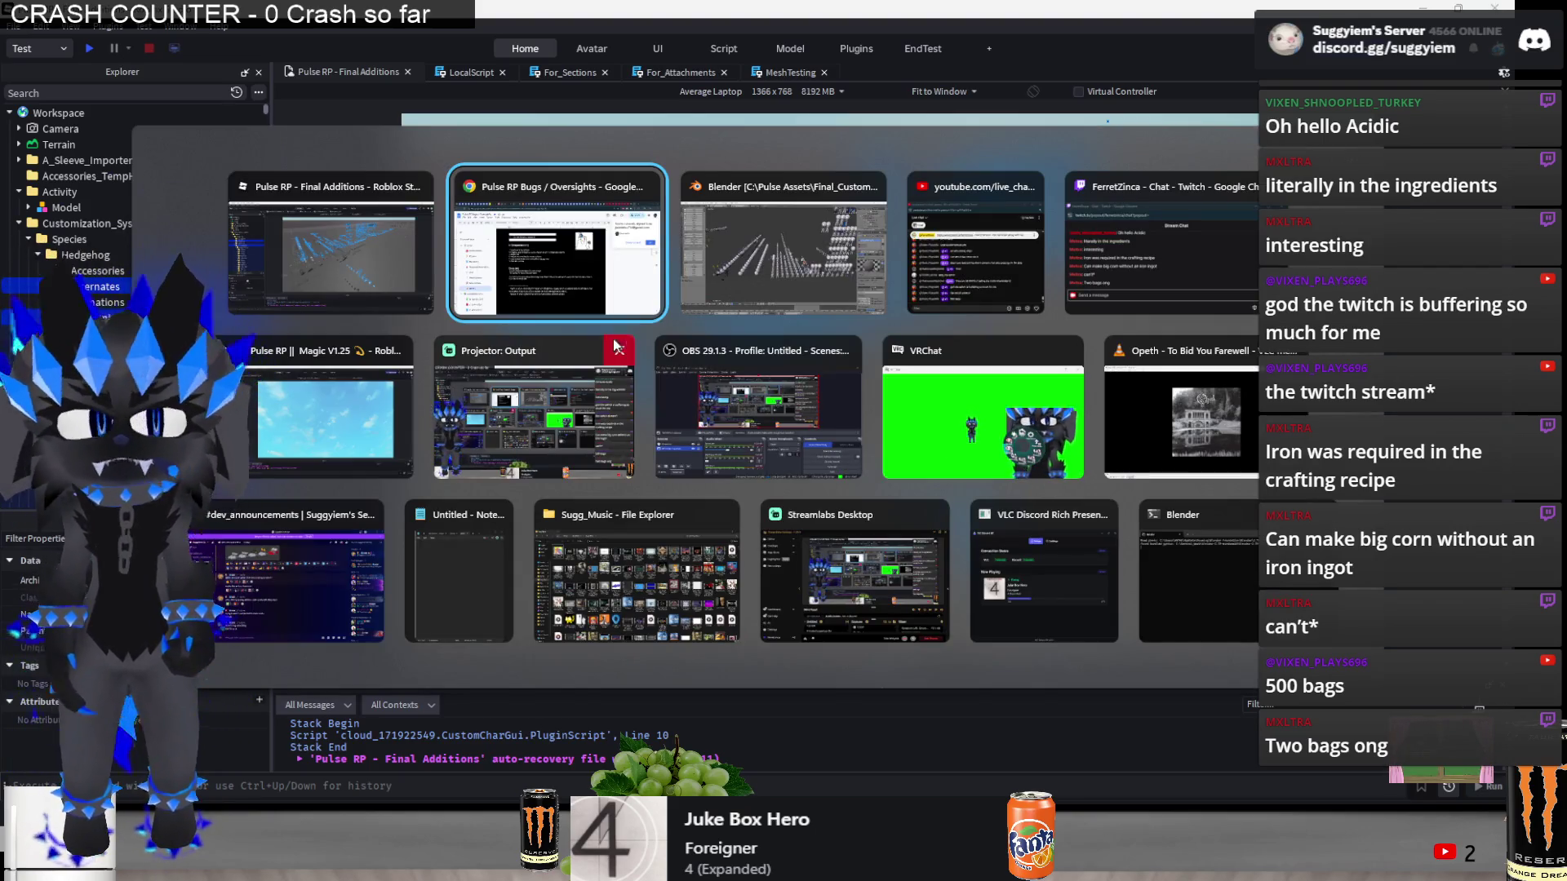
- Switch to the Pulse RP || Magic V1.25 window and start an F5 playtest
click(321, 440)
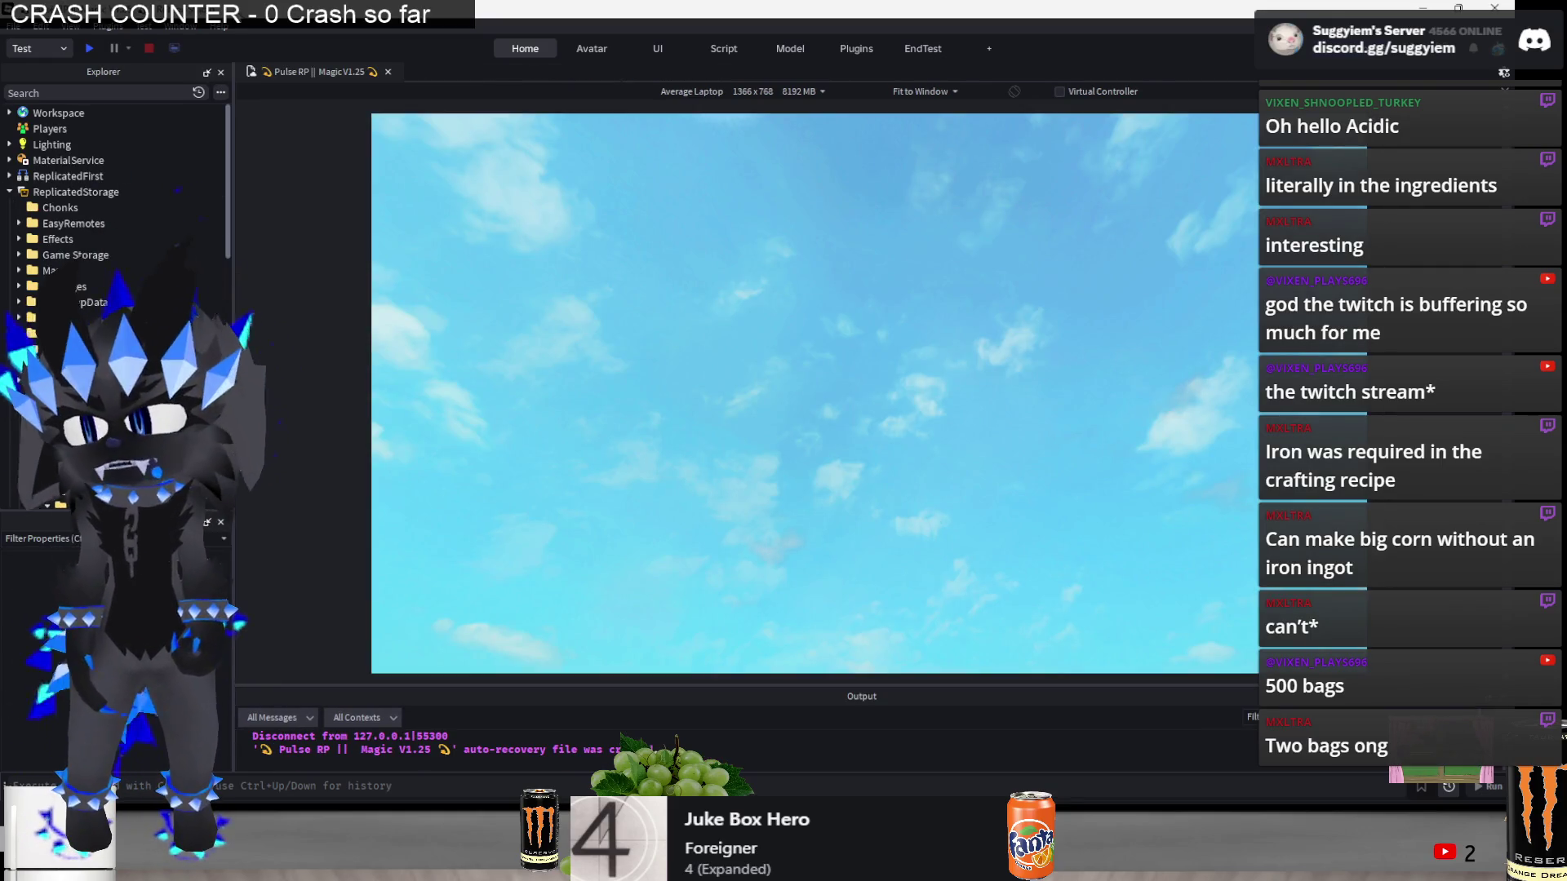
scroll(114, 220, down, 1)
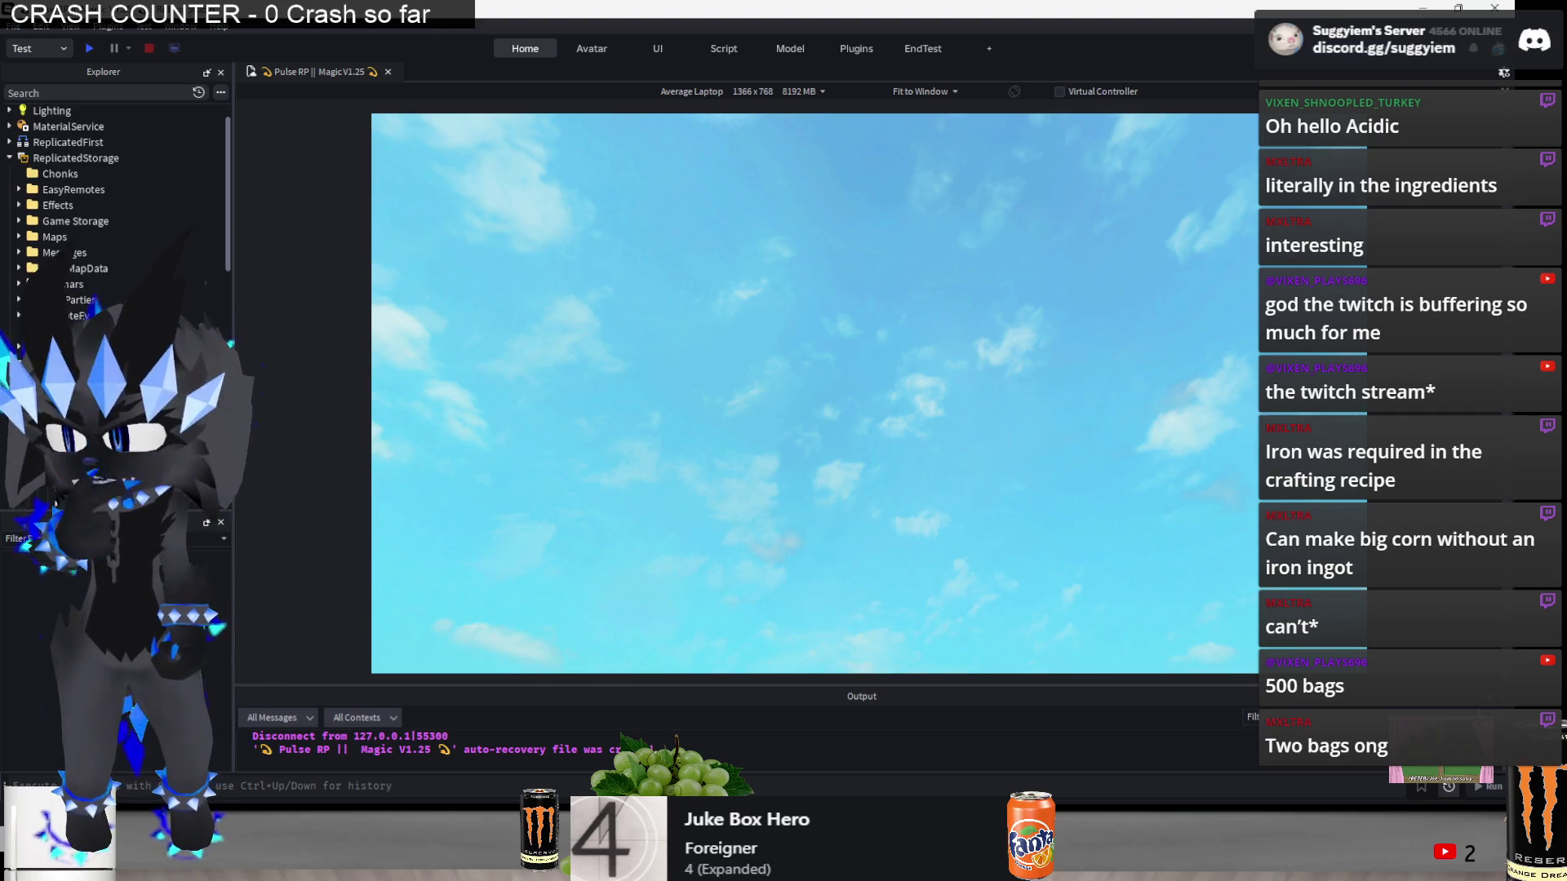
scroll(114, 204, down, 2)
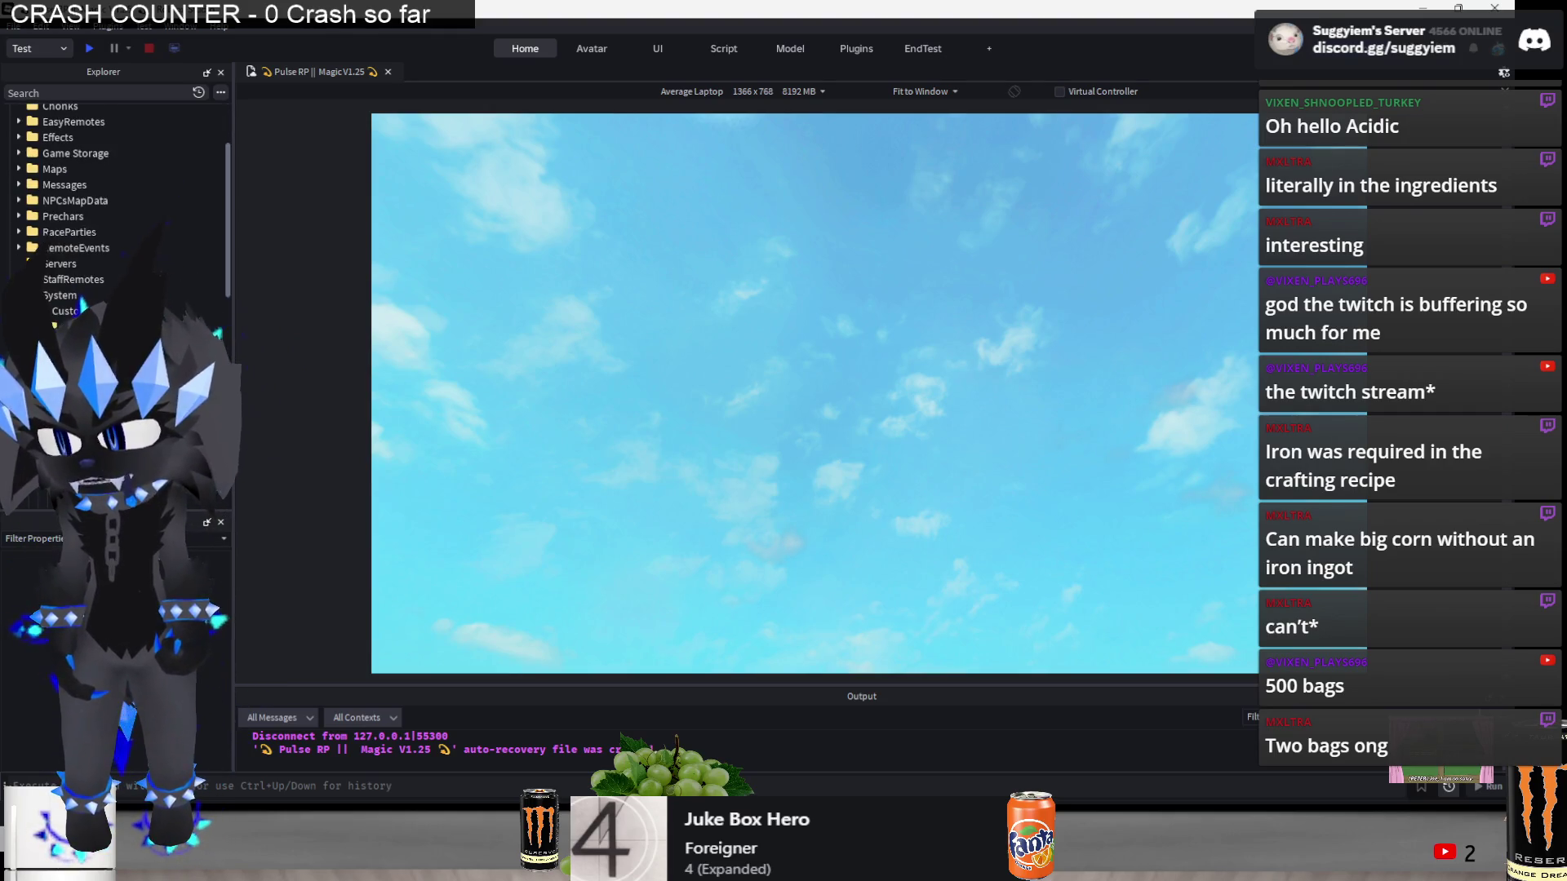
key(F5)
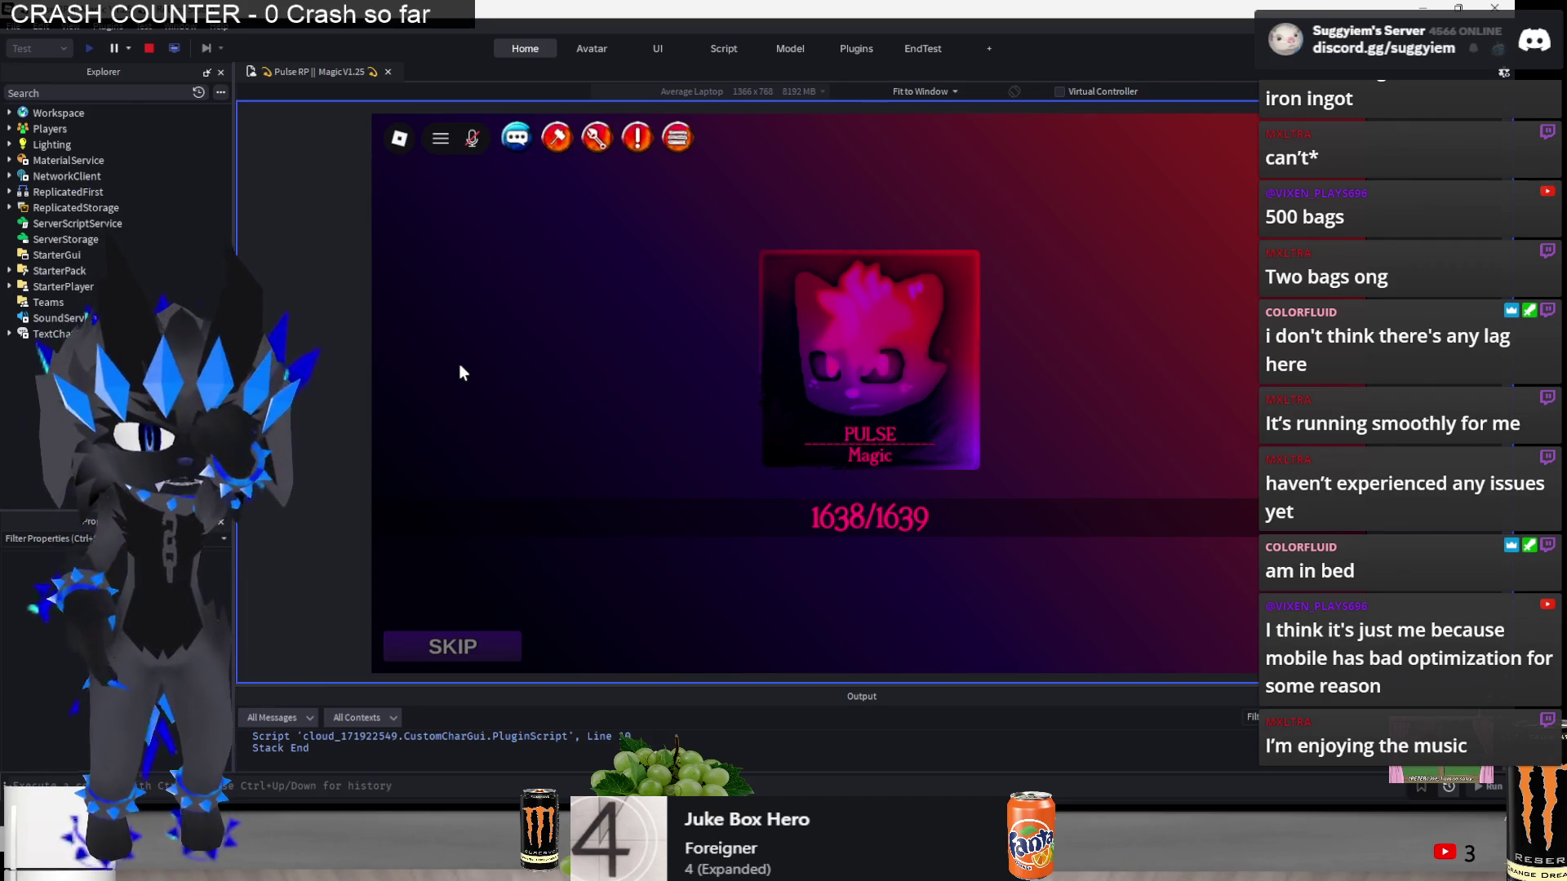
- Check the bugs document and YouTube tab, return to the home feed, minimize Chrome, and bring VLC forward
key(alt+Tab)
key(alt+Tab)
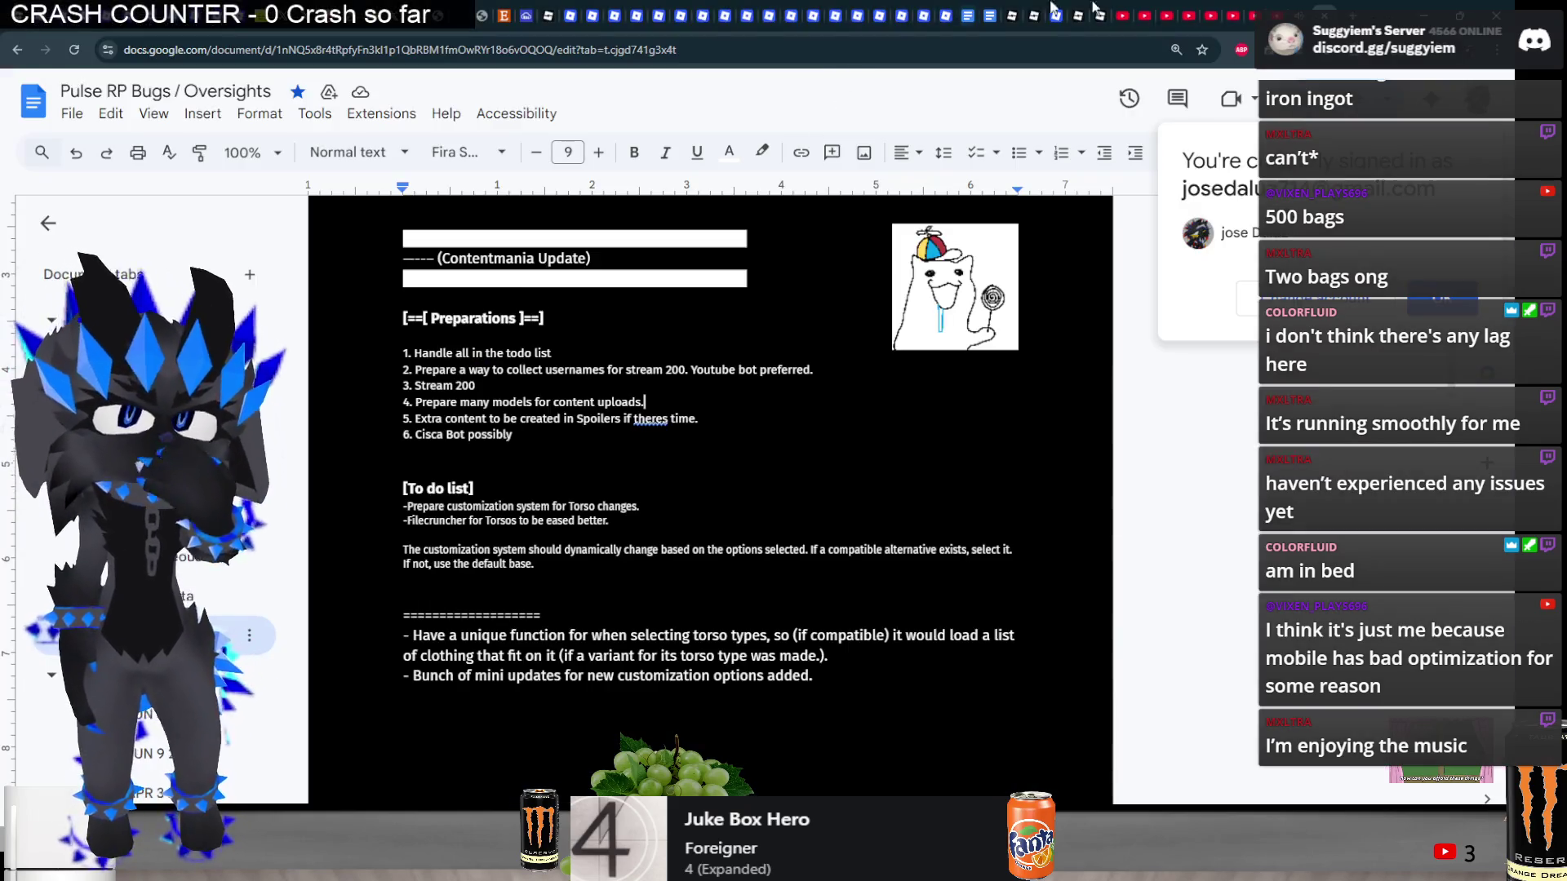
click(1296, 6)
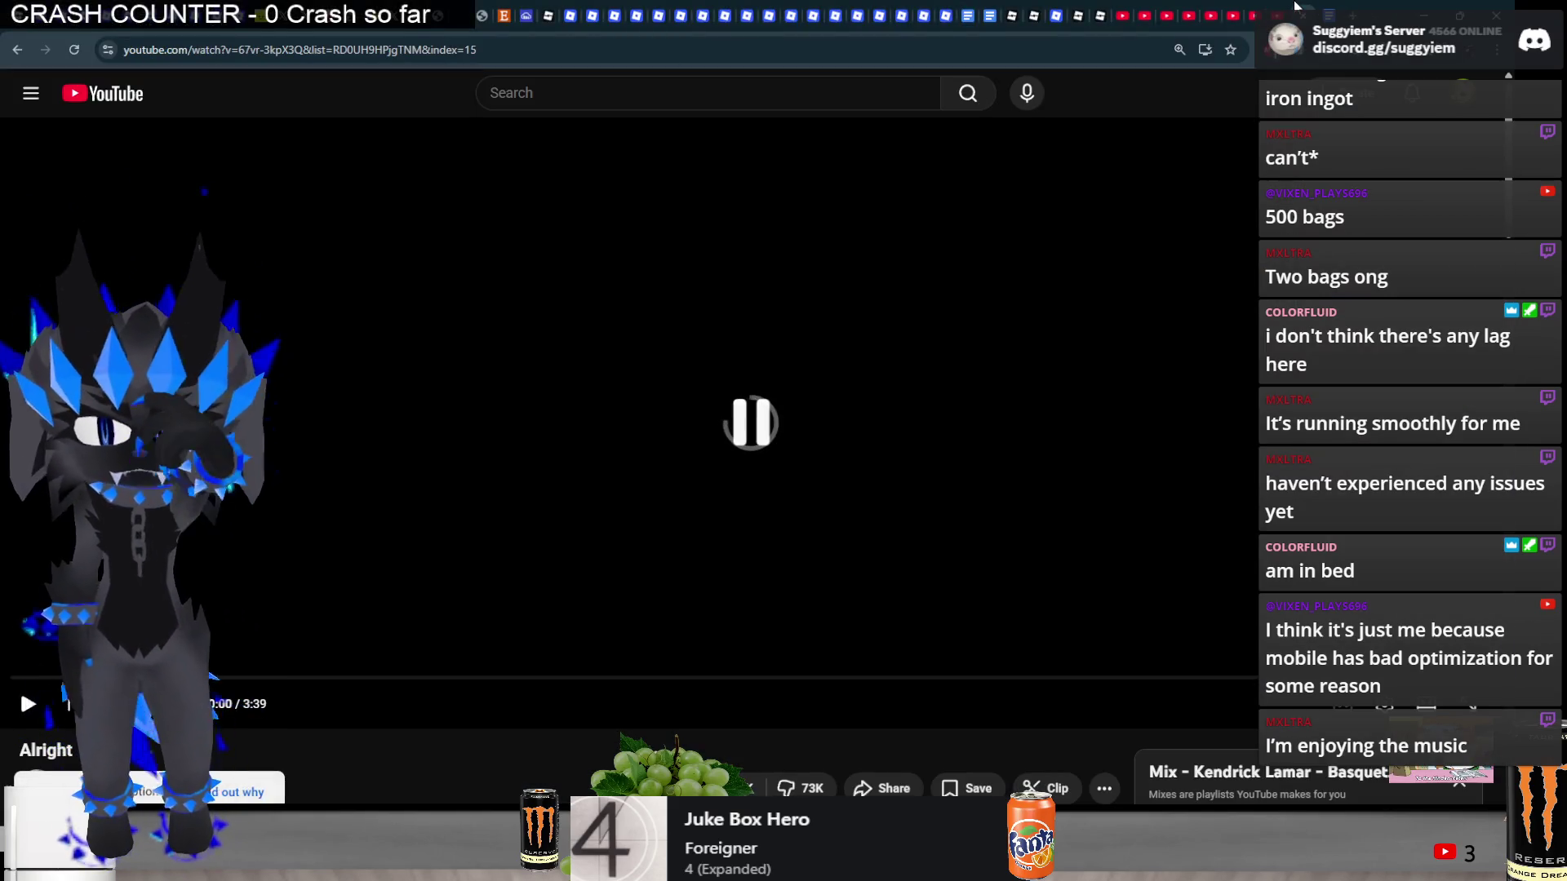
scroll(986, 384, down, 5)
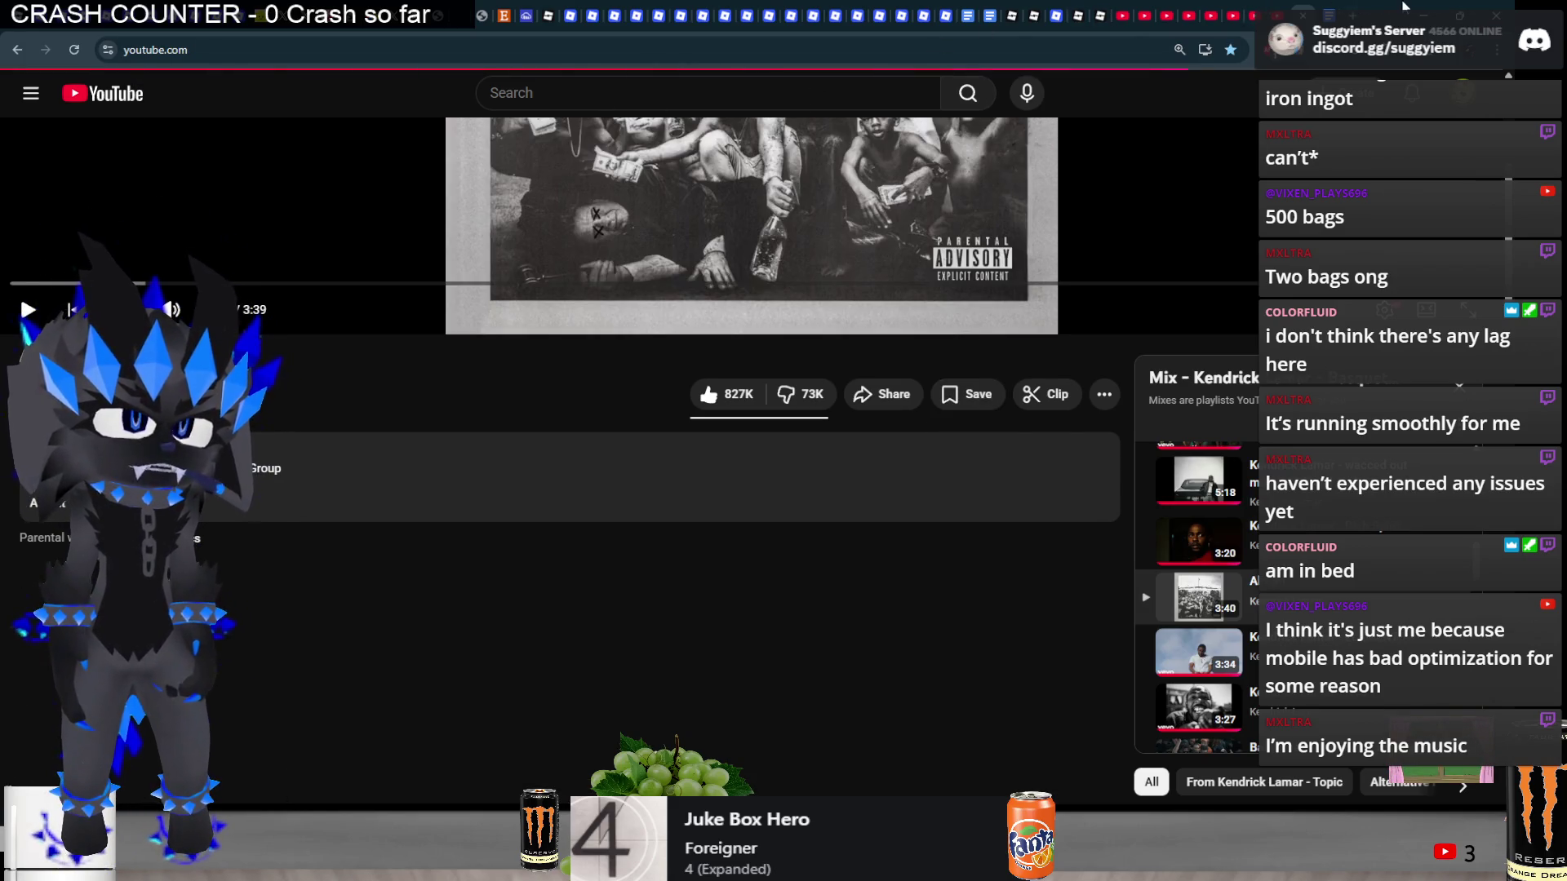
key(alt+Left)
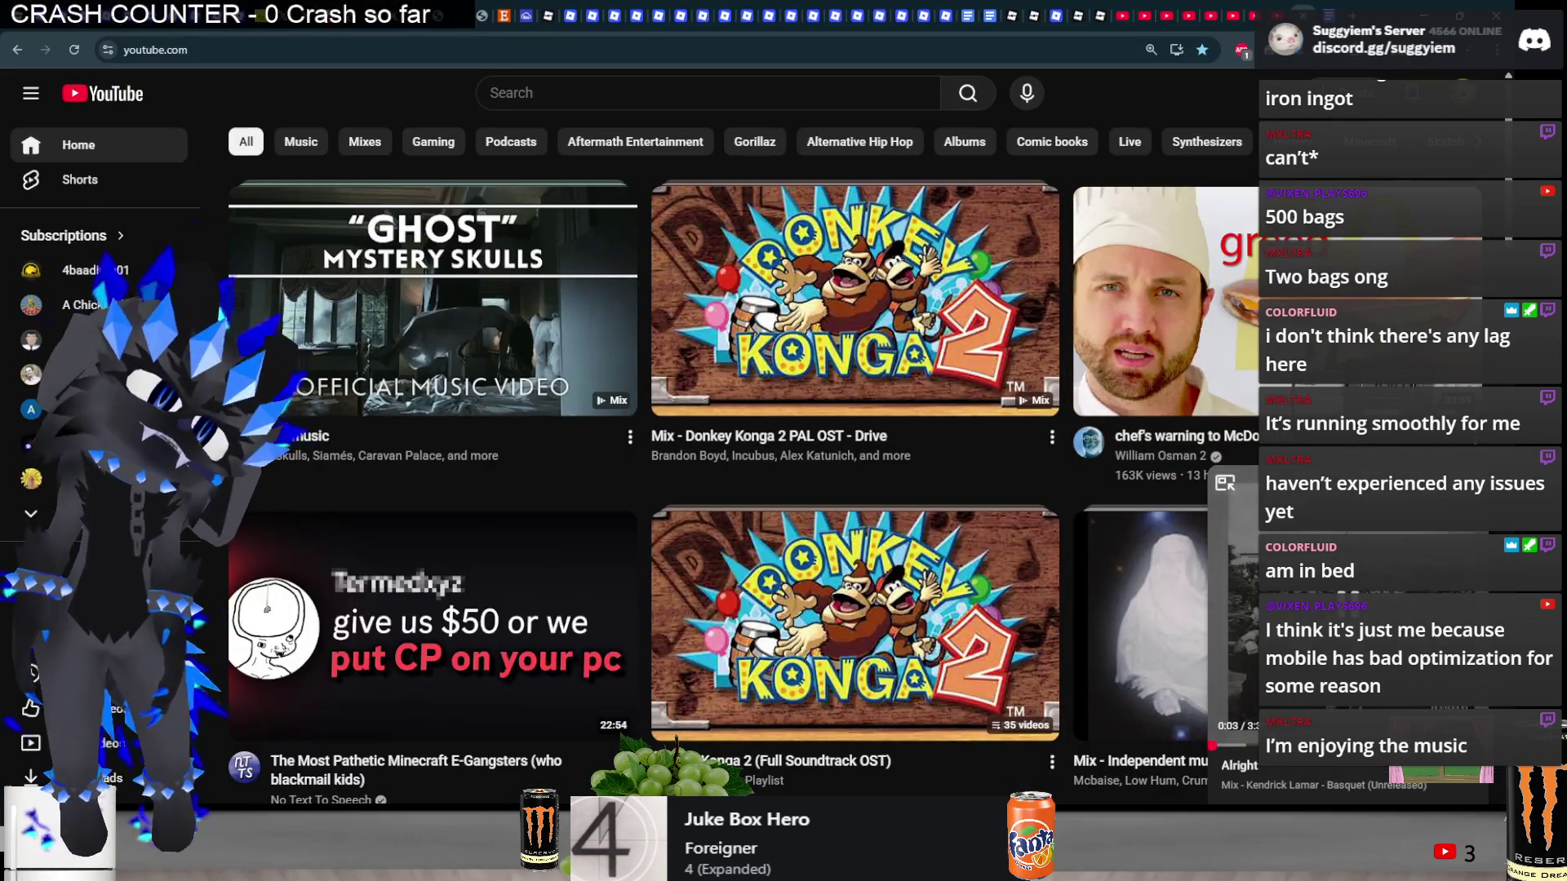
click(1423, 11)
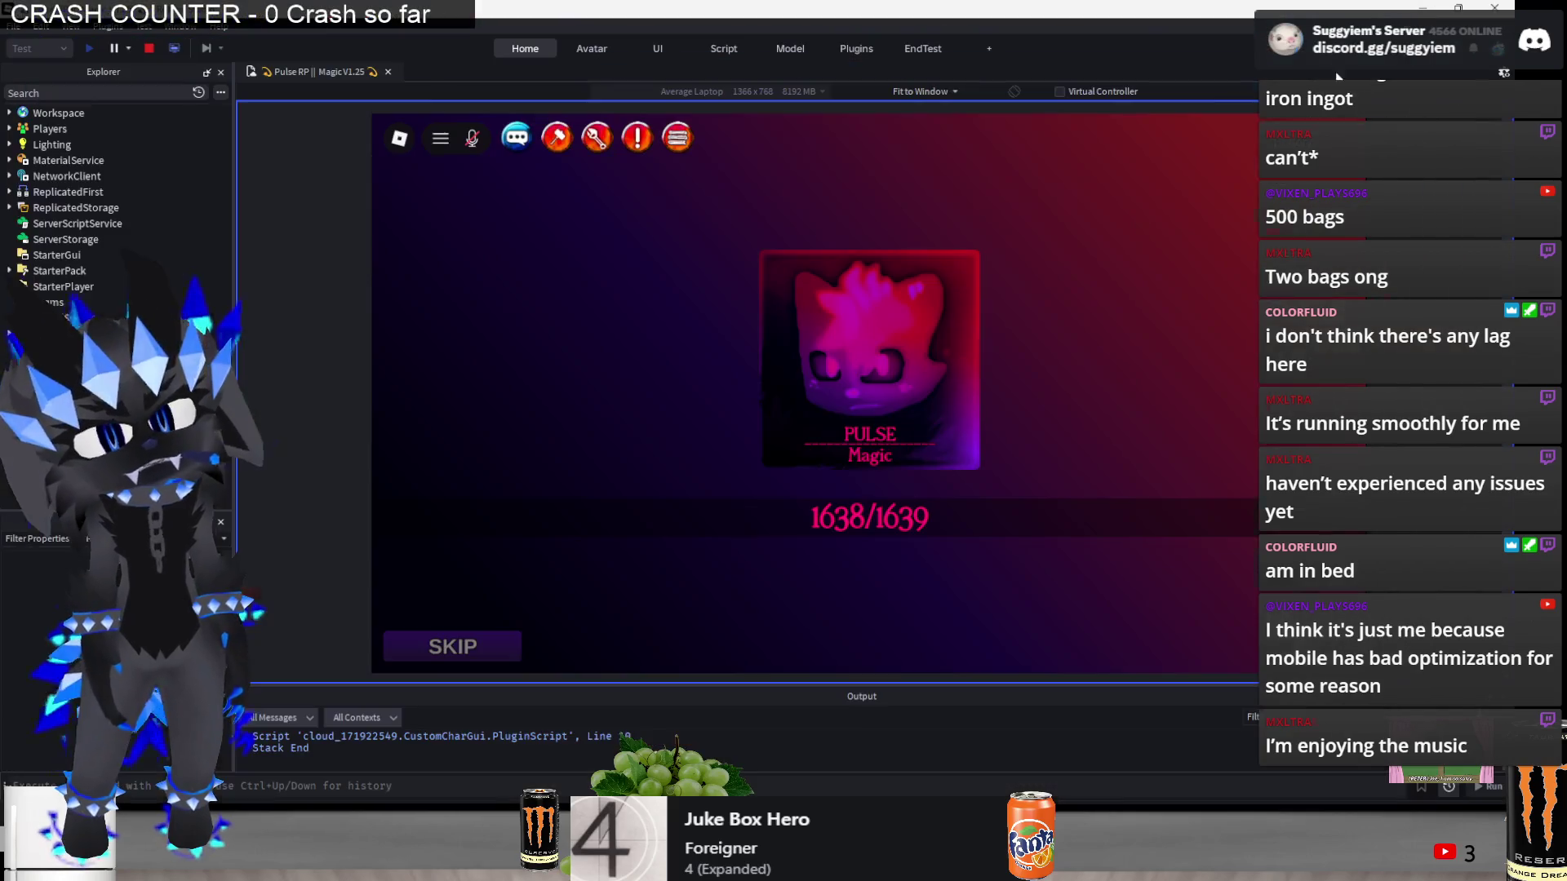
key(alt+Tab)
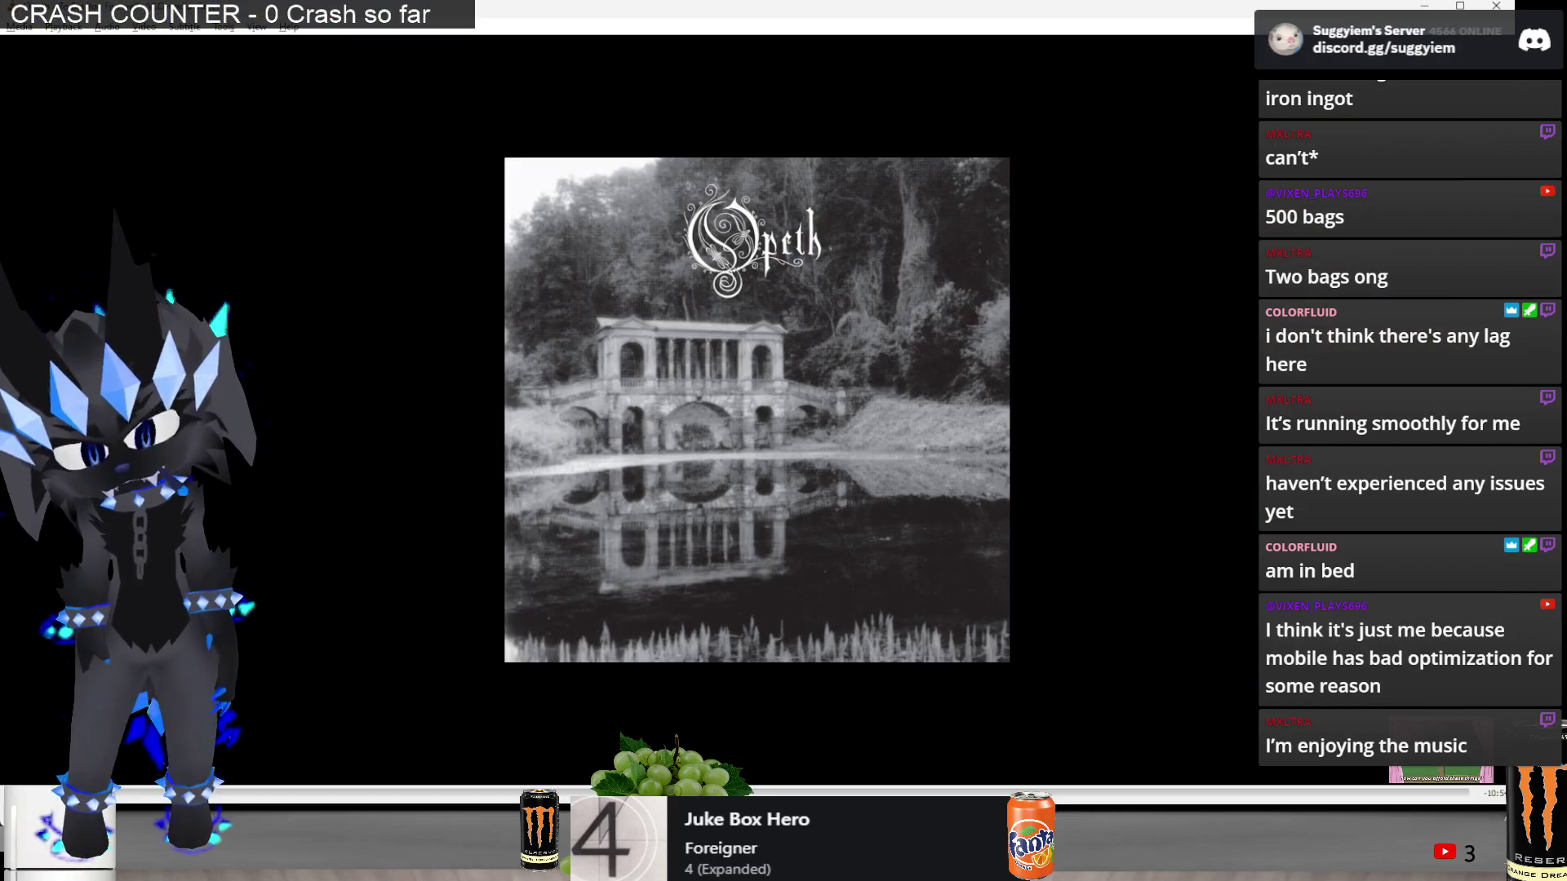
- Skip VLC ahead to a later track and return to the Roblox Studio playtest
key(n)
key(n)
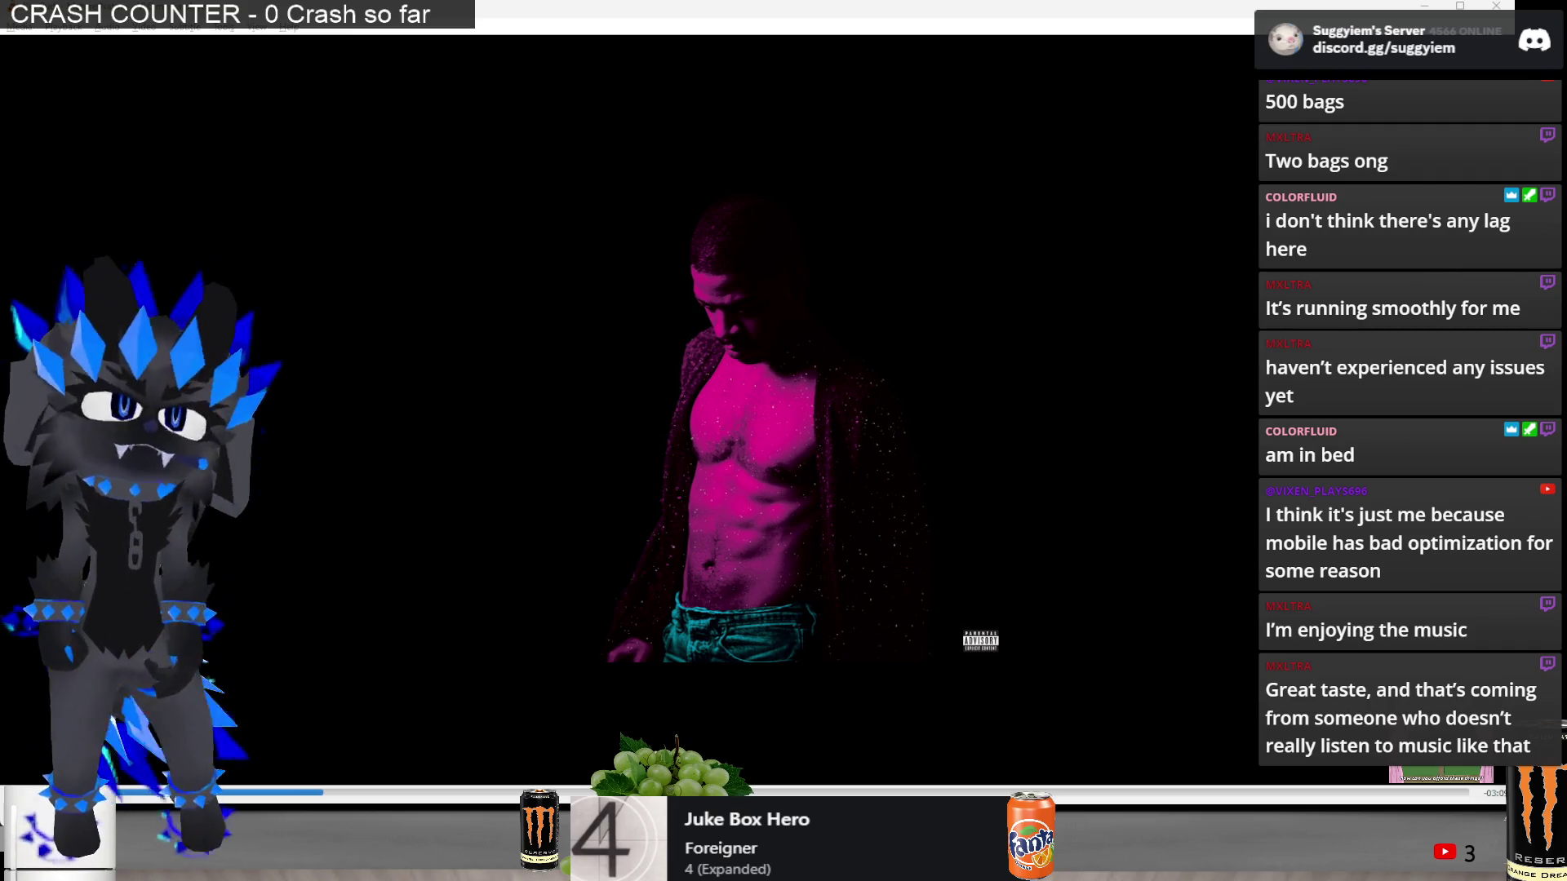
key(alt+Tab)
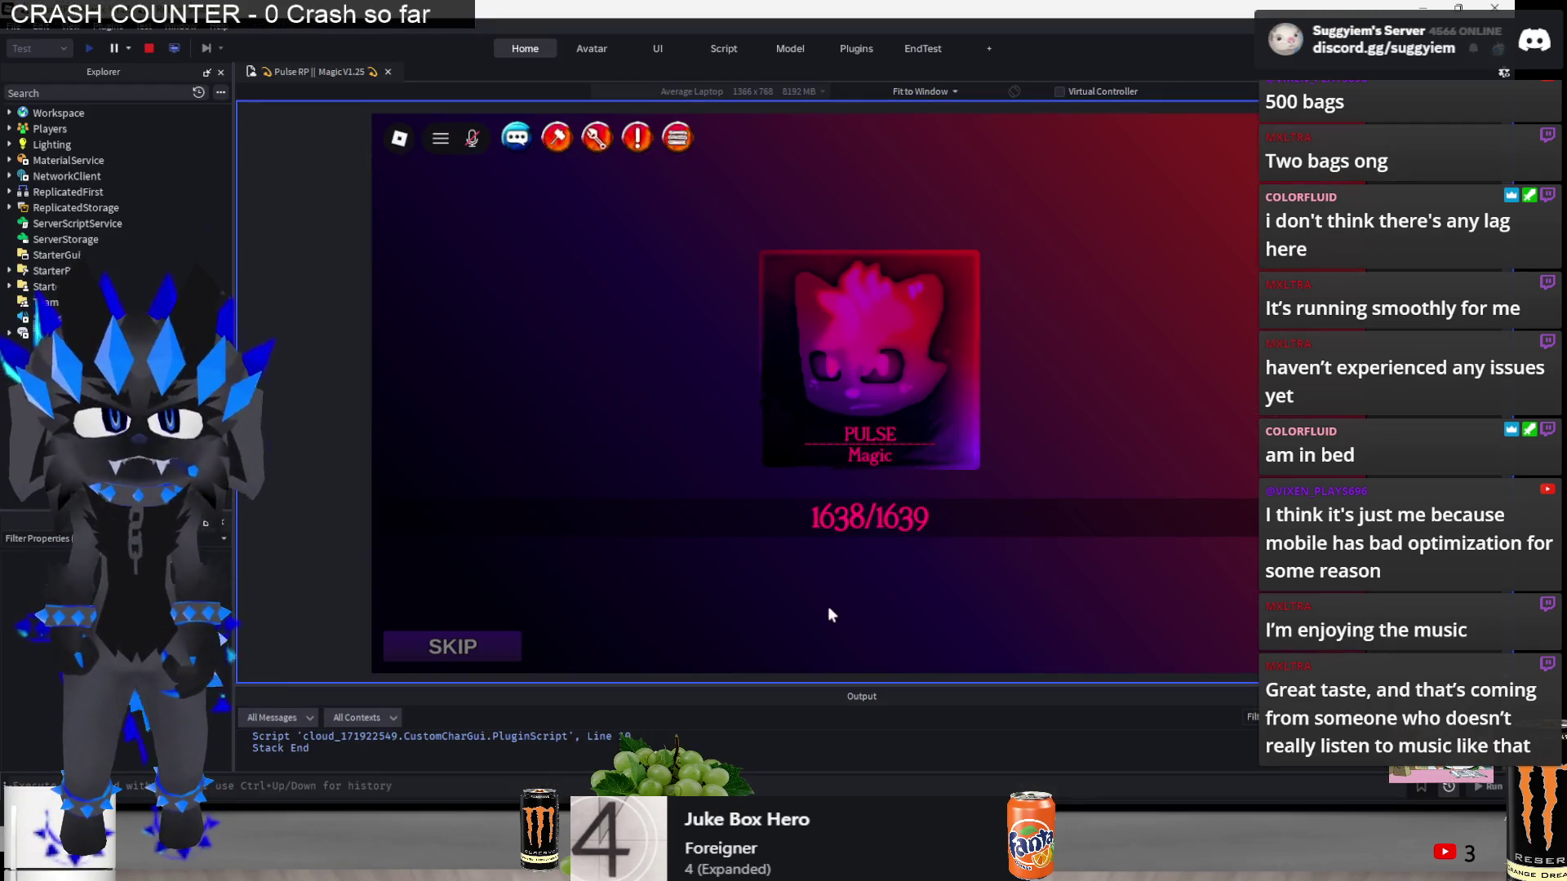
- Stop and restart the Magic place playtest, then switch to the YouTube window
click(151, 49)
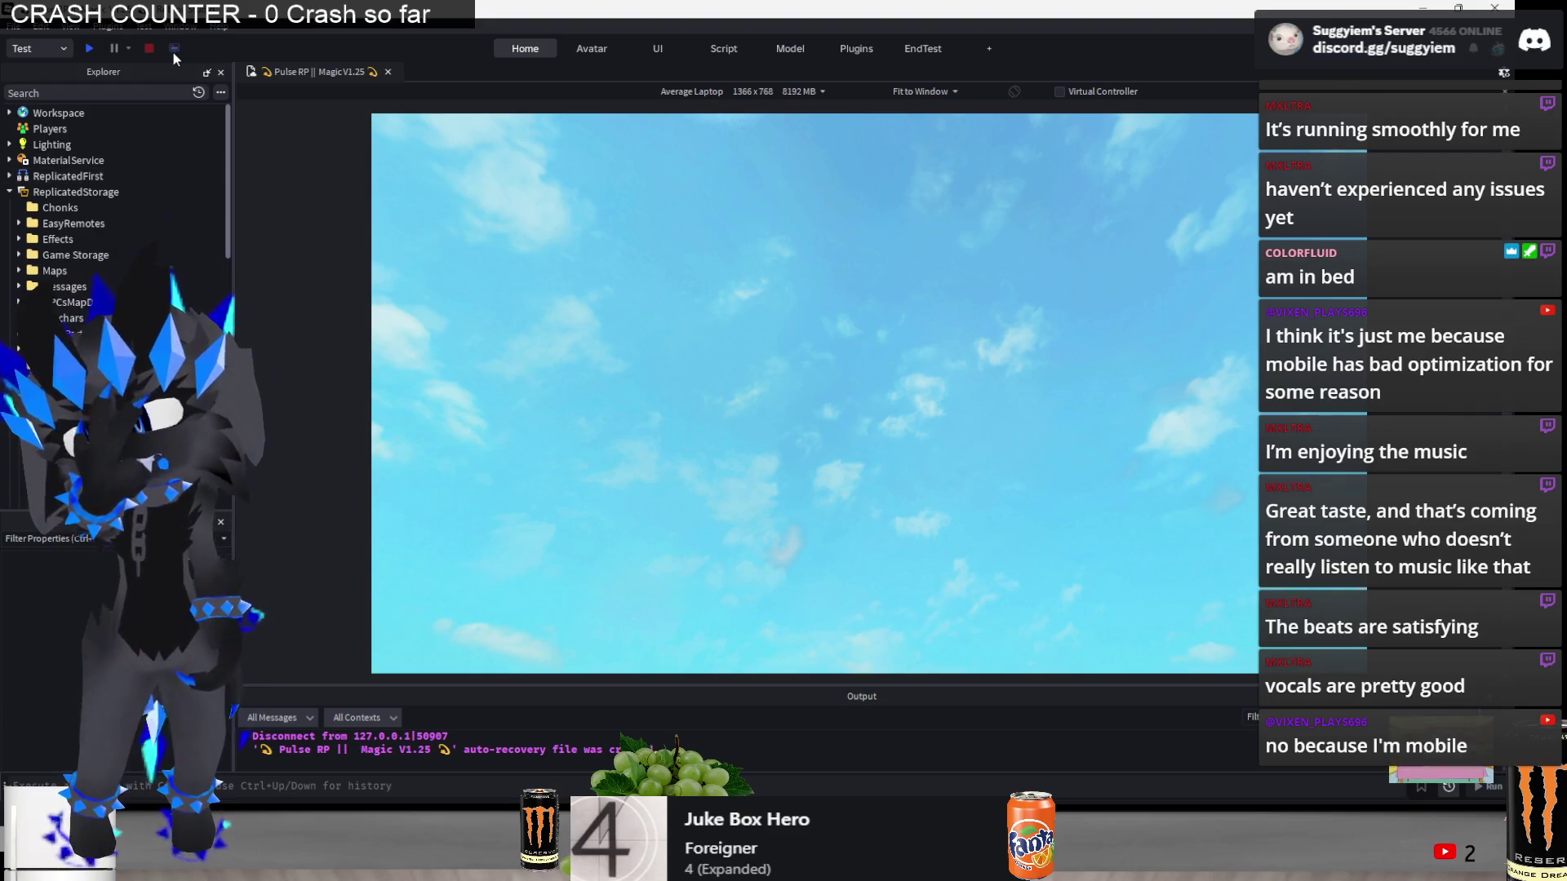
click(89, 48)
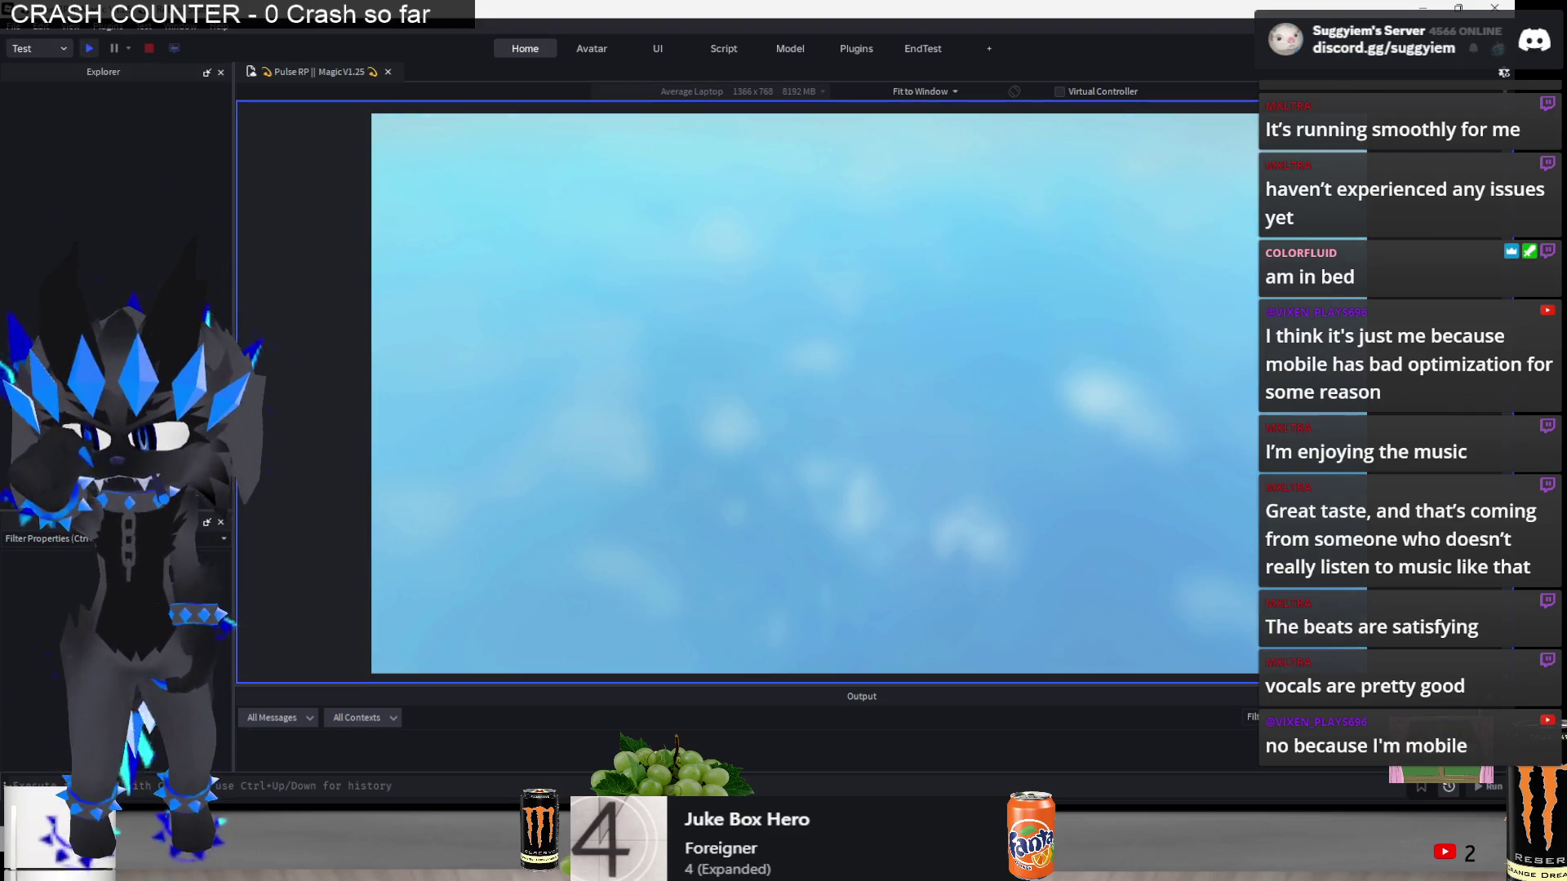
key(alt+Tab)
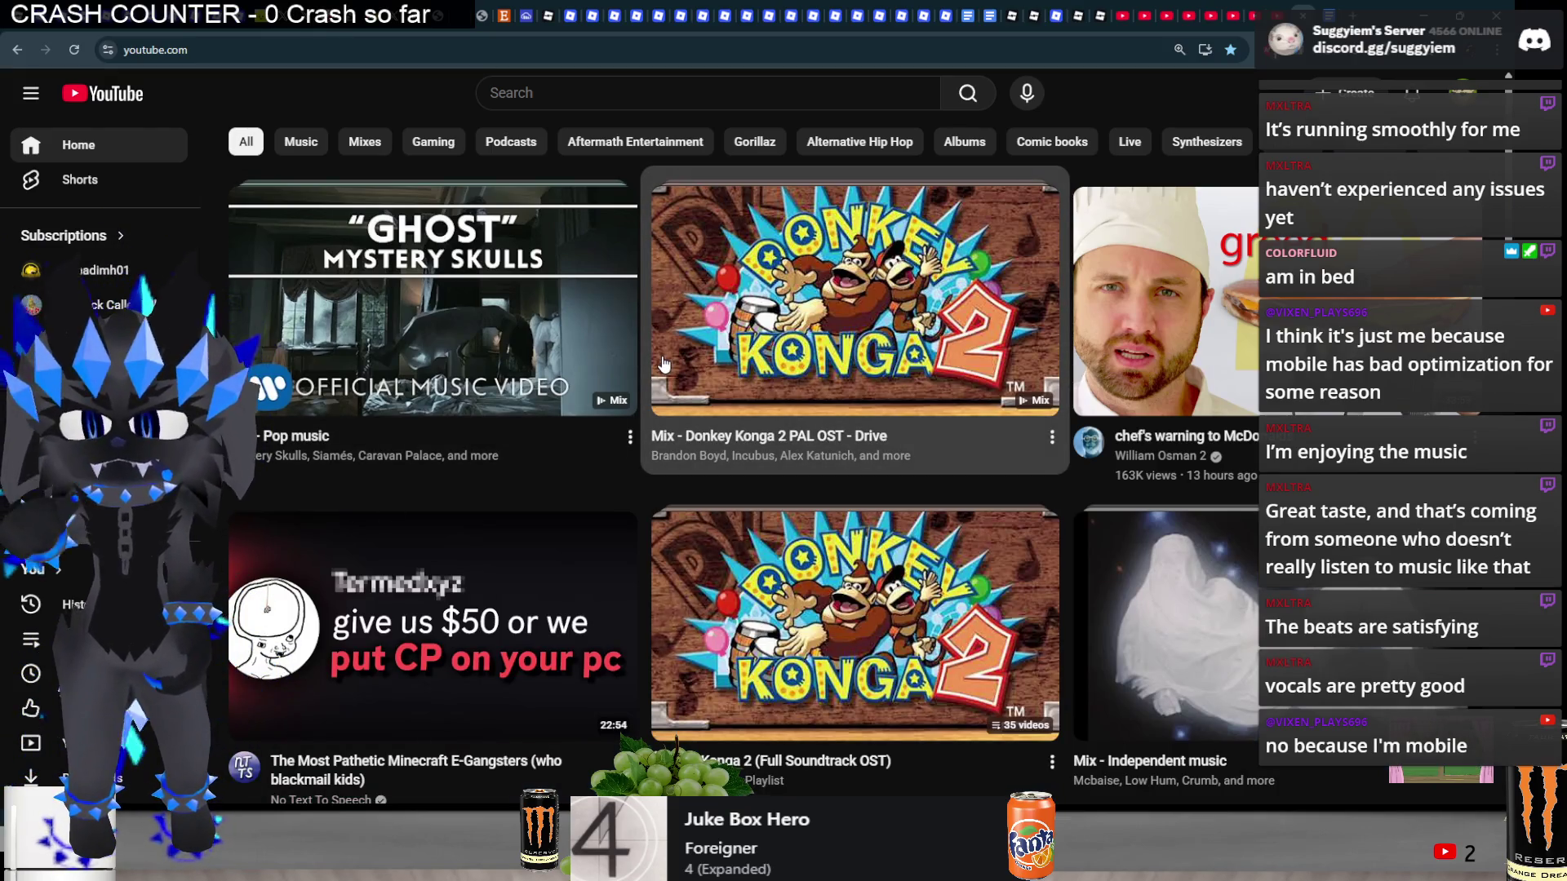
- Leave the Donkey Konga video, search YouTube for 'Ride ride' and play Kid Cudi's RIDE RIDE
key(alt+Tab)
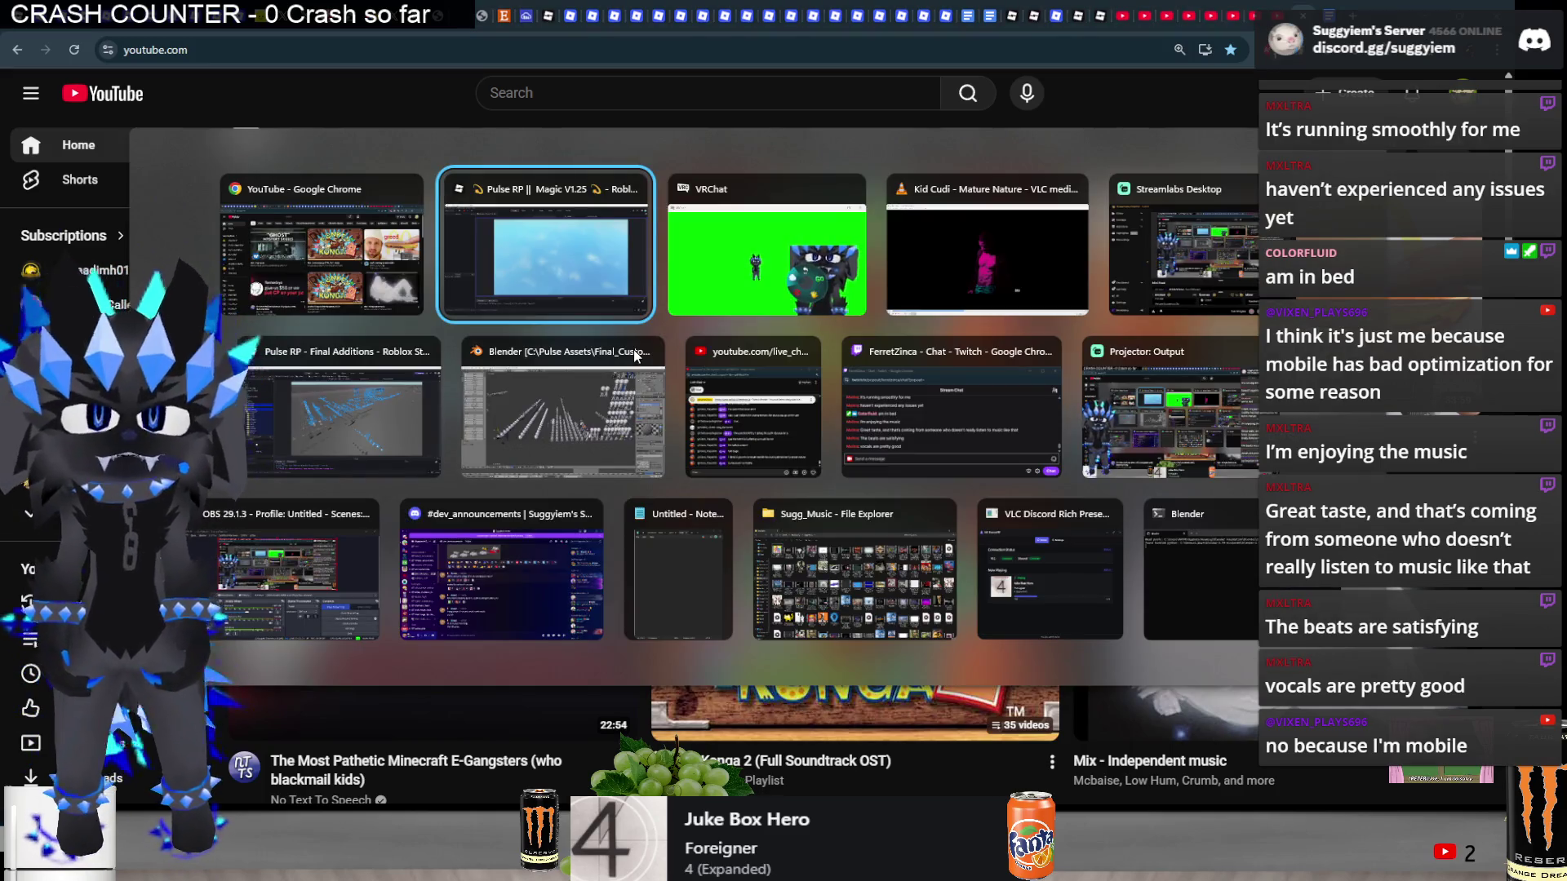
click(341, 284)
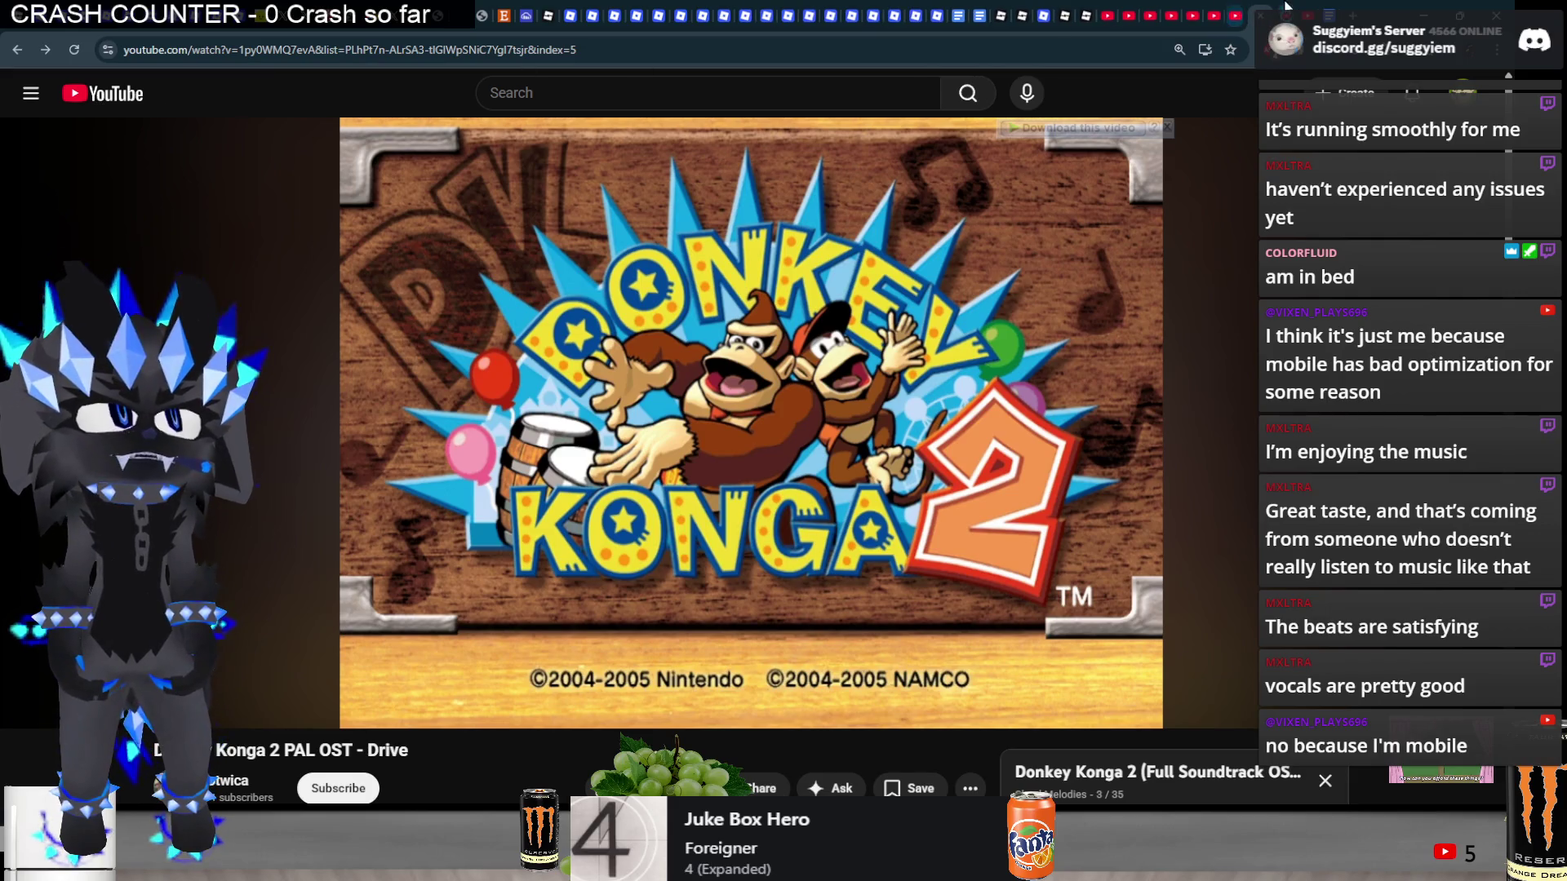
click(1287, 6)
click(693, 105)
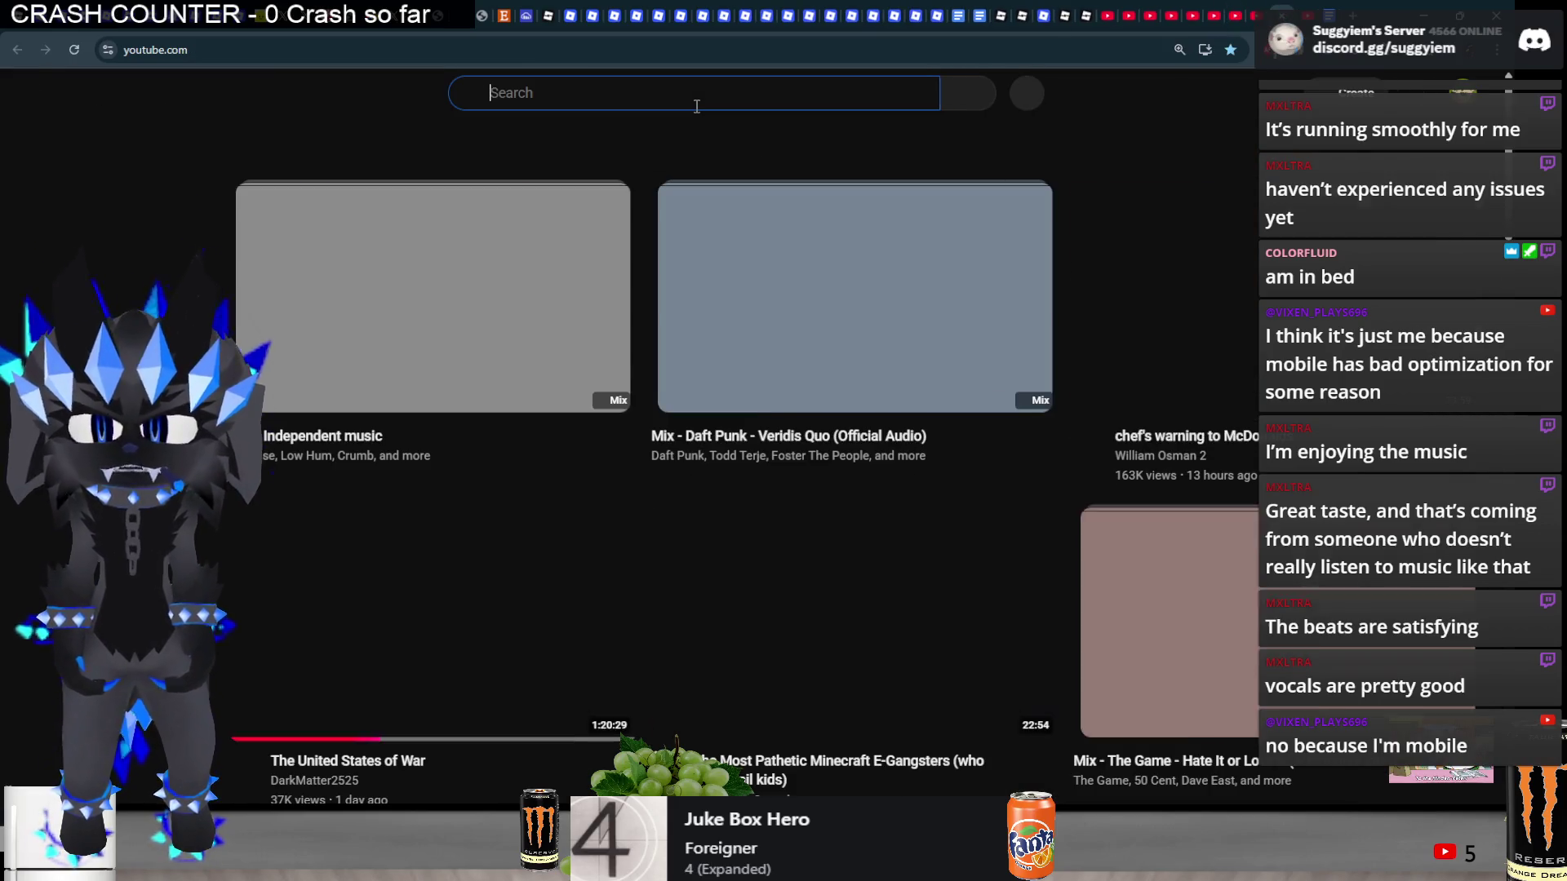
text(Ride ride)
key(Return)
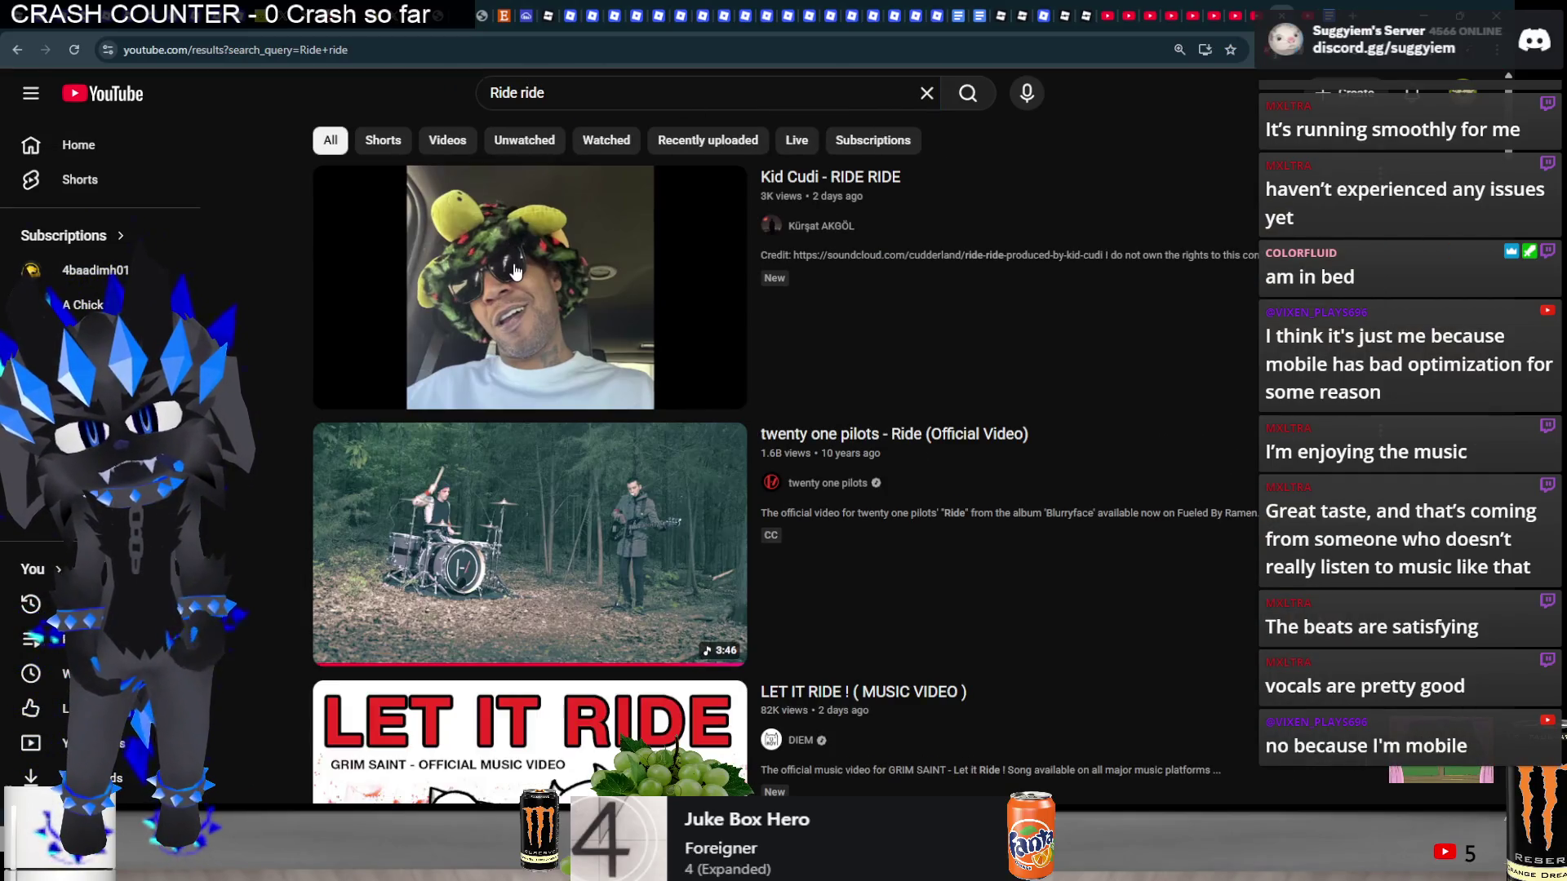
click(516, 263)
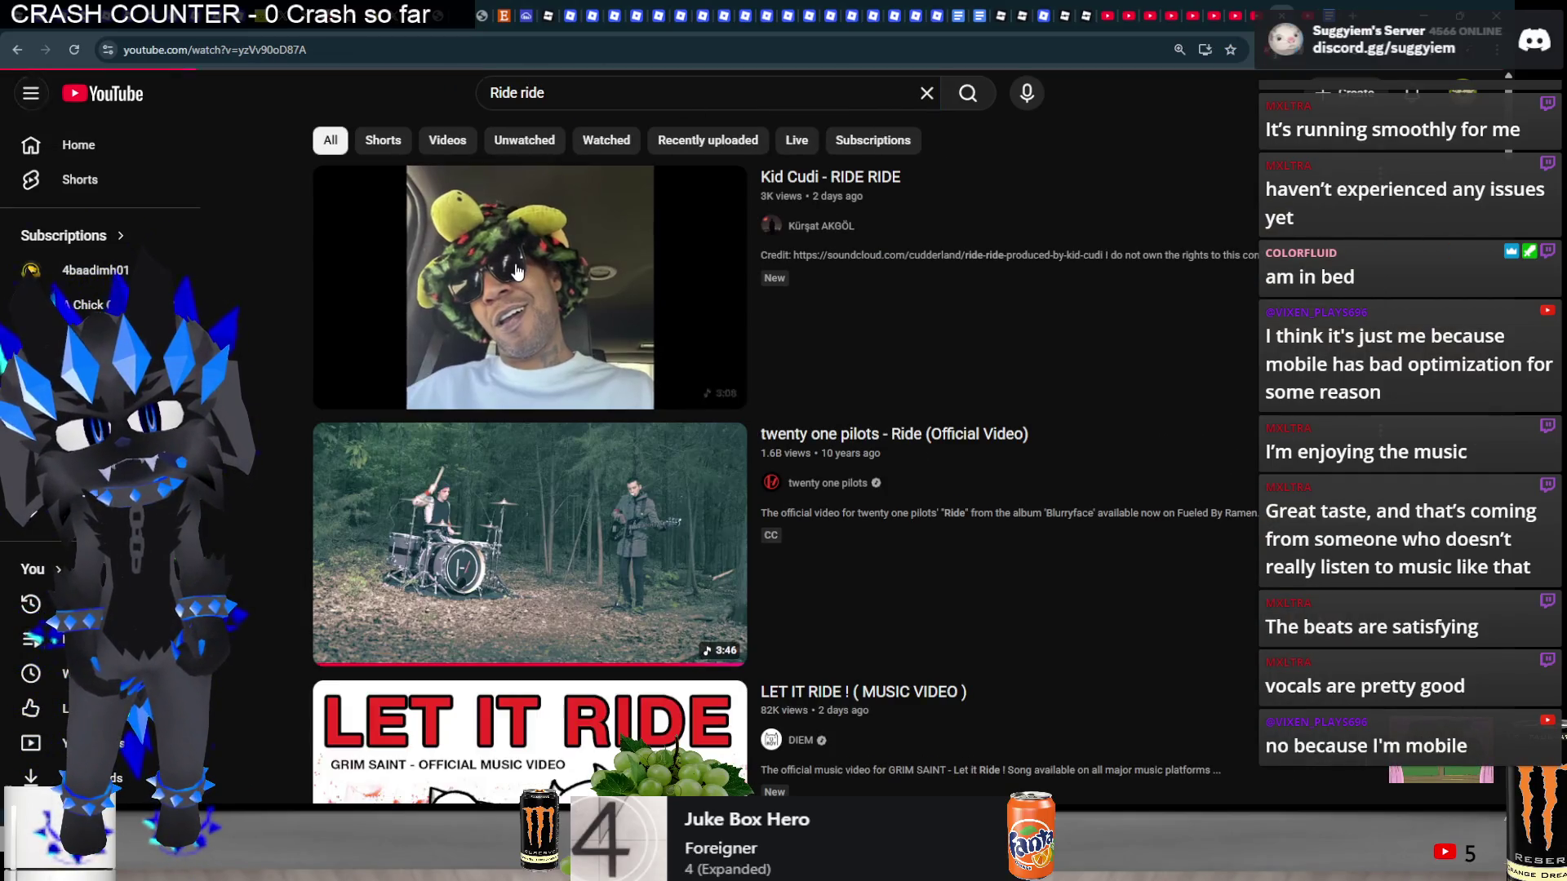
- Check the playing video, then minimize Chrome and VLC to reveal the Studio playtest
key(alt+Tab)
key(alt+Tab)
key(alt+Tab)
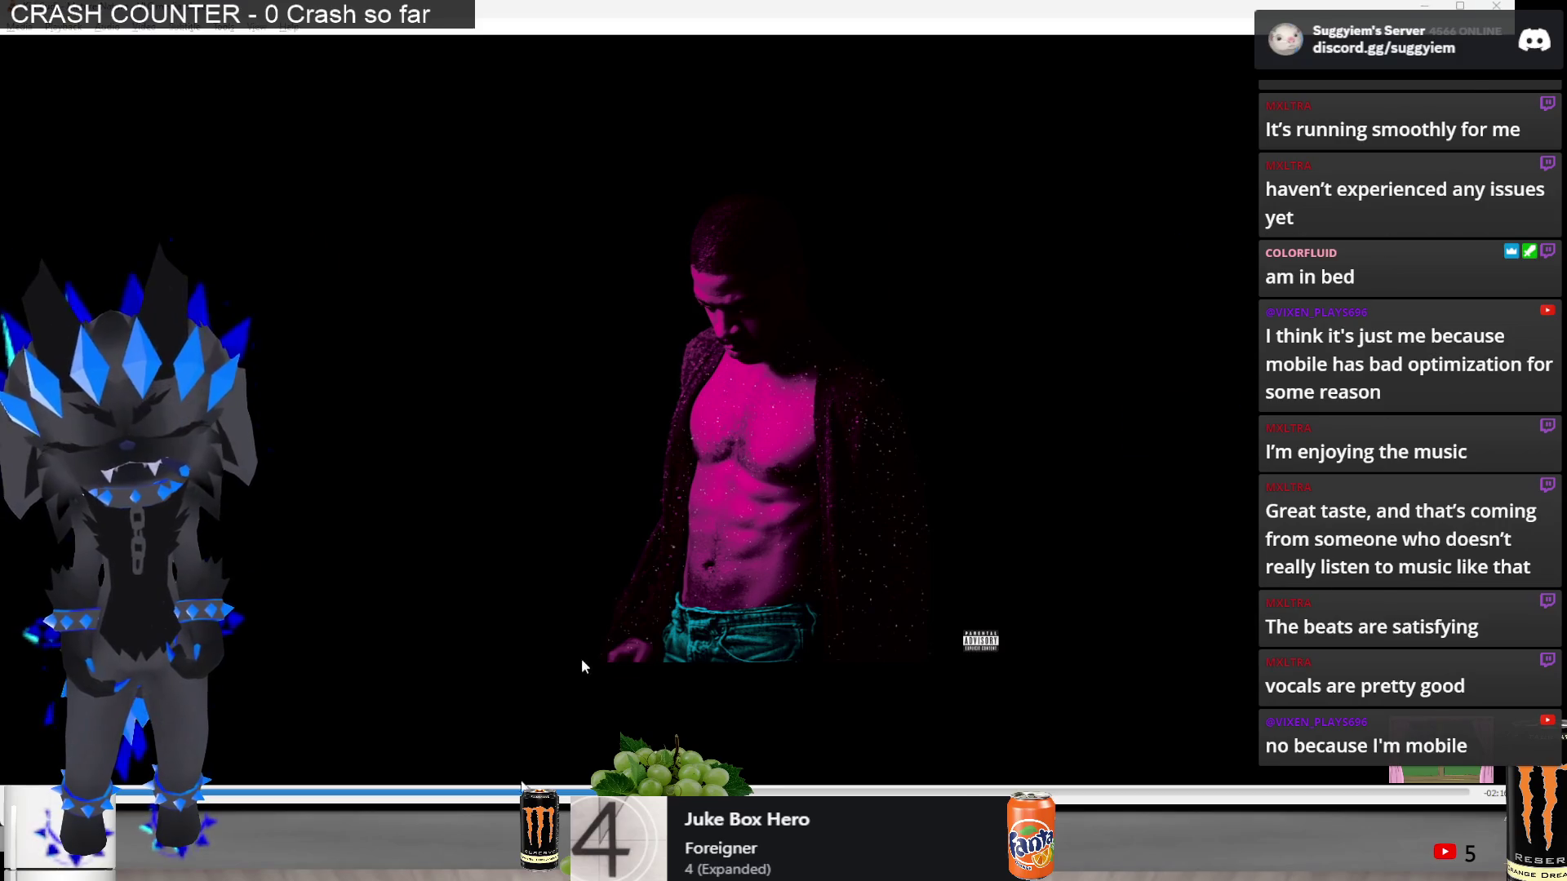
key(alt+Tab)
scroll(444, 656, down, 6)
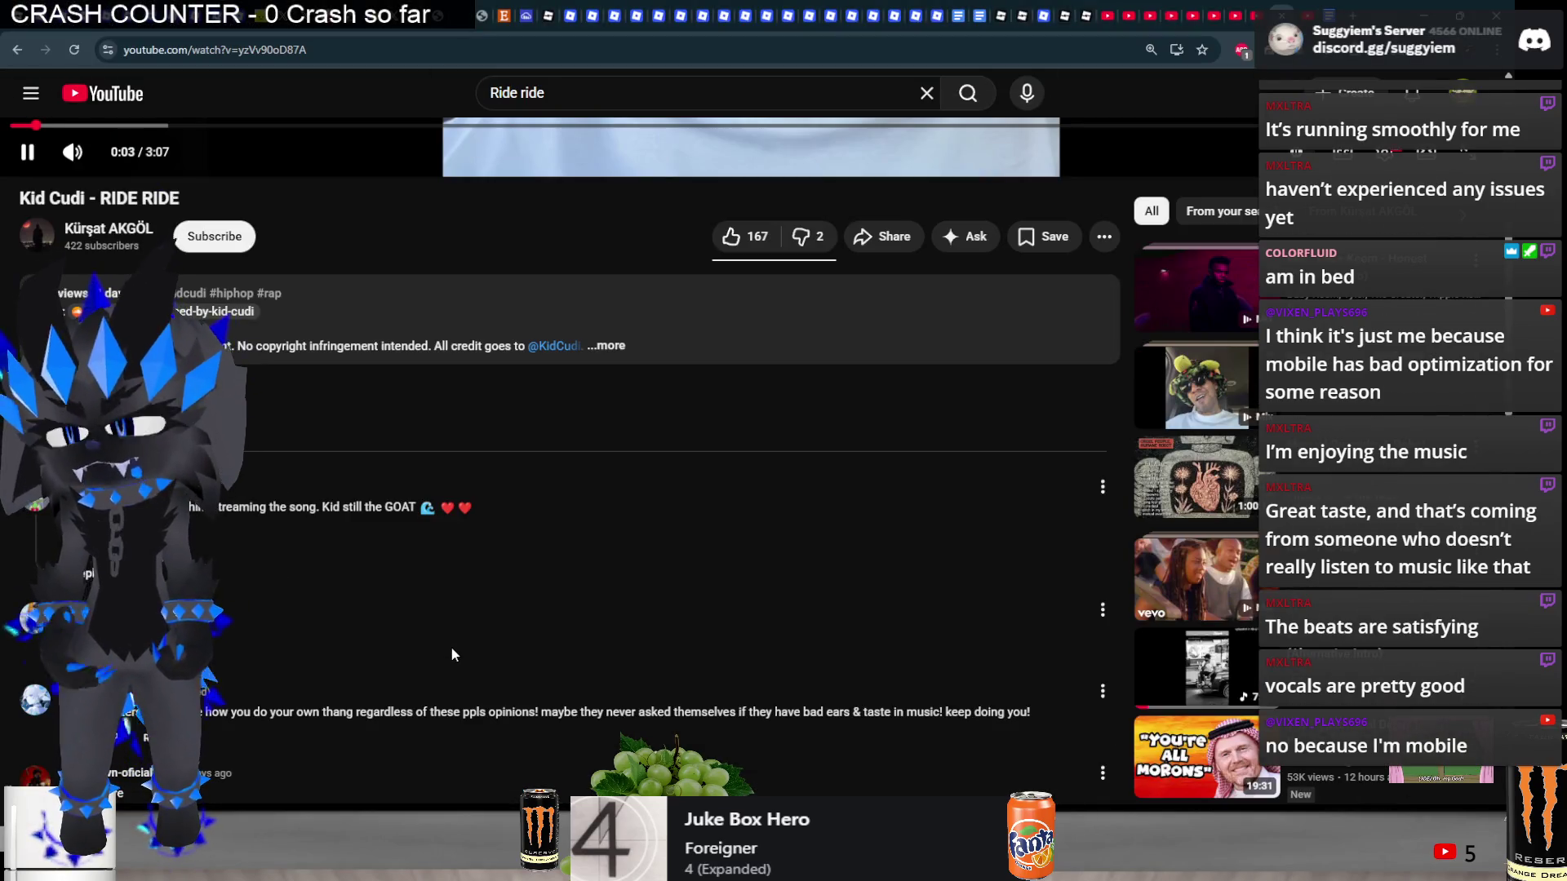
scroll(452, 648, up, 7)
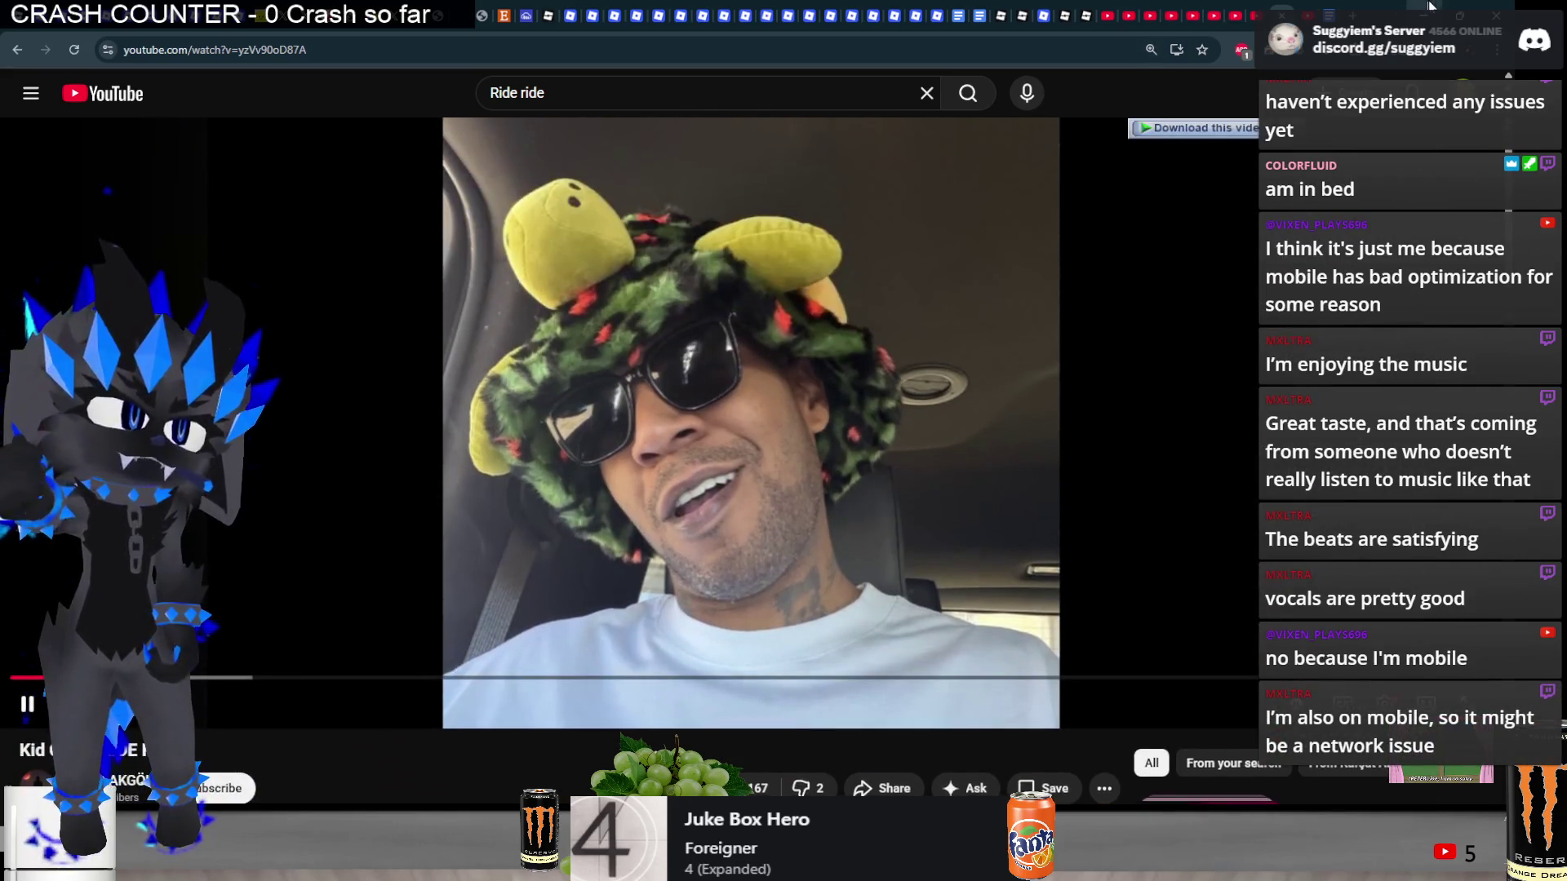
click(1432, 7)
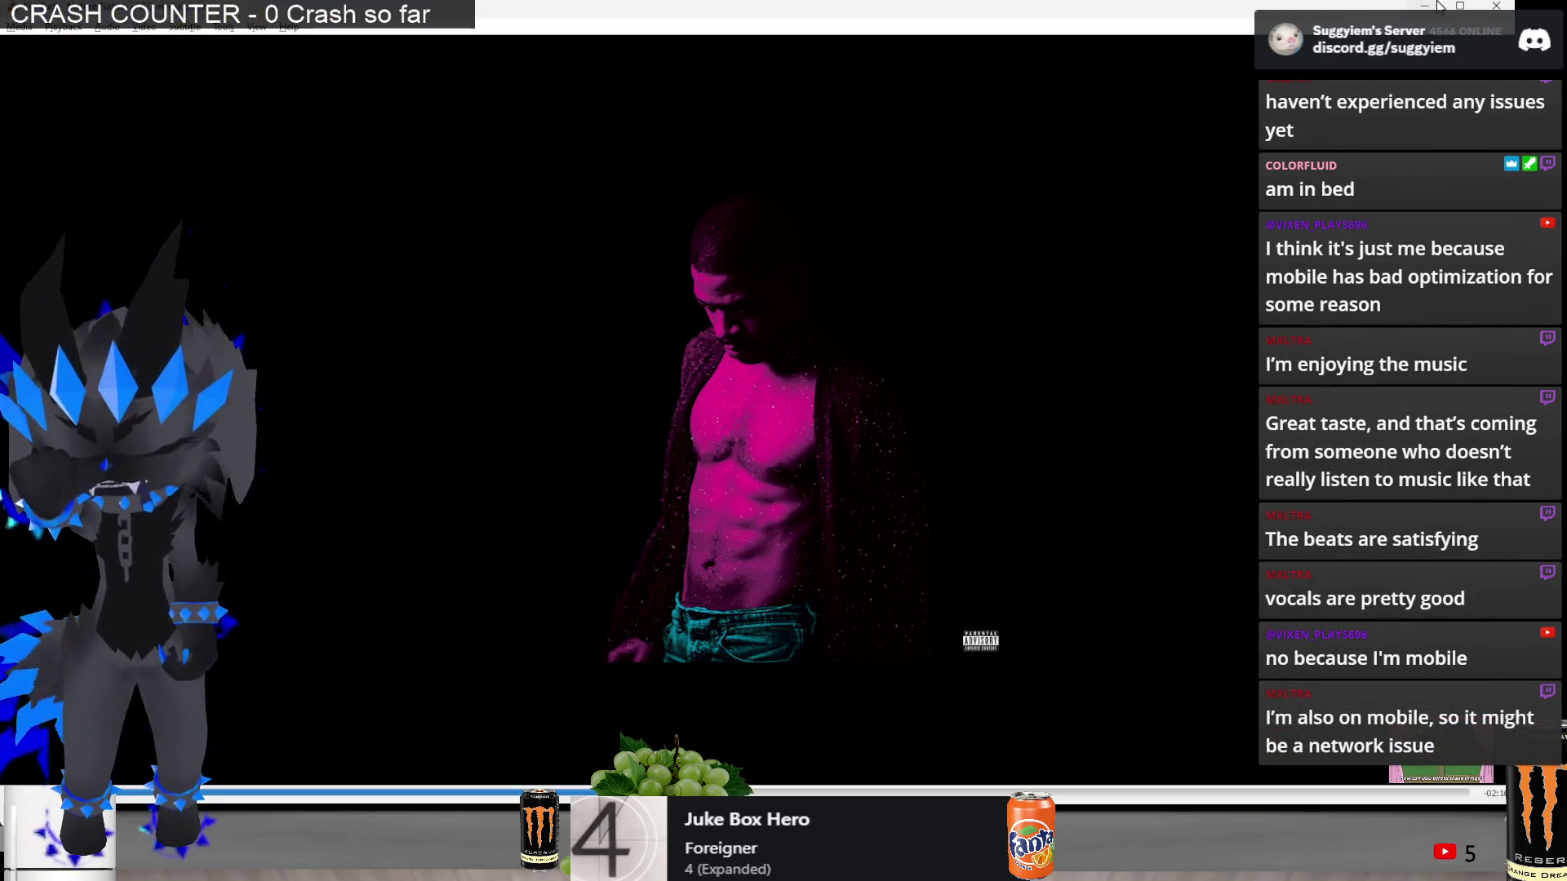
click(1420, 7)
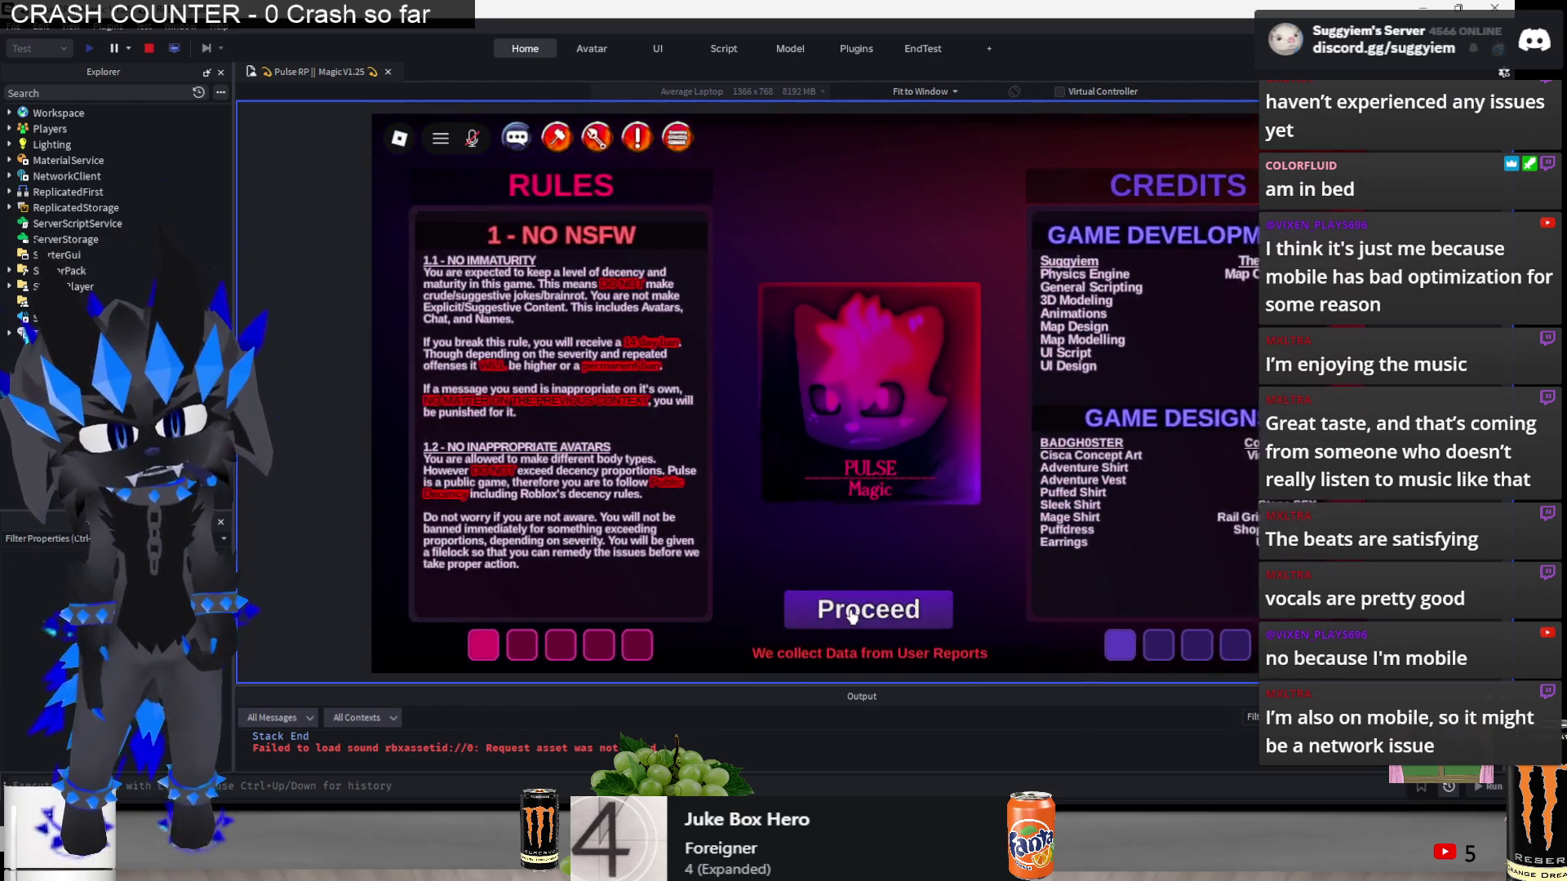
- Dismiss the rules, pick File 39 on save page 10, and open its body type options
click(863, 611)
click(939, 417)
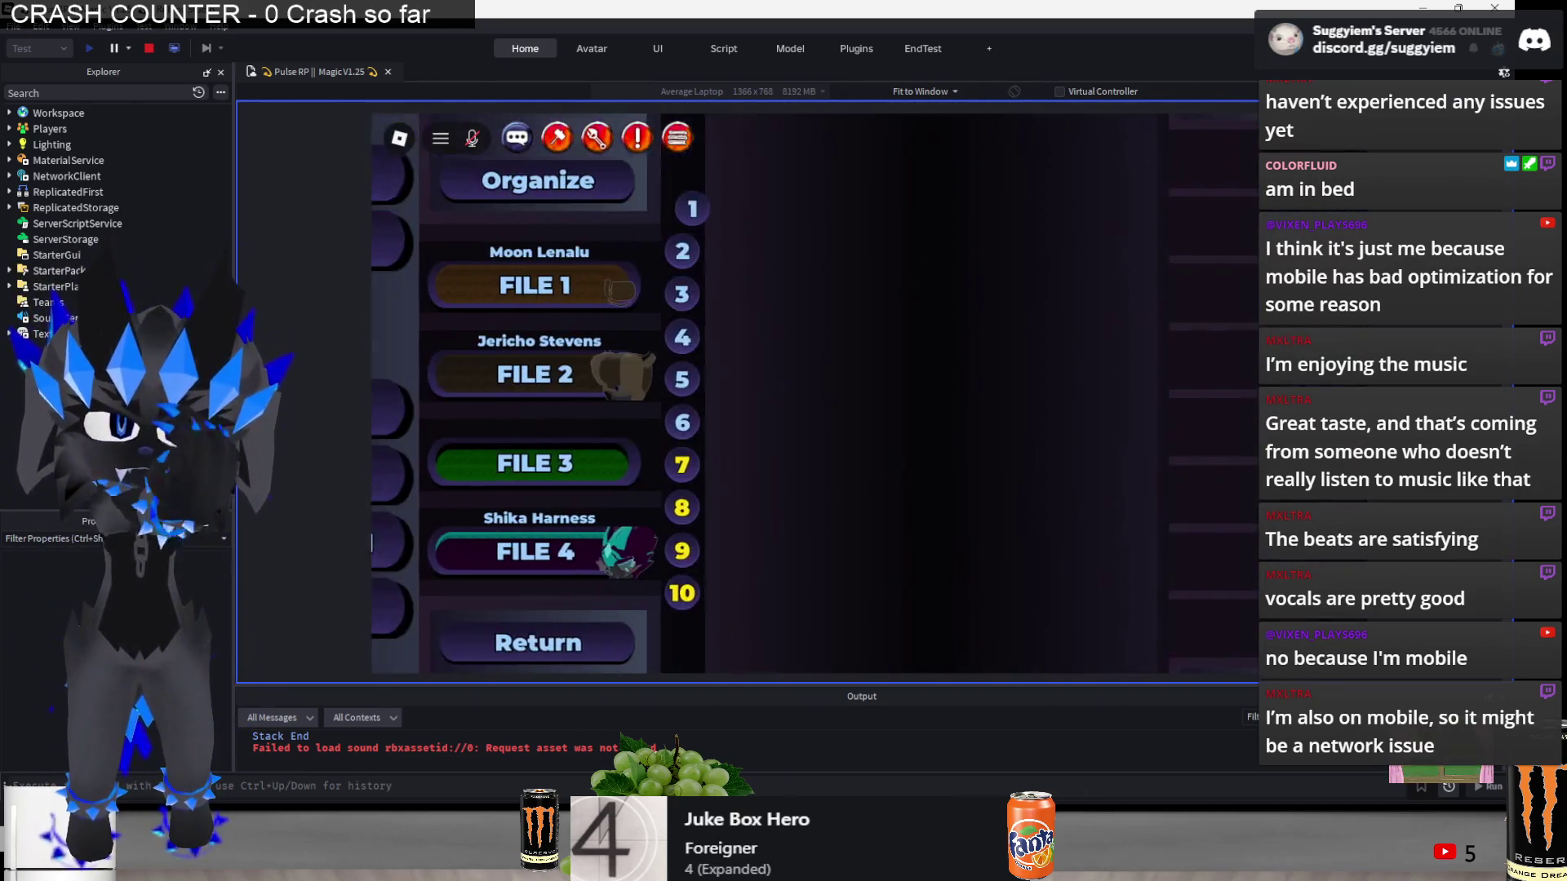
click(635, 593)
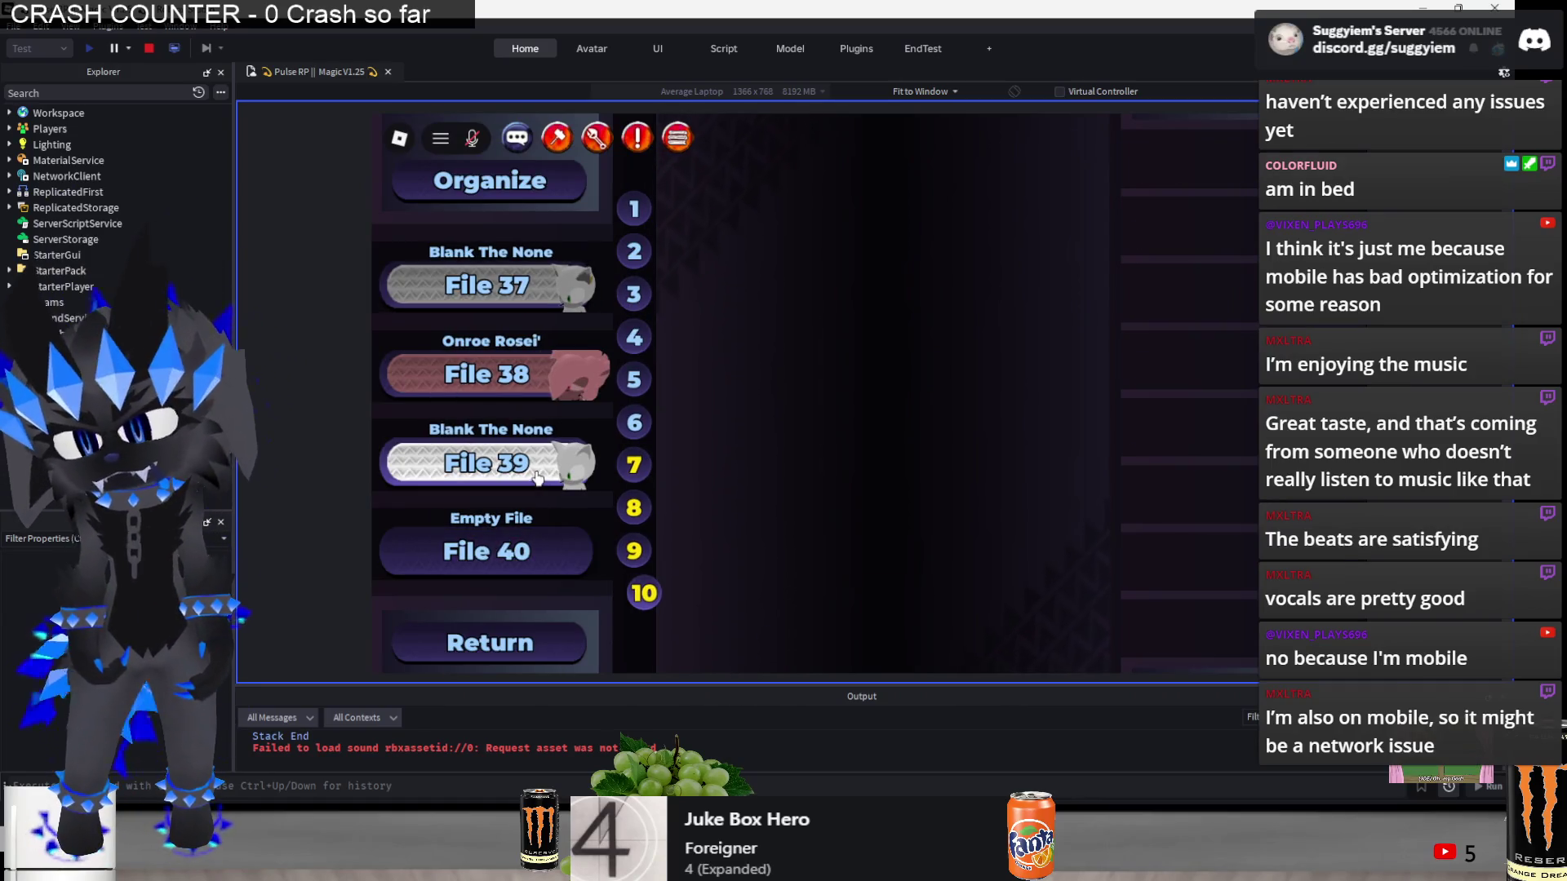
click(487, 463)
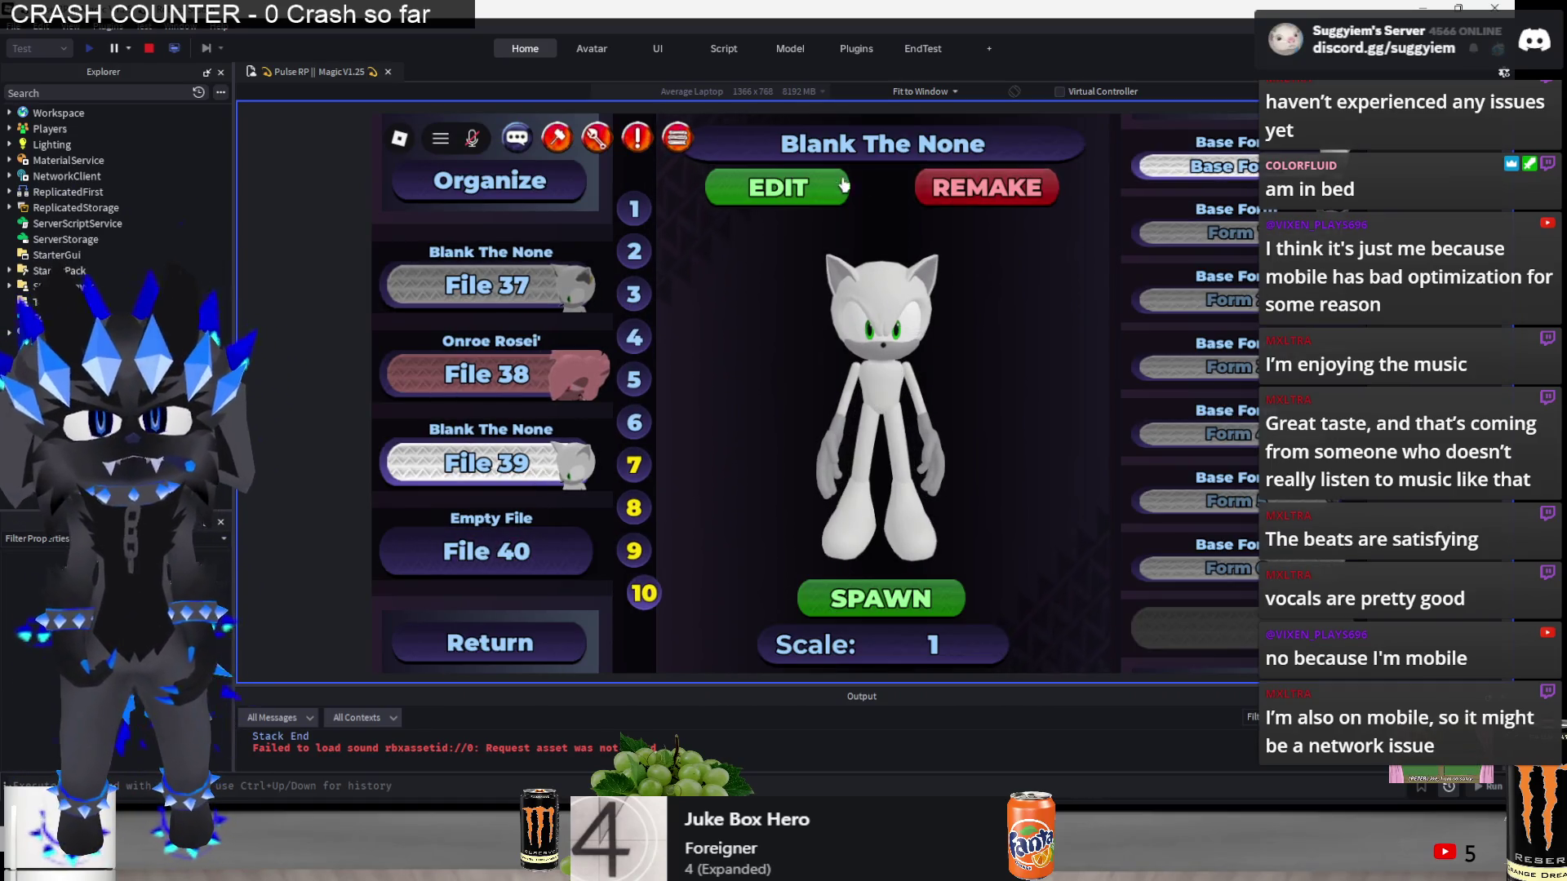
click(812, 185)
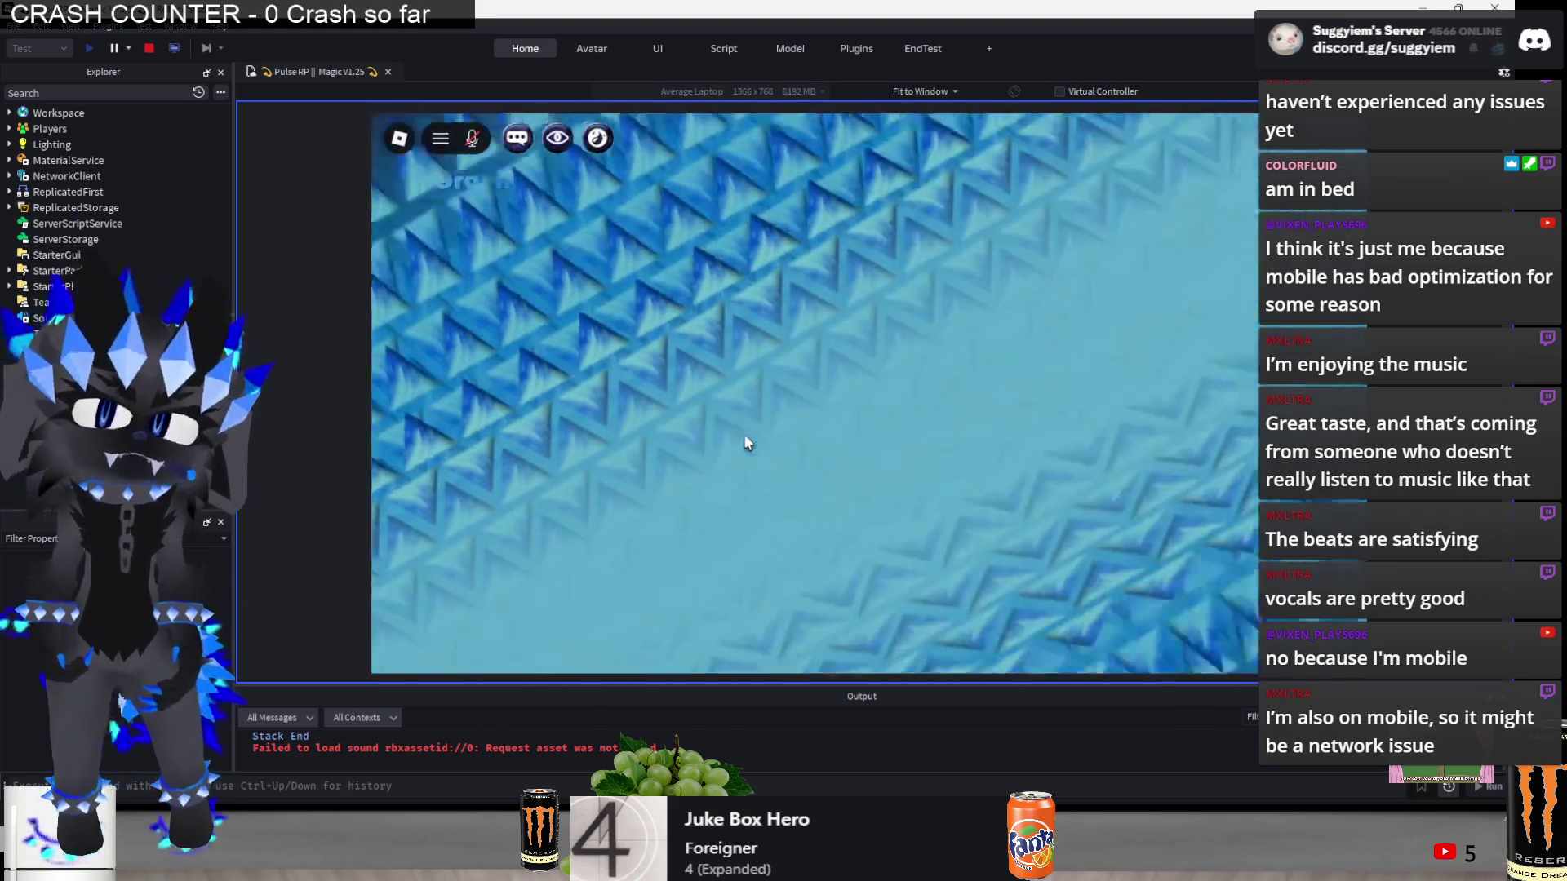
click(485, 377)
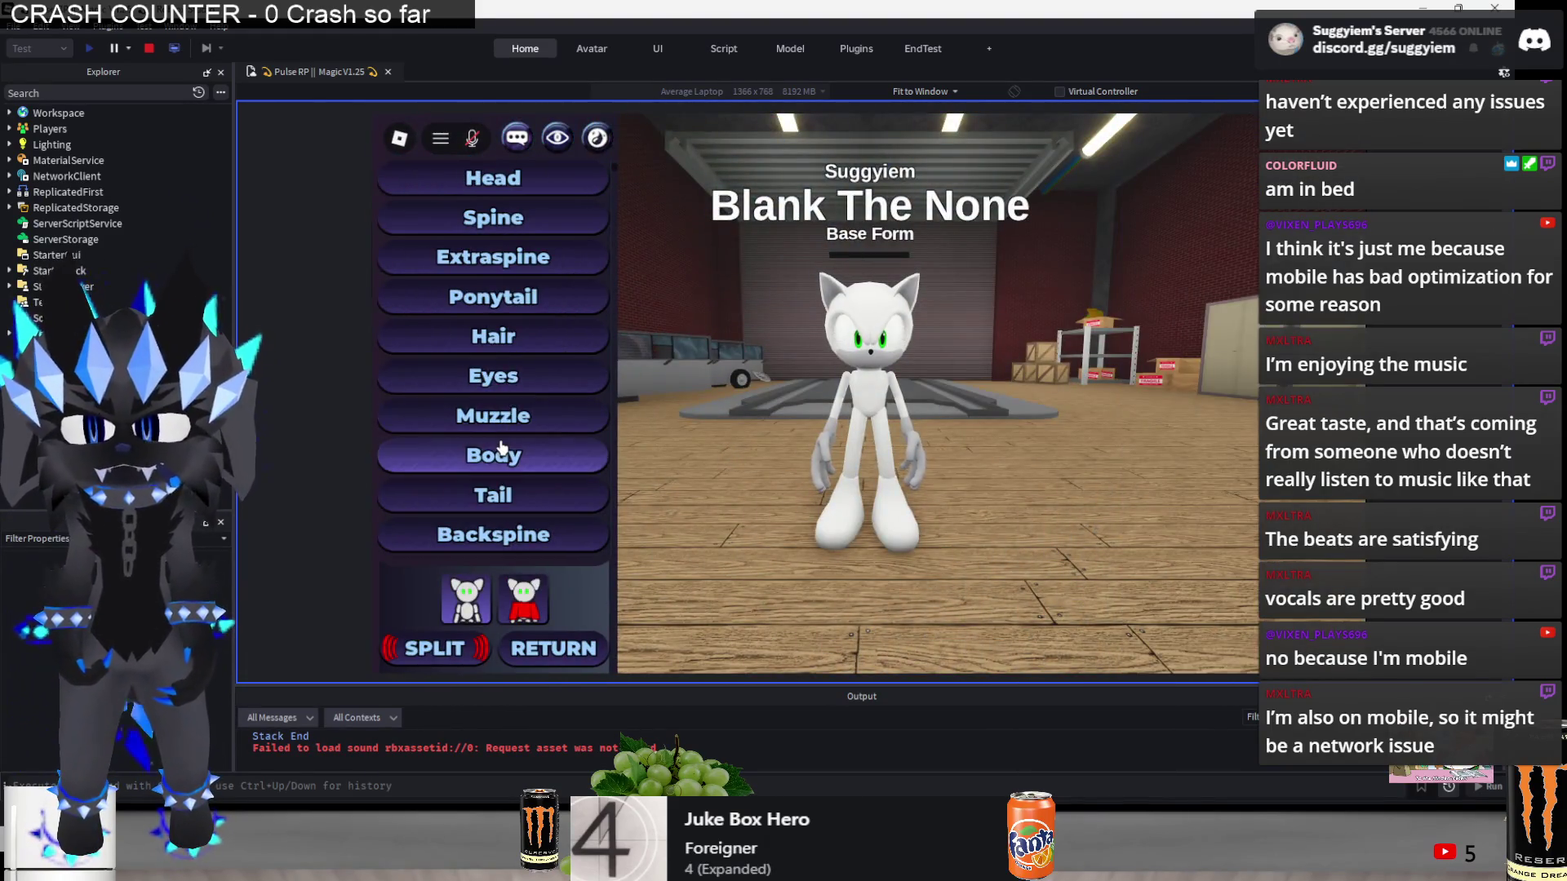
click(490, 454)
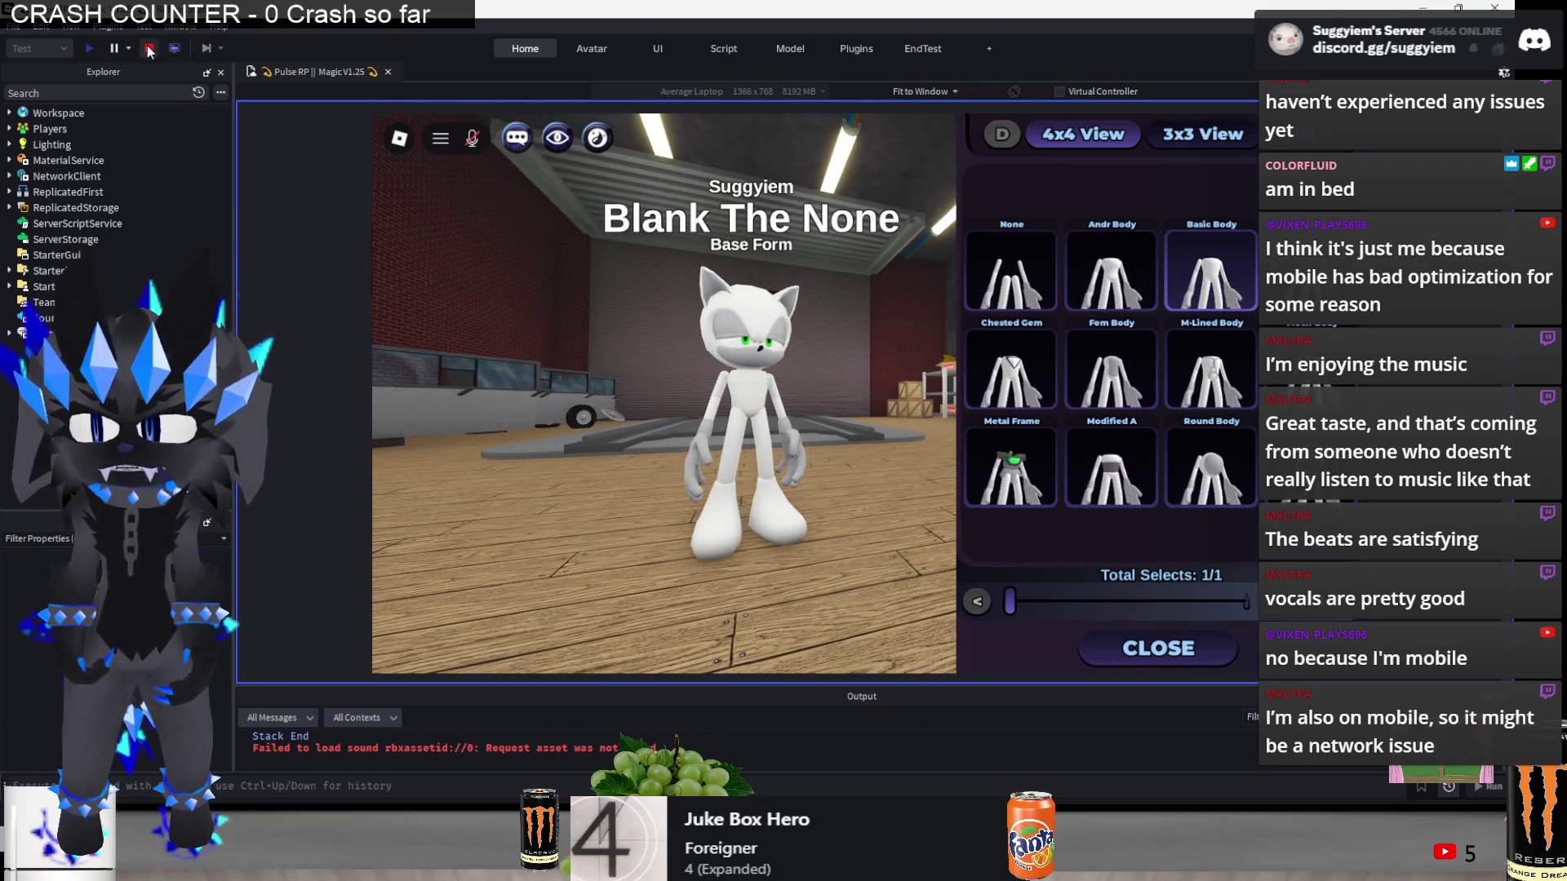
key(alt+Tab)
key(alt+Tab)
key(Tab)
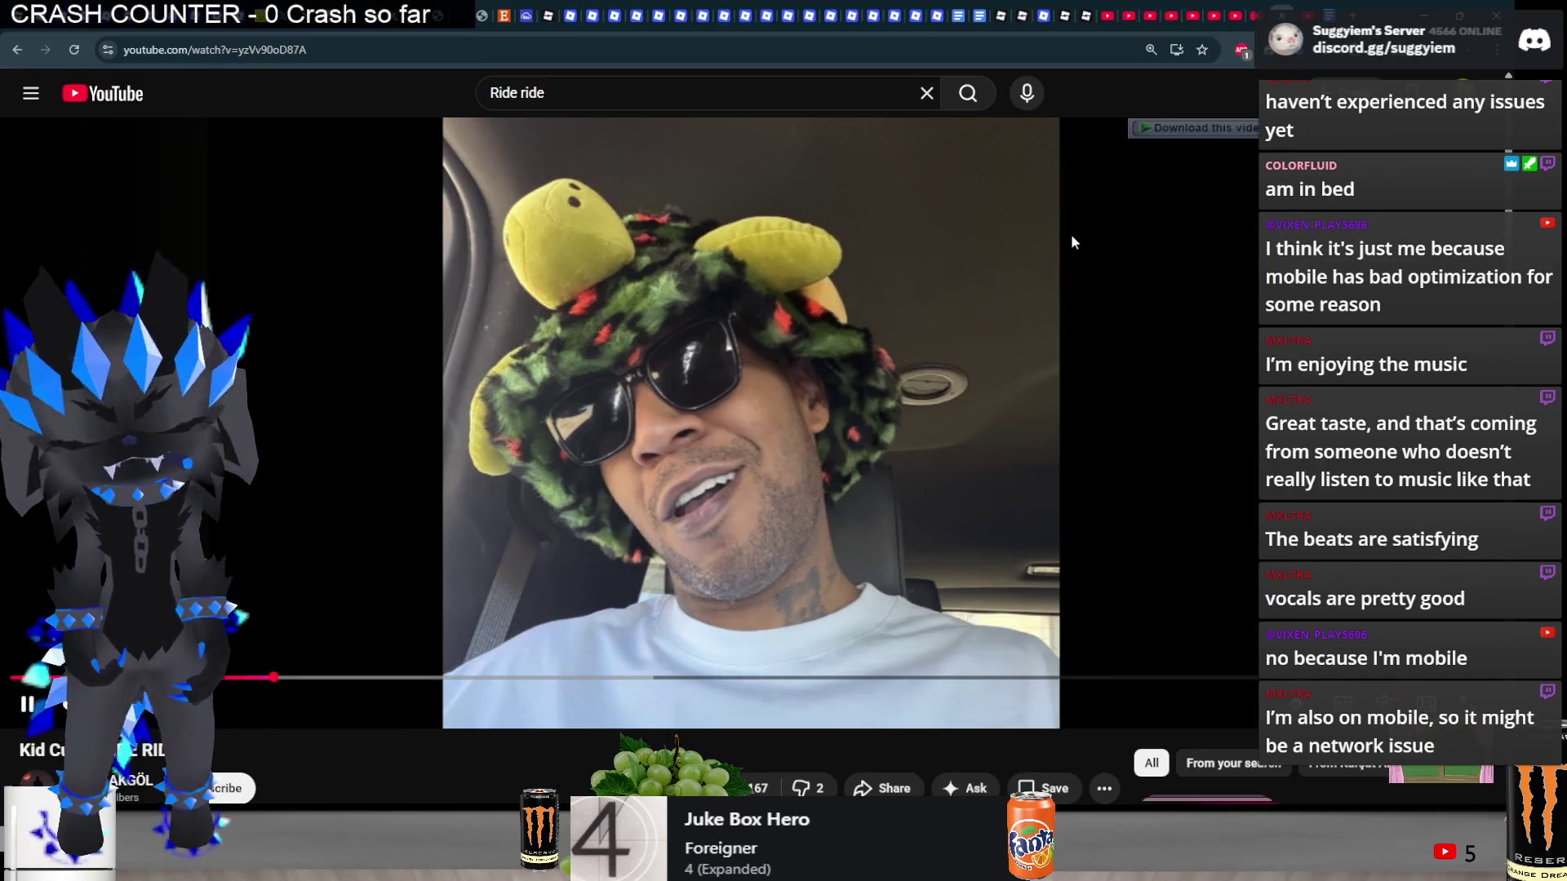
- Scroll the Ride ride video page, then return to the Pulse RP || Magic V1.25 Studio window
scroll(1071, 233, down, 3)
scroll(311, 410, up, 3)
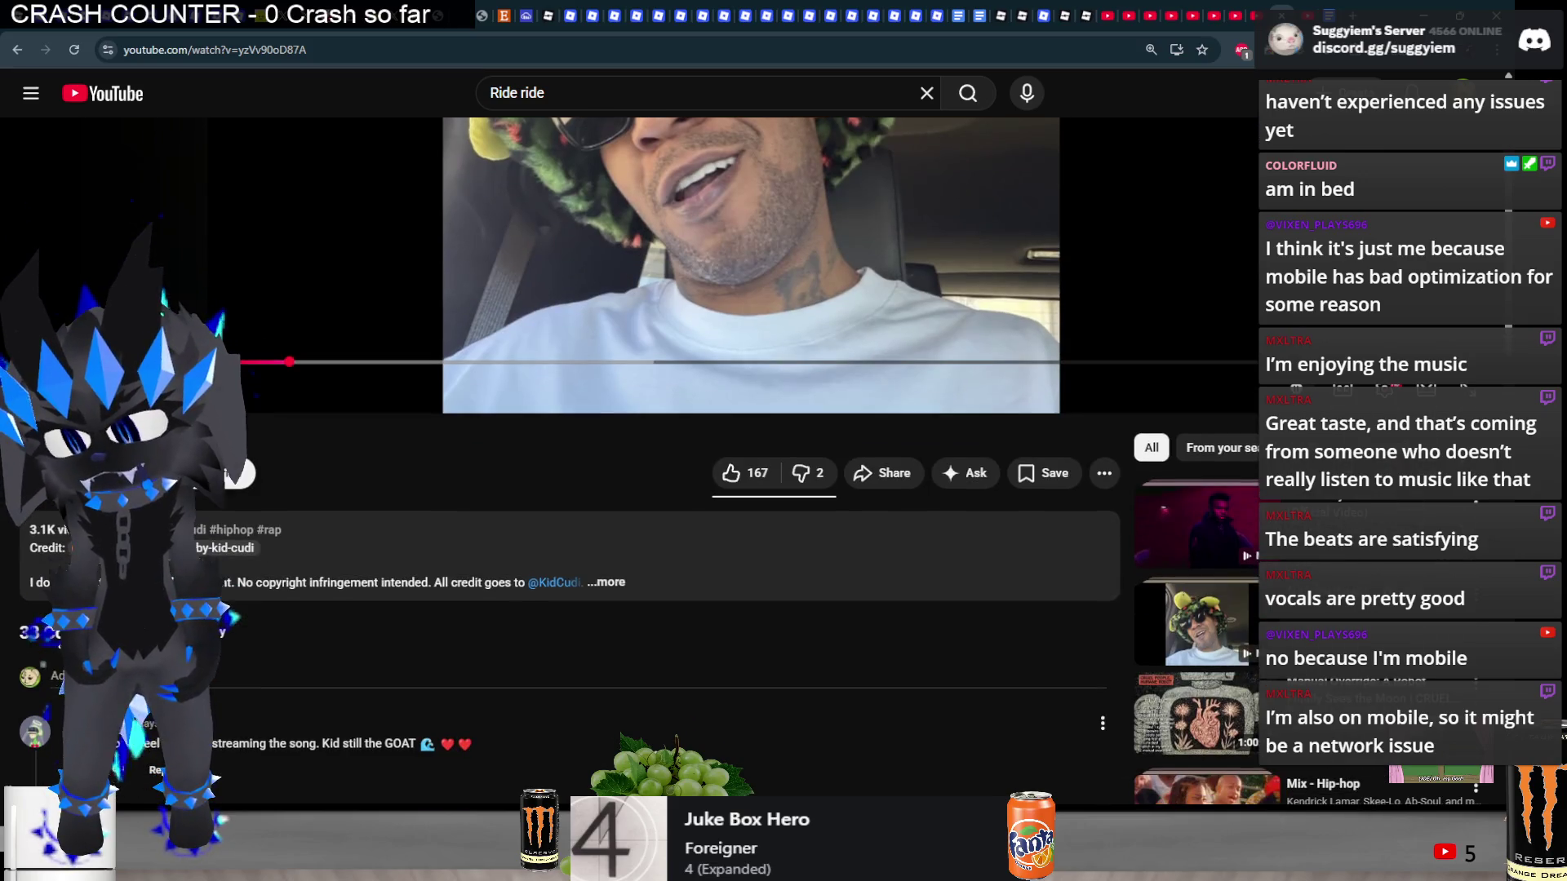
key(alt+Tab)
key(Tab)
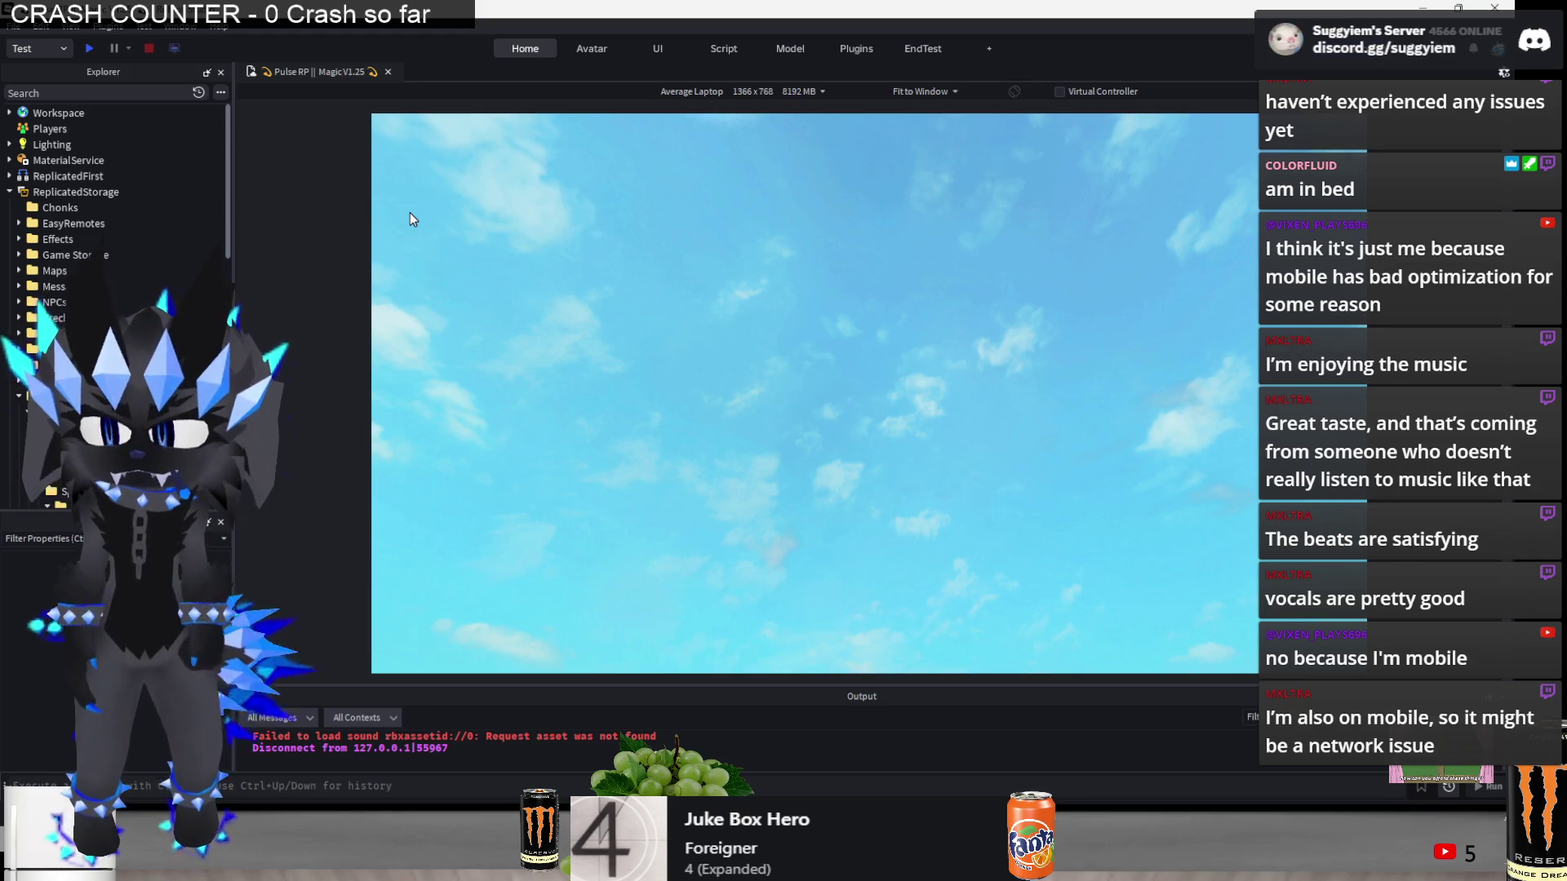
- Scroll the Explorer through the Customization_Library species folders, then switch to the YouTube home tab
scroll(122, 278, down, 4)
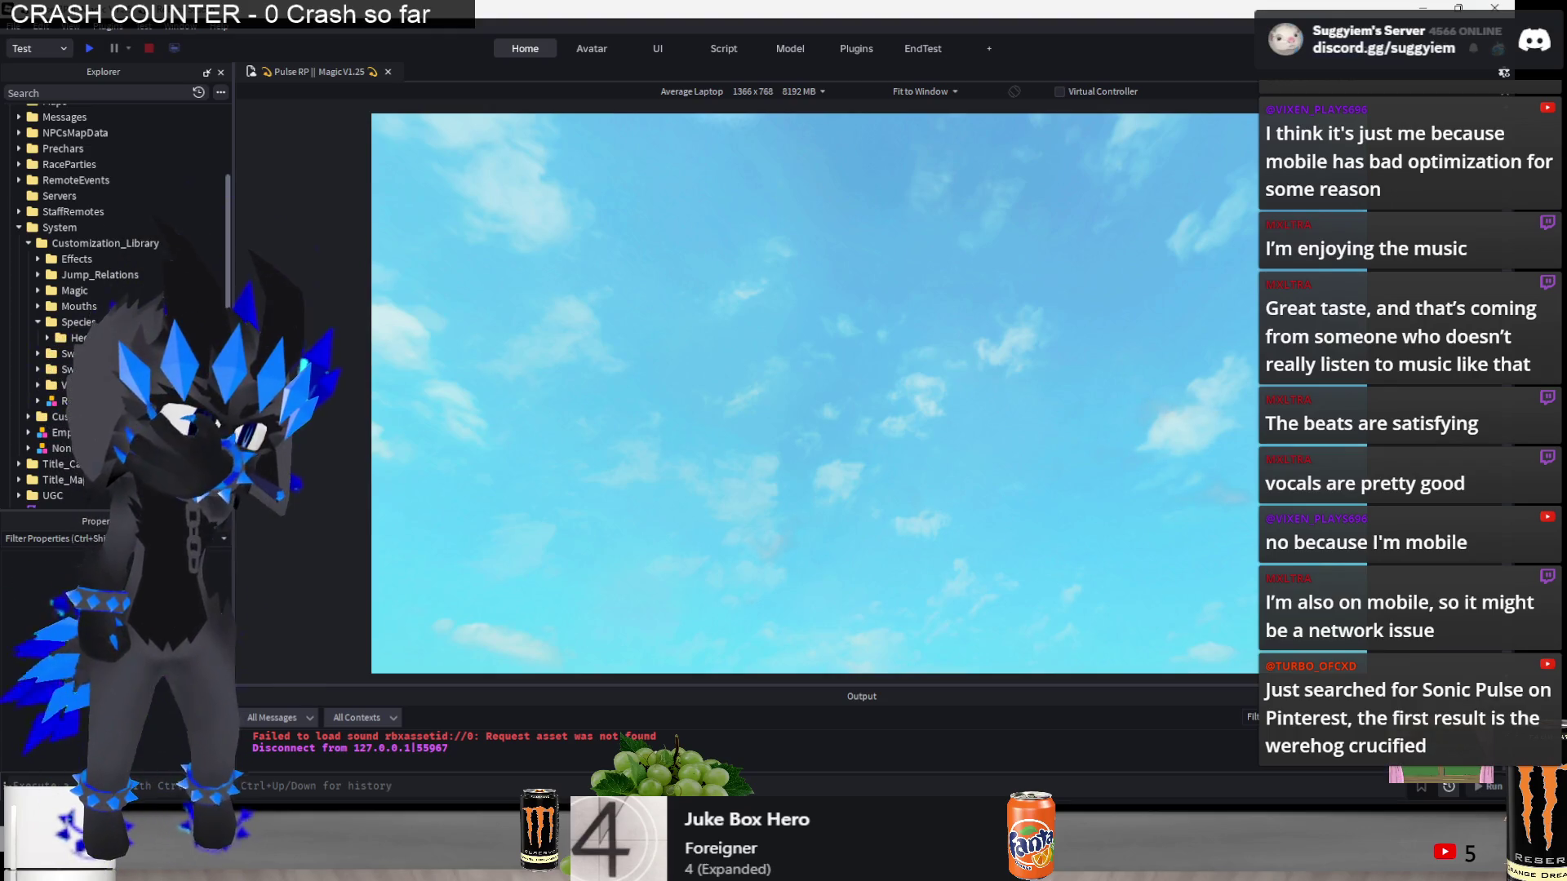
key(alt+Tab)
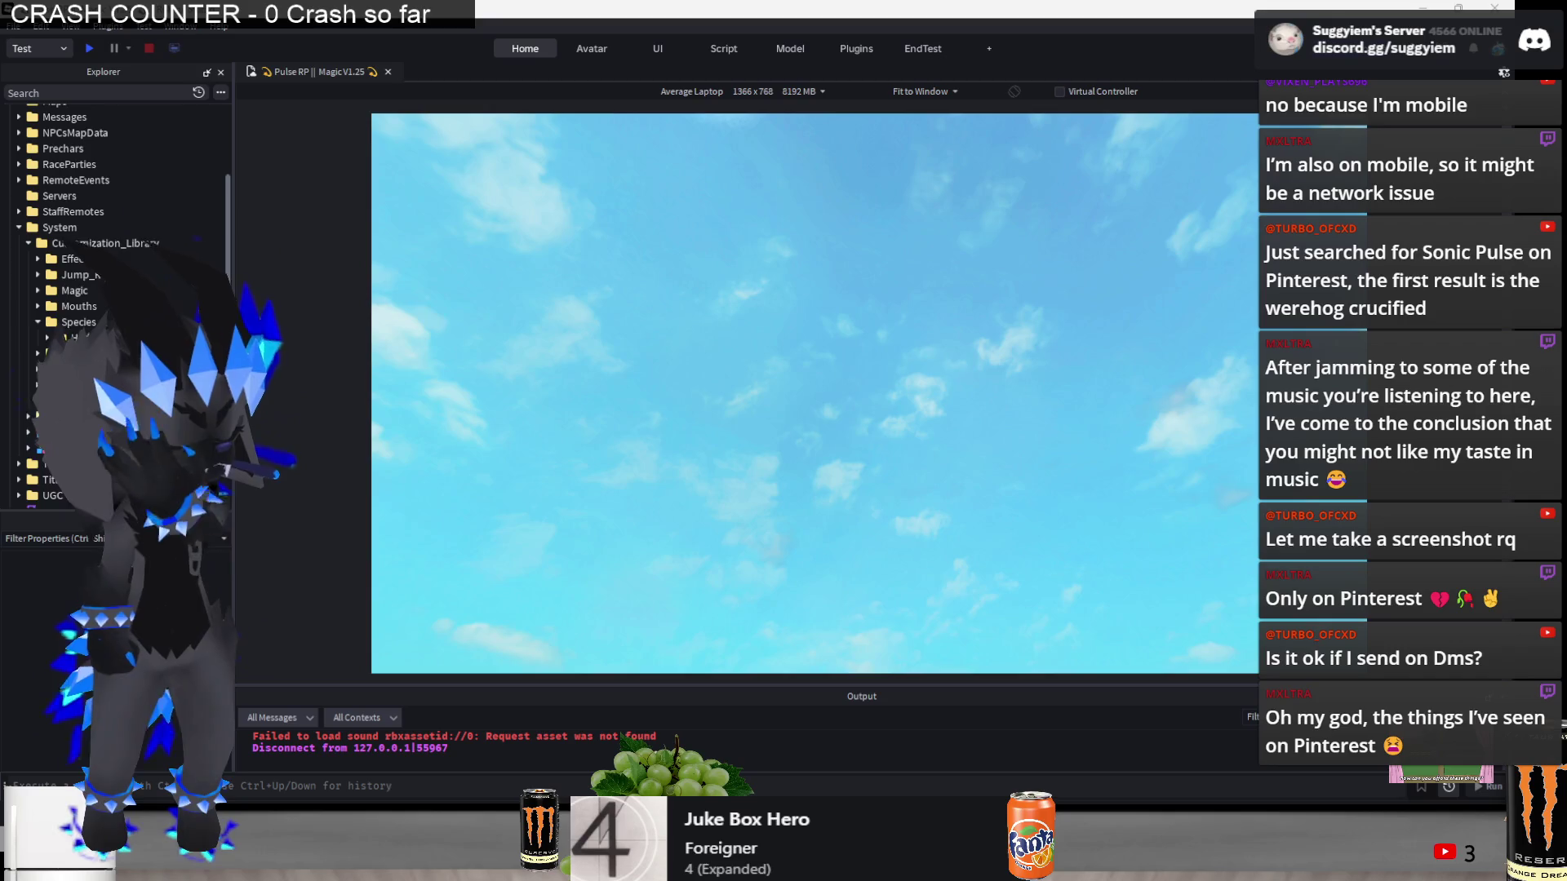
key(alt+Tab)
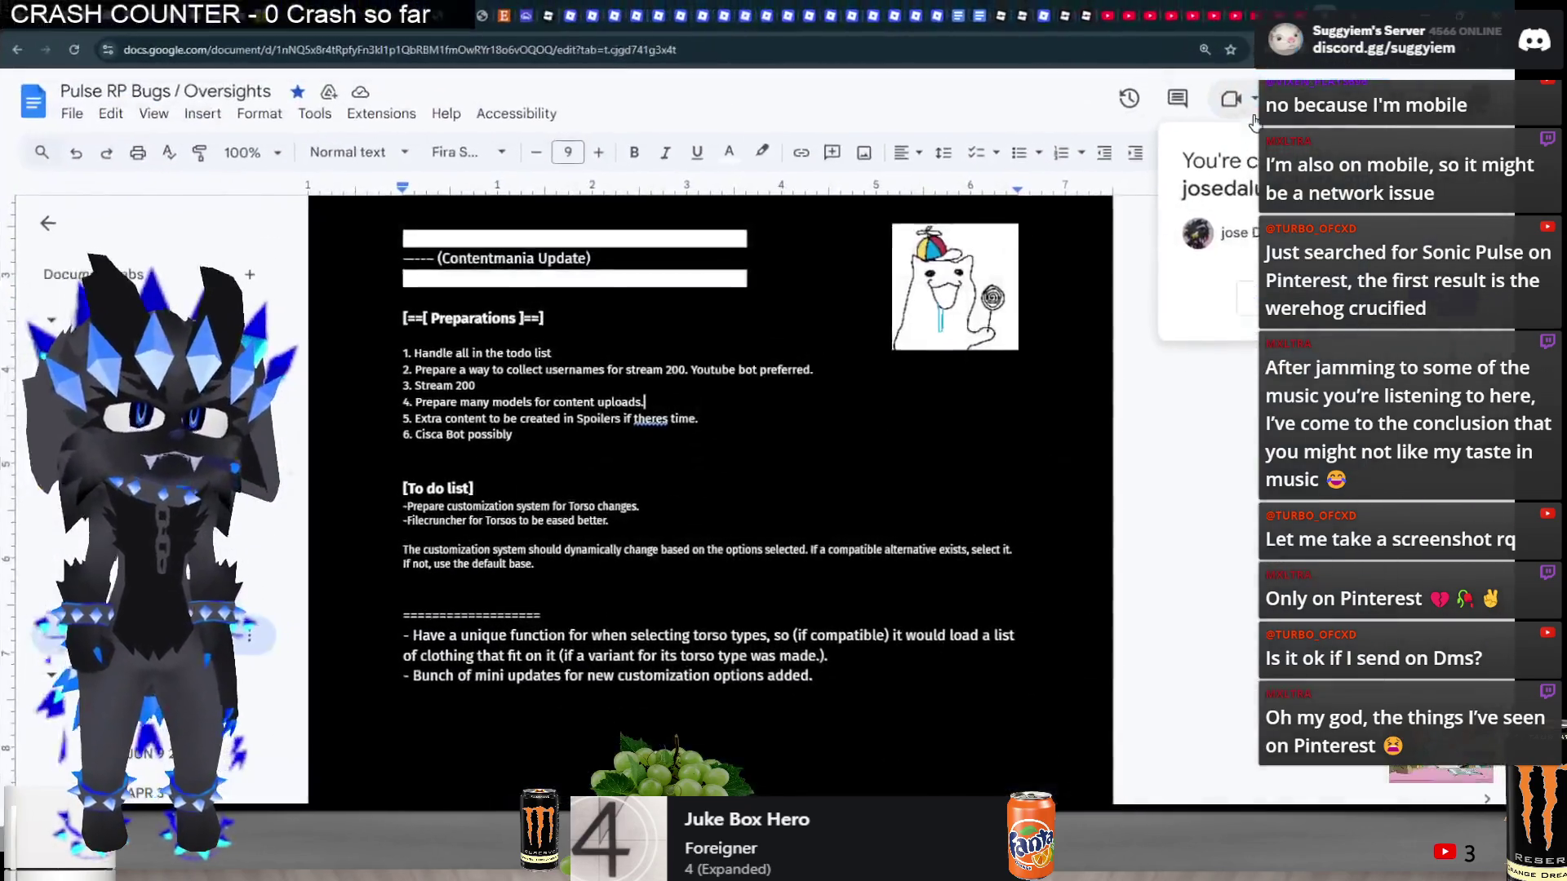
click(1282, 8)
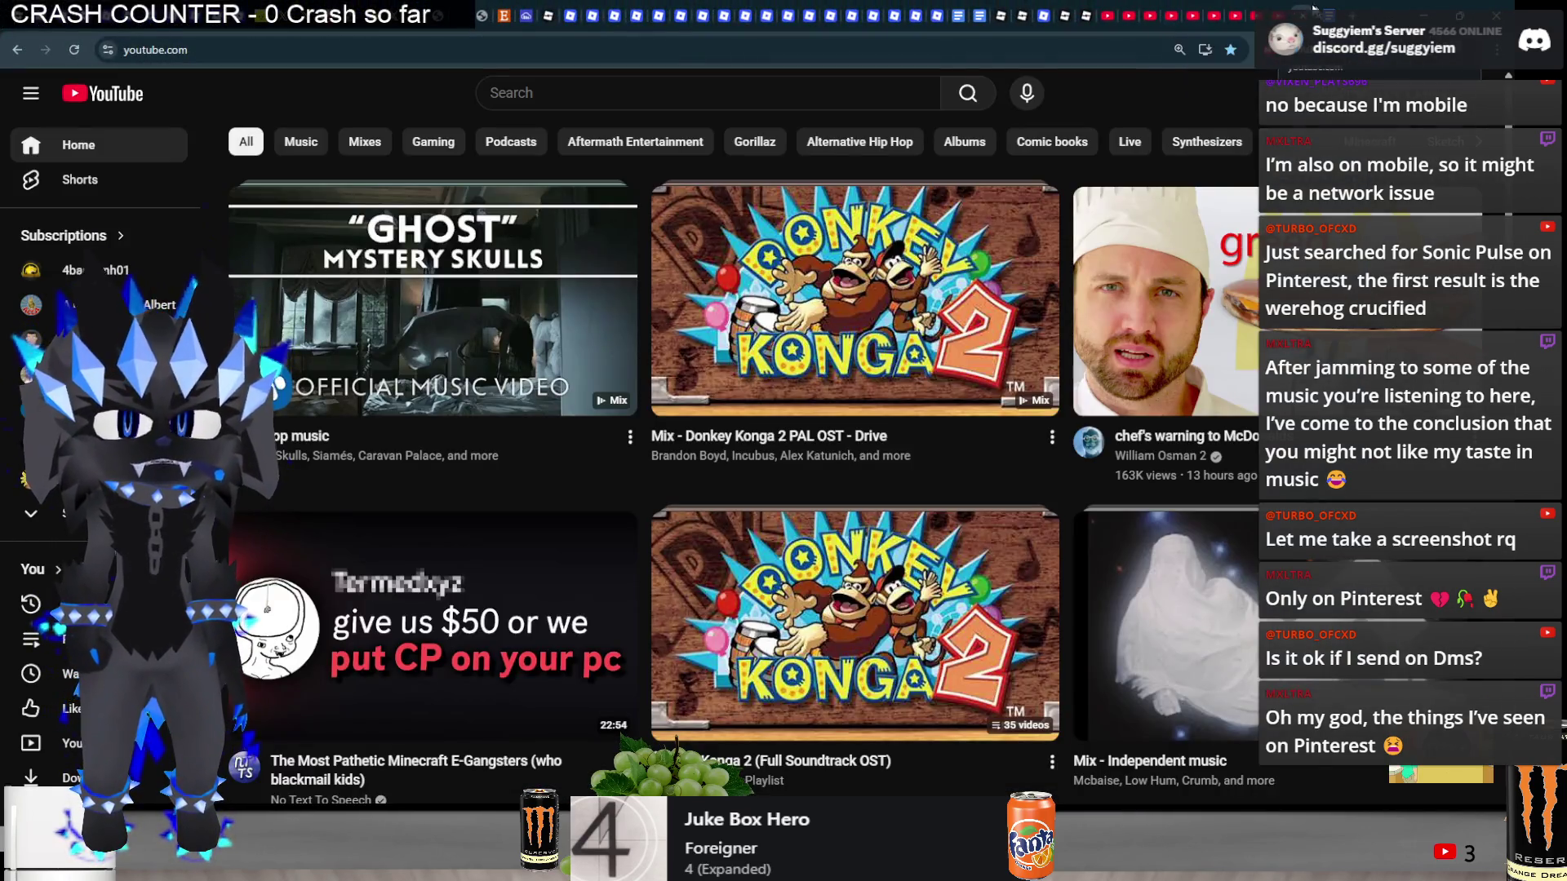
- Bring up the Donkey Konga 2 'Don't Let Me Be Misunderstood' tab, close its download overlay, toggle playback
click(1262, 7)
click(1239, 8)
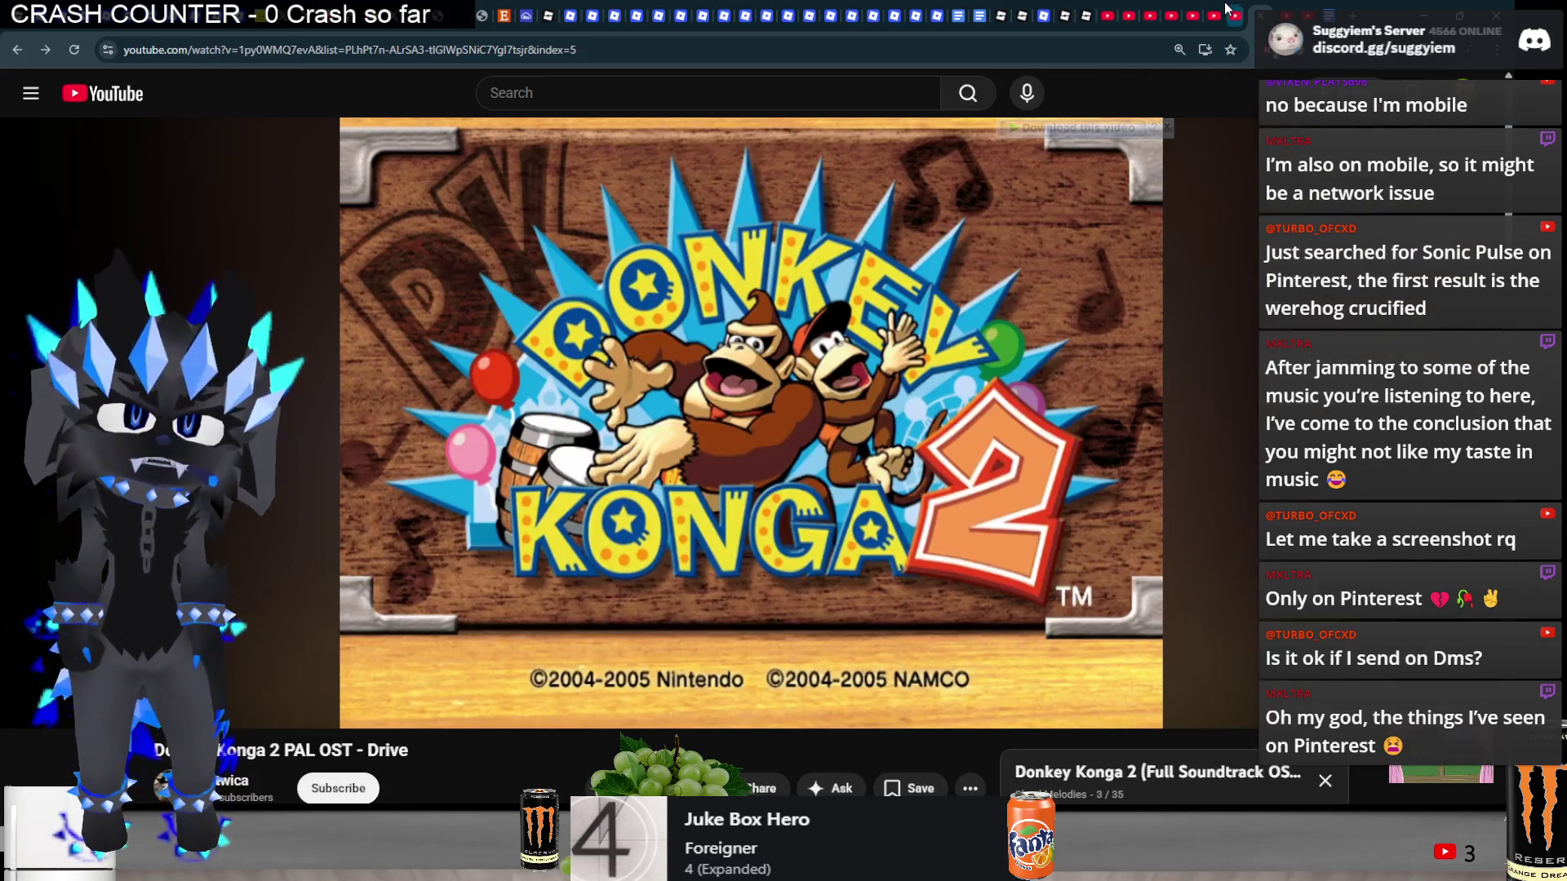
click(1053, 249)
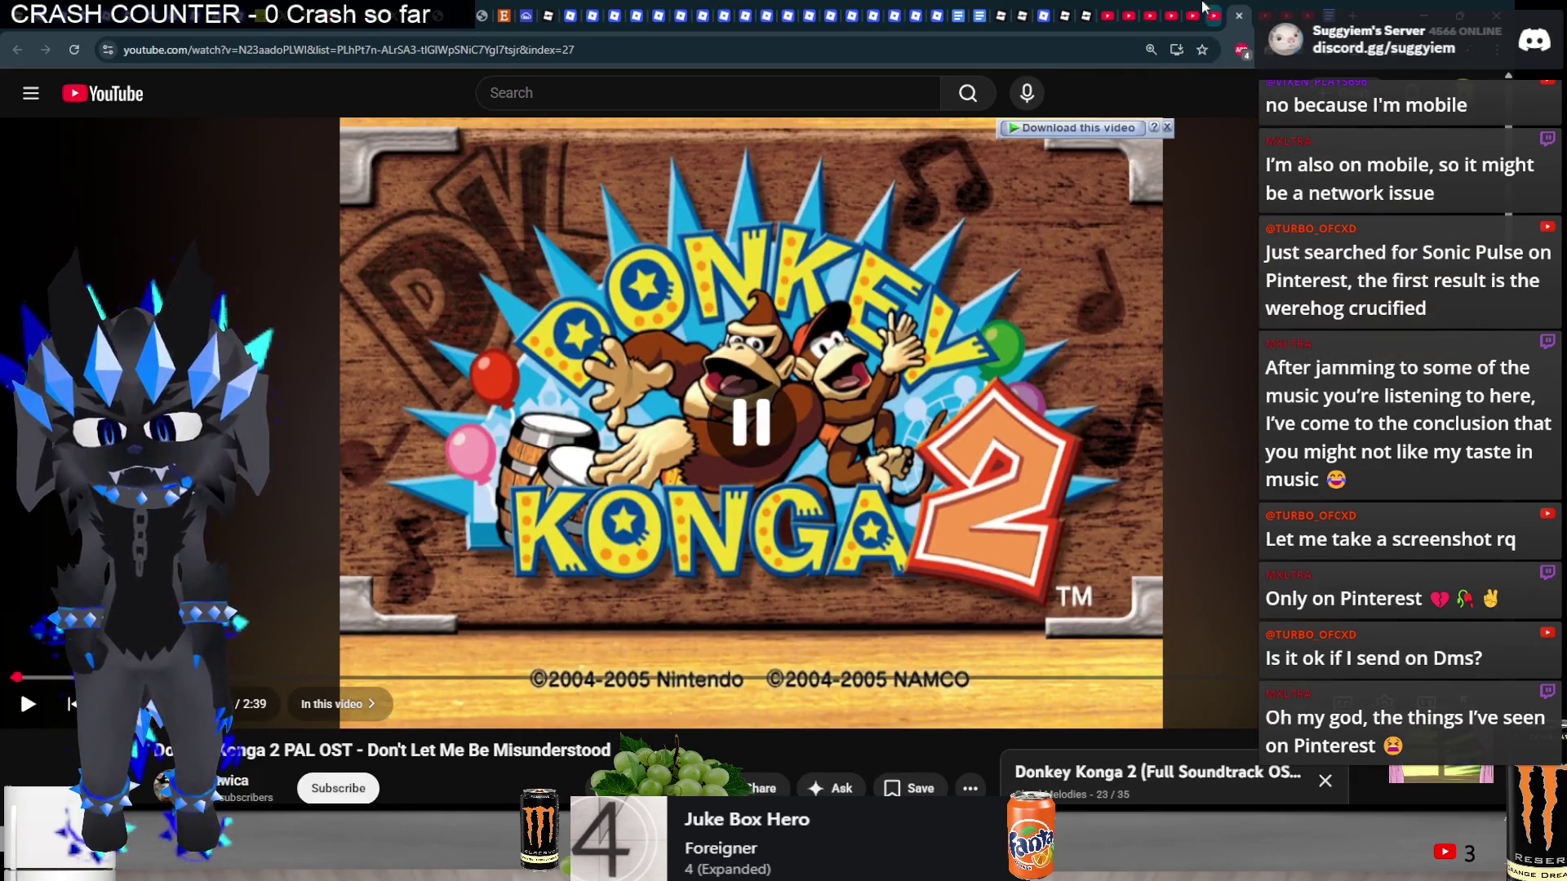
click(1053, 249)
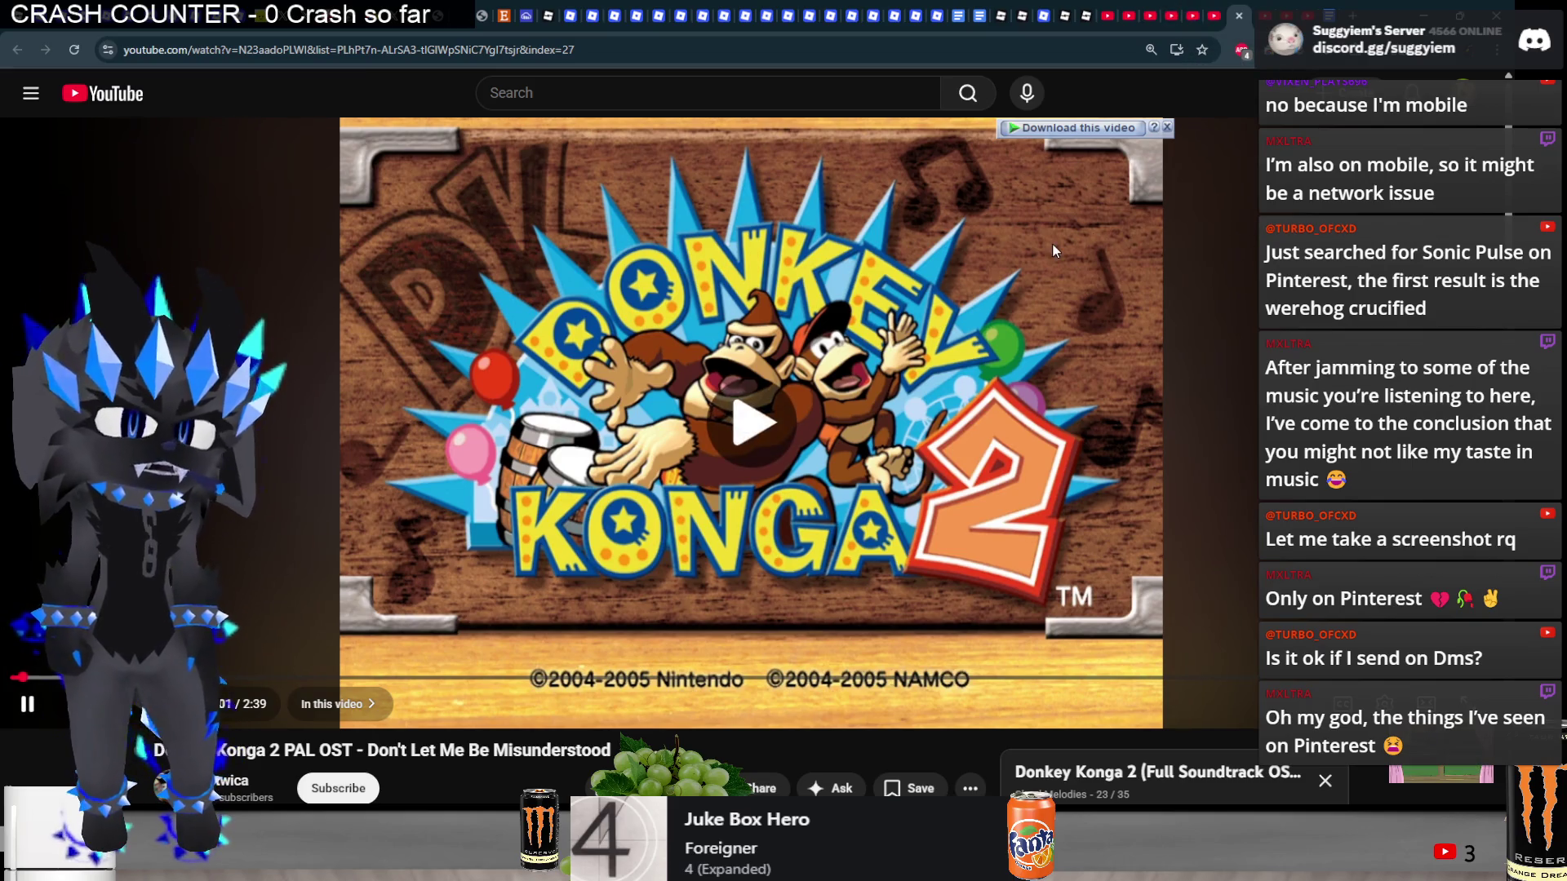
click(1166, 129)
click(1035, 203)
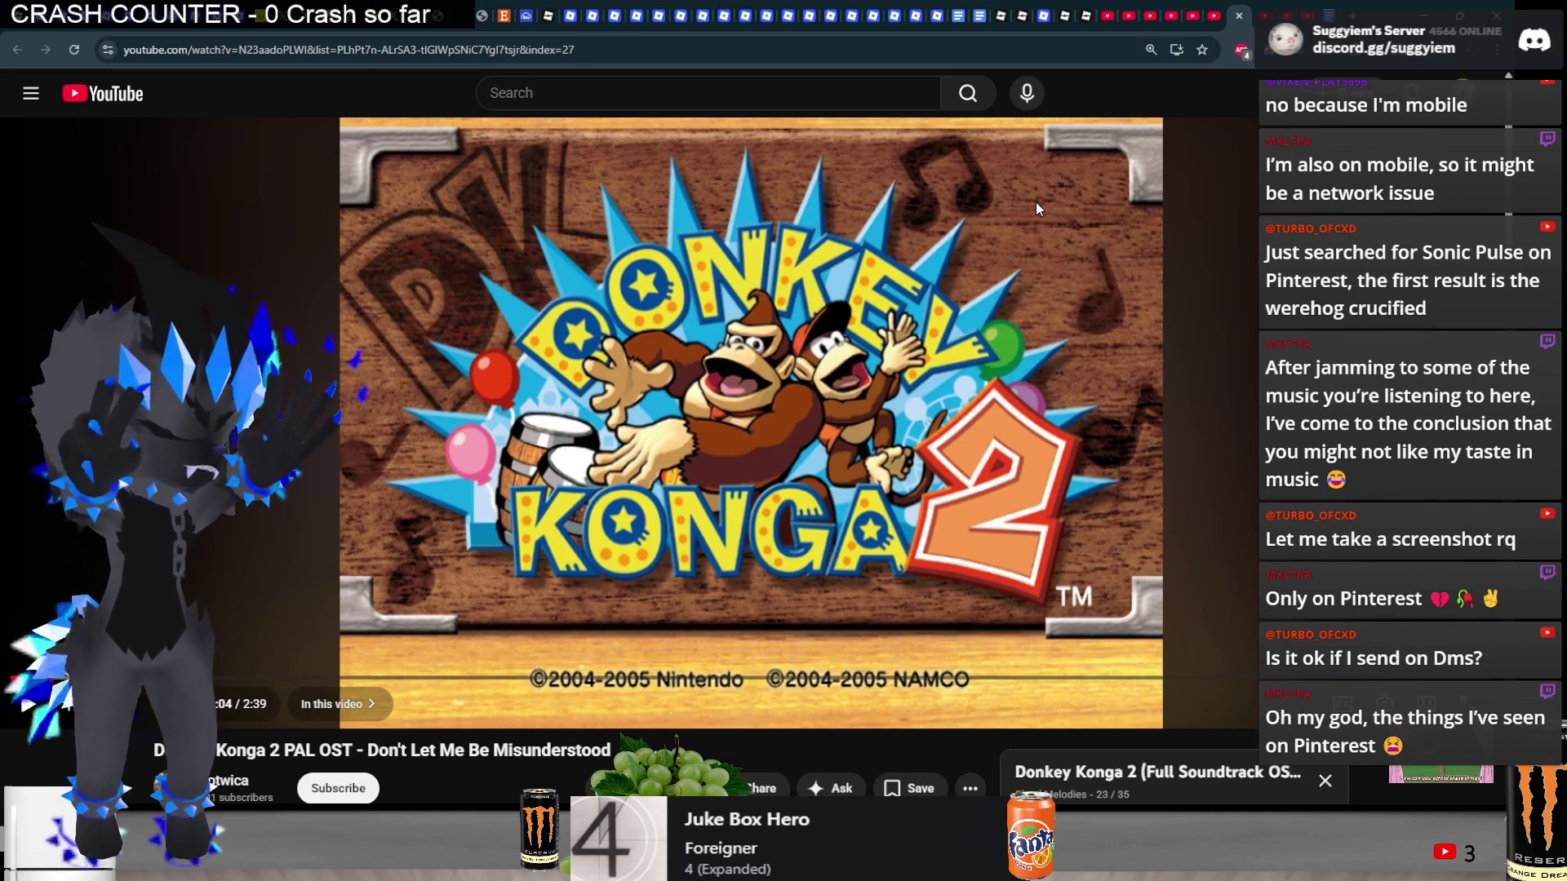
click(1035, 203)
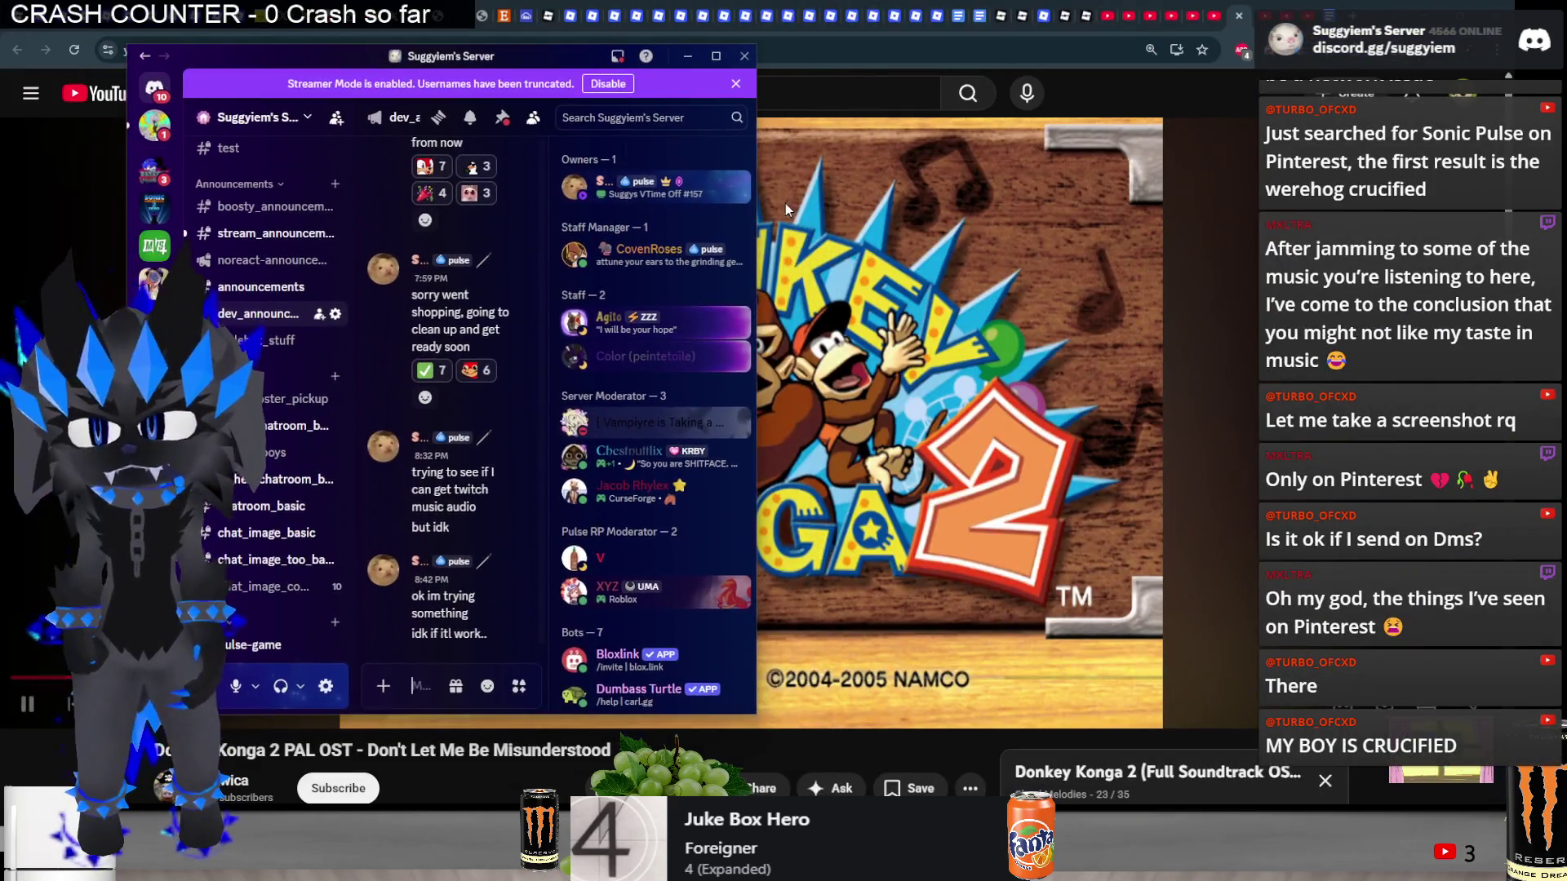
- Bring up the Alt+Tab window switcher while the Donkey Konga 2 track plays
key(alt+Tab)
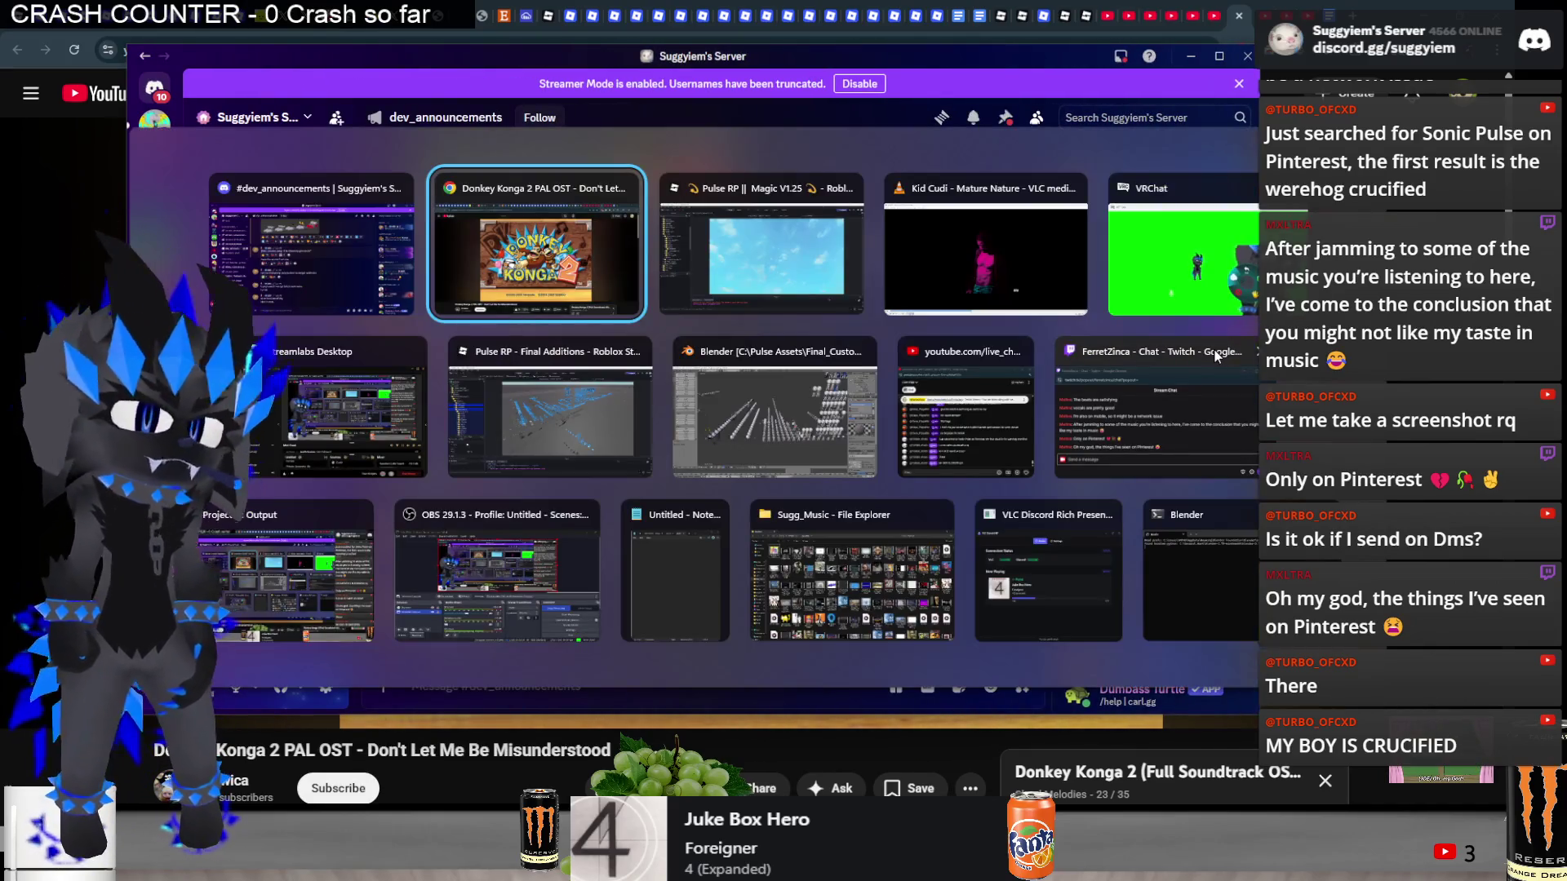
- Switch to the Roblox Studio 'Pulse RP - Final Additions' window and turn the camera toward the accessories
key(Tab)
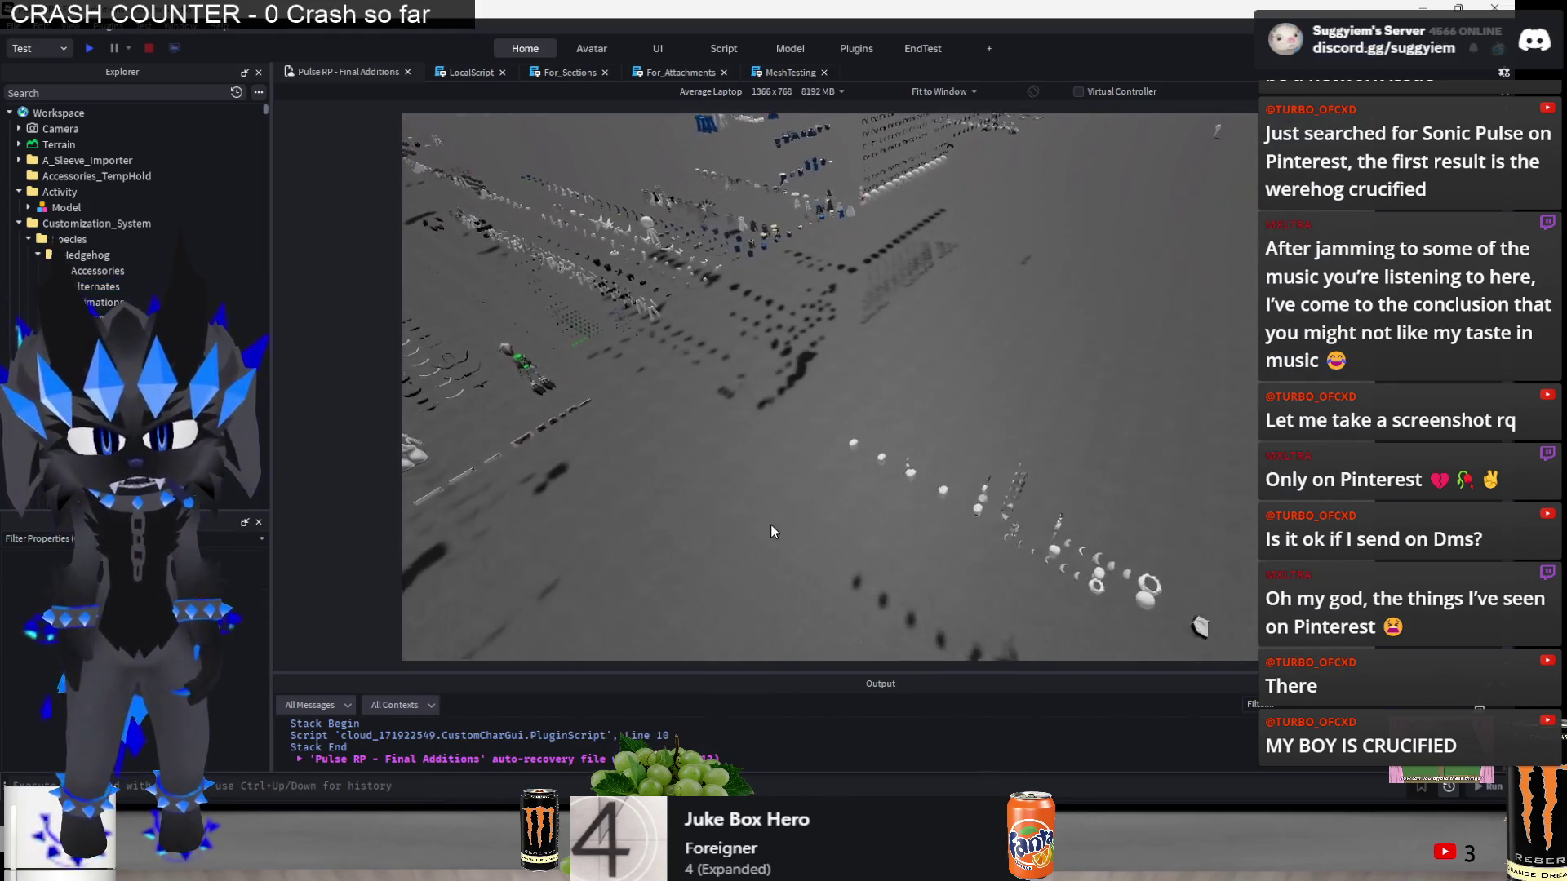
key(d)
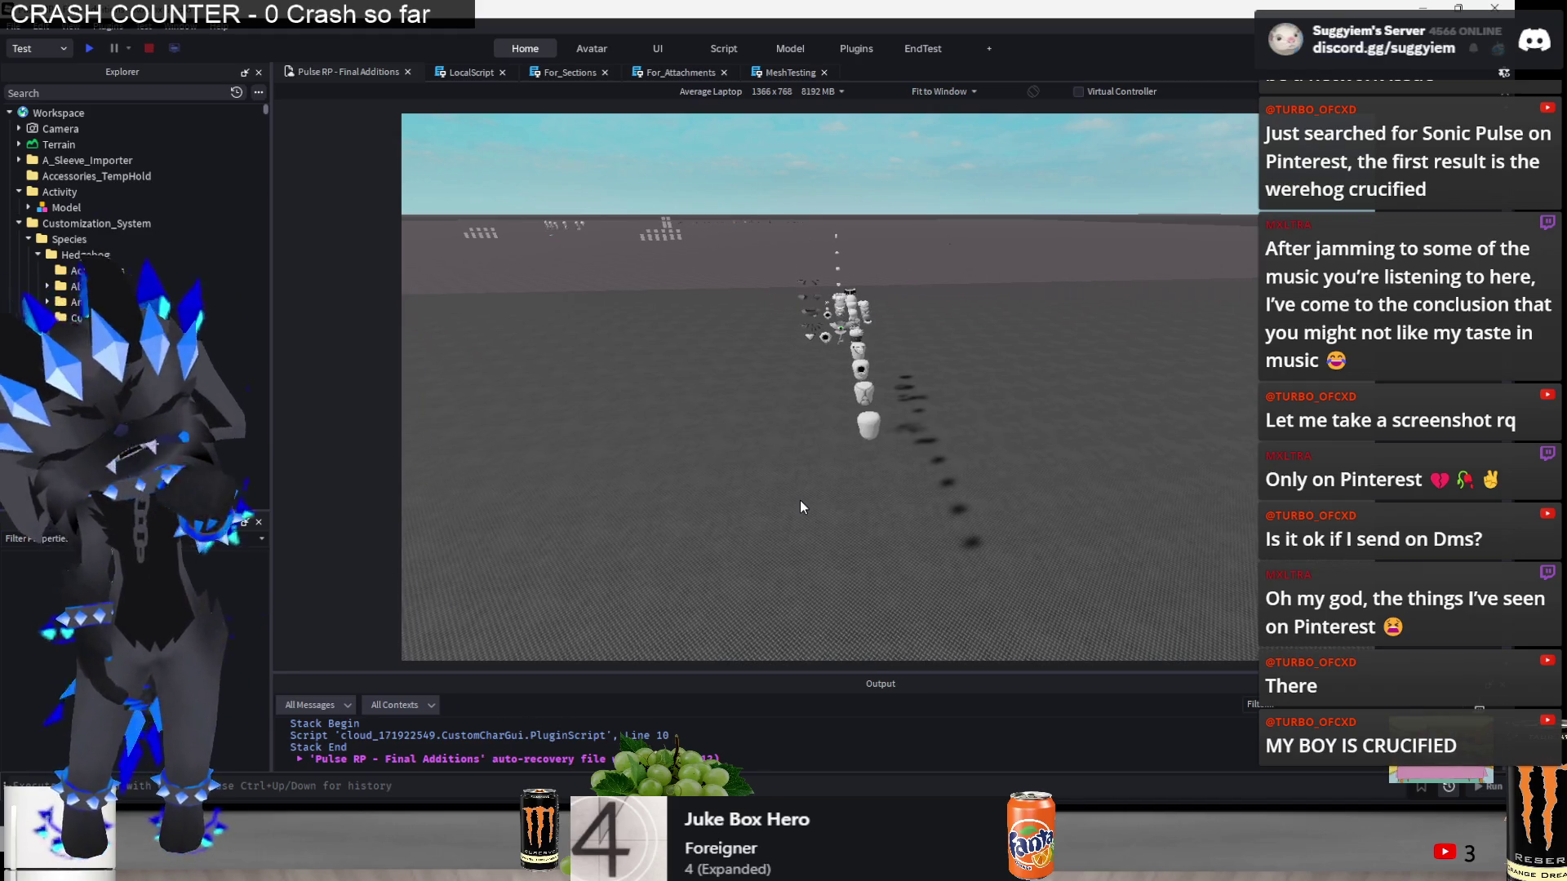
- Hide the ribbon, box-select the first accessory cluster, frame it, and slide it along the row axis
click(598, 49)
click(525, 48)
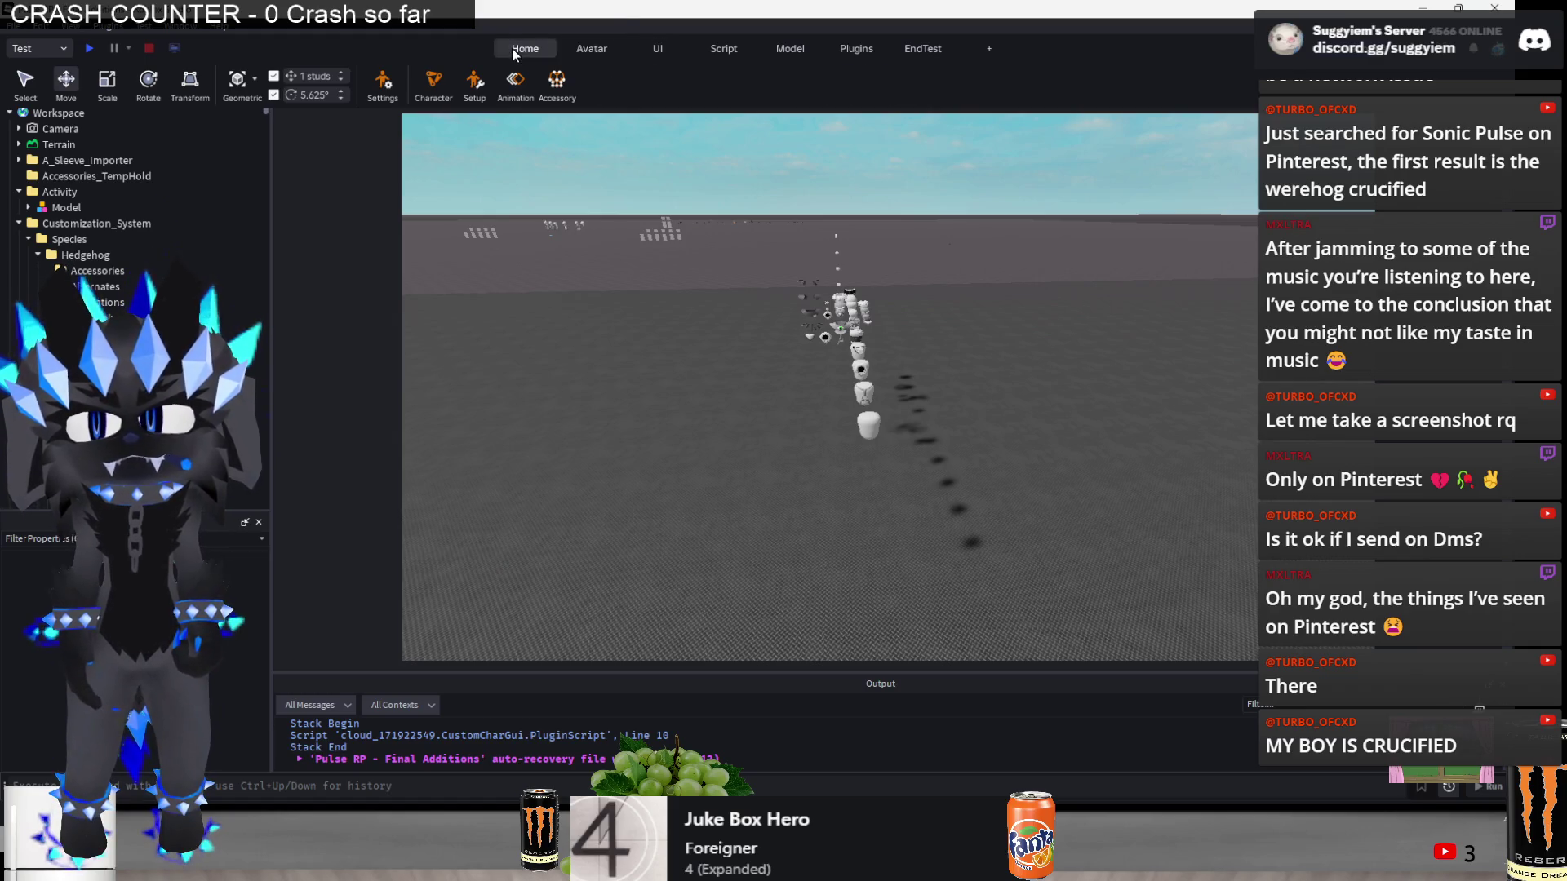
click(1069, 404)
scroll(1068, 400, up, 5)
drag(913, 300, 780, 453)
key(f)
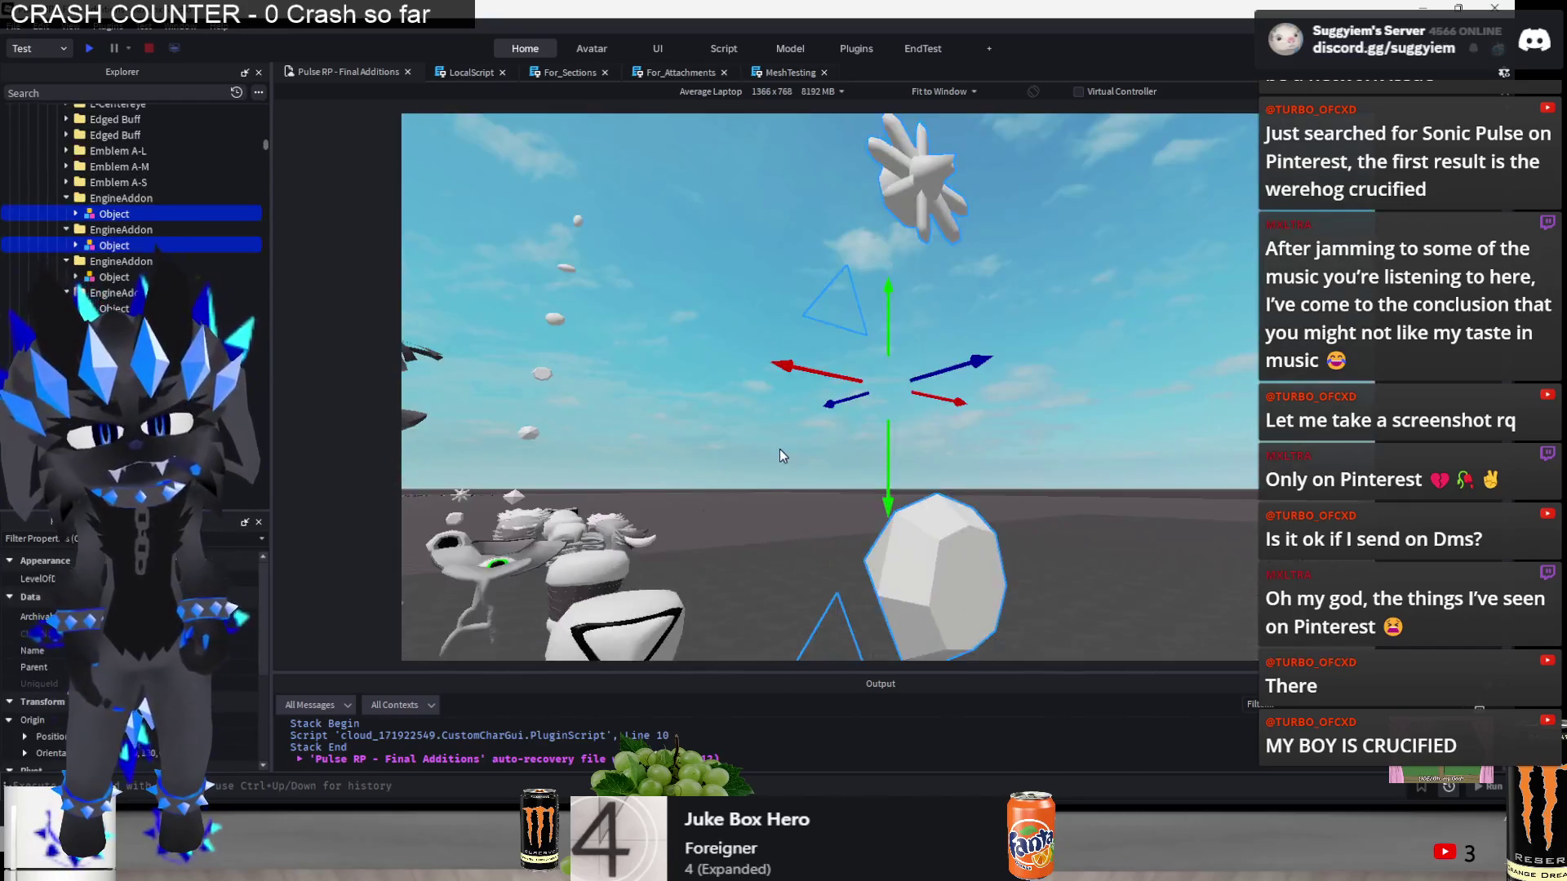
mouse_move(880, 392)
mouse_down()
mouse_move(878, 405)
mouse_move(878, 304)
mouse_up()
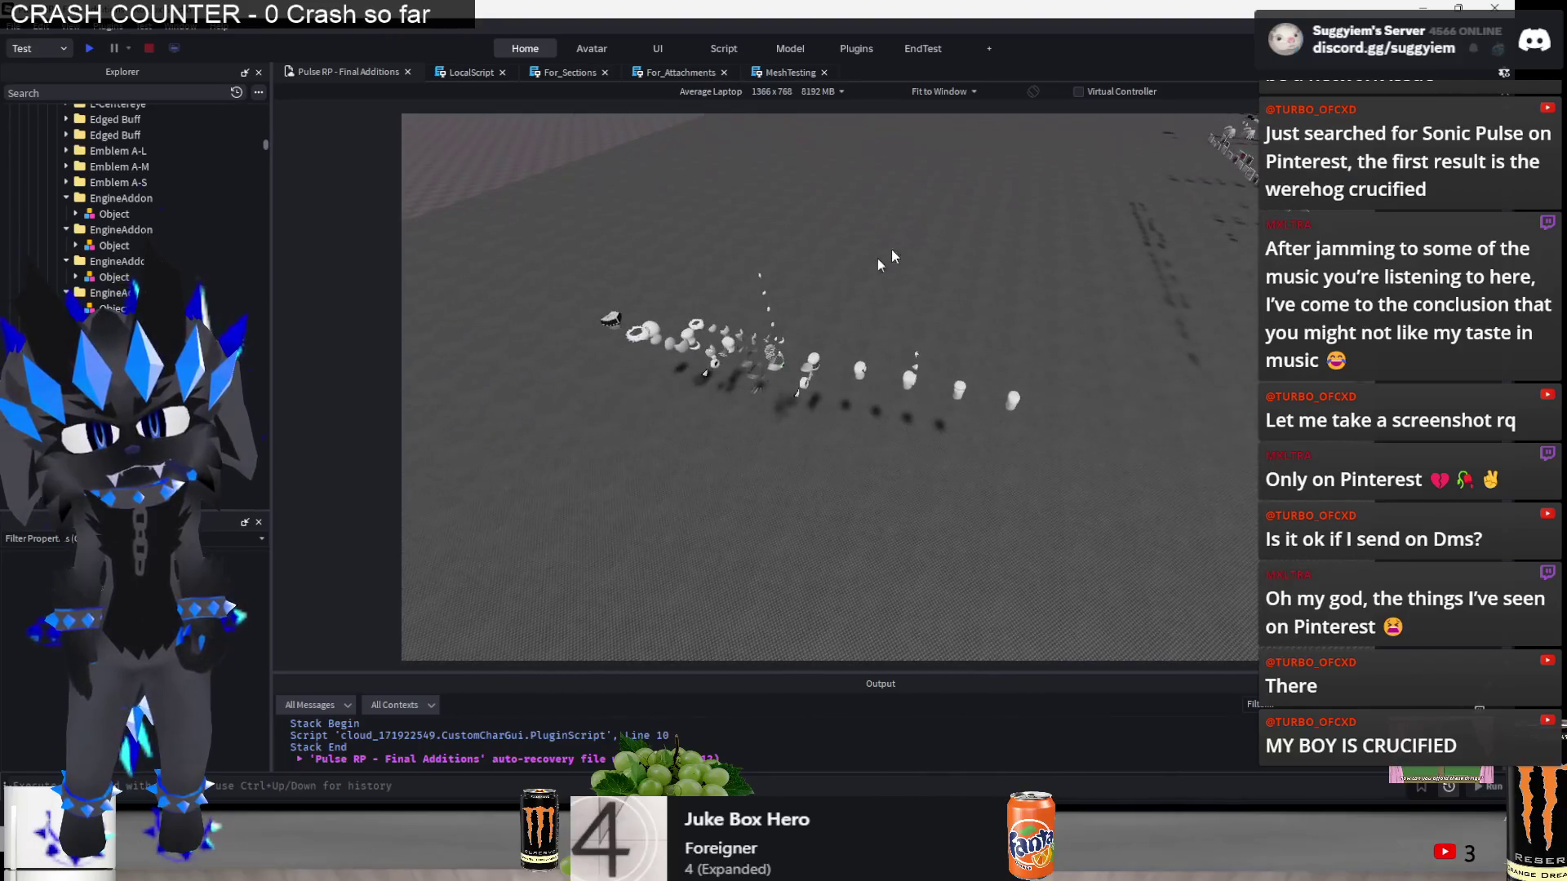
drag(890, 342, 882, 356)
- Shift four more accessory clusters 1–3 studs left along the row, then clear the selection
mouse_move(641, 487)
mouse_down()
mouse_move(1041, 199)
mouse_move(1010, 208)
mouse_up()
drag(922, 341, 883, 342)
drag(626, 486, 917, 194)
drag(879, 327, 810, 336)
mouse_move(581, 474)
mouse_down()
mouse_move(707, 284)
mouse_move(833, 186)
mouse_up()
drag(820, 320, 790, 322)
mouse_move(665, 412)
mouse_down()
mouse_move(967, 163)
mouse_move(1010, 164)
mouse_move(673, 379)
mouse_up()
drag(1008, 323, 979, 325)
click(944, 438)
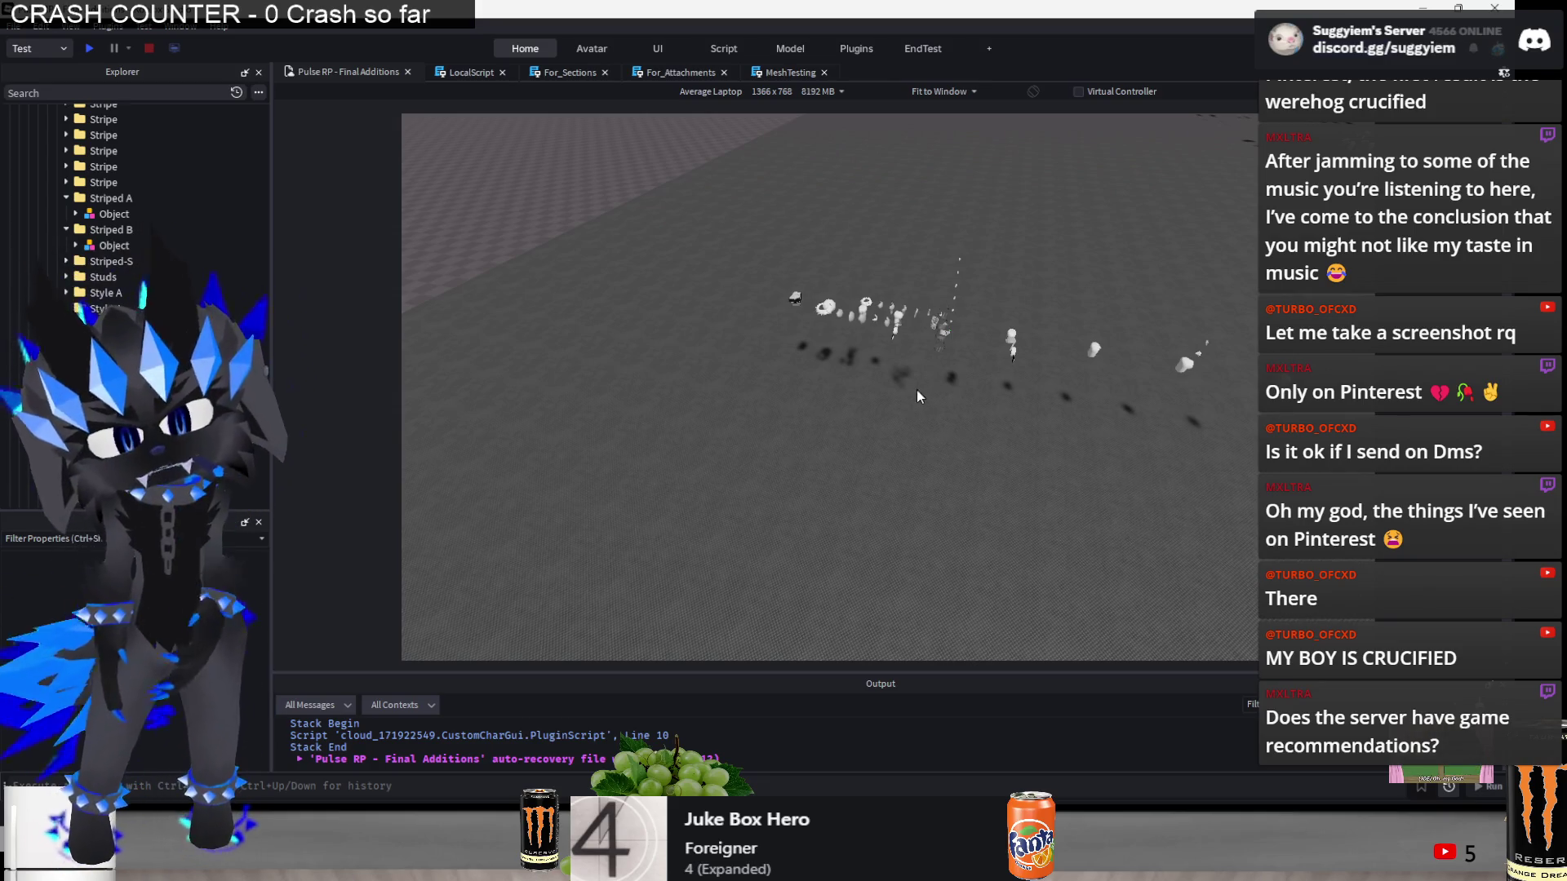
scroll(825, 300, up, 10)
- Frame the right-hand column of accessory meshes and move it further to the right
key(d)
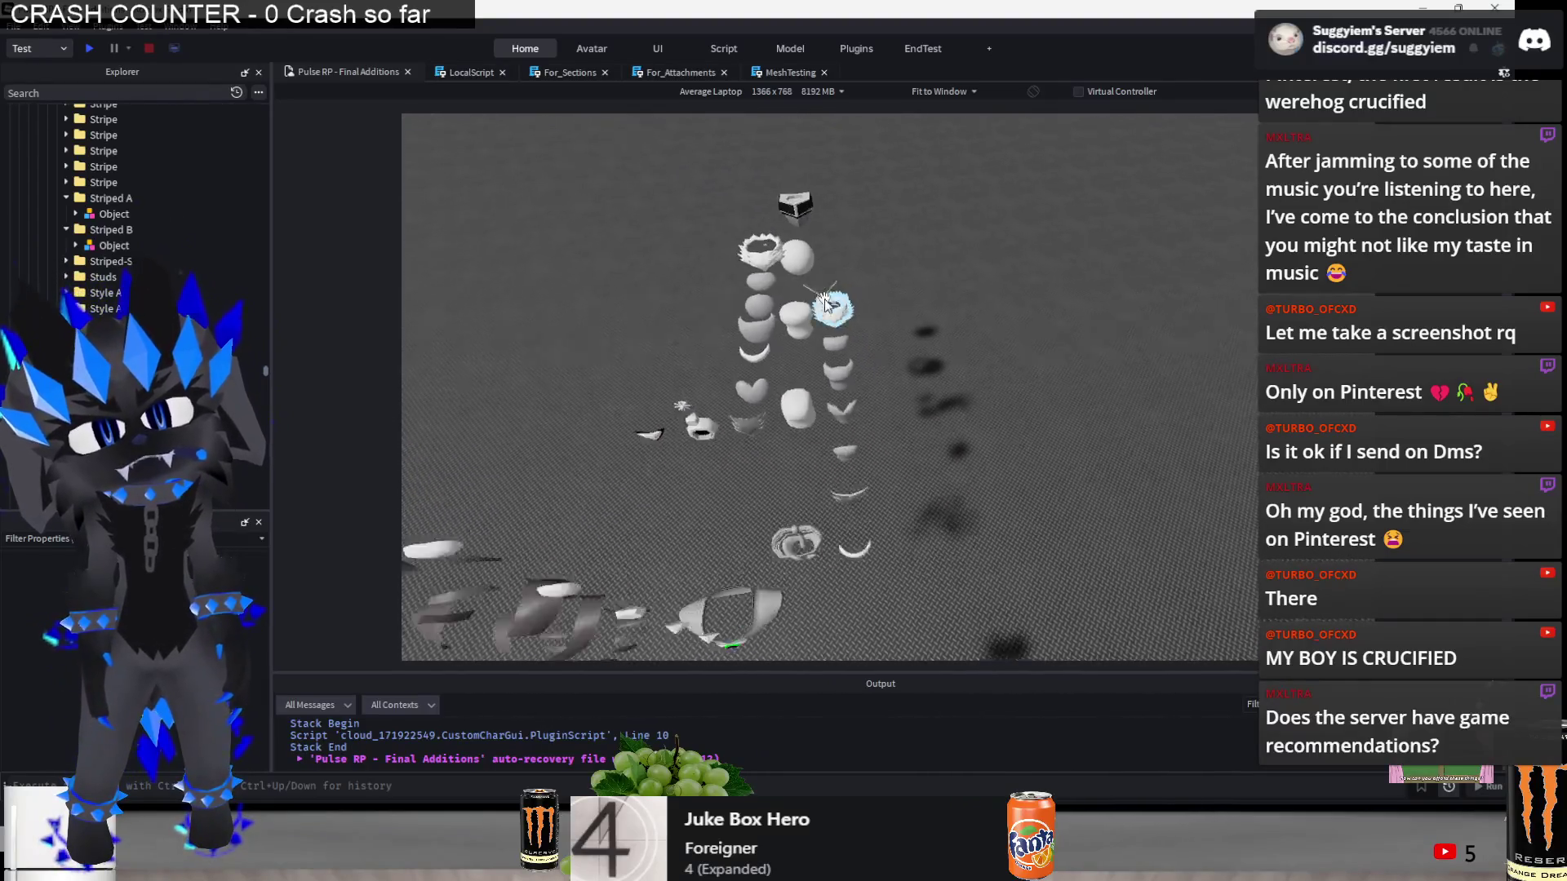
click(865, 392)
key(ctrl+2)
drag(849, 489, 988, 433)
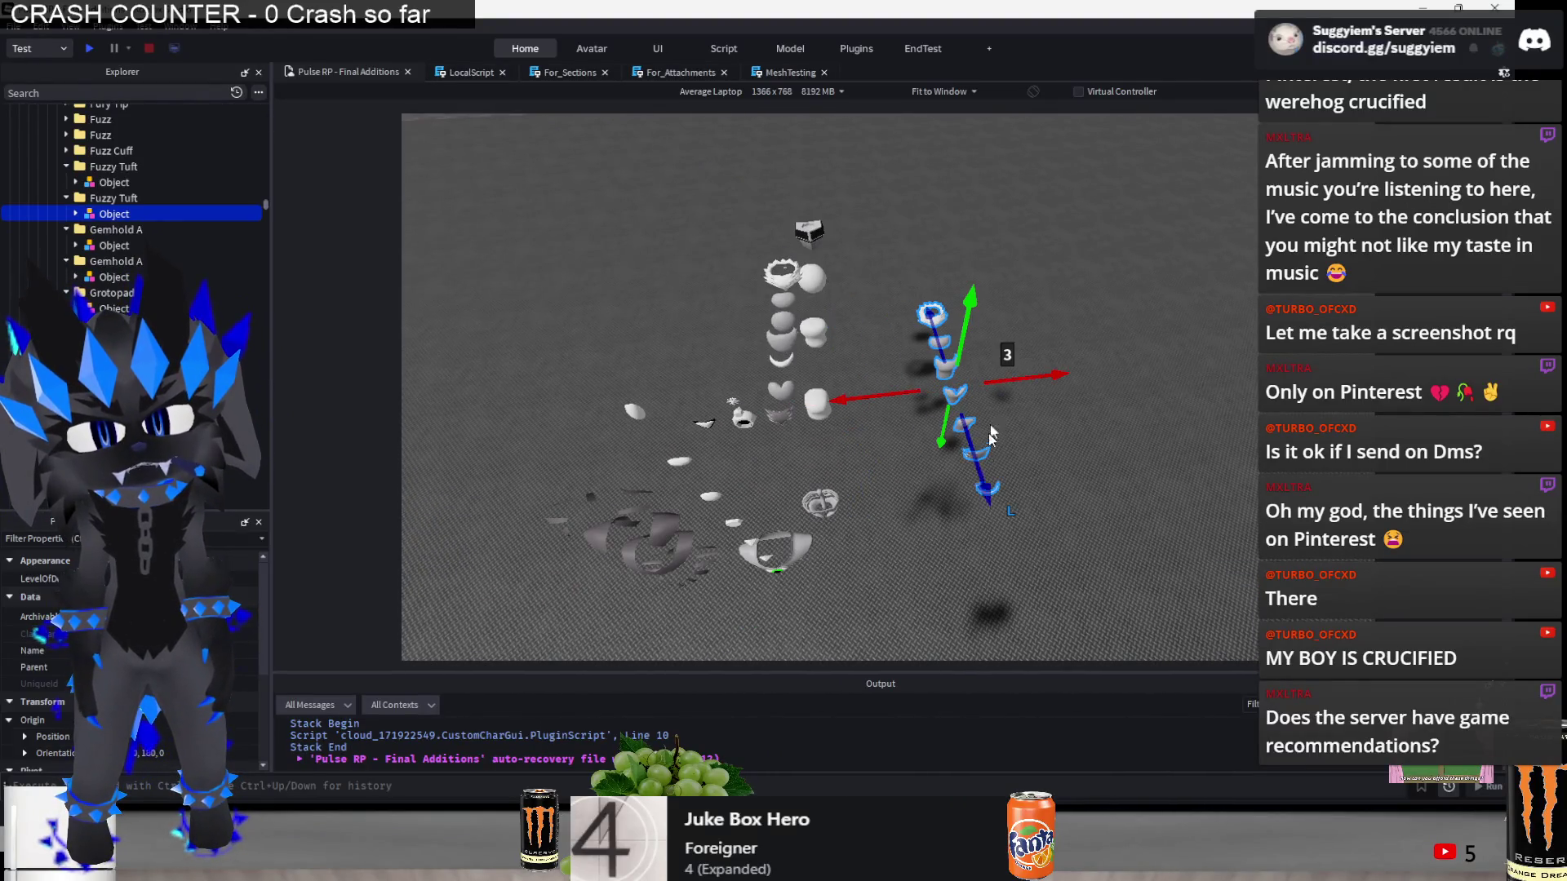
click(916, 541)
scroll(916, 541, down, 5)
mouse_move(891, 206)
mouse_down()
mouse_move(884, 289)
mouse_move(912, 262)
mouse_up()
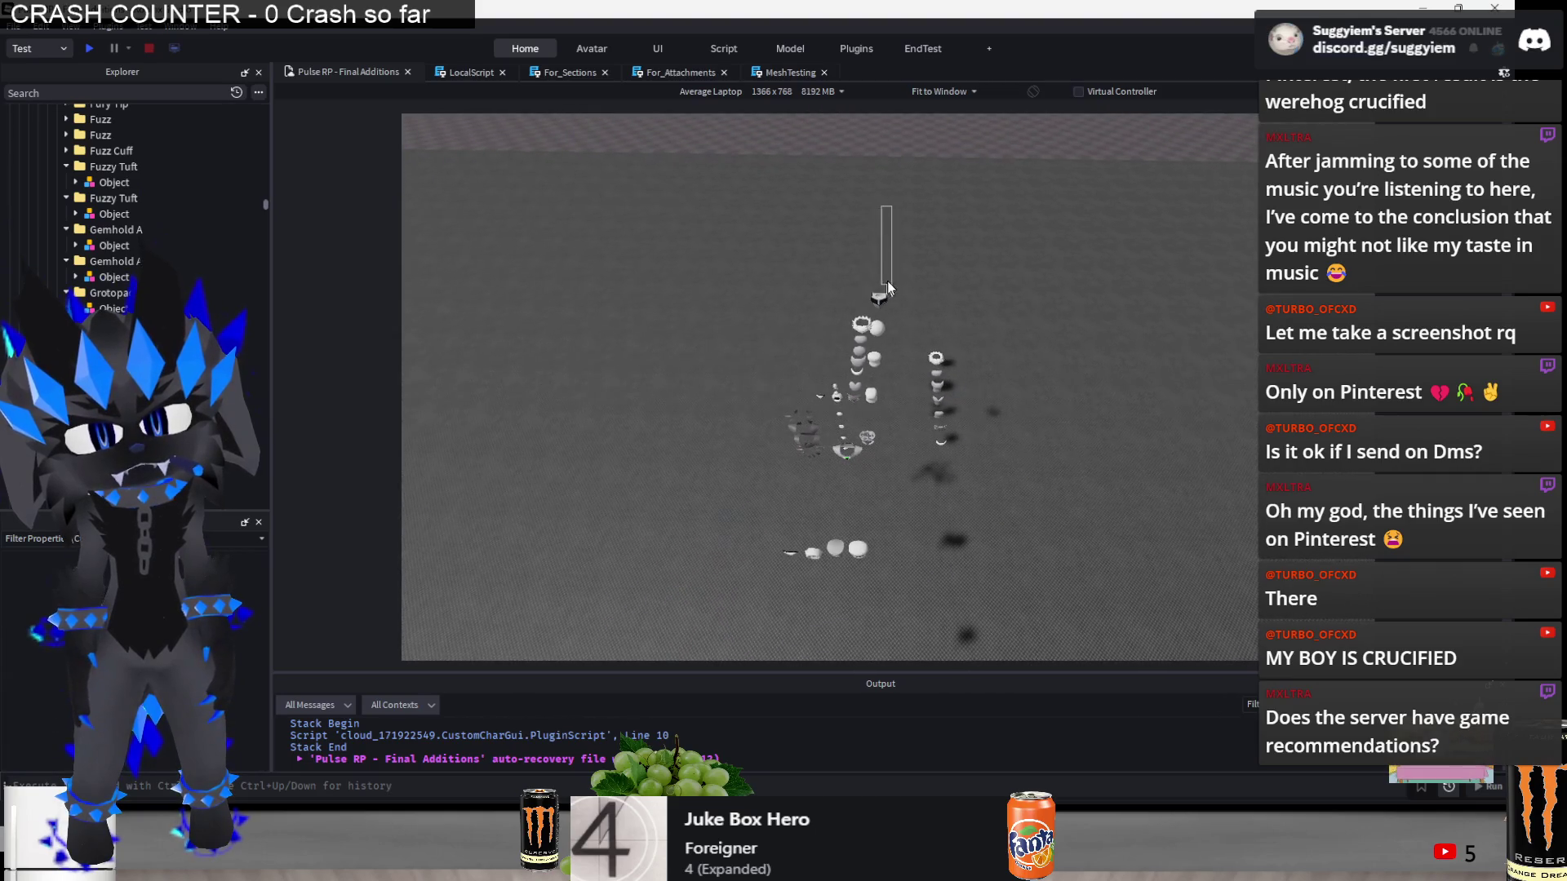
click(972, 403)
- Shift two more mesh groups left along the row, the first by 3 studs
drag(1002, 370, 841, 437)
mouse_move(696, 615)
mouse_down()
mouse_move(902, 502)
mouse_move(949, 448)
mouse_move(891, 476)
mouse_up()
drag(666, 547, 886, 454)
key(d)
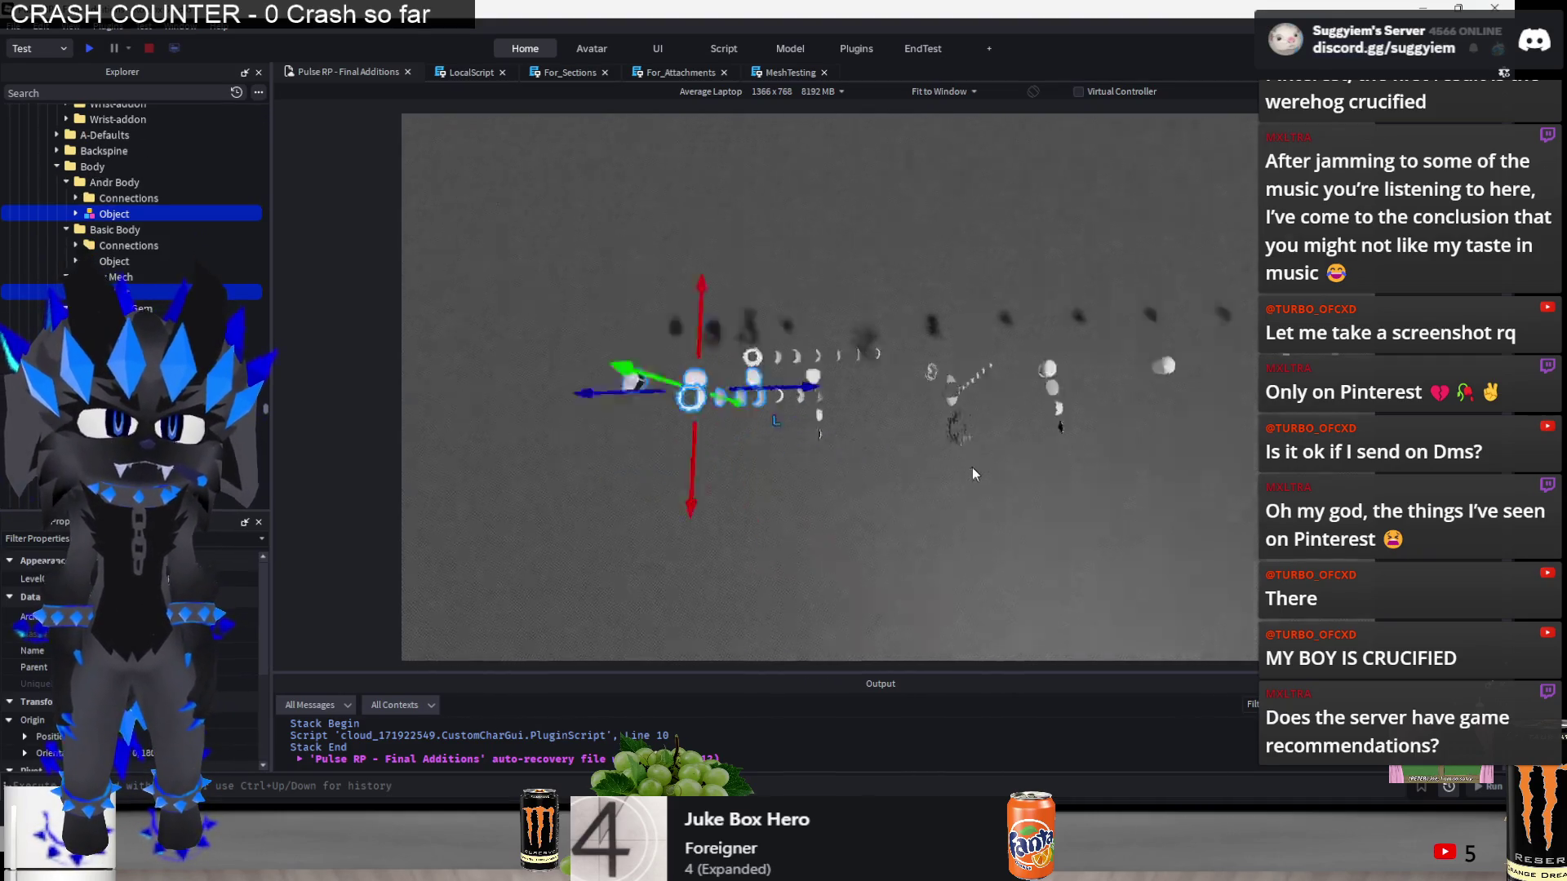
scroll(971, 467, up, 5)
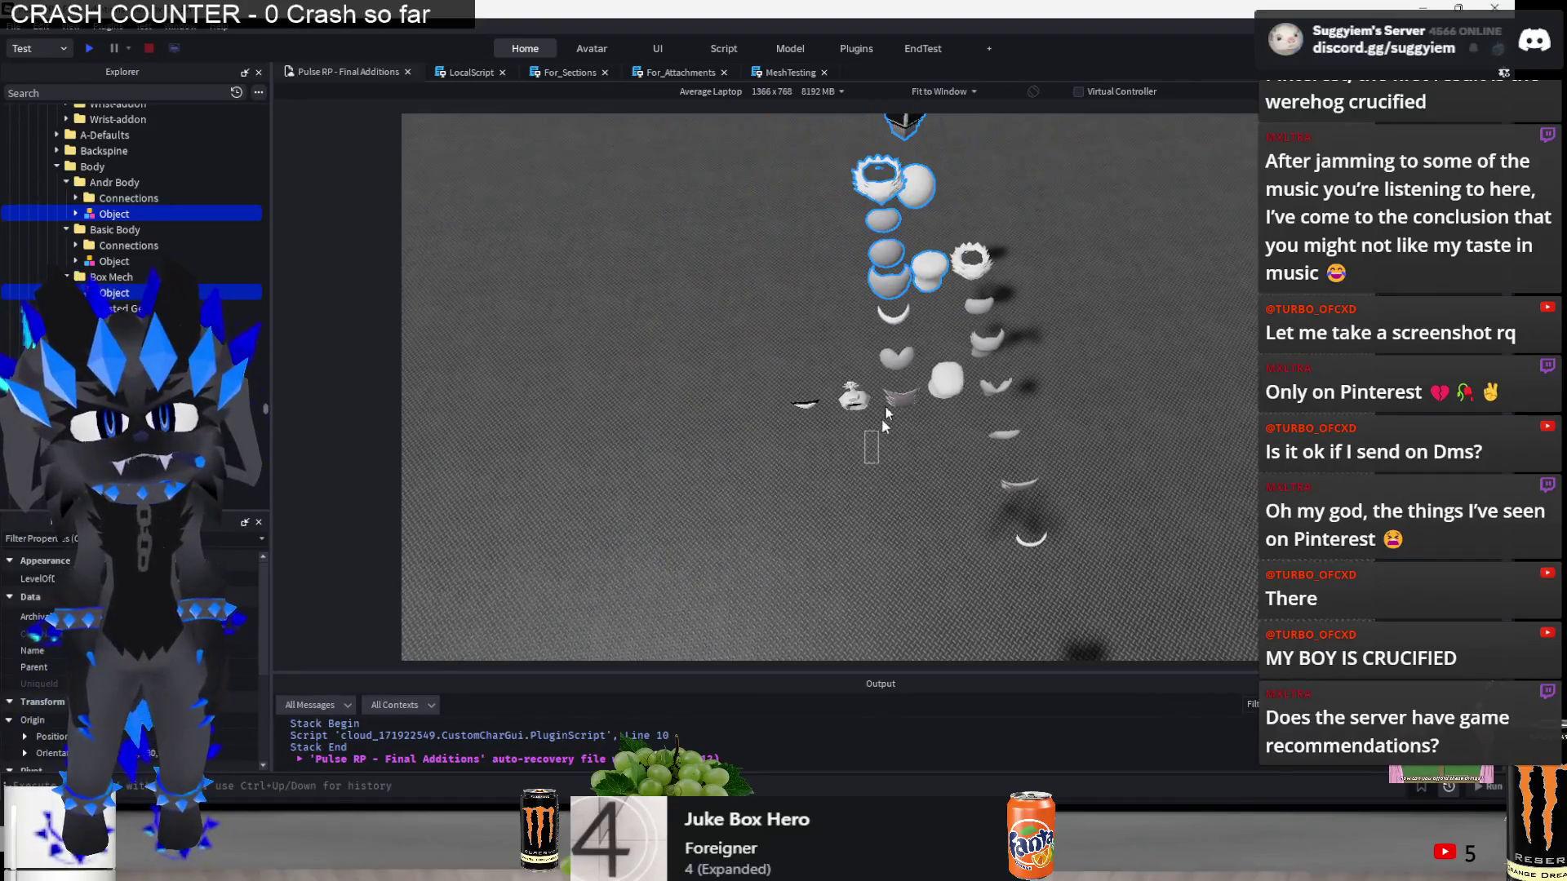
drag(883, 421, 907, 300)
key(f)
drag(935, 447, 833, 467)
click(811, 589)
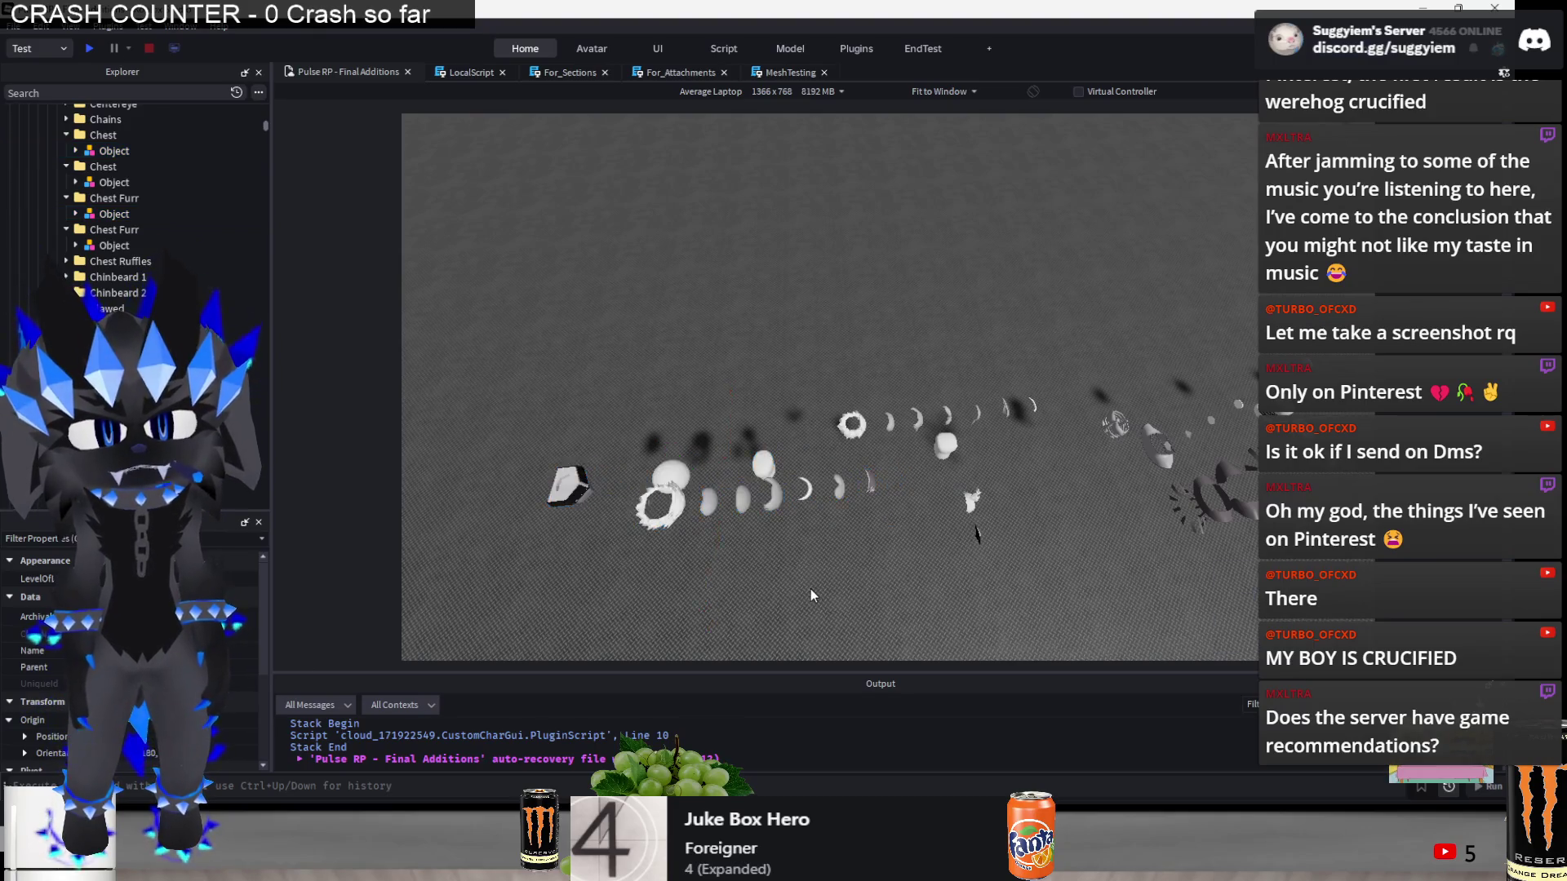
- Slide the ring-shaped meshes left into line along the row, redoing the first 2-stud attempt
key(a)
drag(991, 455, 780, 589)
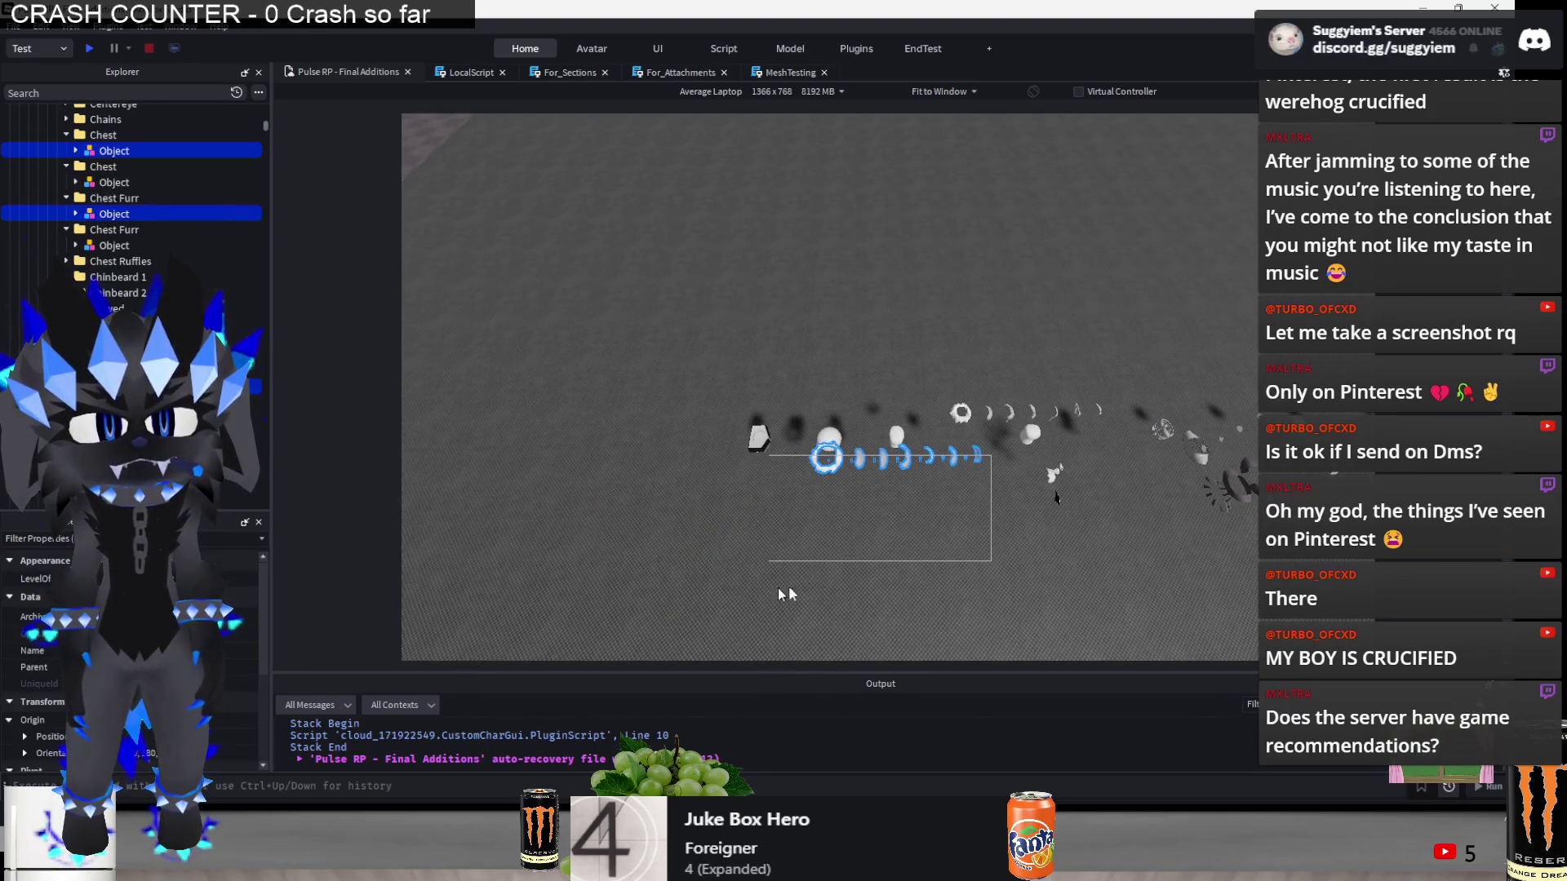
mouse_move(626, 336)
mouse_down()
mouse_move(850, 447)
mouse_move(788, 437)
mouse_up()
key(ctrl+z)
drag(900, 437, 831, 437)
mouse_move(927, 539)
mouse_down()
mouse_move(1106, 458)
mouse_move(928, 461)
mouse_up()
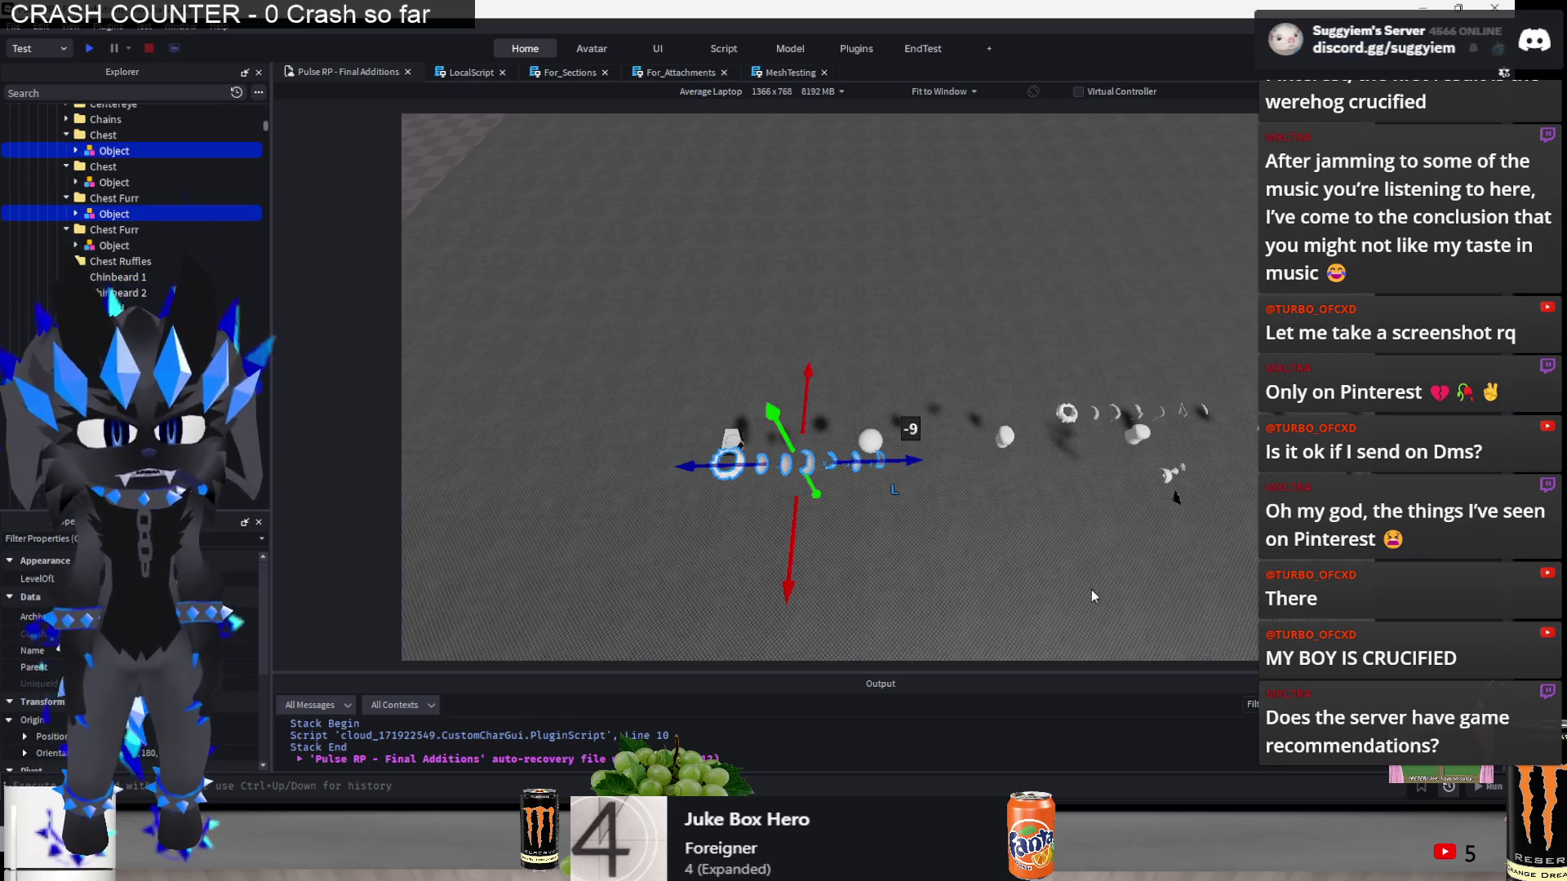
click(1077, 594)
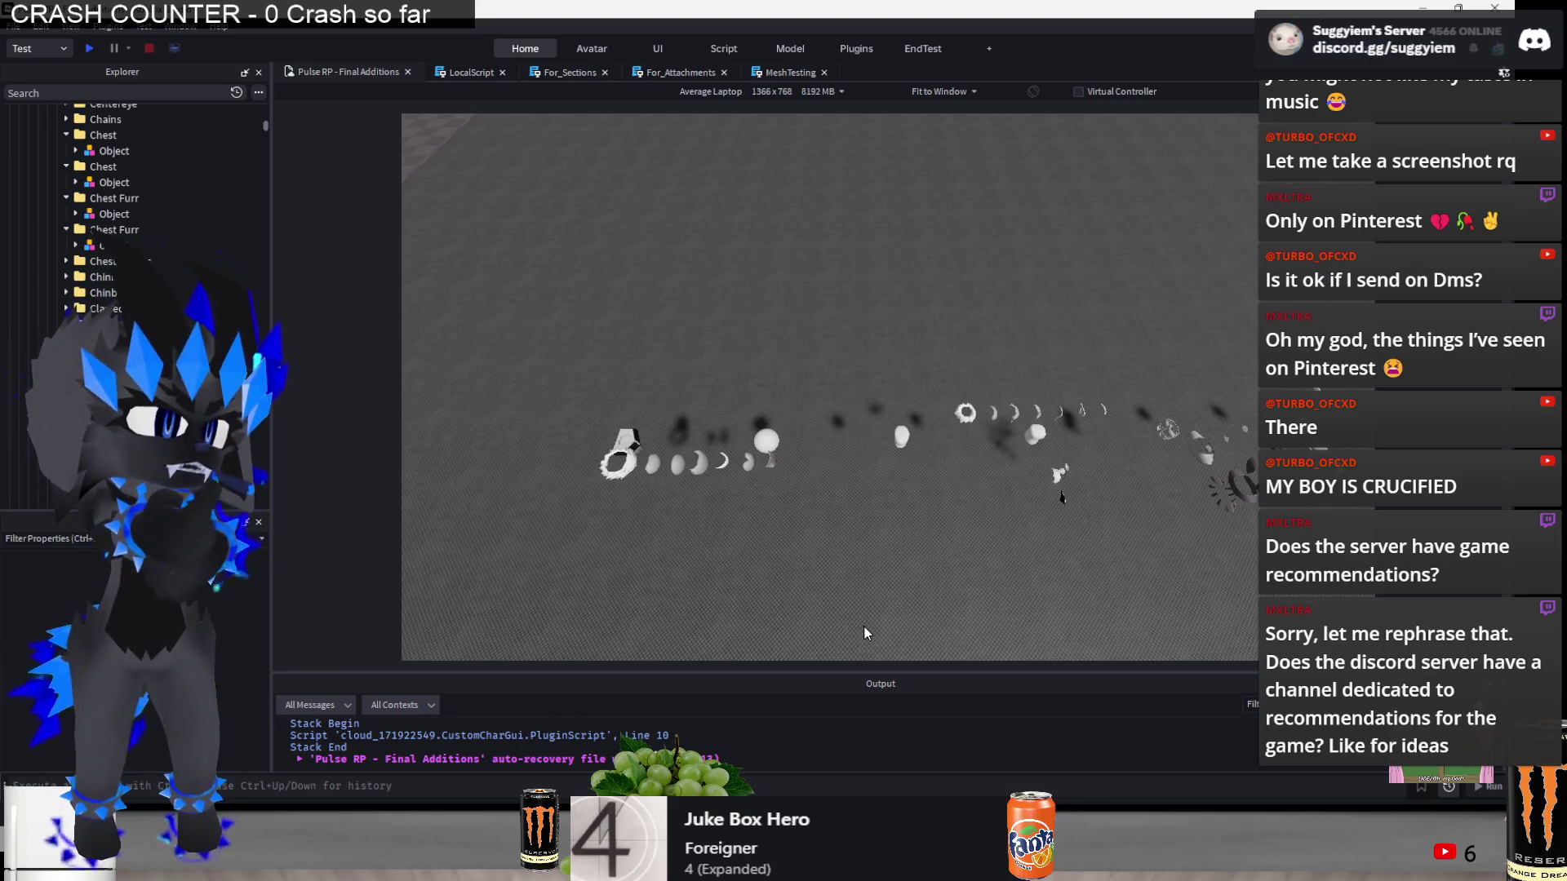
- Switch from Roblox Studio to the Chrome window playing the Donkey Konga 2 soundtrack
key(alt+Tab)
key(Tab)
key(Tab)
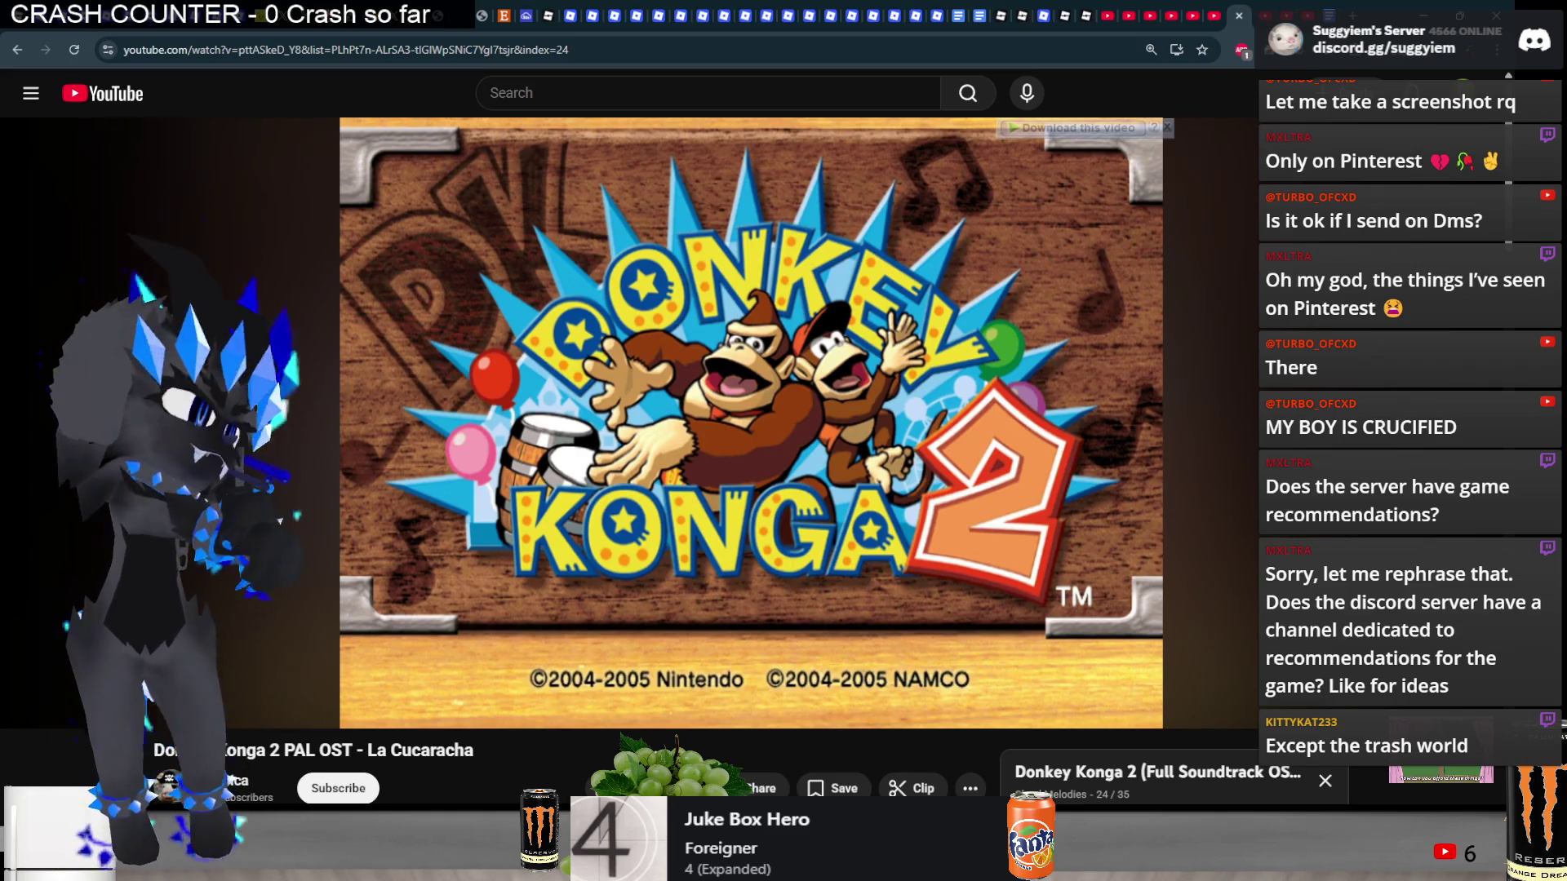
- Pause the Donkey Konga 2 video and close the La Cucaracha and Drive tabs
scroll(403, 349, down, 5)
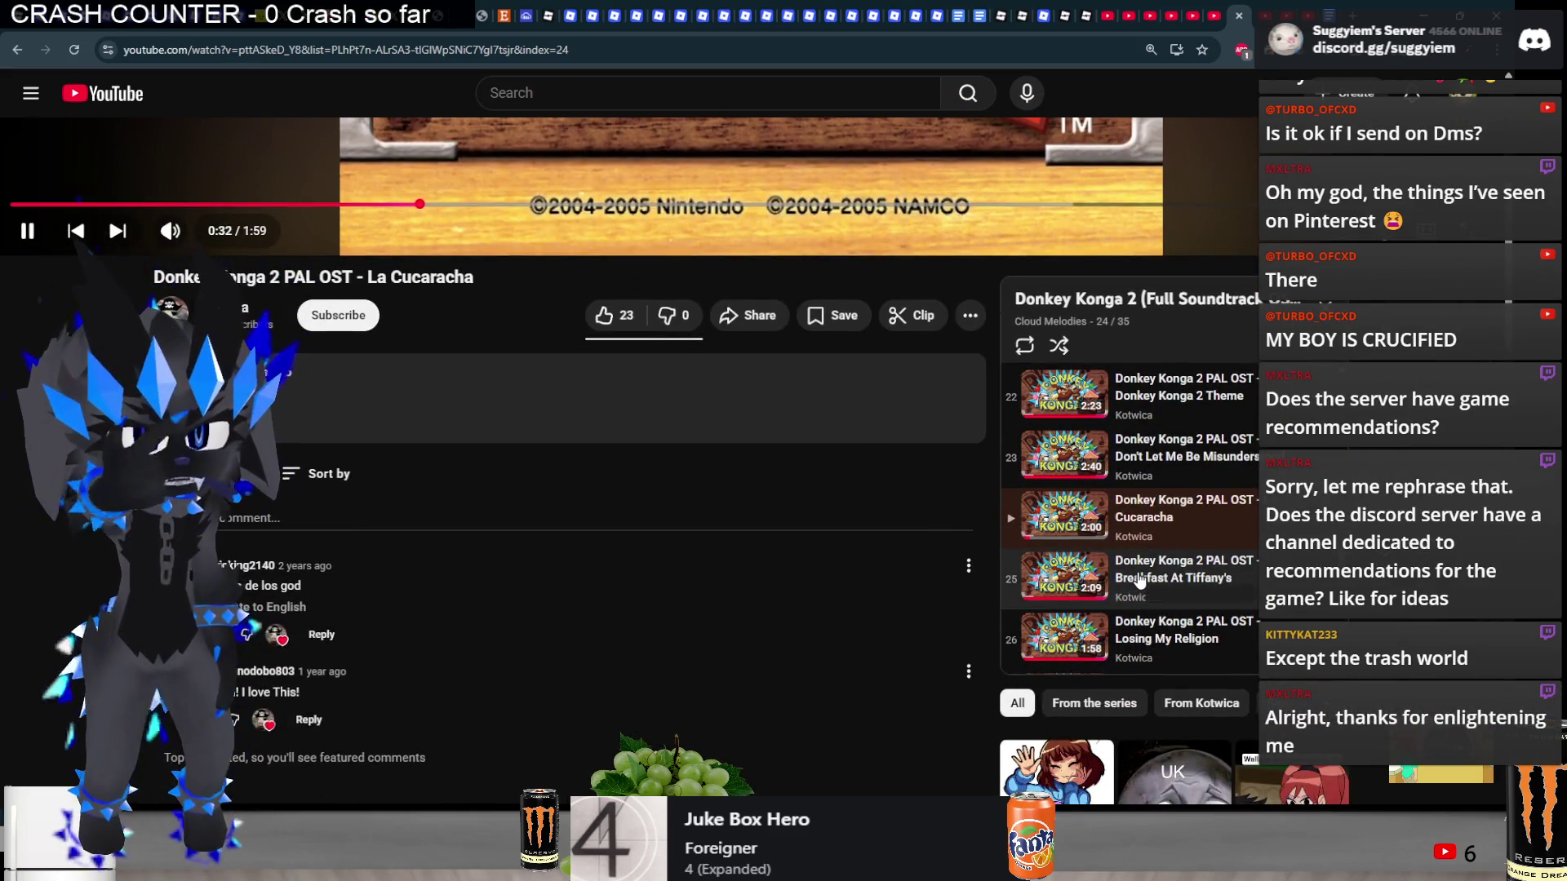
scroll(630, 419, up, 5)
click(630, 420)
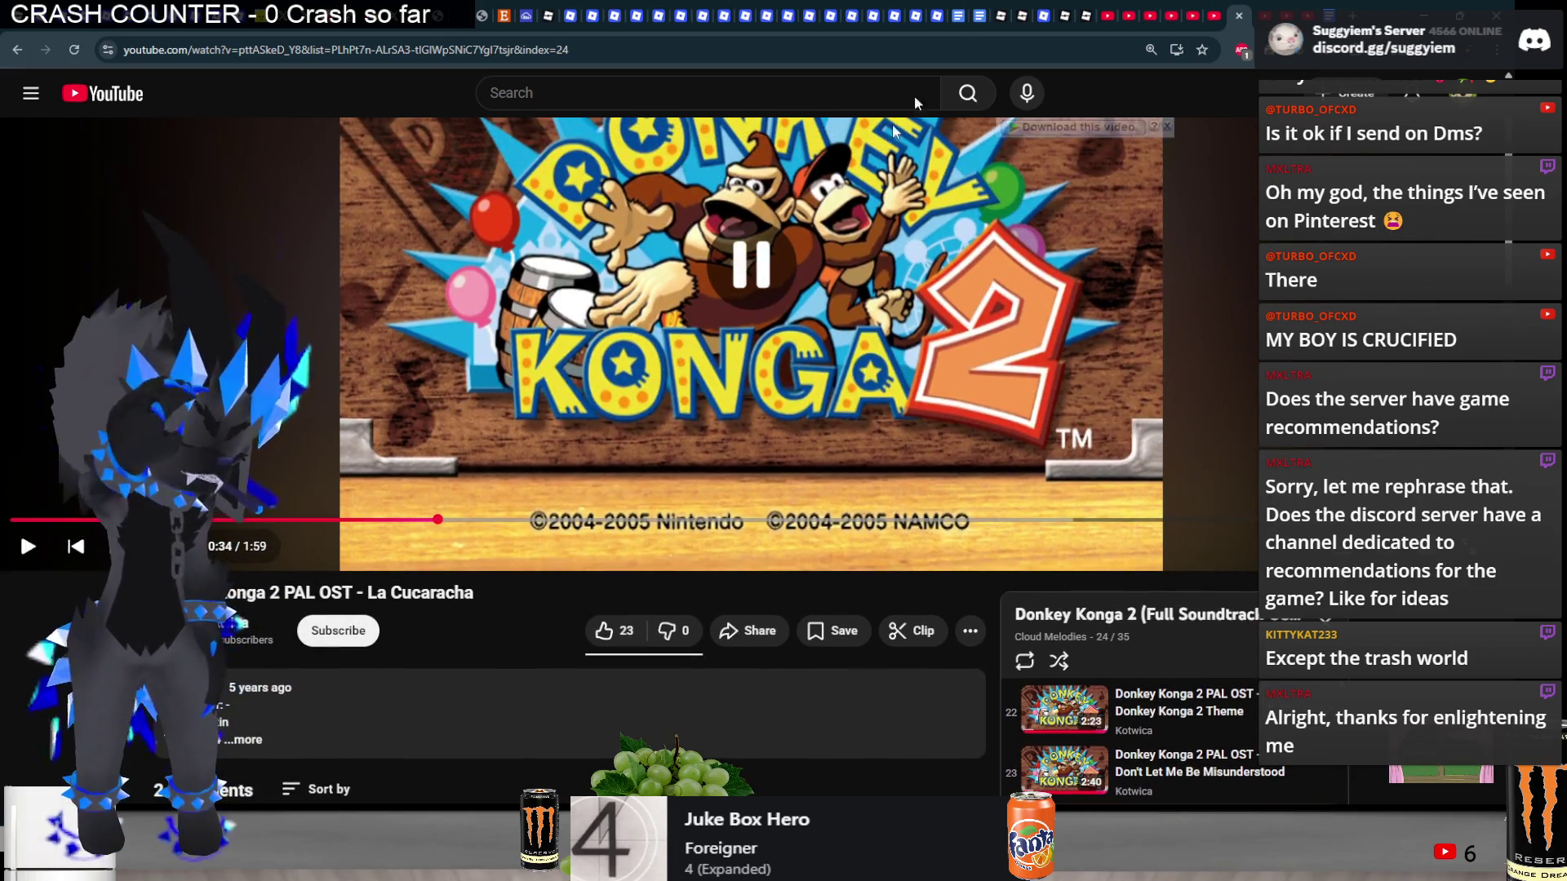
click(1239, 16)
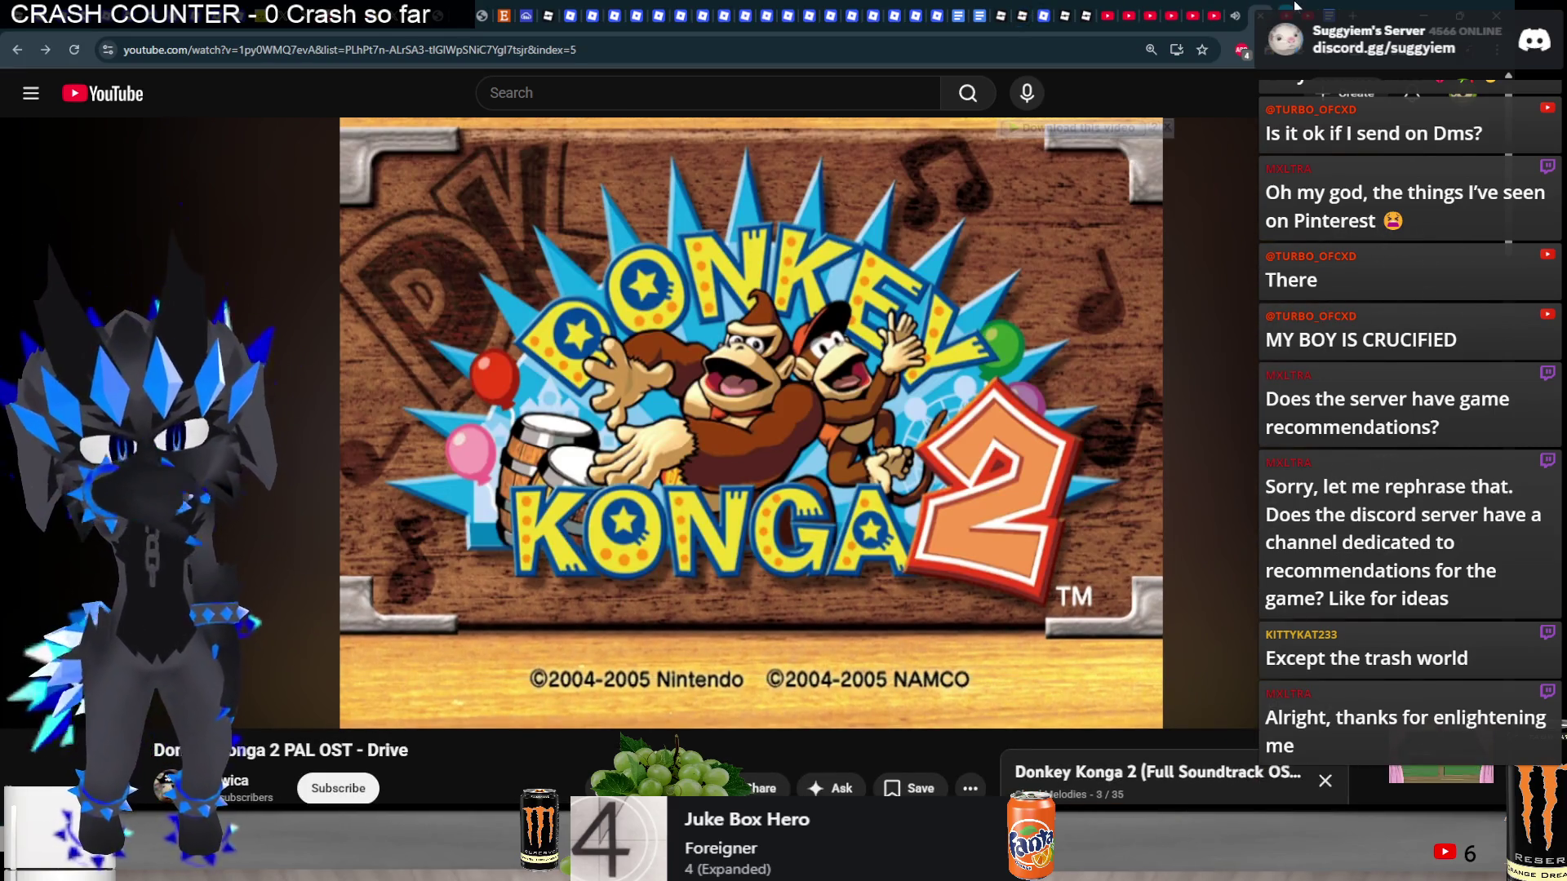
click(1296, 4)
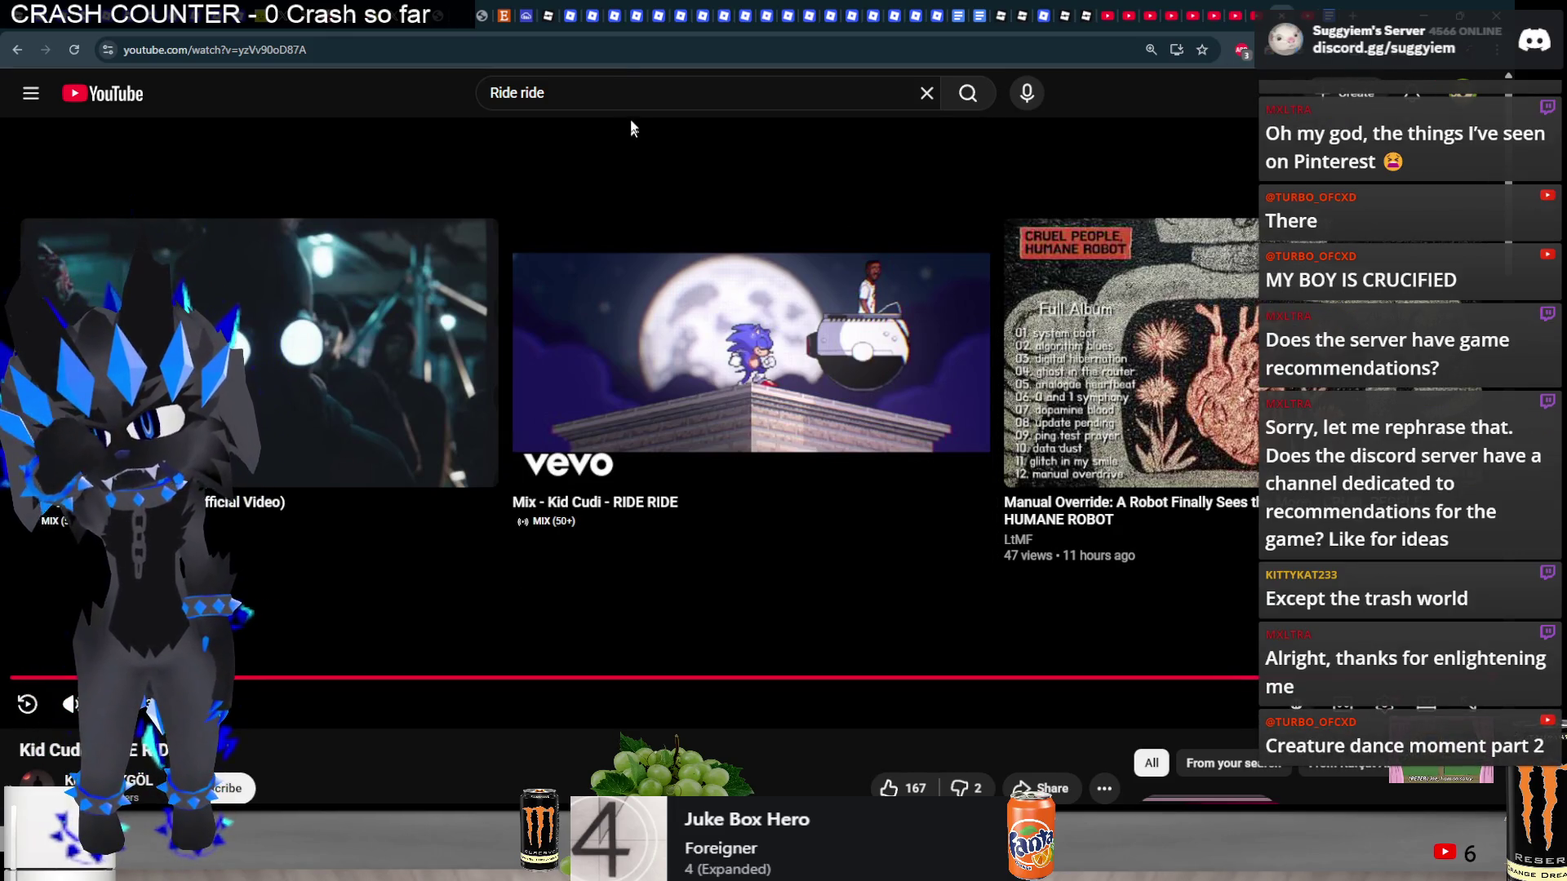
- Search YouTube for 'the black crowes', glance at the band's channel videos, then go back
triple_click(564, 93)
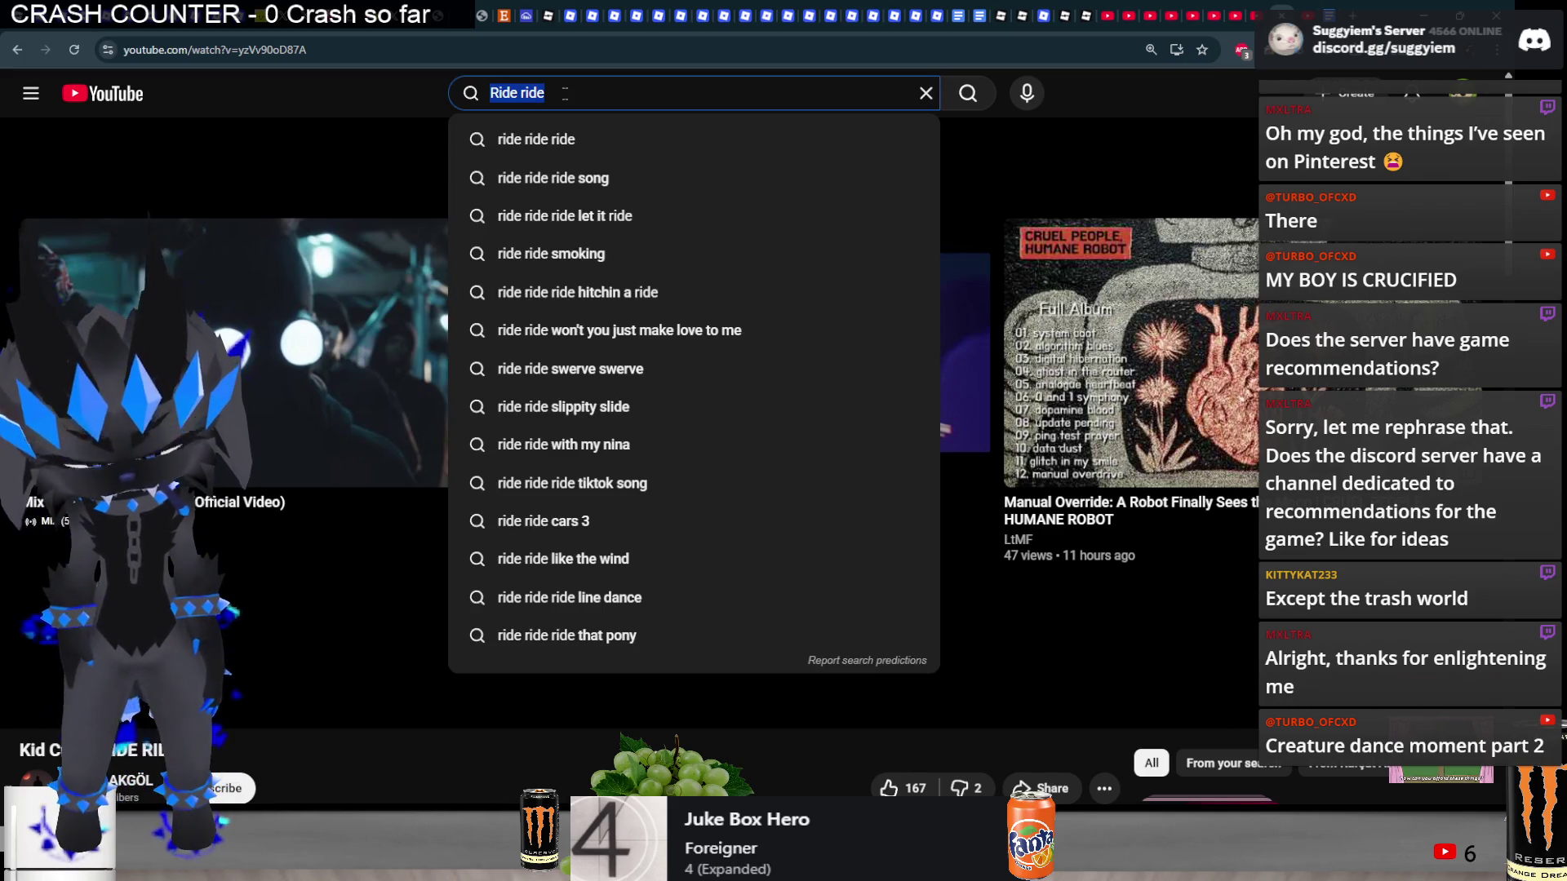
key(BackSpace)
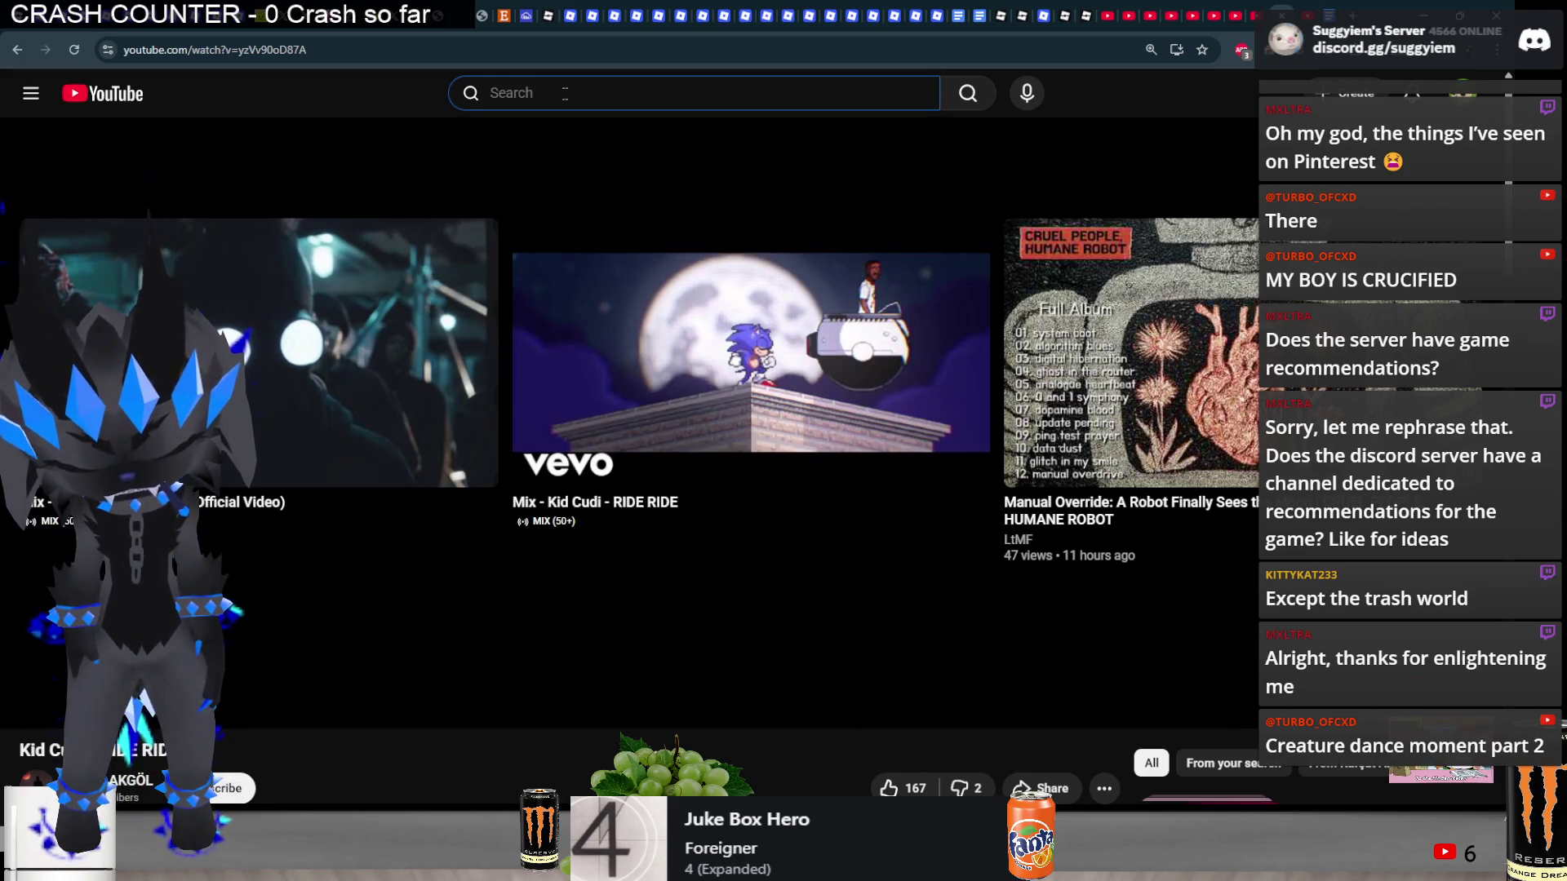
text(b)
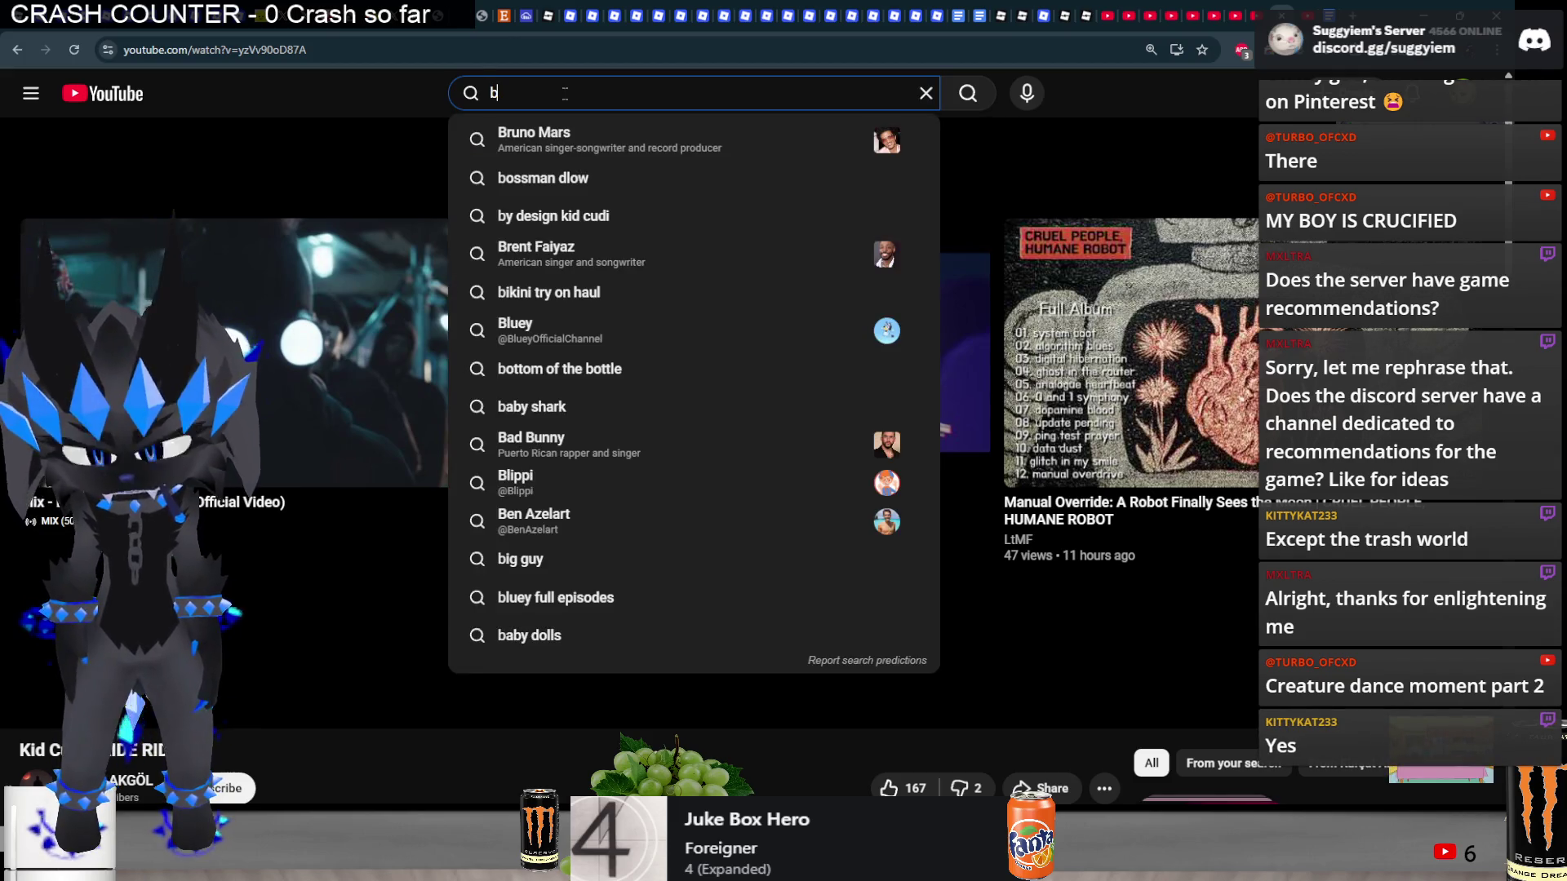
text(lack crowes)
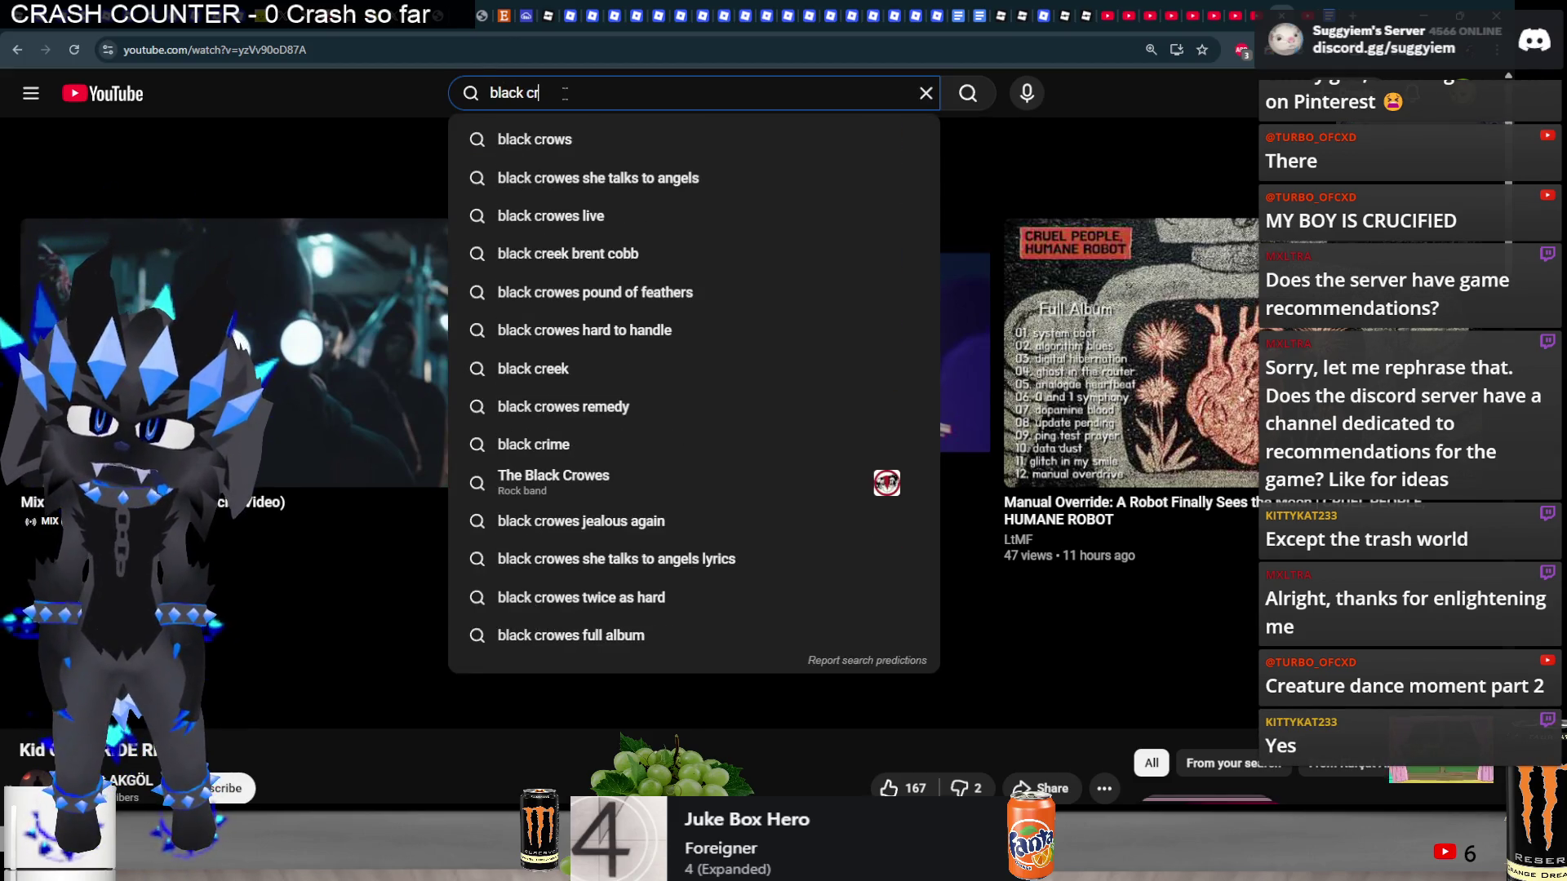
key(Home)
text(the)
key(End)
key(Return)
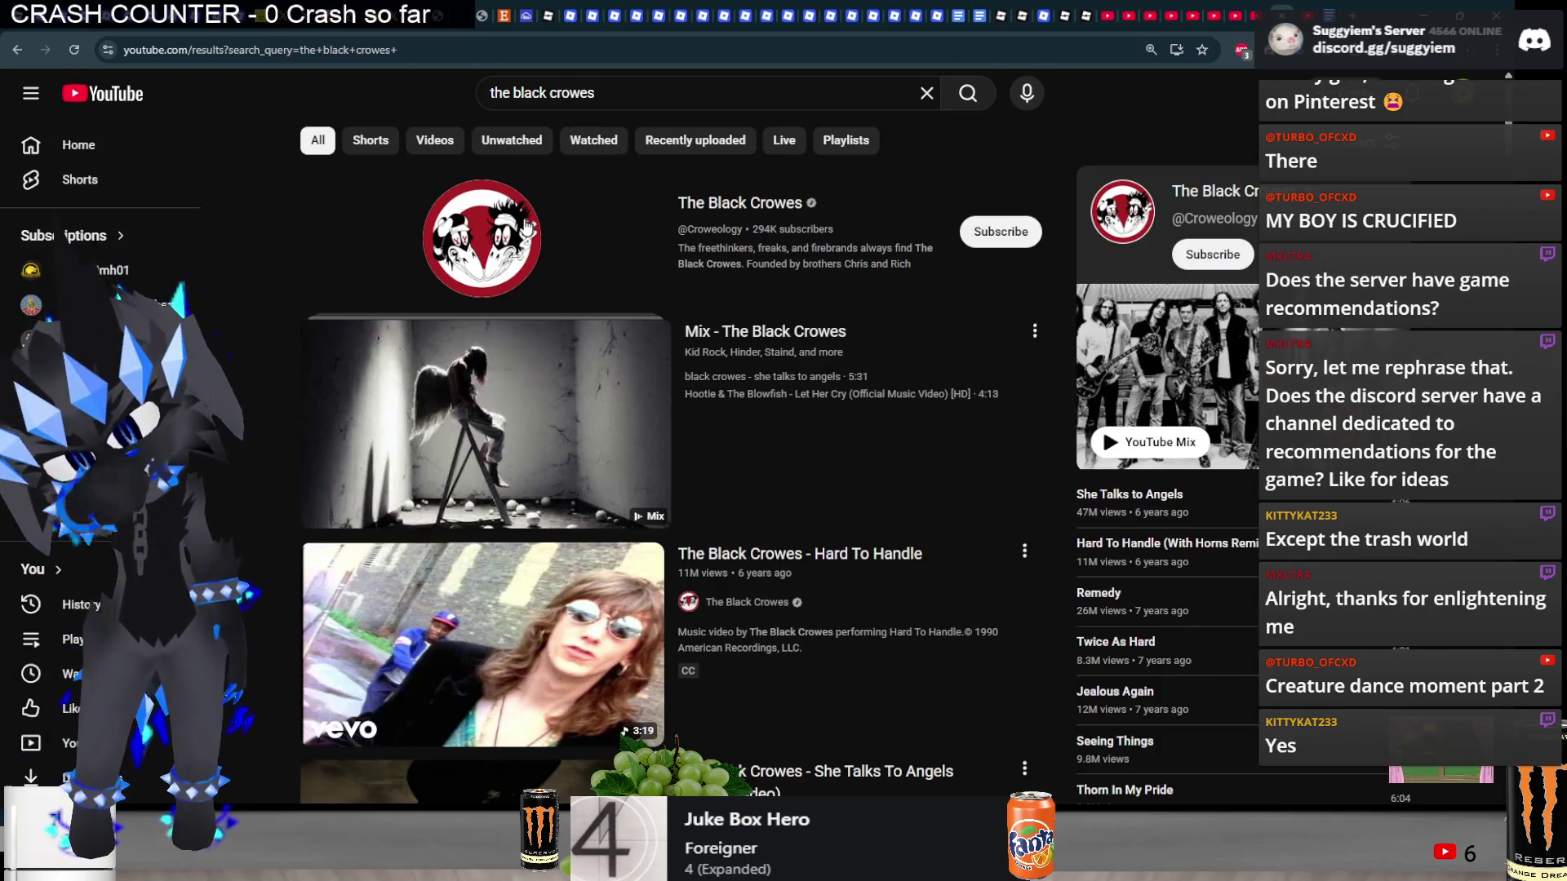
click(478, 233)
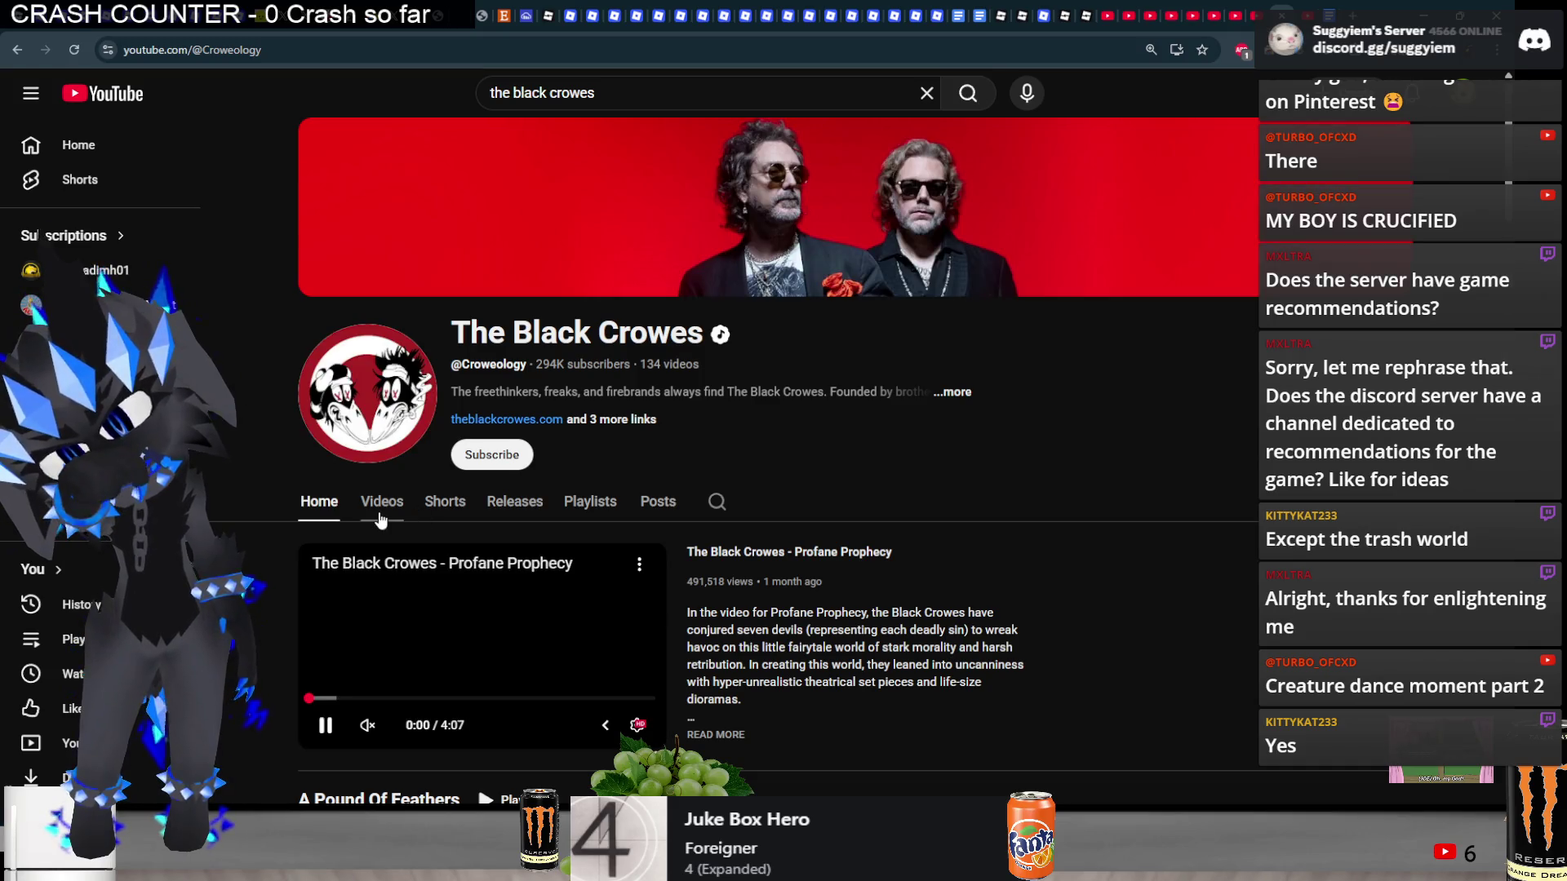
click(380, 512)
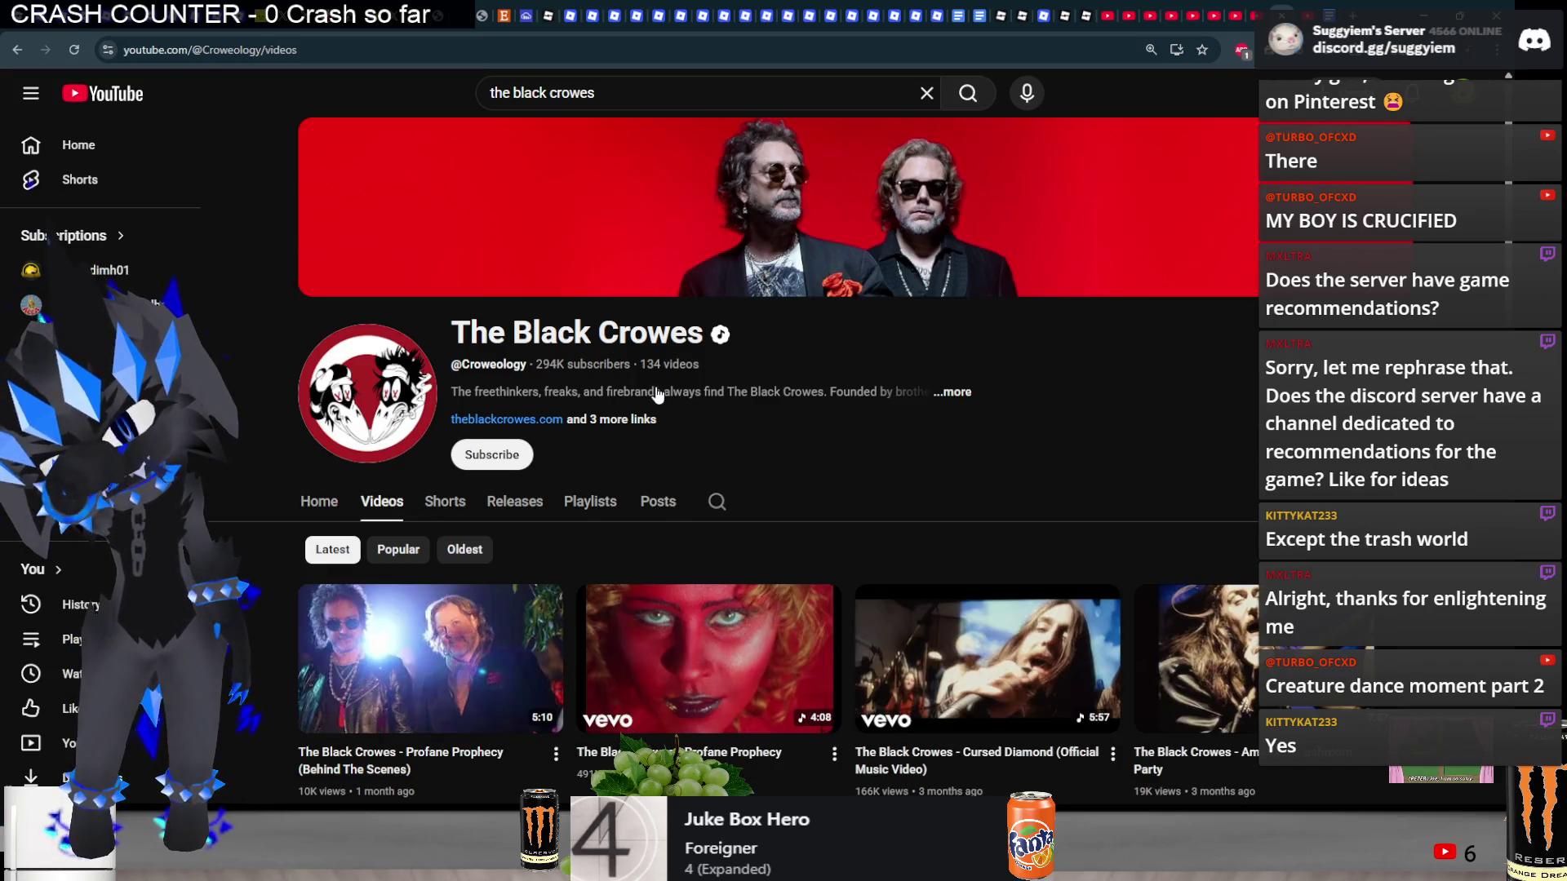
key(alt+Left)
key(alt+Left)
- Search 'the black crowes new album' and open the A Pound of Feathers (Full Album) playlist
click(624, 105)
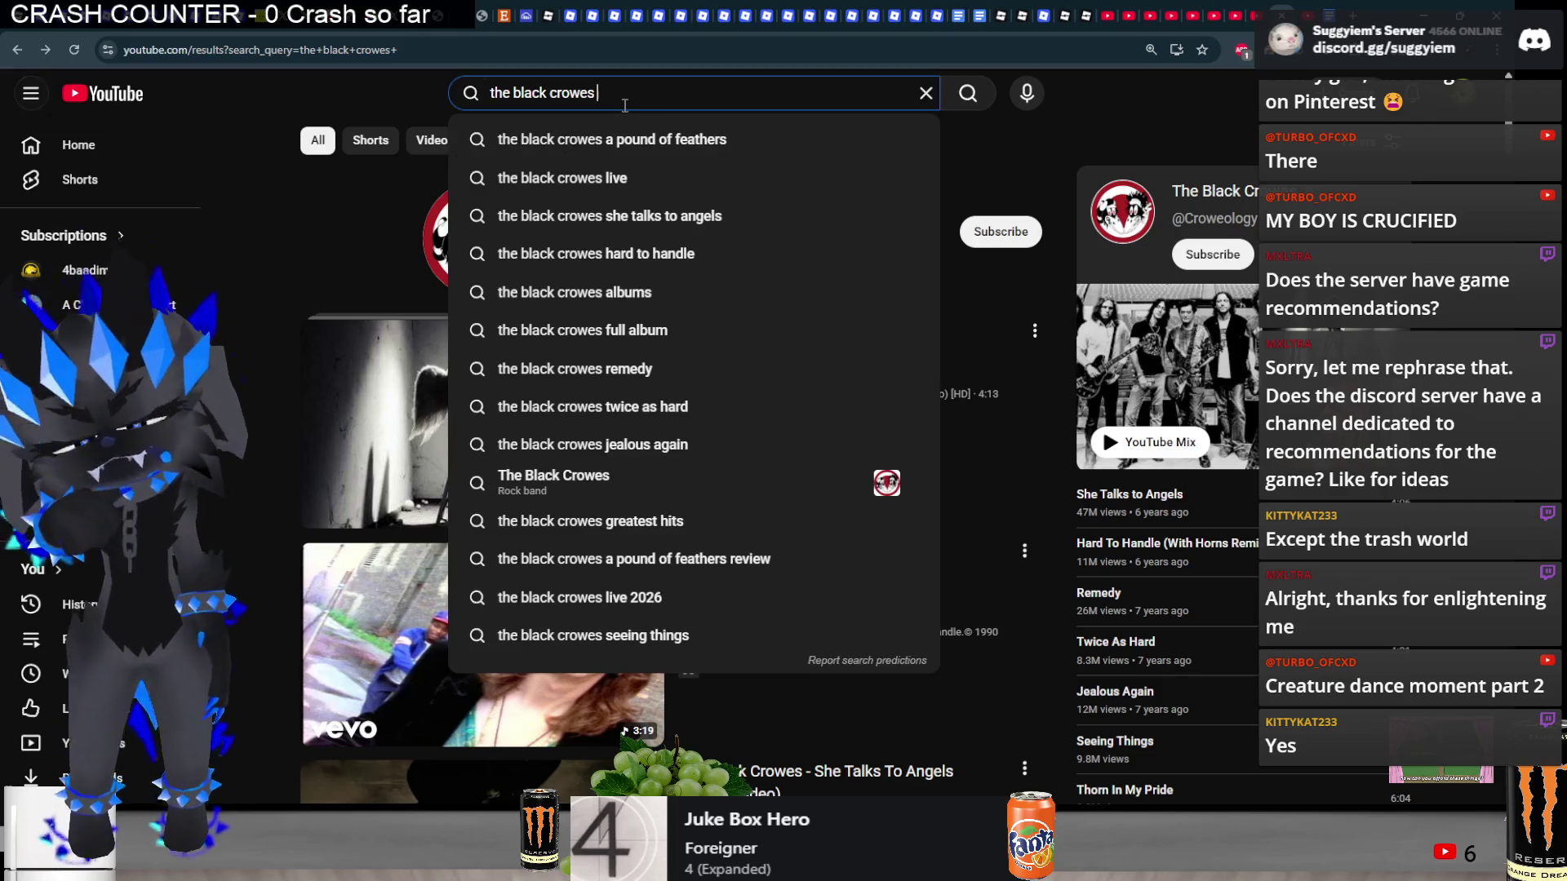
text(new alb)
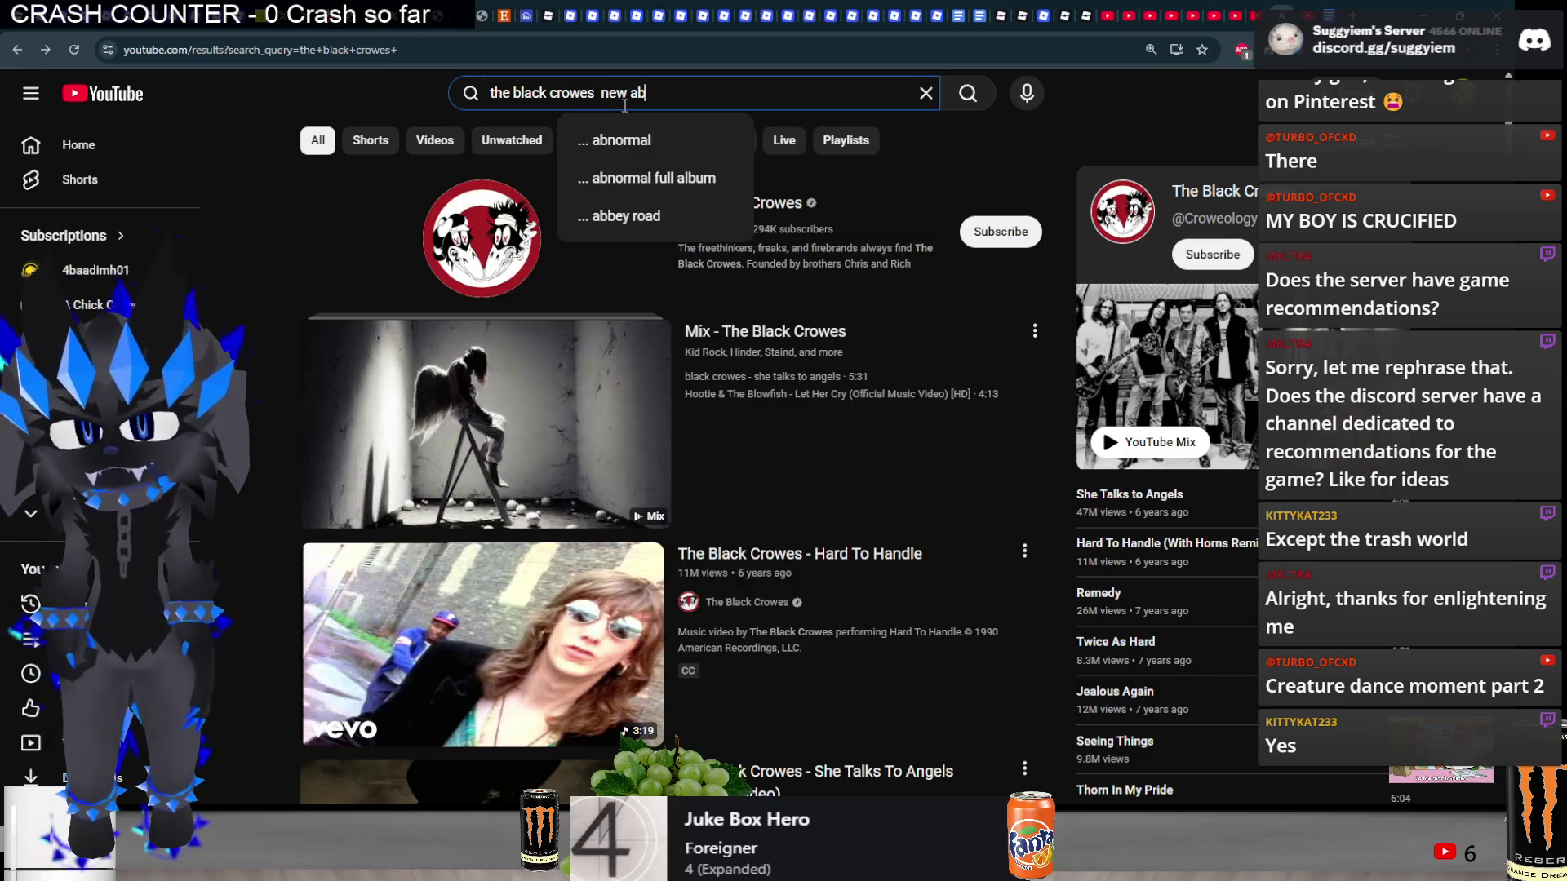
text(um)
key(Return)
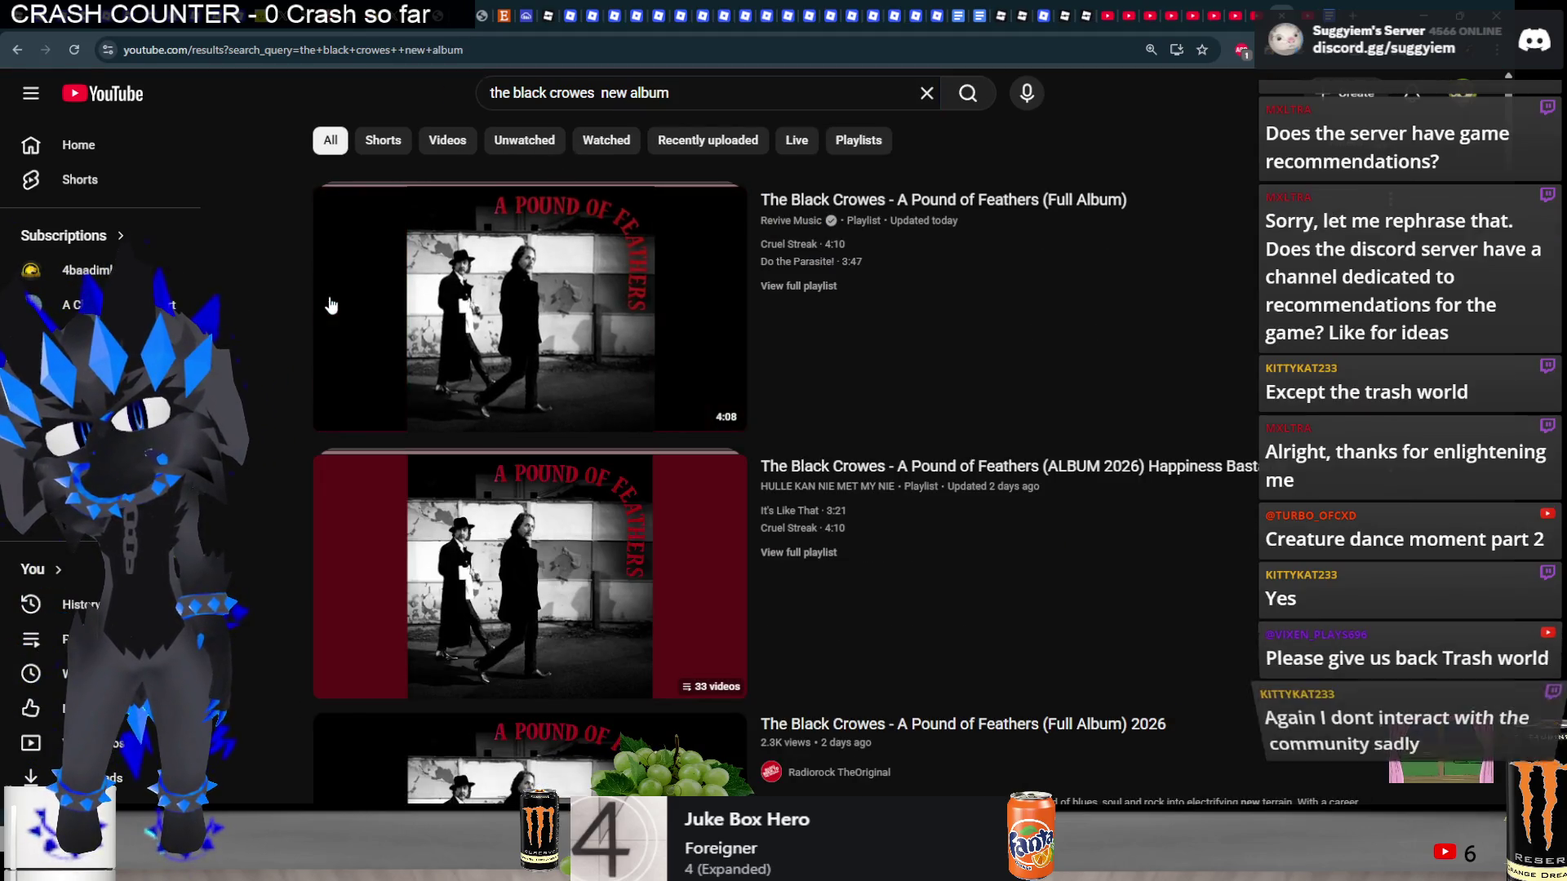
click(438, 313)
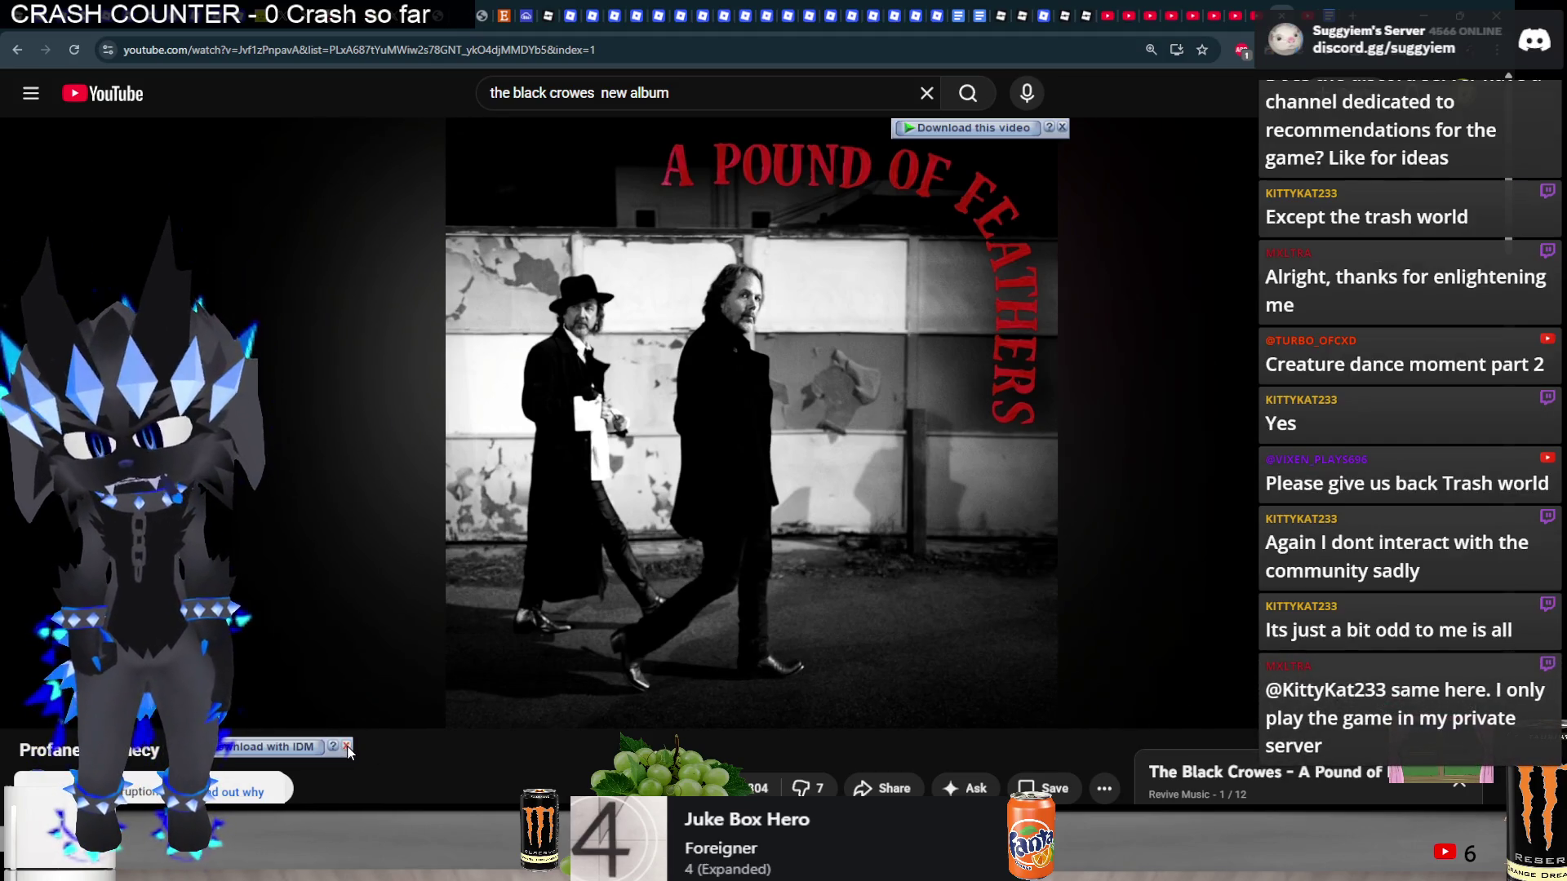
- Switch from YouTube back to Roblox Studio to view the accessory mesh rows
key(alt+Tab)
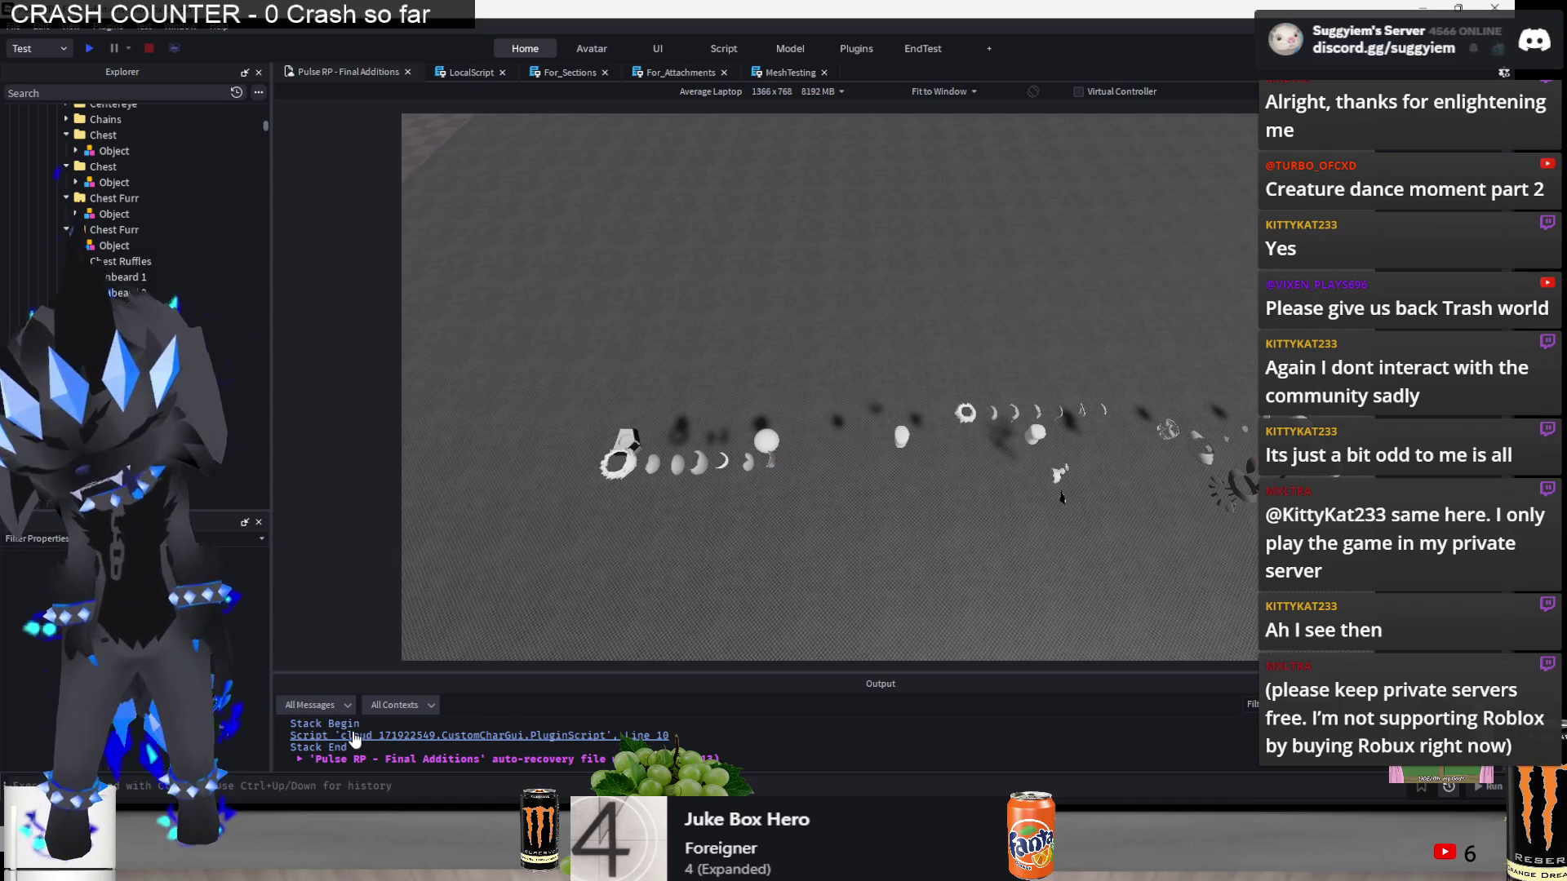
- Fly along the accessory mesh rows, select and deselect some meshes, then return to YouTube
key(a)
key(a)
key(w)
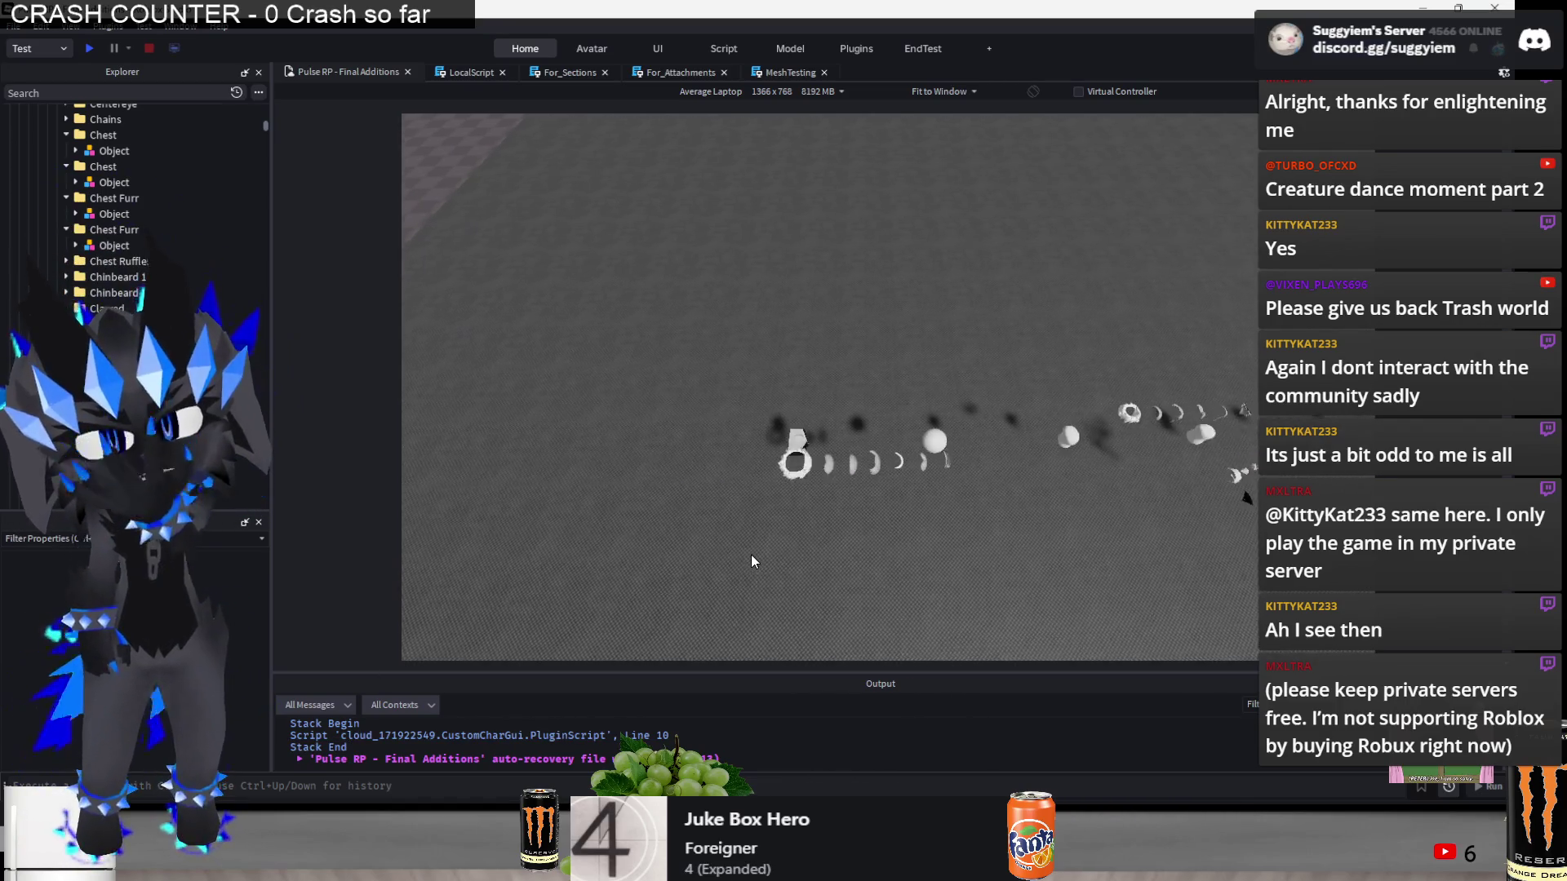
click(752, 467)
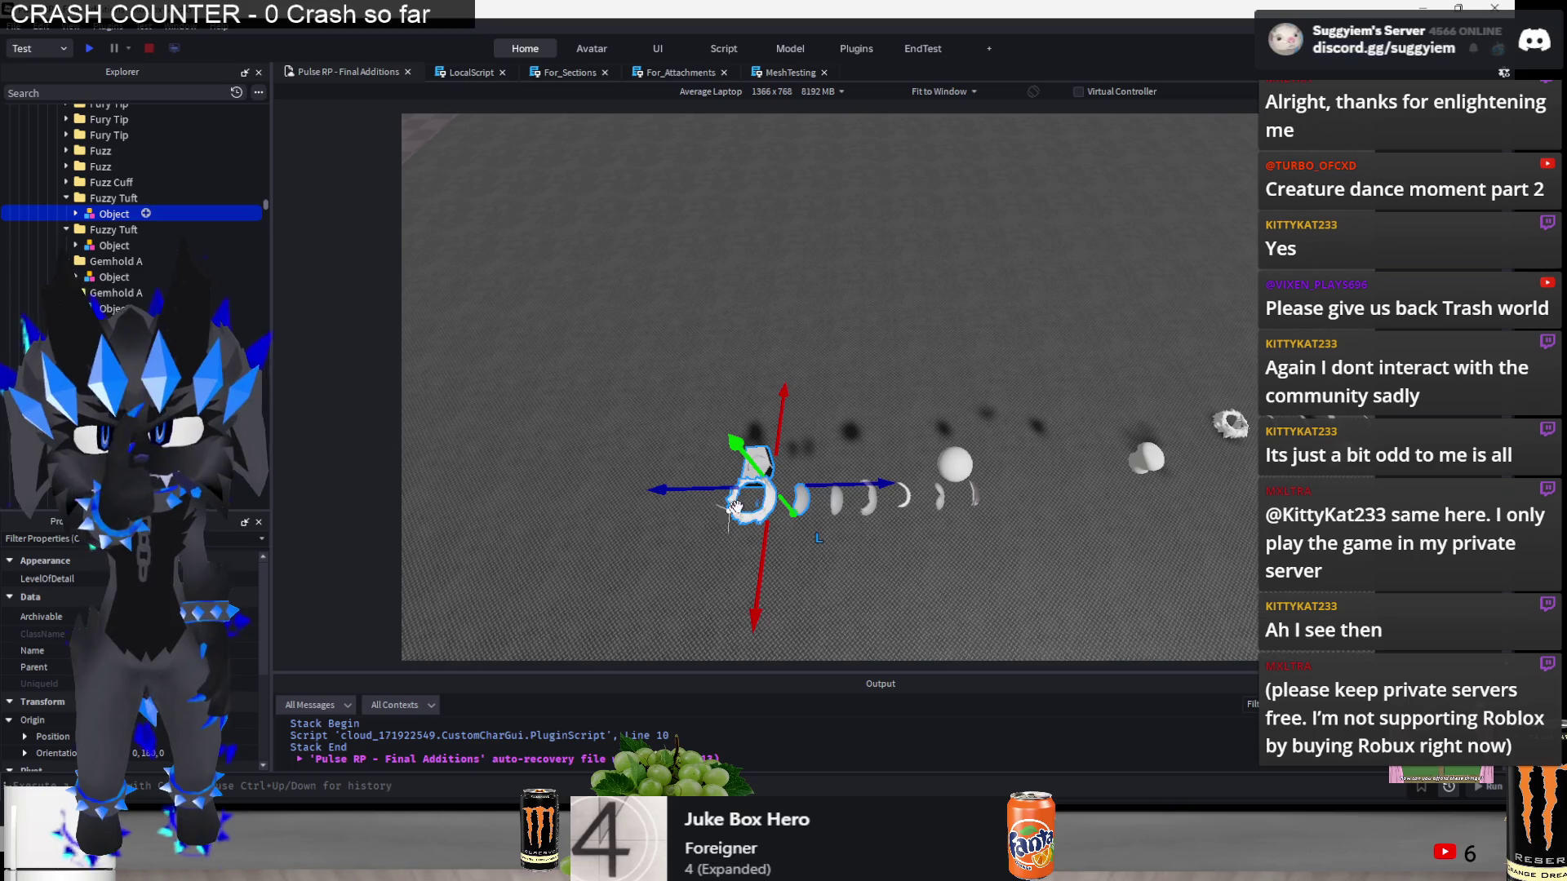
drag(874, 357, 670, 484)
click(967, 564)
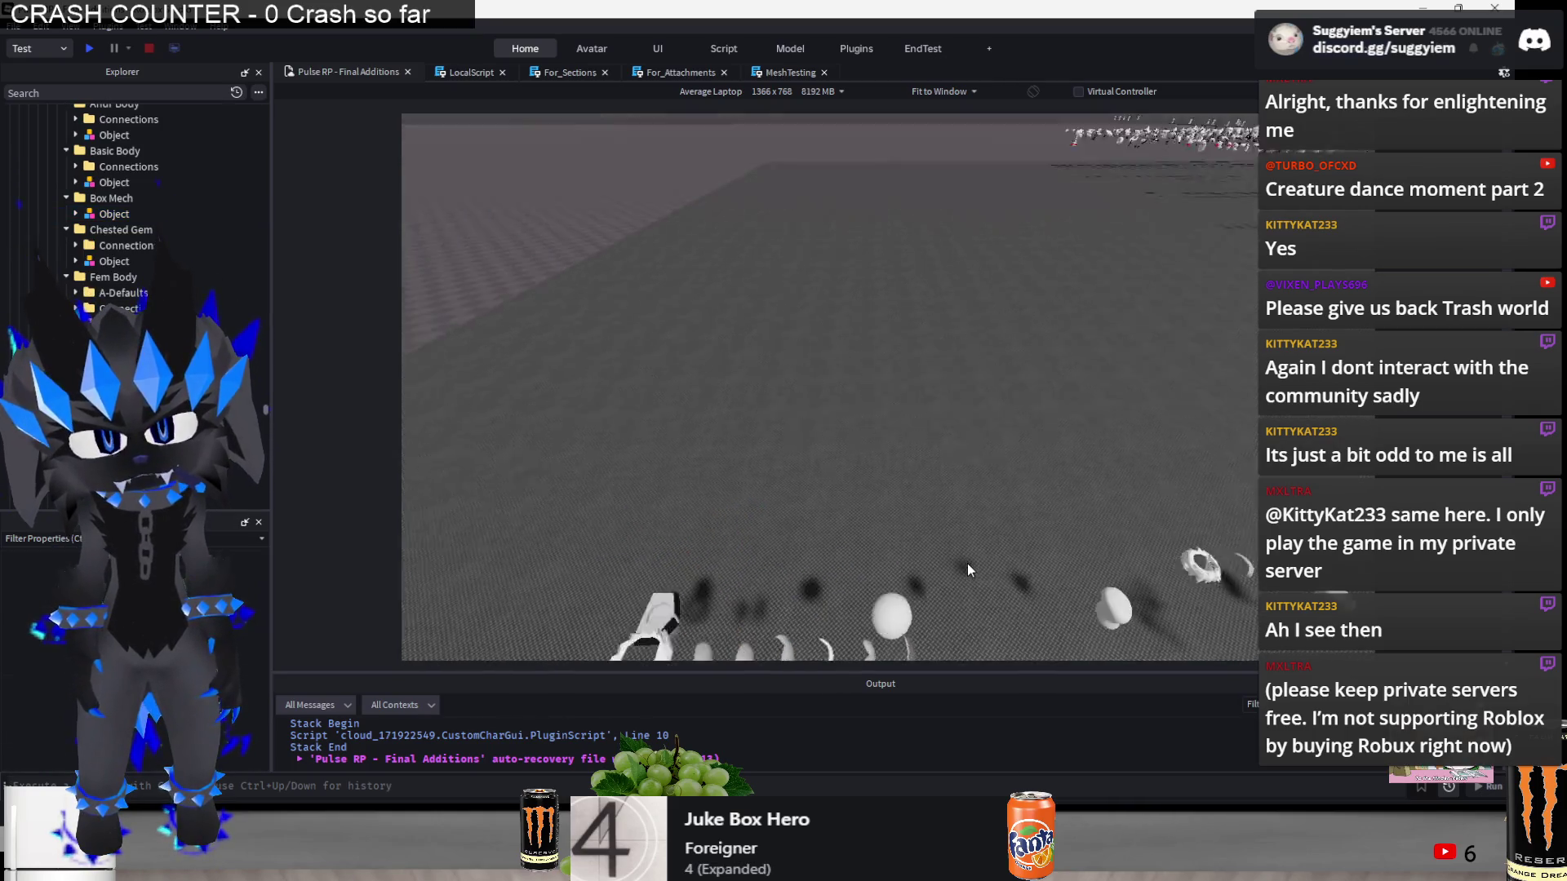
key(alt+Tab)
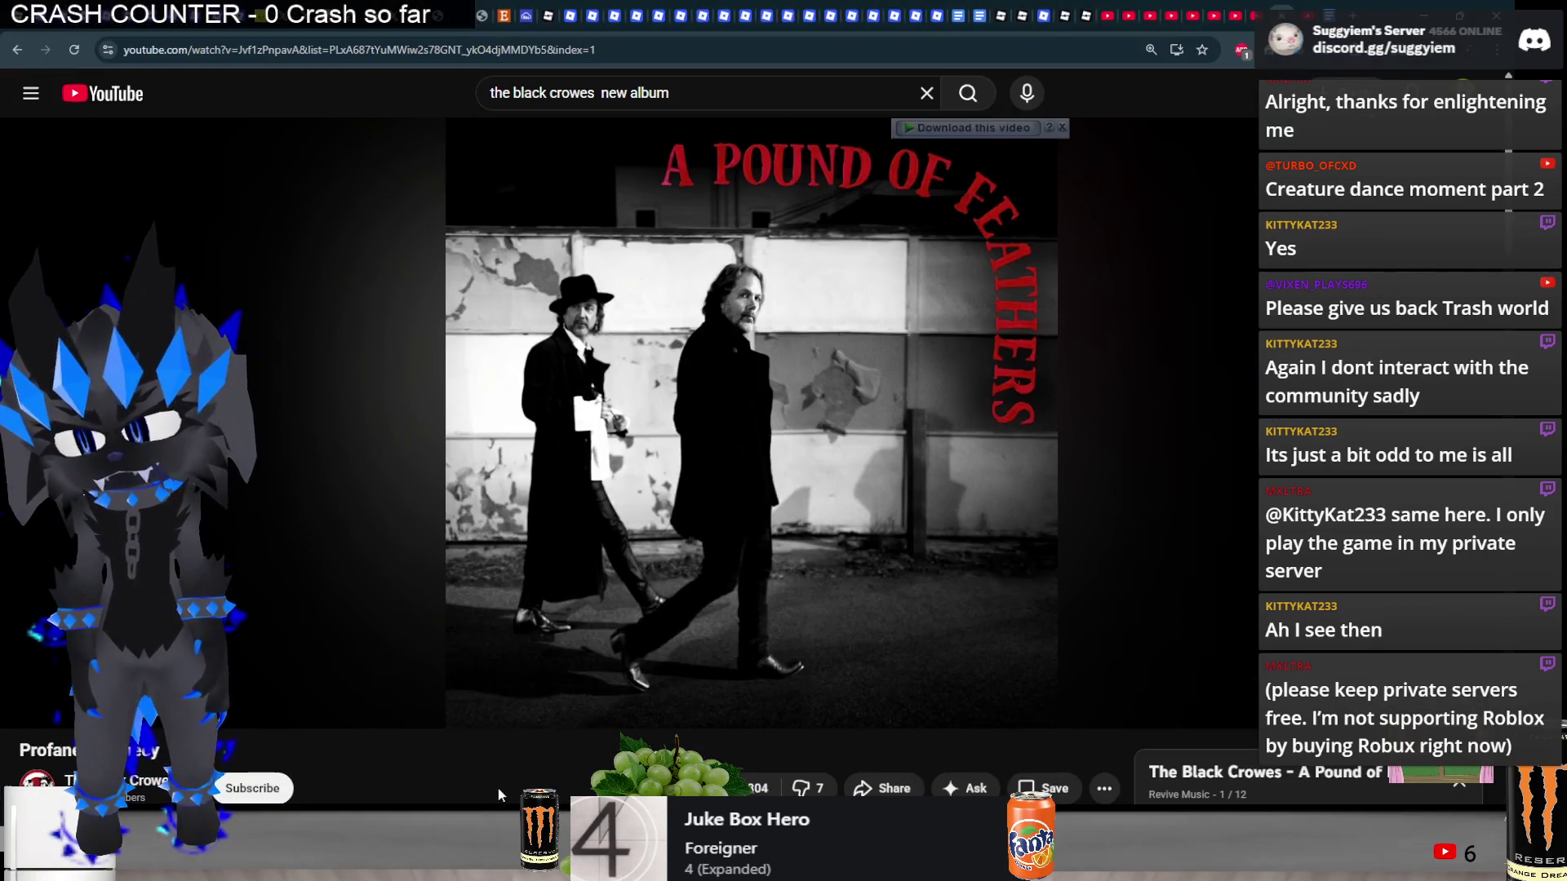
- Play the album's second track, Cruel Streak, then pause it
scroll(500, 782, down, 3)
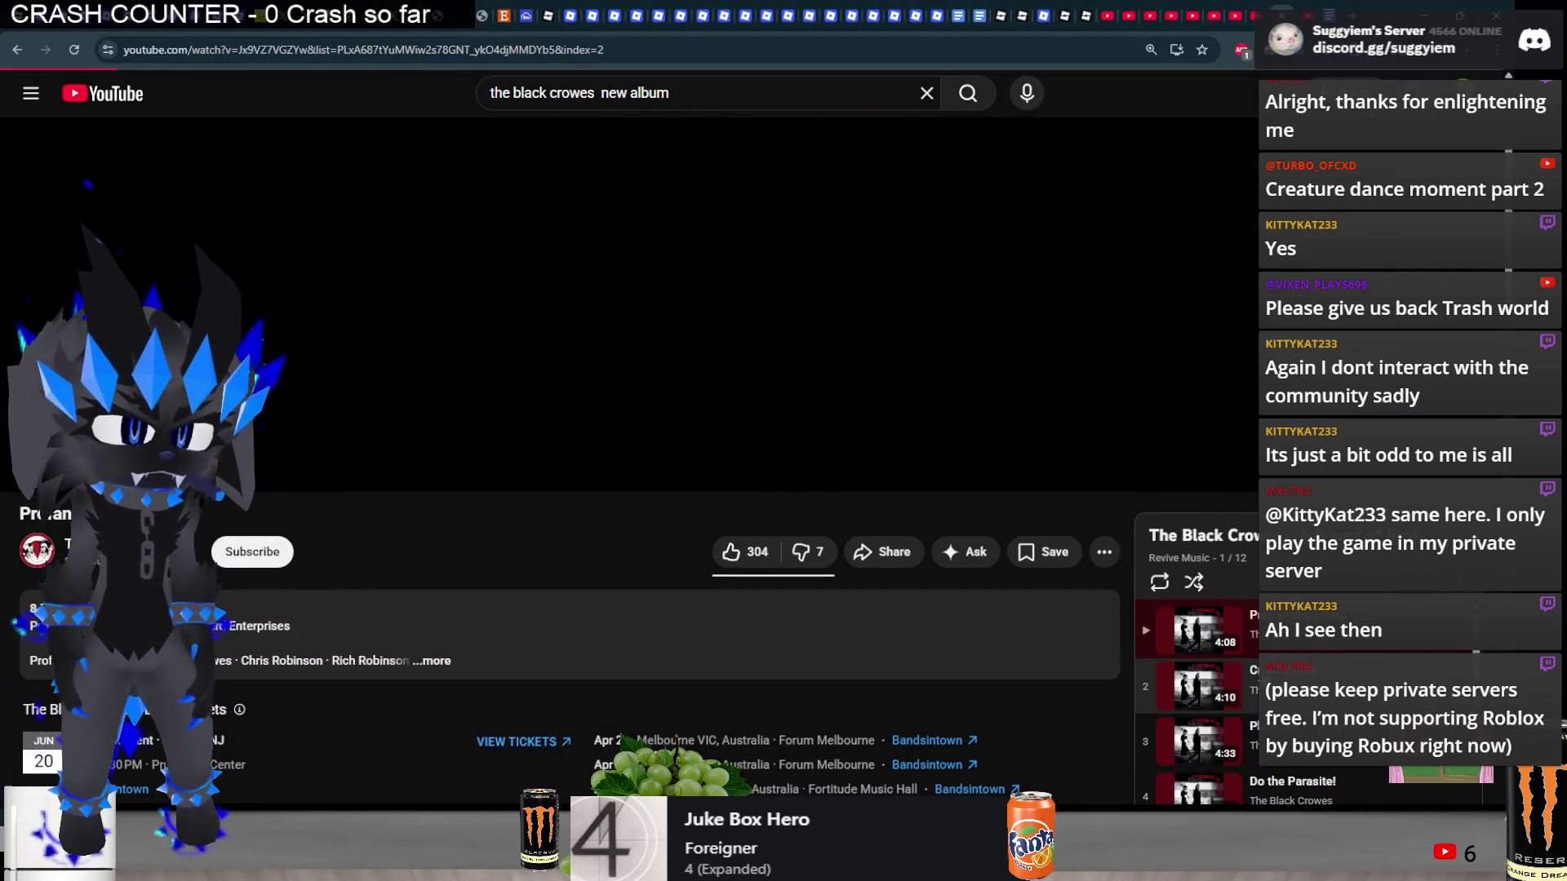
click(1190, 669)
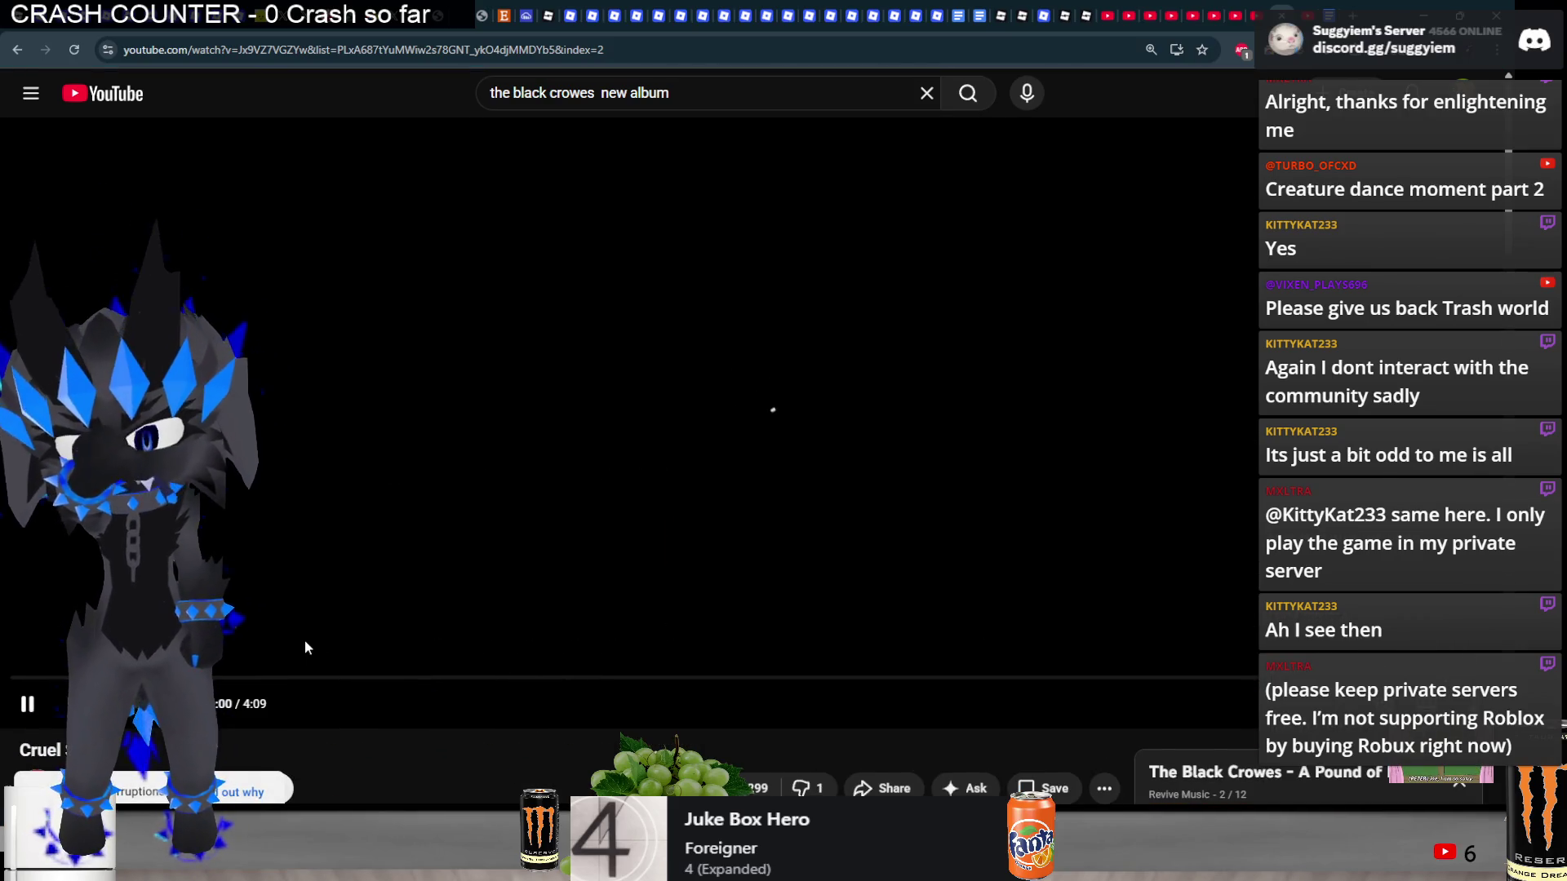
scroll(305, 640, down, 3)
scroll(303, 652, down, 7)
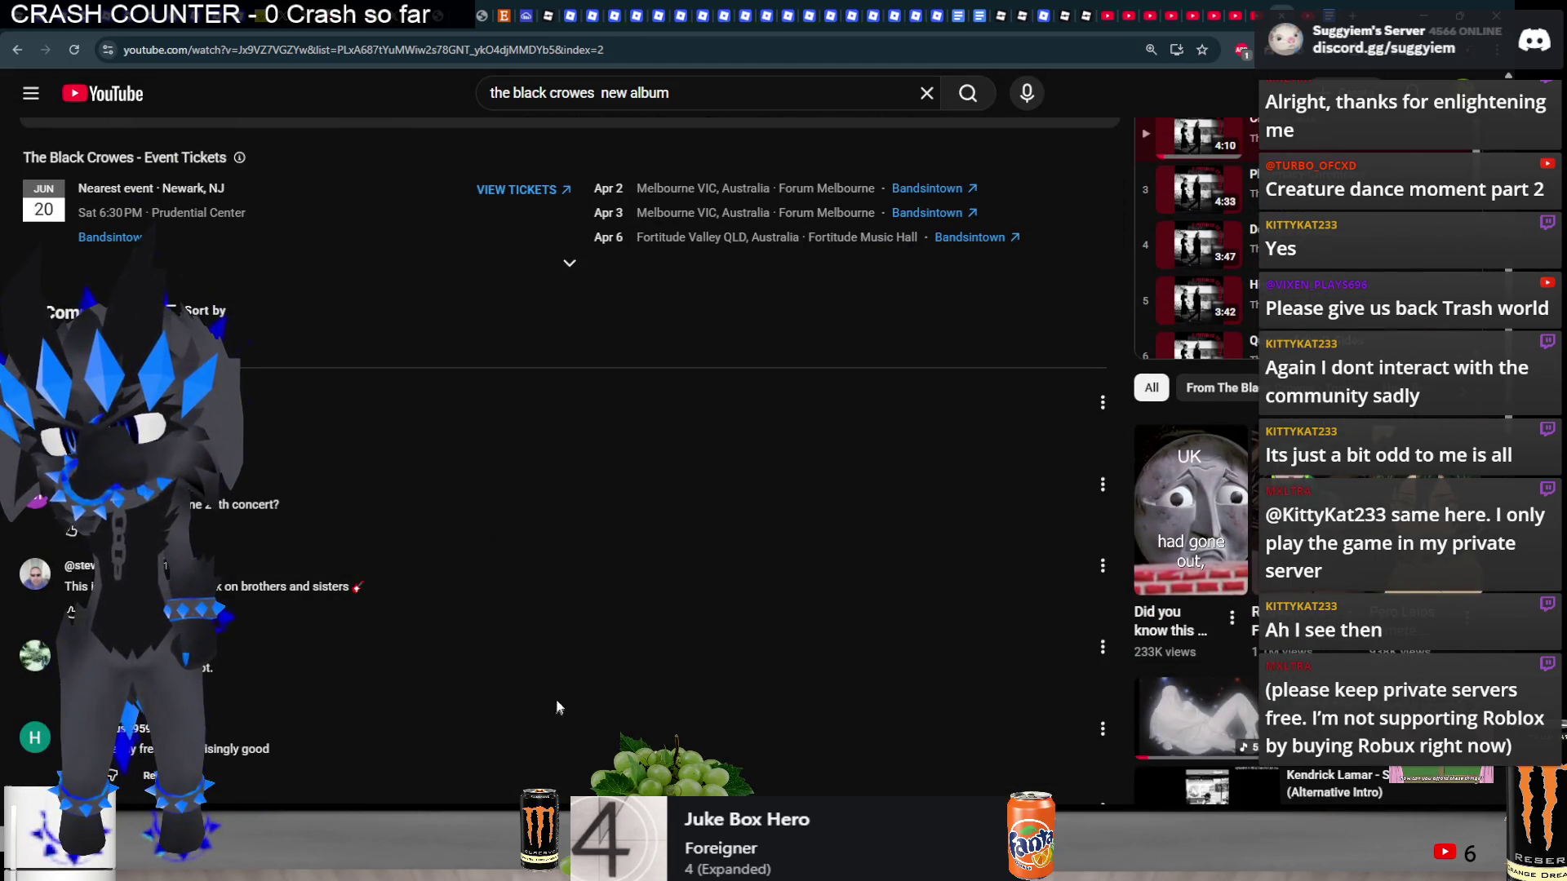
scroll(587, 679, up, 10)
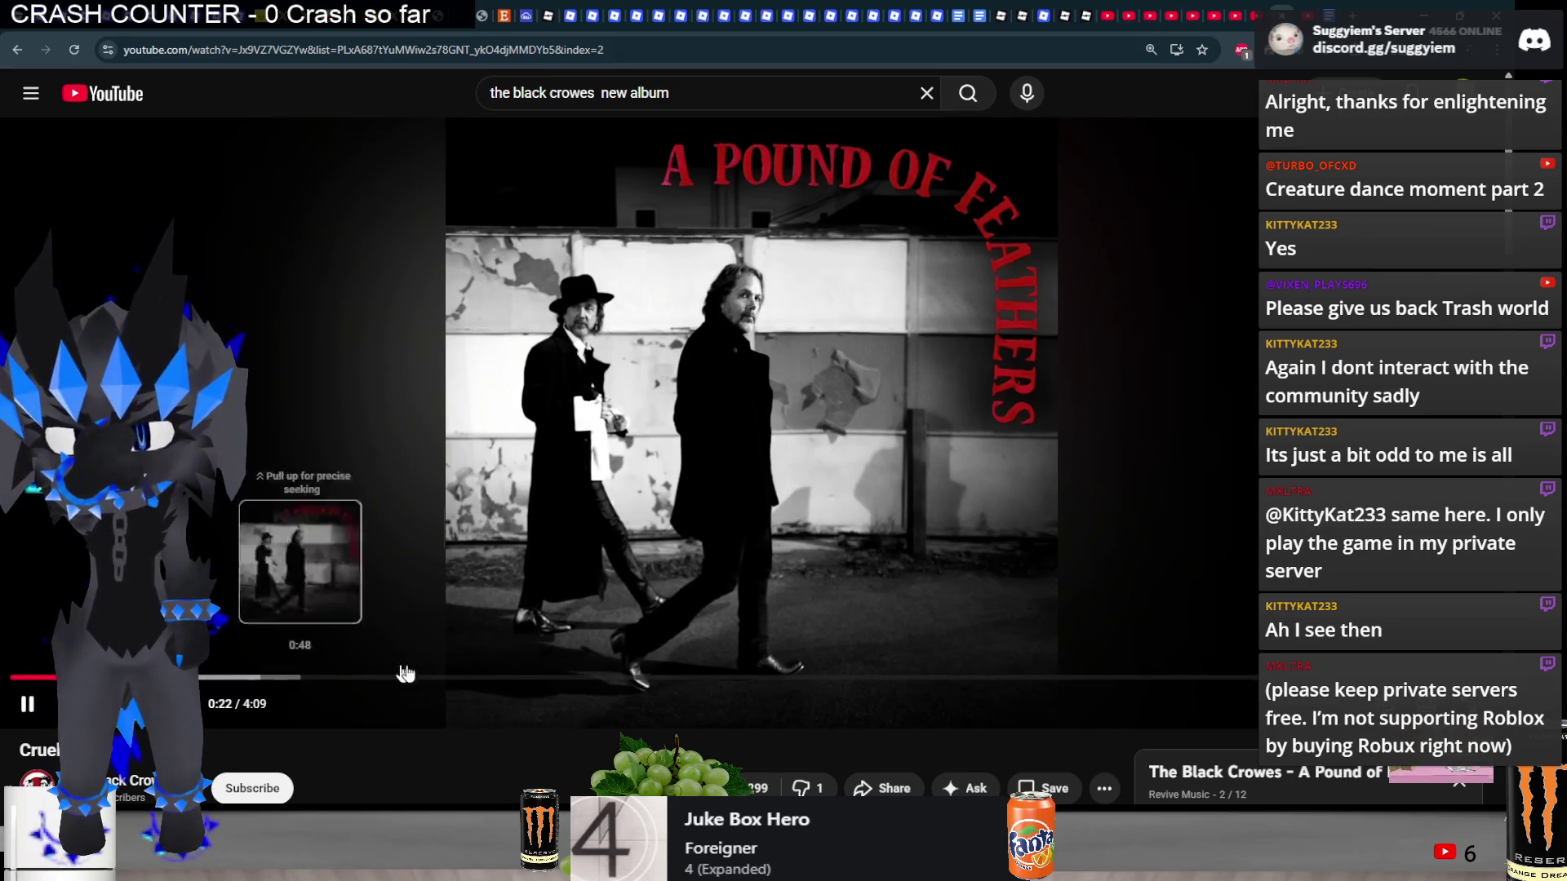
click(1101, 385)
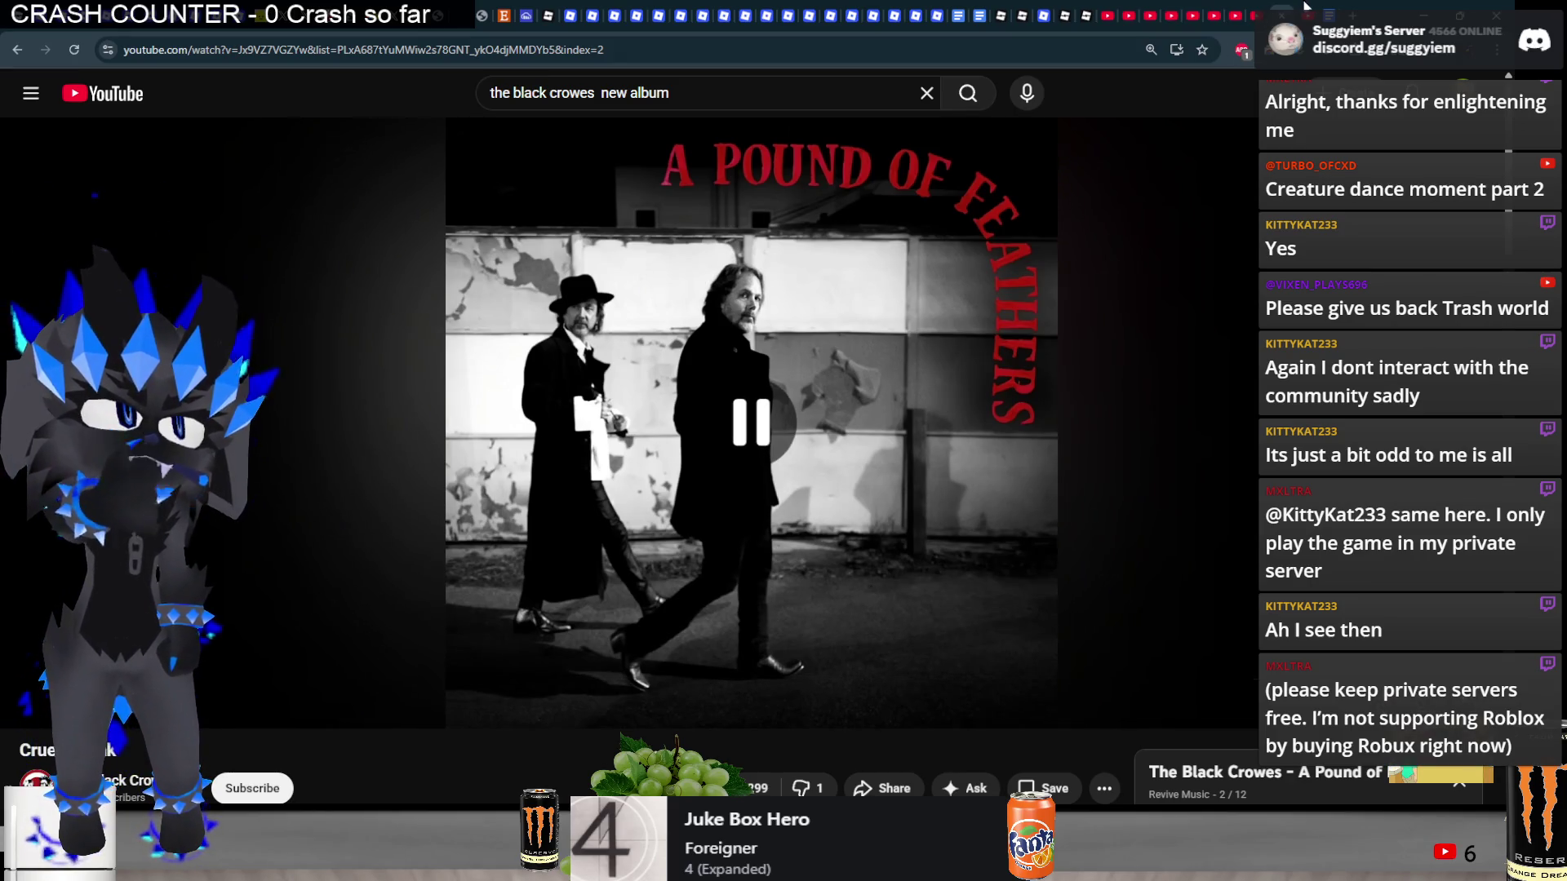
- Go to the YouTube home feed and skip VLC to the next track, The Away Days
key(alt+Home)
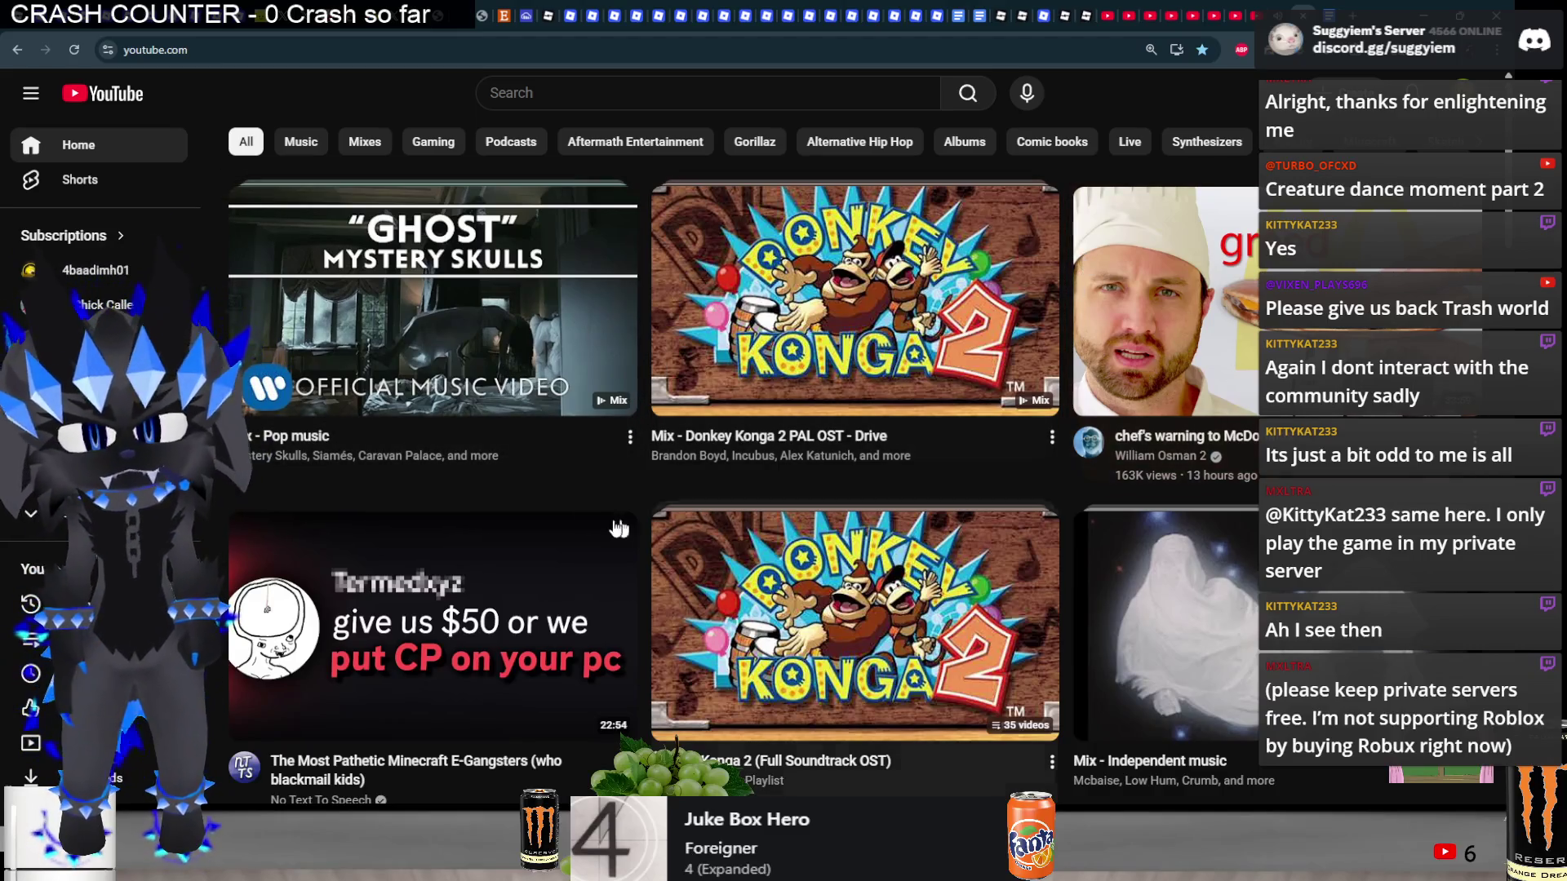
key(alt+Tab)
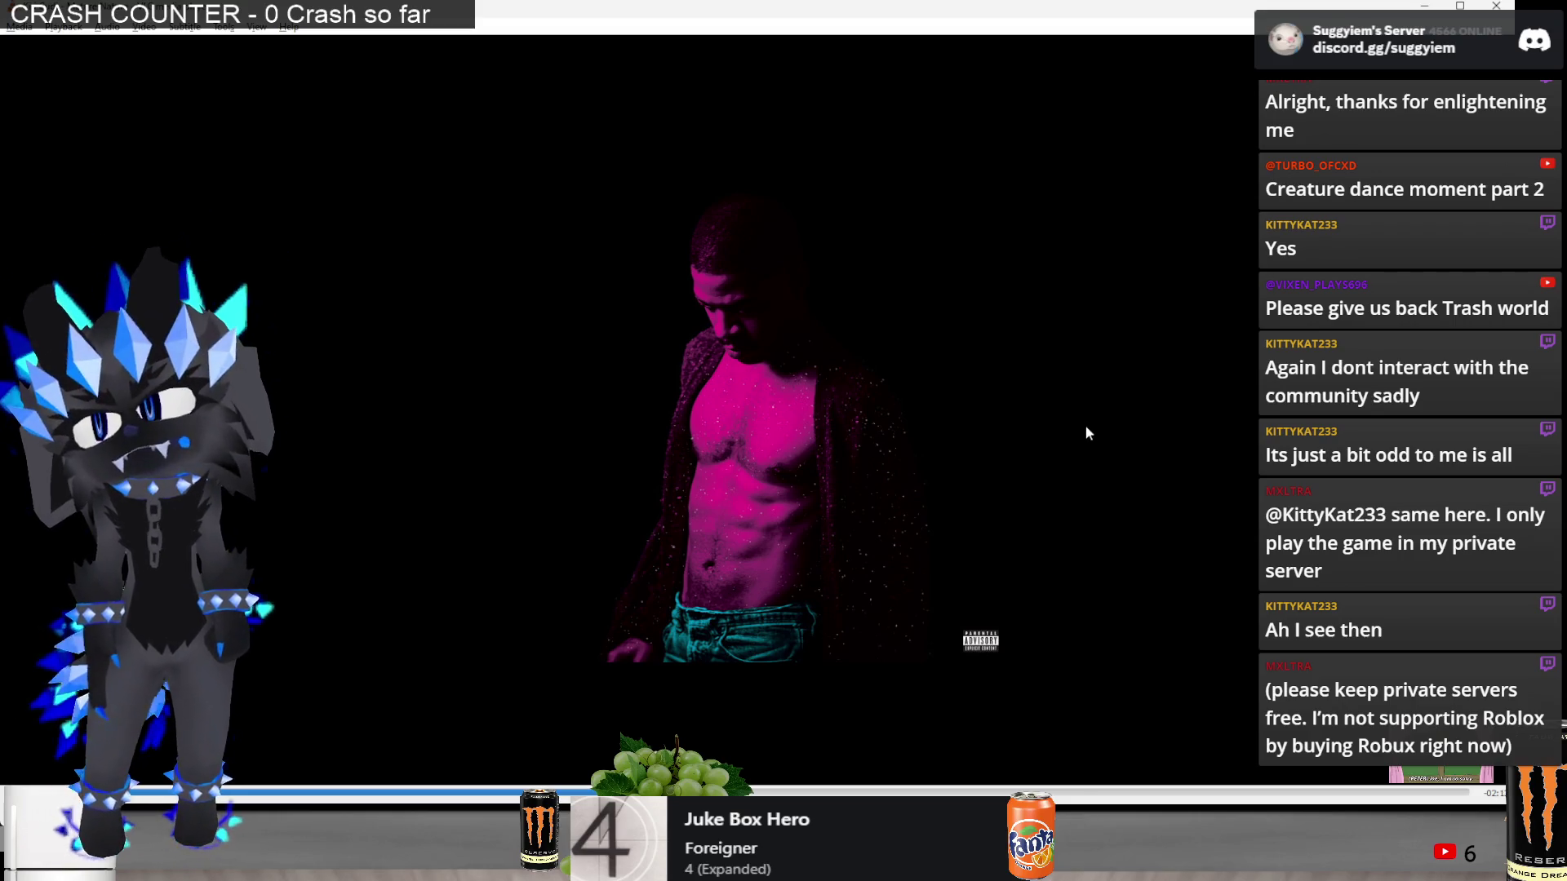
key(n)
key(n)
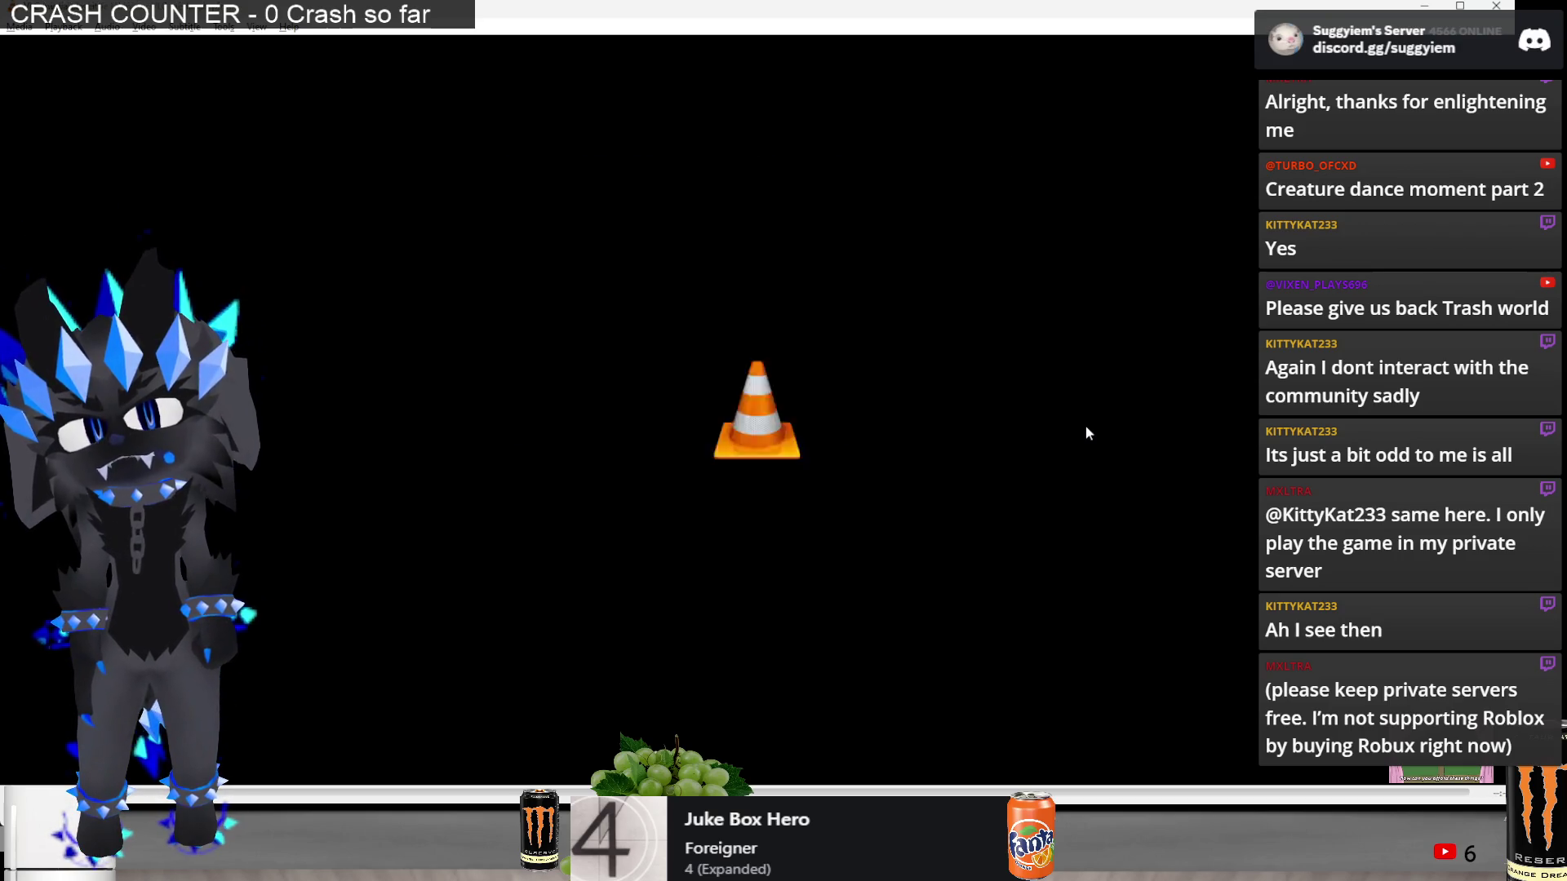
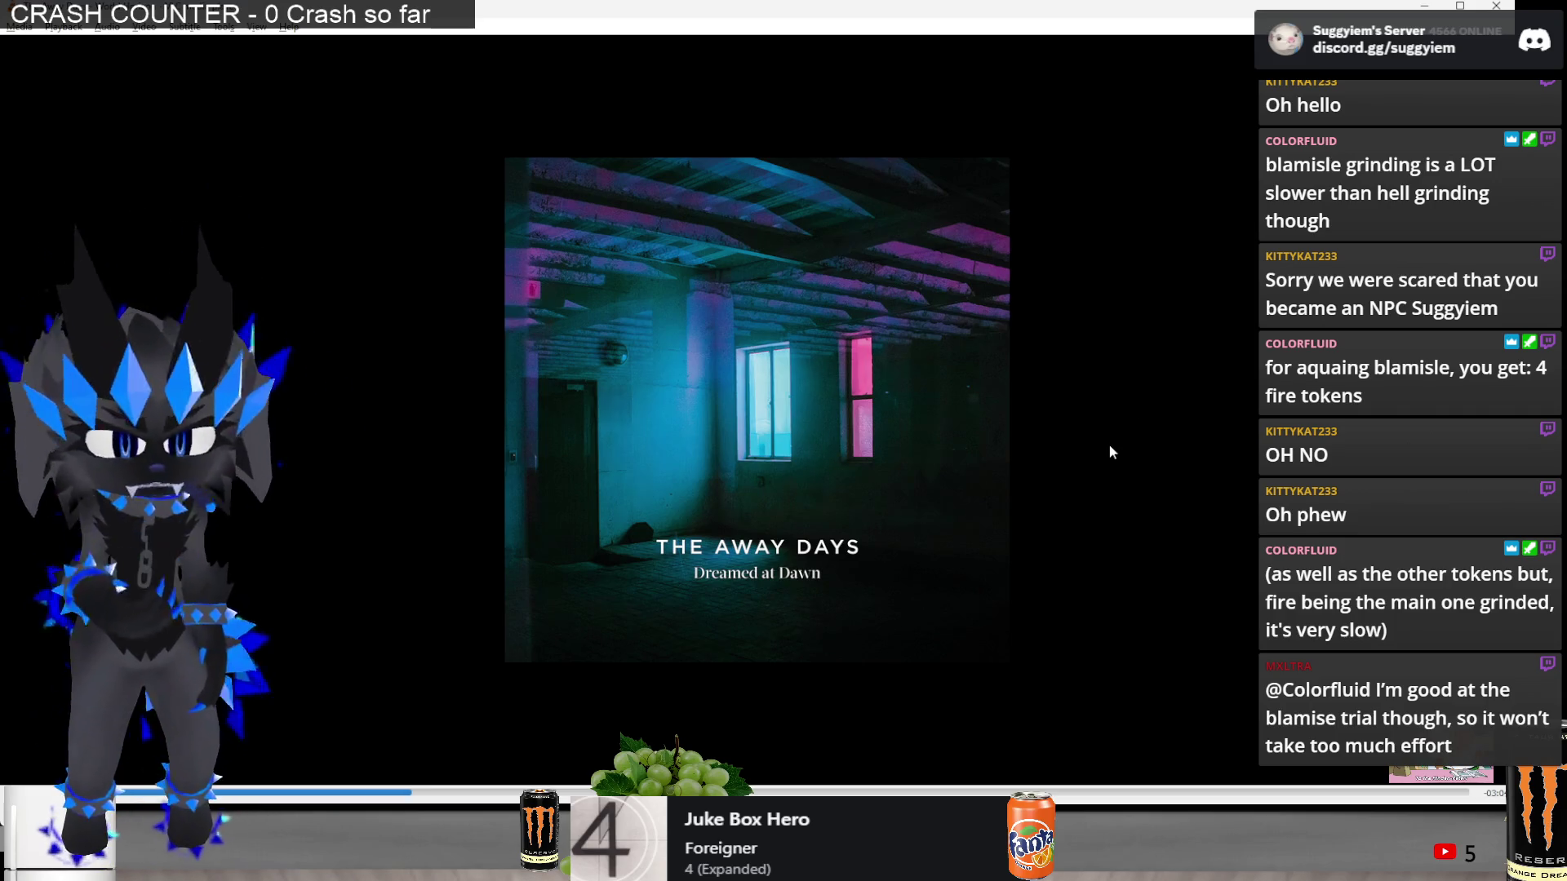
- Leave Discord and bring the 'Pulse RP - Final Additions' Studio place to the front
key(alt+Tab)
key(alt+Tab)
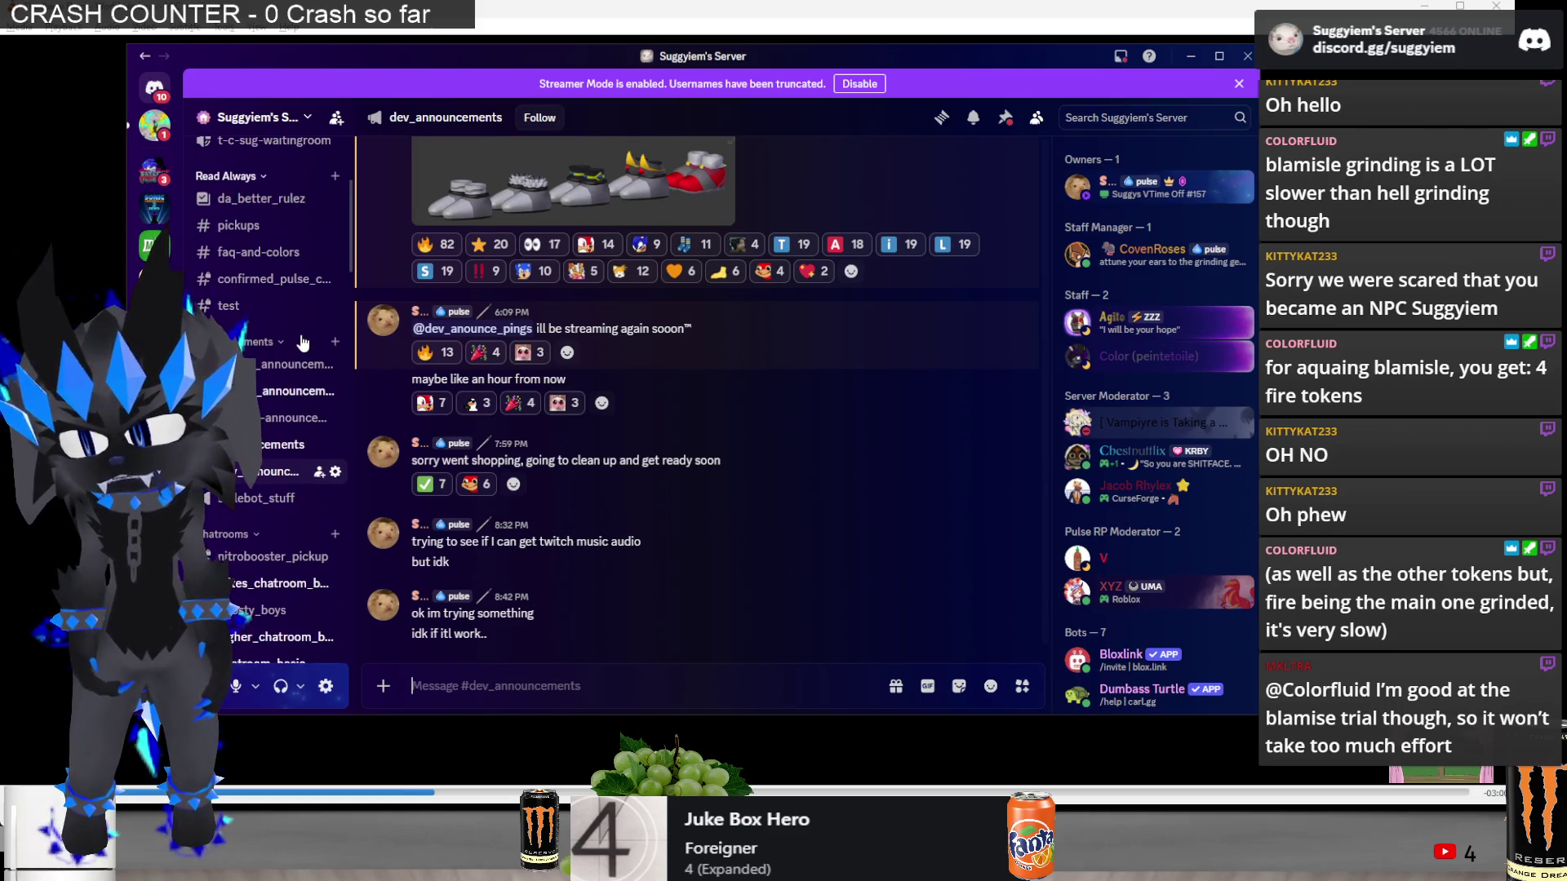
key(alt+Tab)
key(alt+Tab)
key(alt+Tab)
key(alt+Tab)
key(alt+Tab)
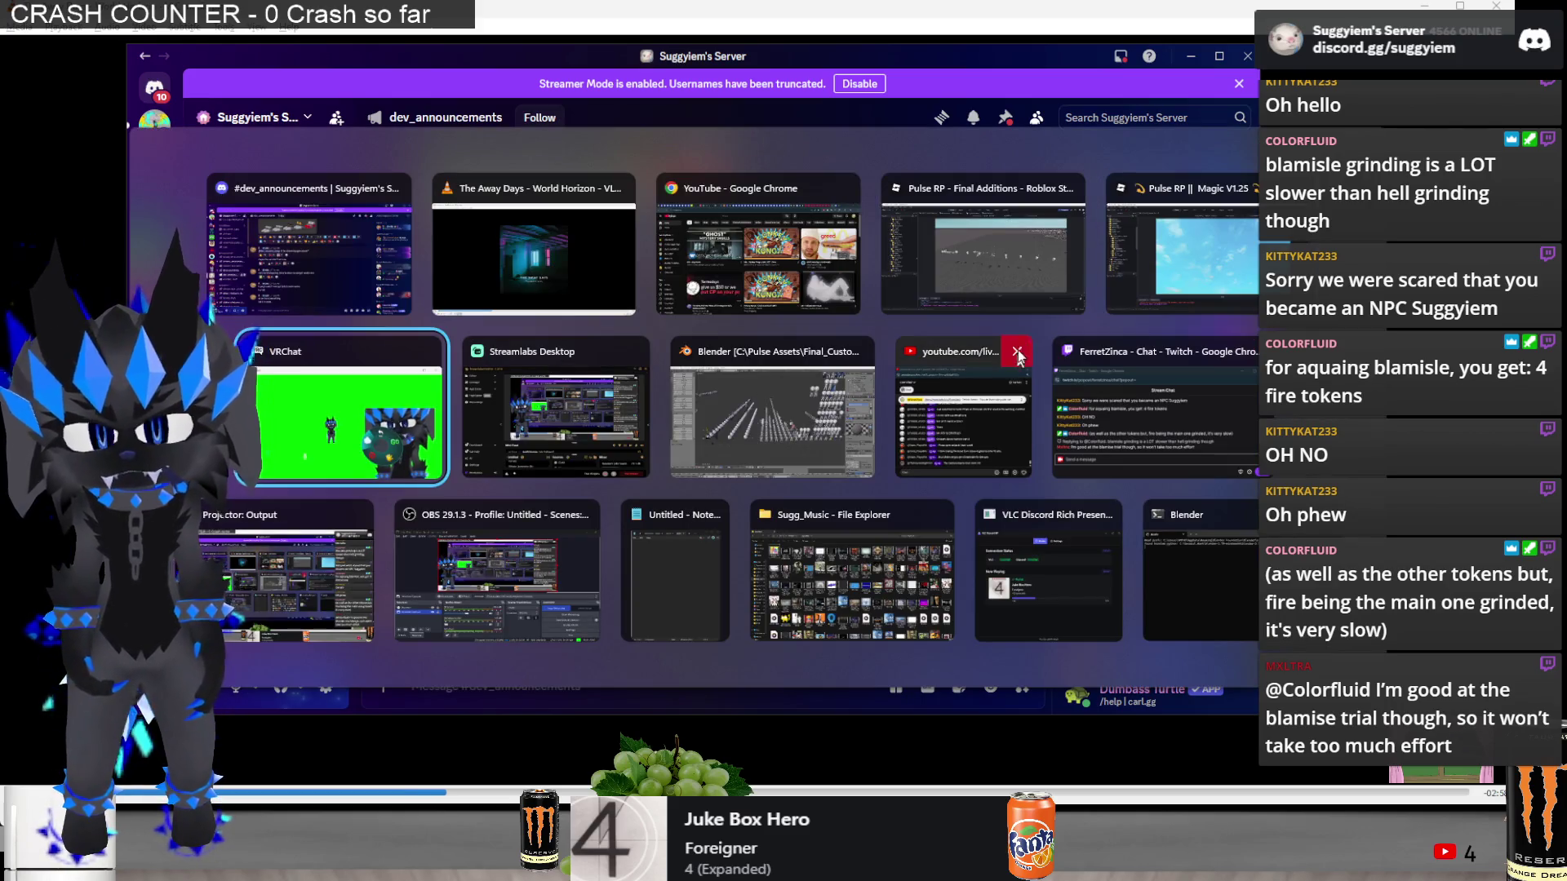
click(1129, 261)
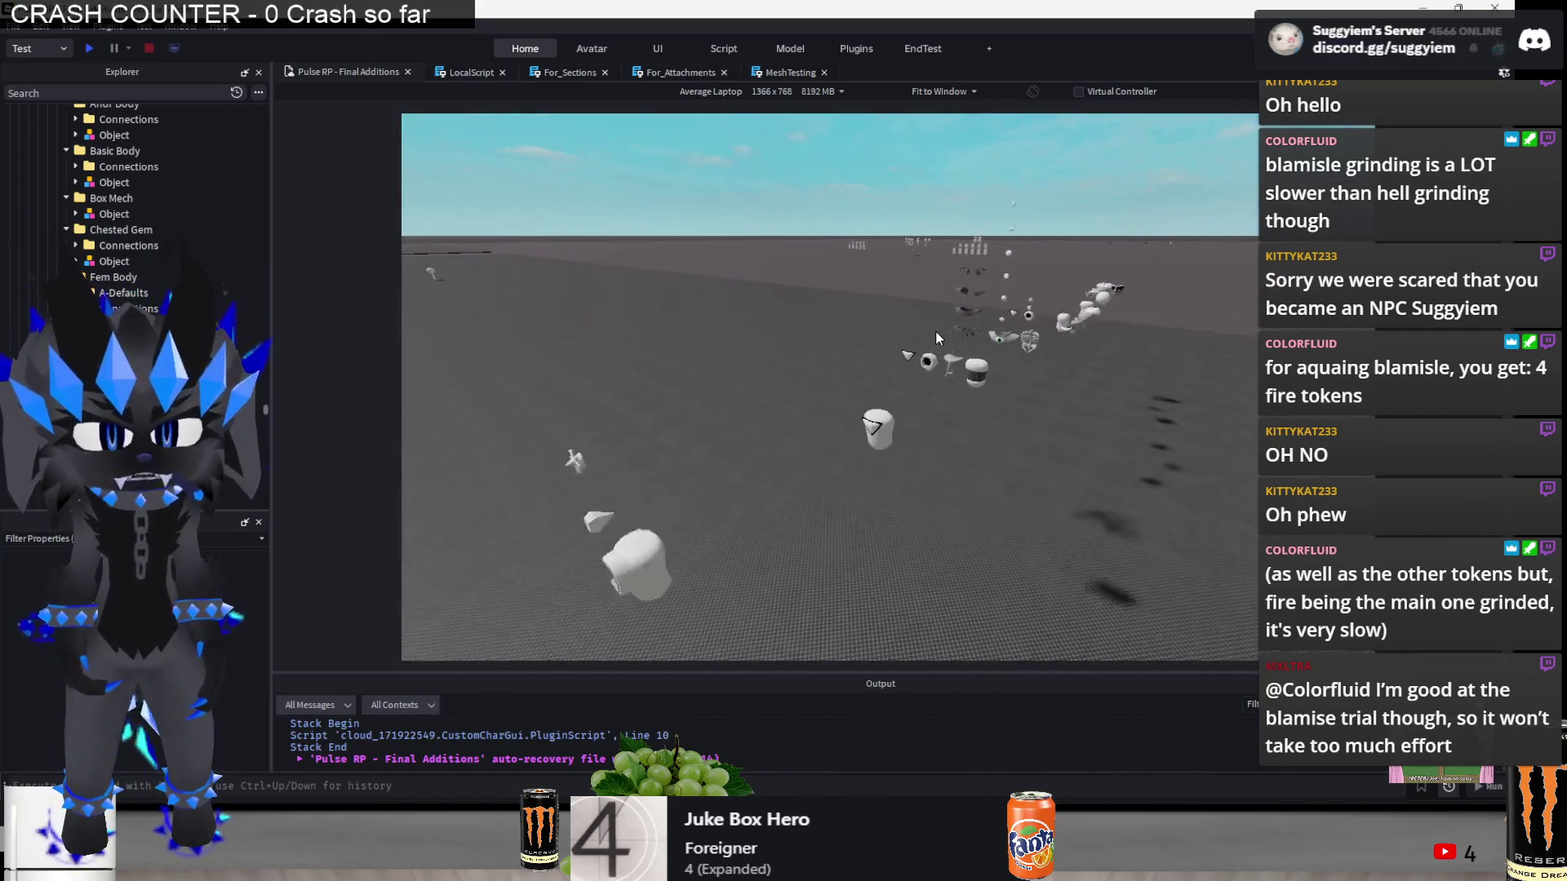
- Briefly box-select the accessory mesh row, then enter the Magic V1.25 play test past the rules screen
key(alt+Tab)
key(alt+Tab)
key(alt+Tab)
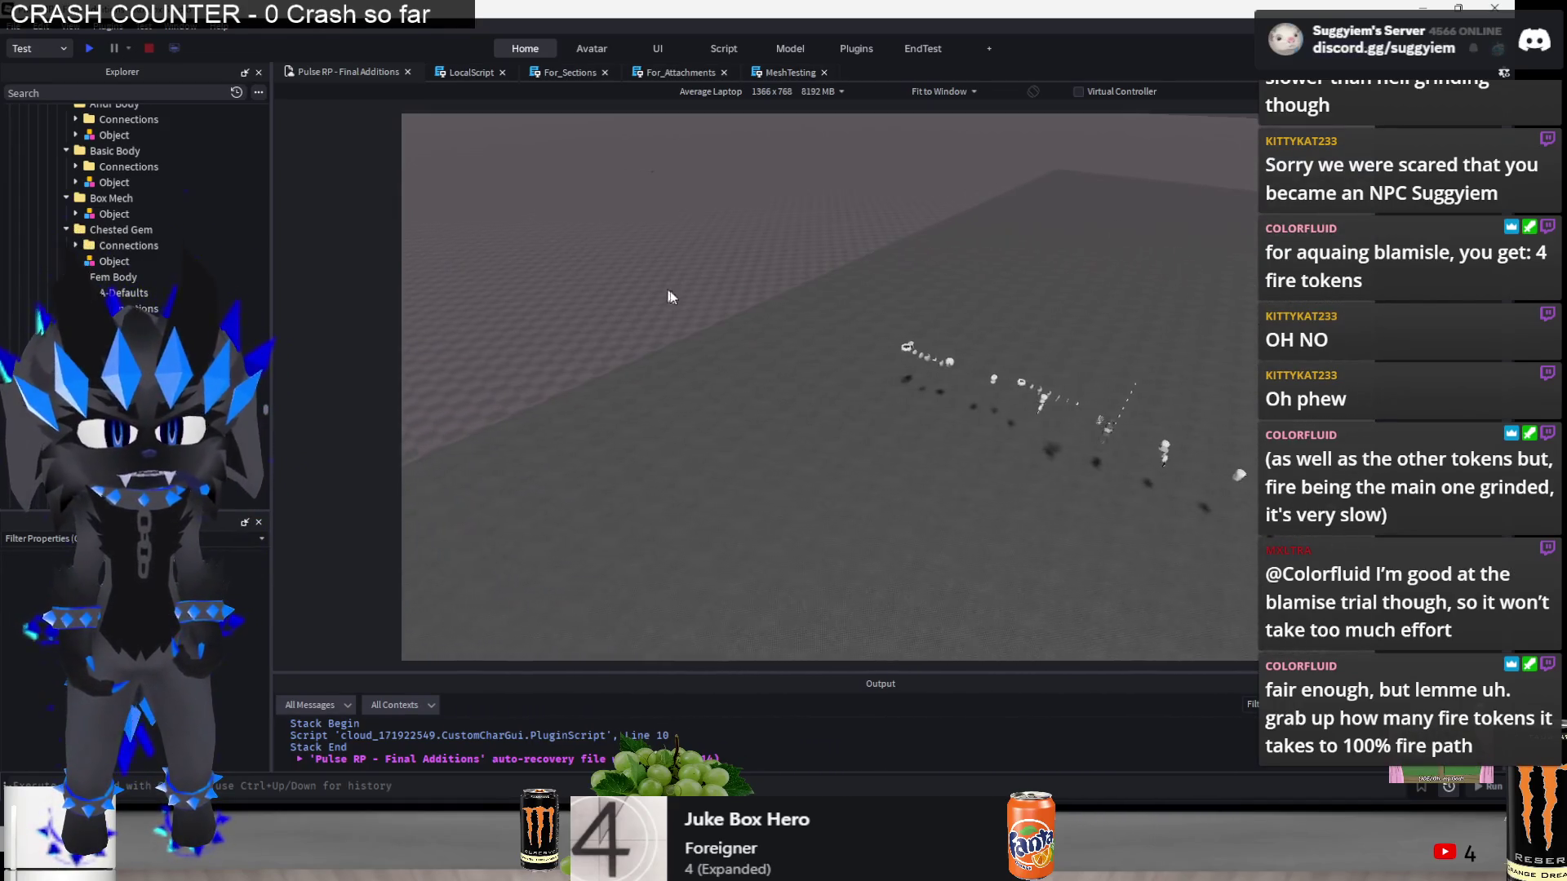
drag(1033, 375, 492, 472)
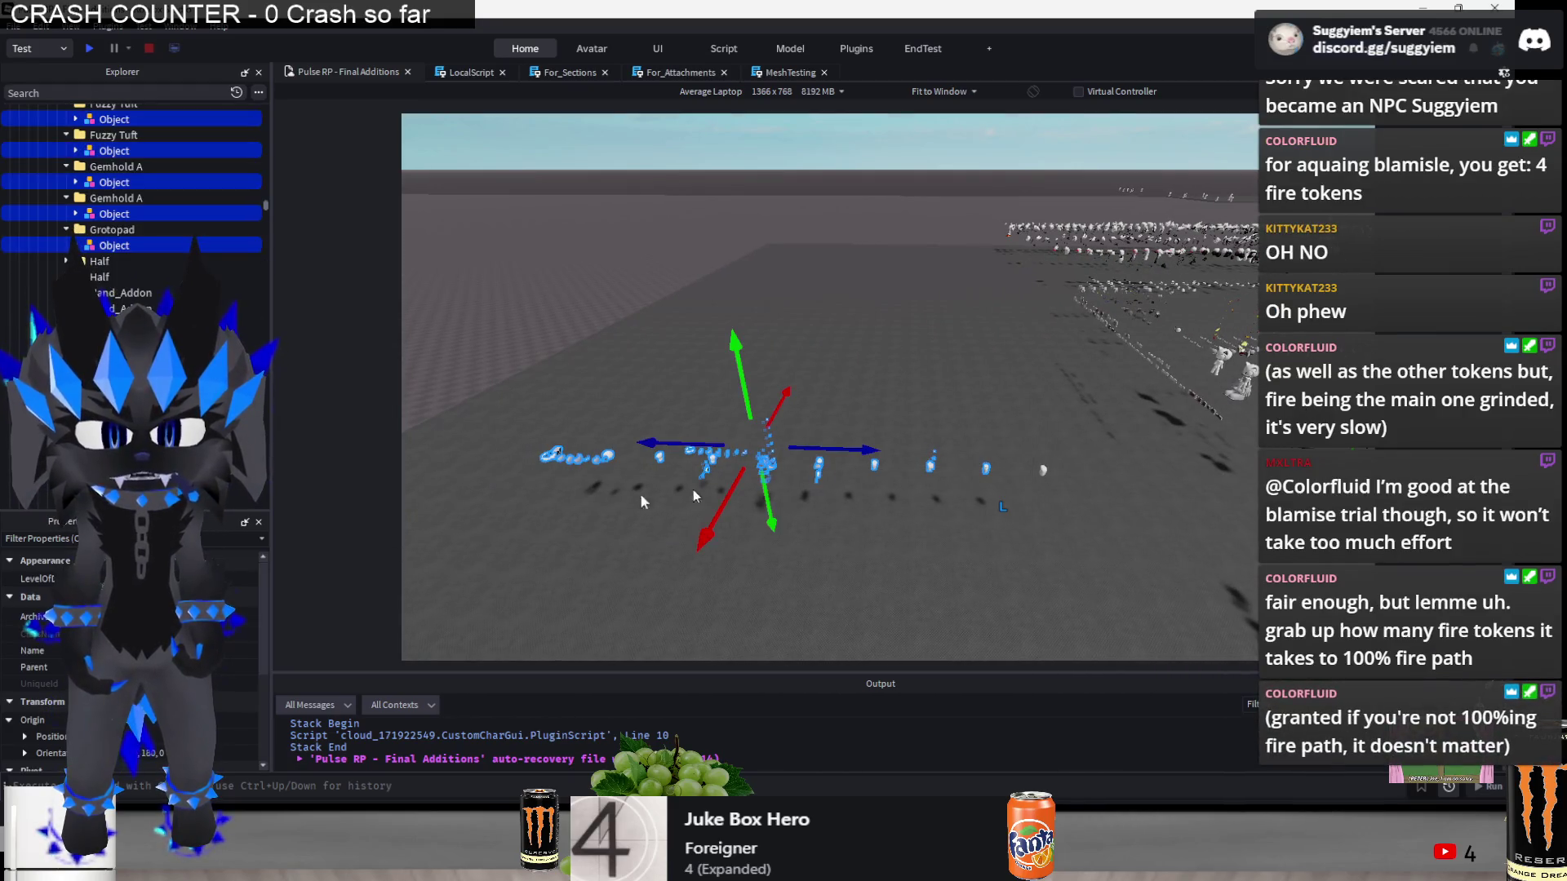
click(901, 306)
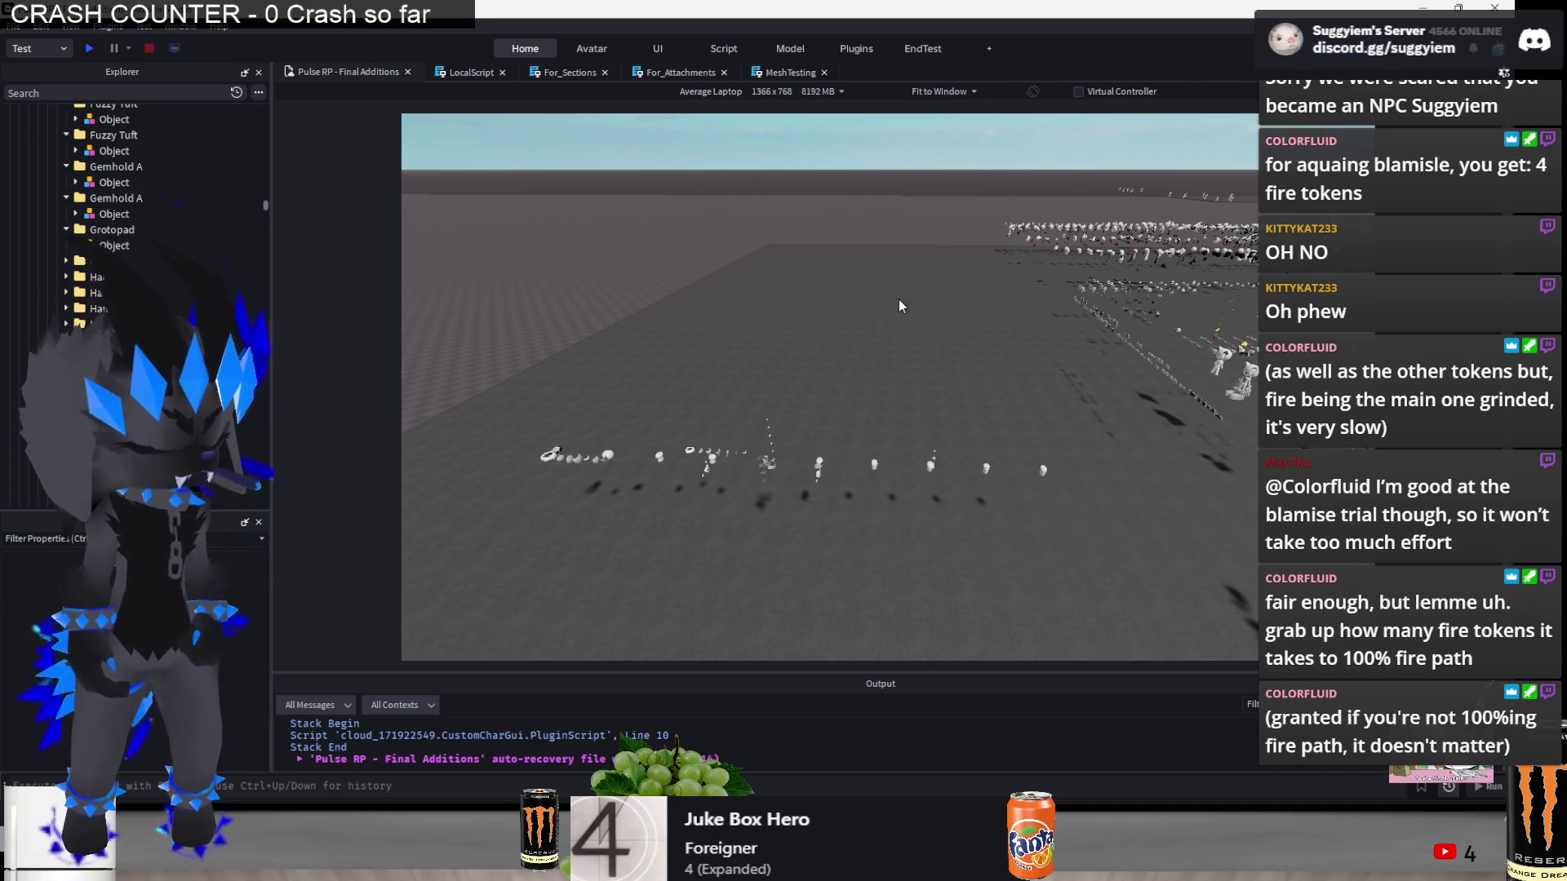
key(alt+Tab)
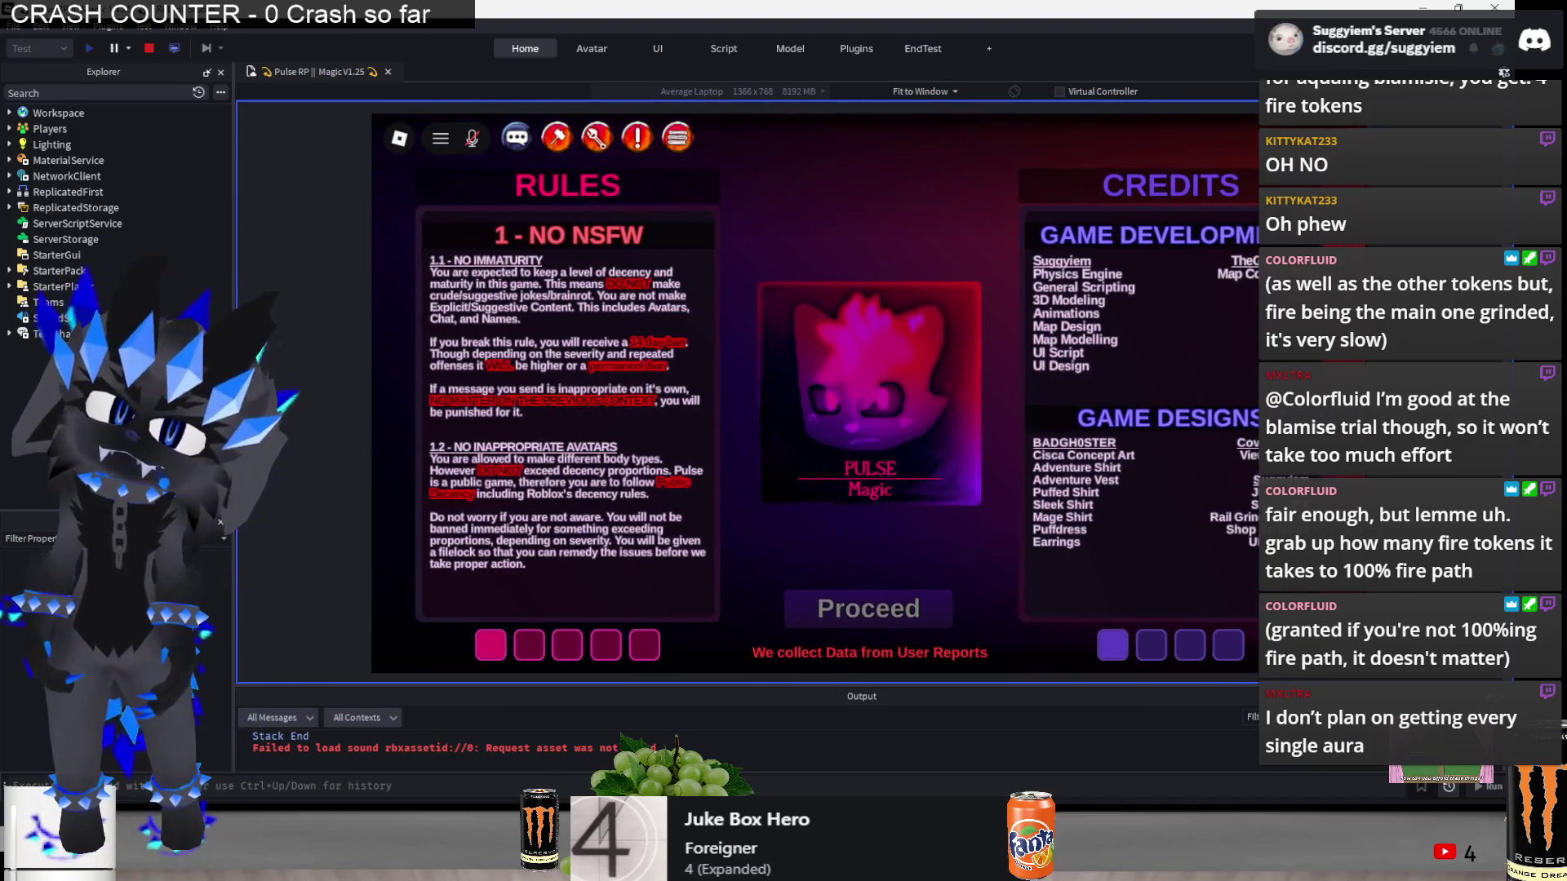
click(868, 634)
- Load the Blank The None character from page 10 of the saved files for editing
click(1139, 571)
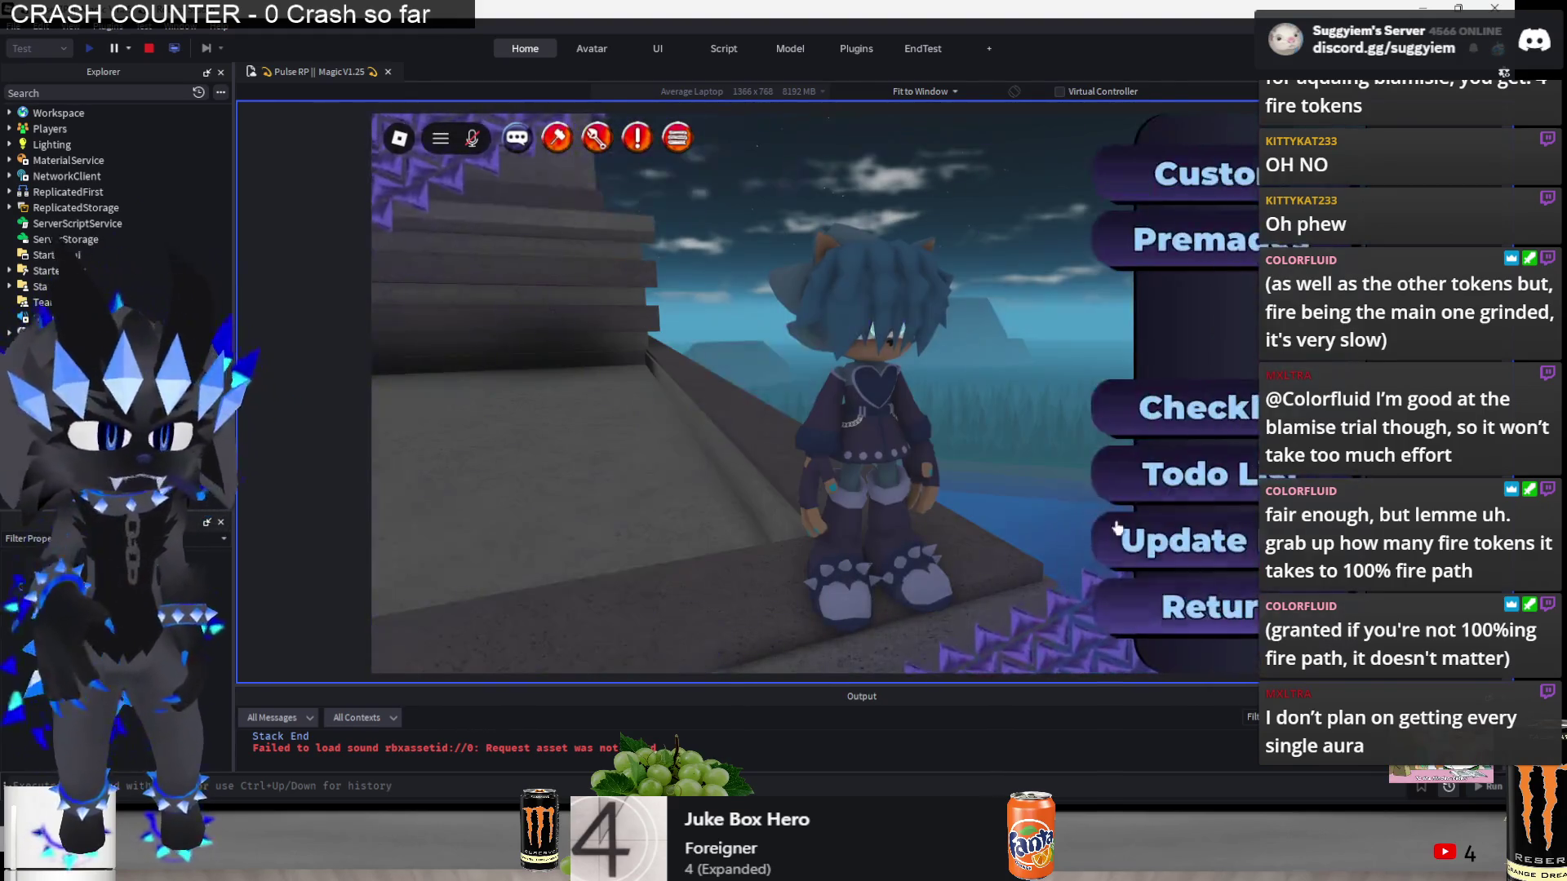
click(1175, 174)
click(517, 294)
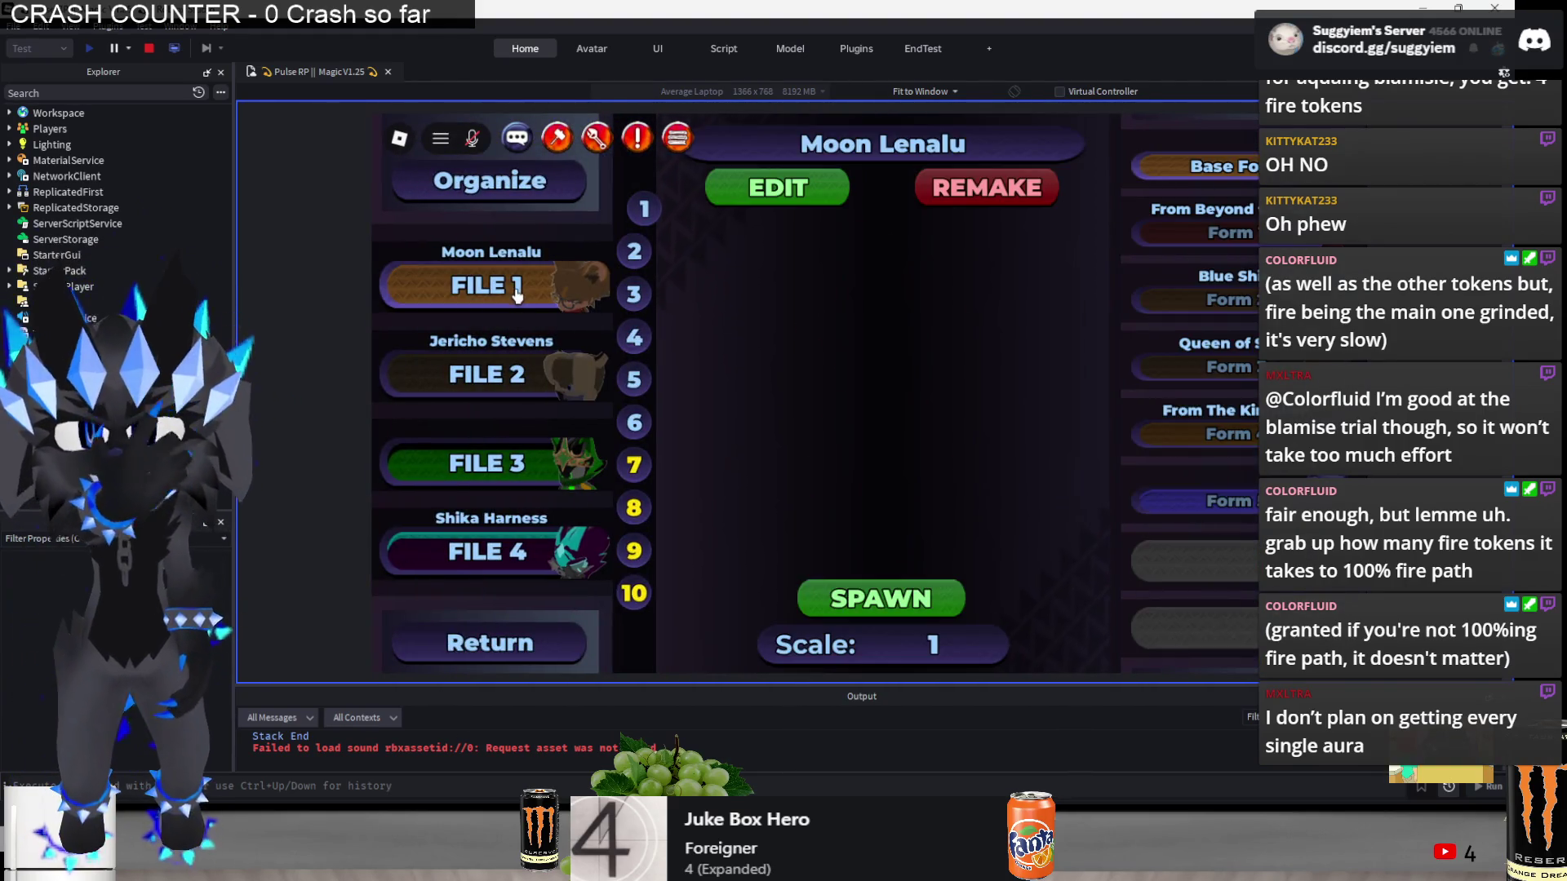
click(636, 595)
click(490, 461)
click(775, 188)
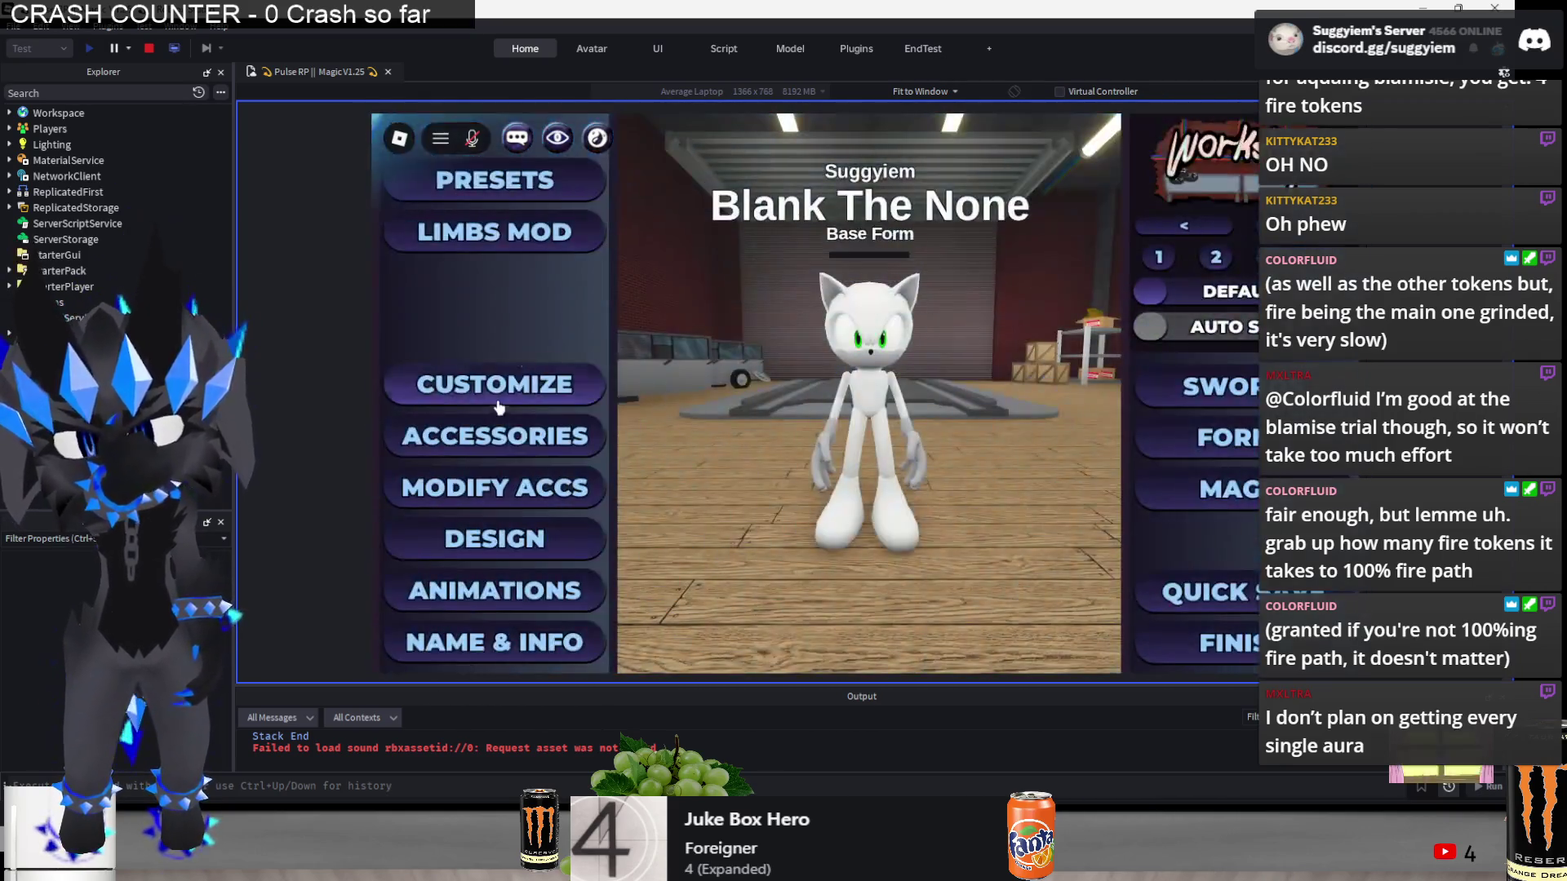
- Browse the body-part customisation list and toggle eye SPLIT on, then back off
click(492, 385)
scroll(517, 422, down, 3)
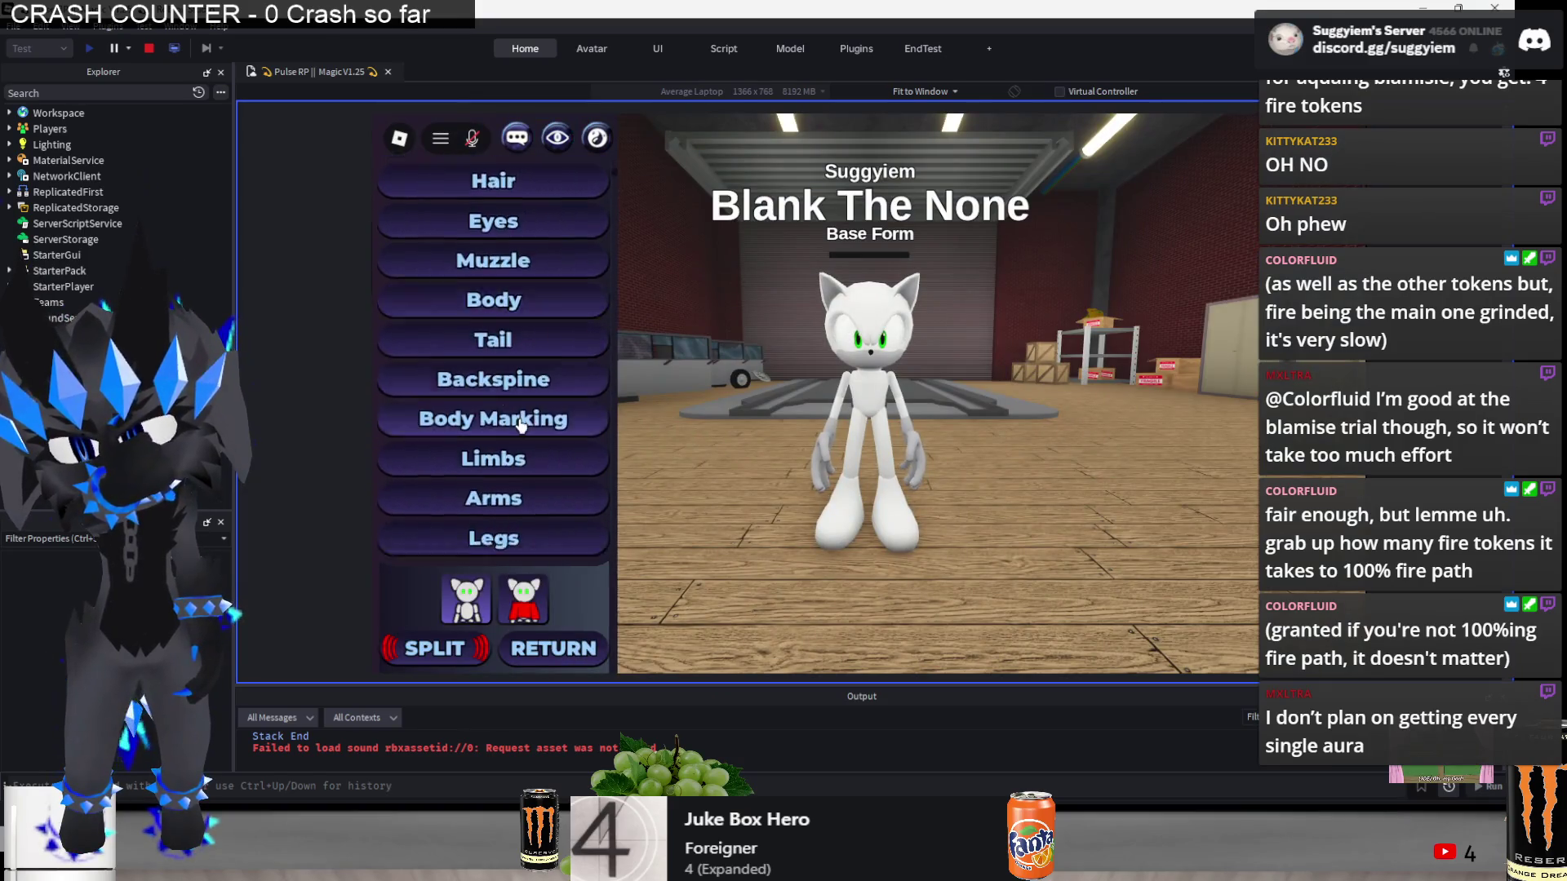
scroll(517, 422, down, 3)
scroll(522, 408, up, 5)
scroll(530, 400, down, 5)
scroll(530, 402, up, 5)
click(463, 651)
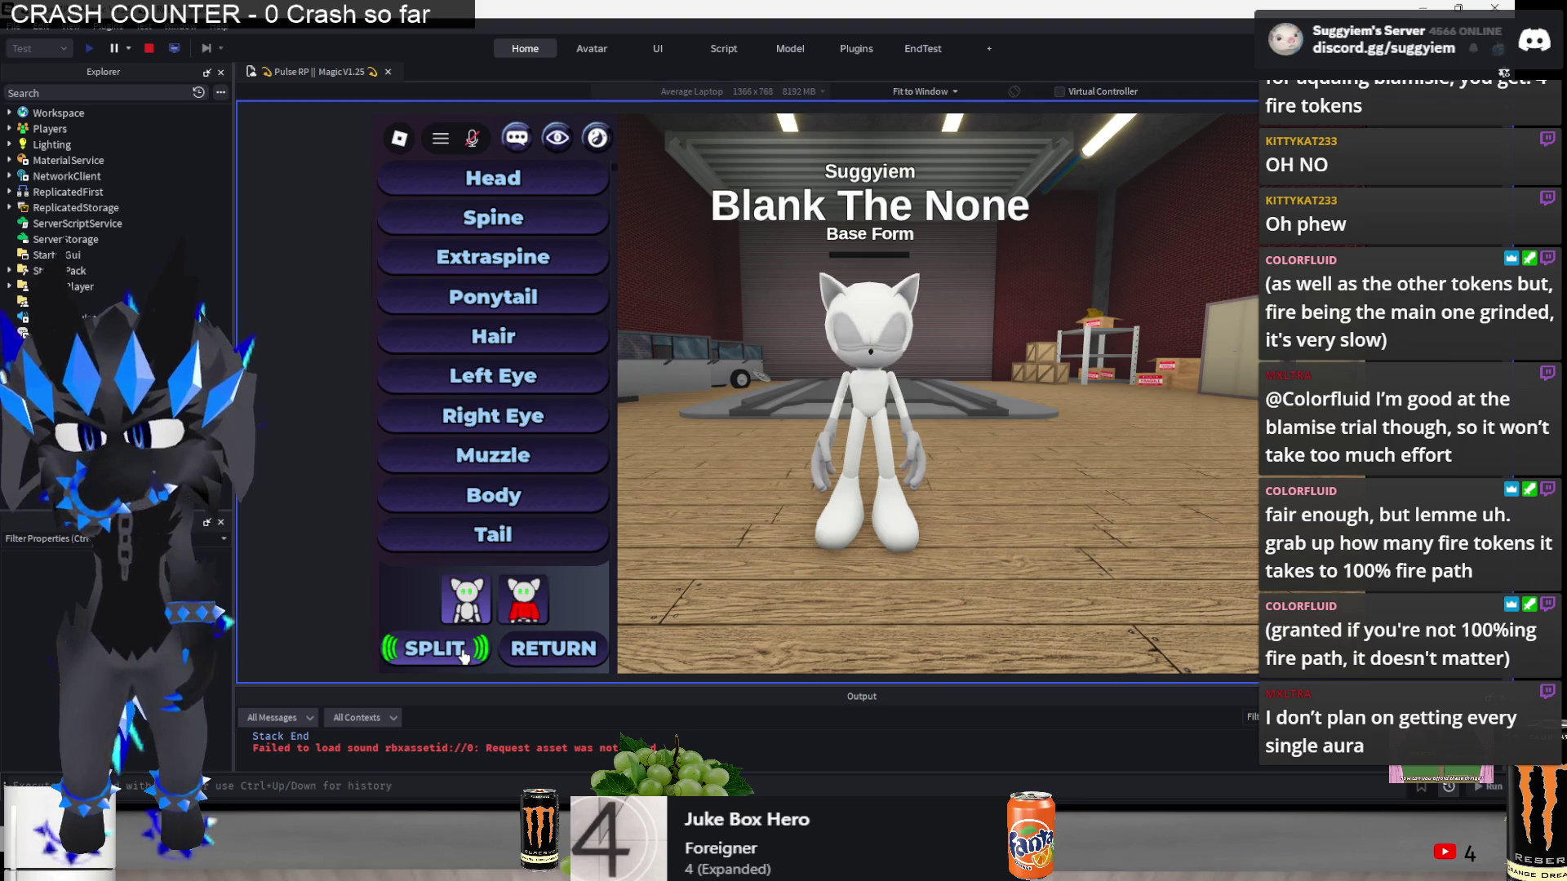
click(463, 657)
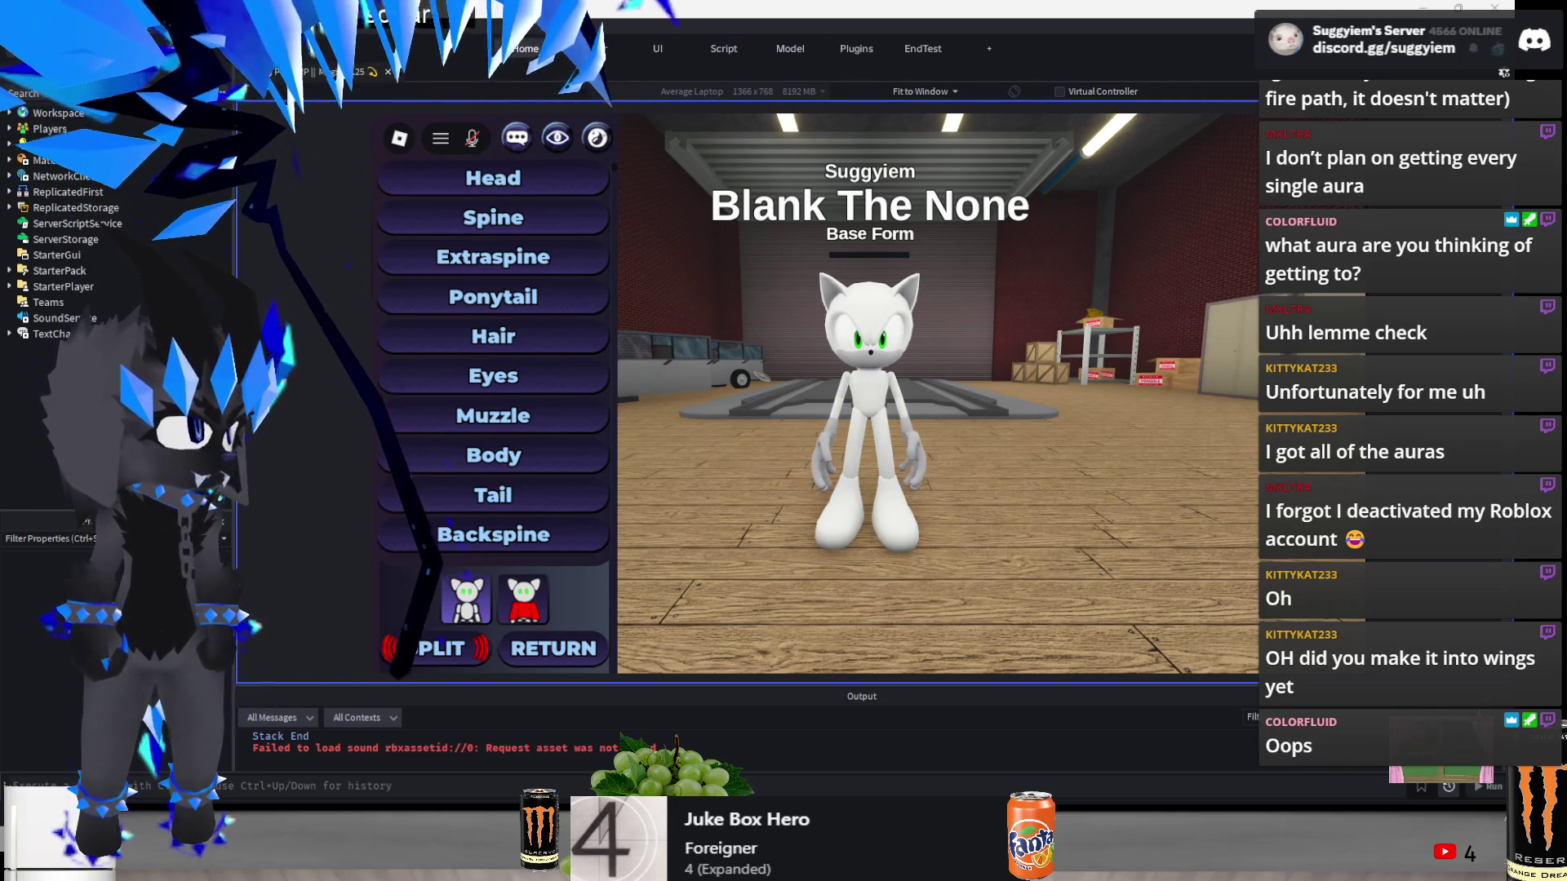
key(super)
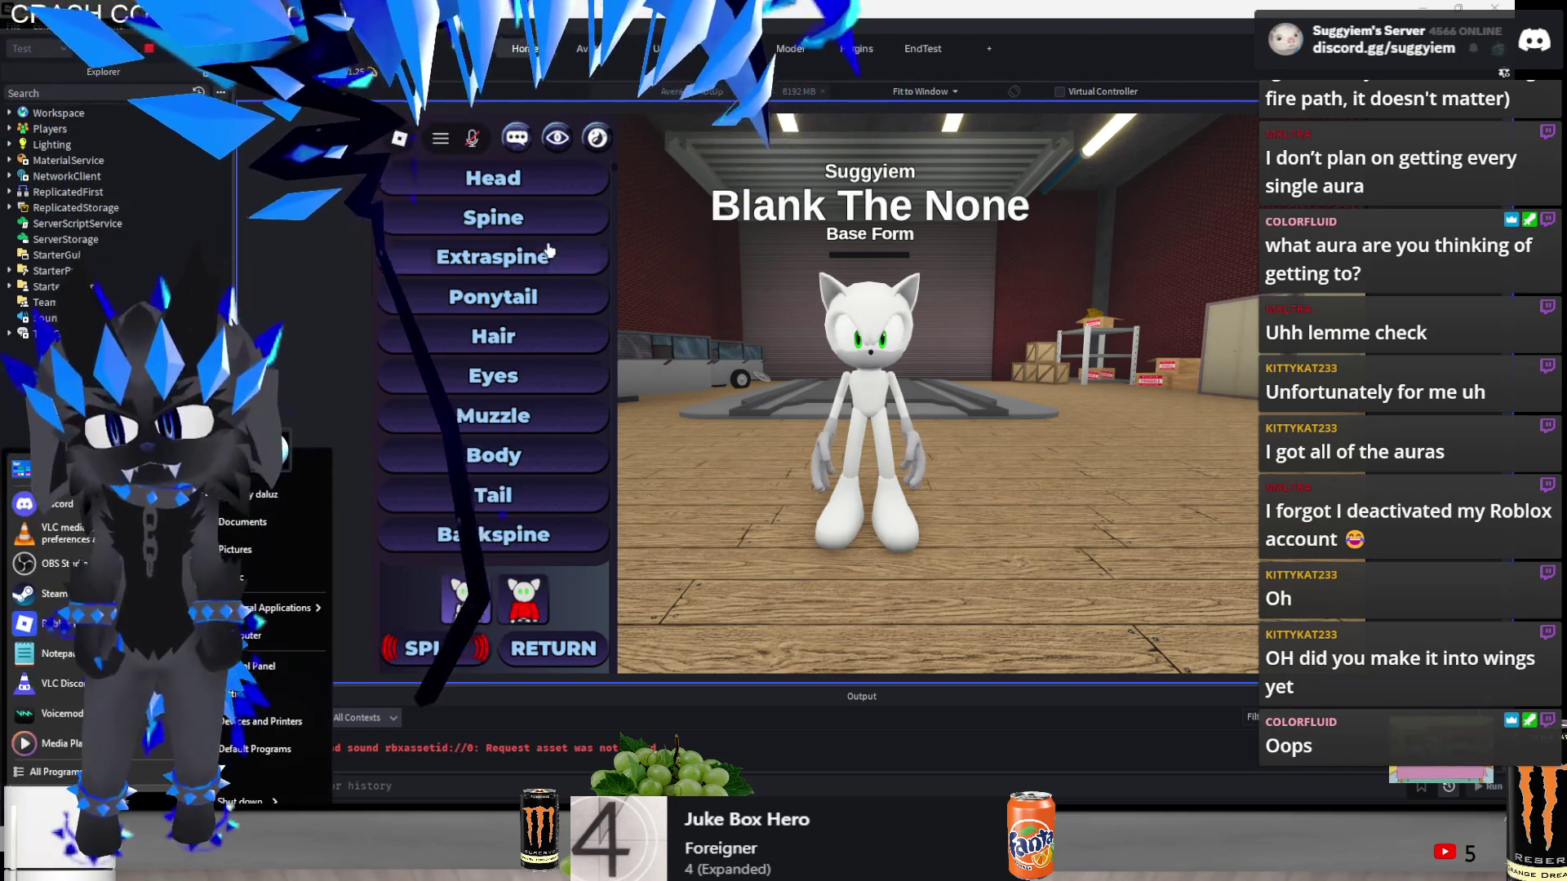
key(super)
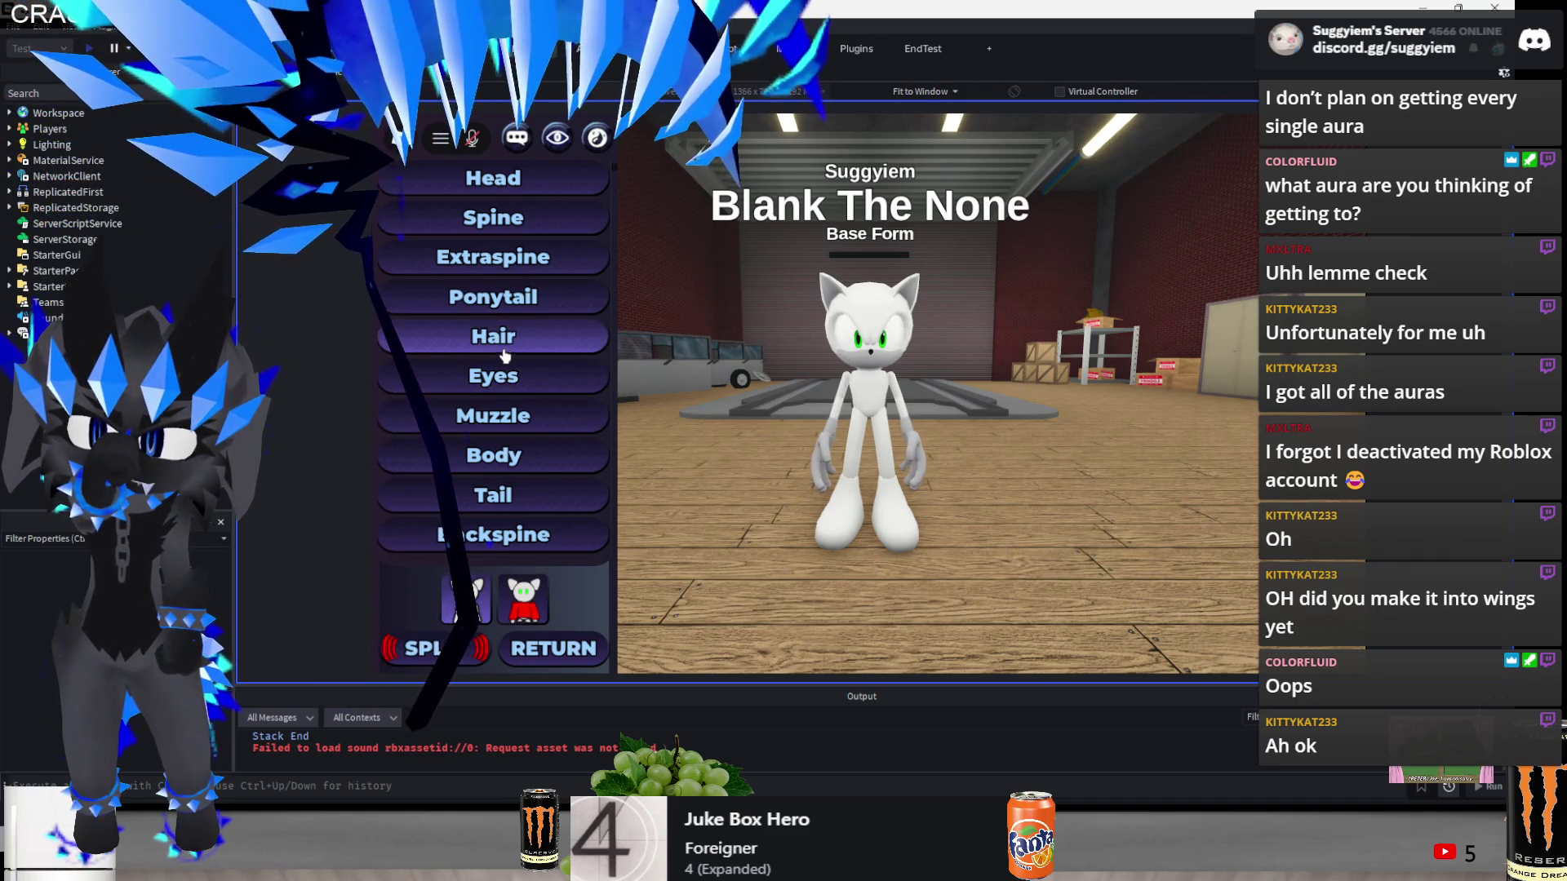
scroll(527, 350, down, 1)
- Give the character the Basic Body, trying then removing the Lining A design
click(498, 381)
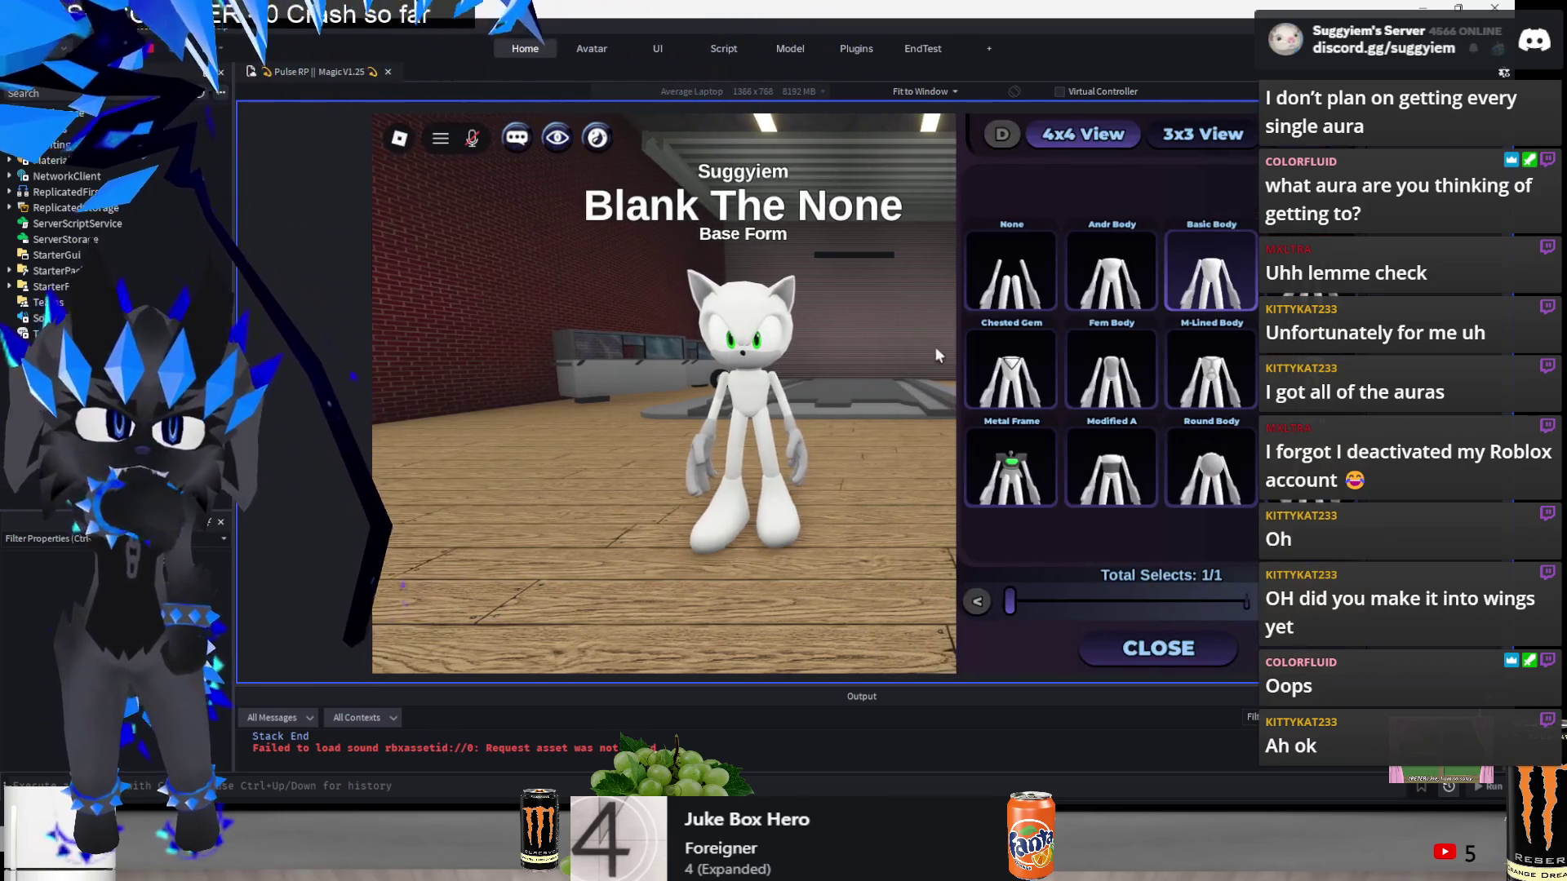
click(1197, 249)
click(1061, 648)
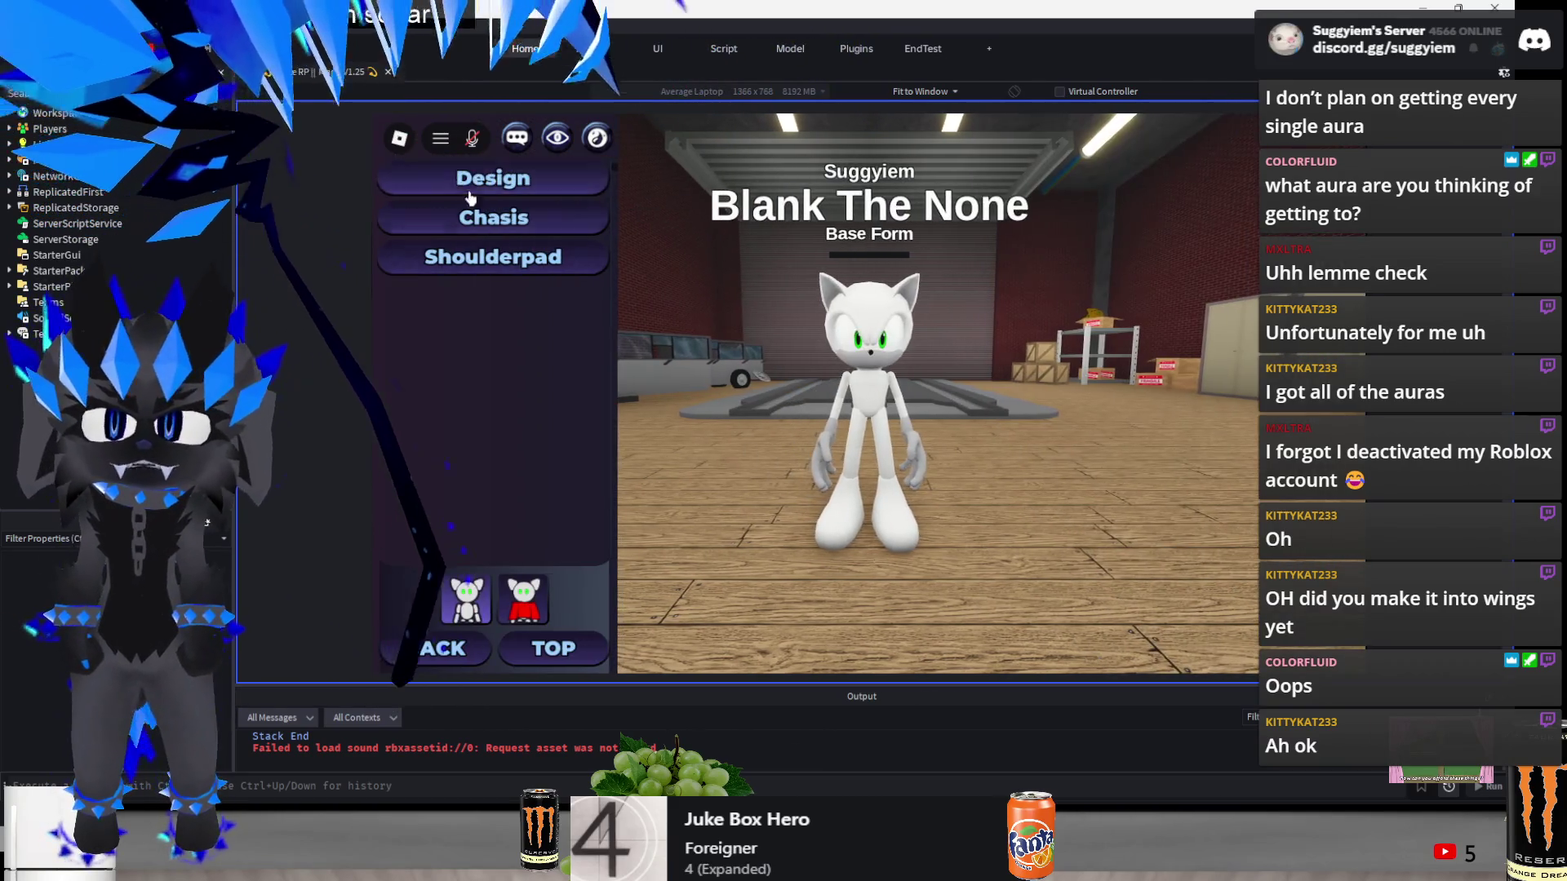
click(490, 217)
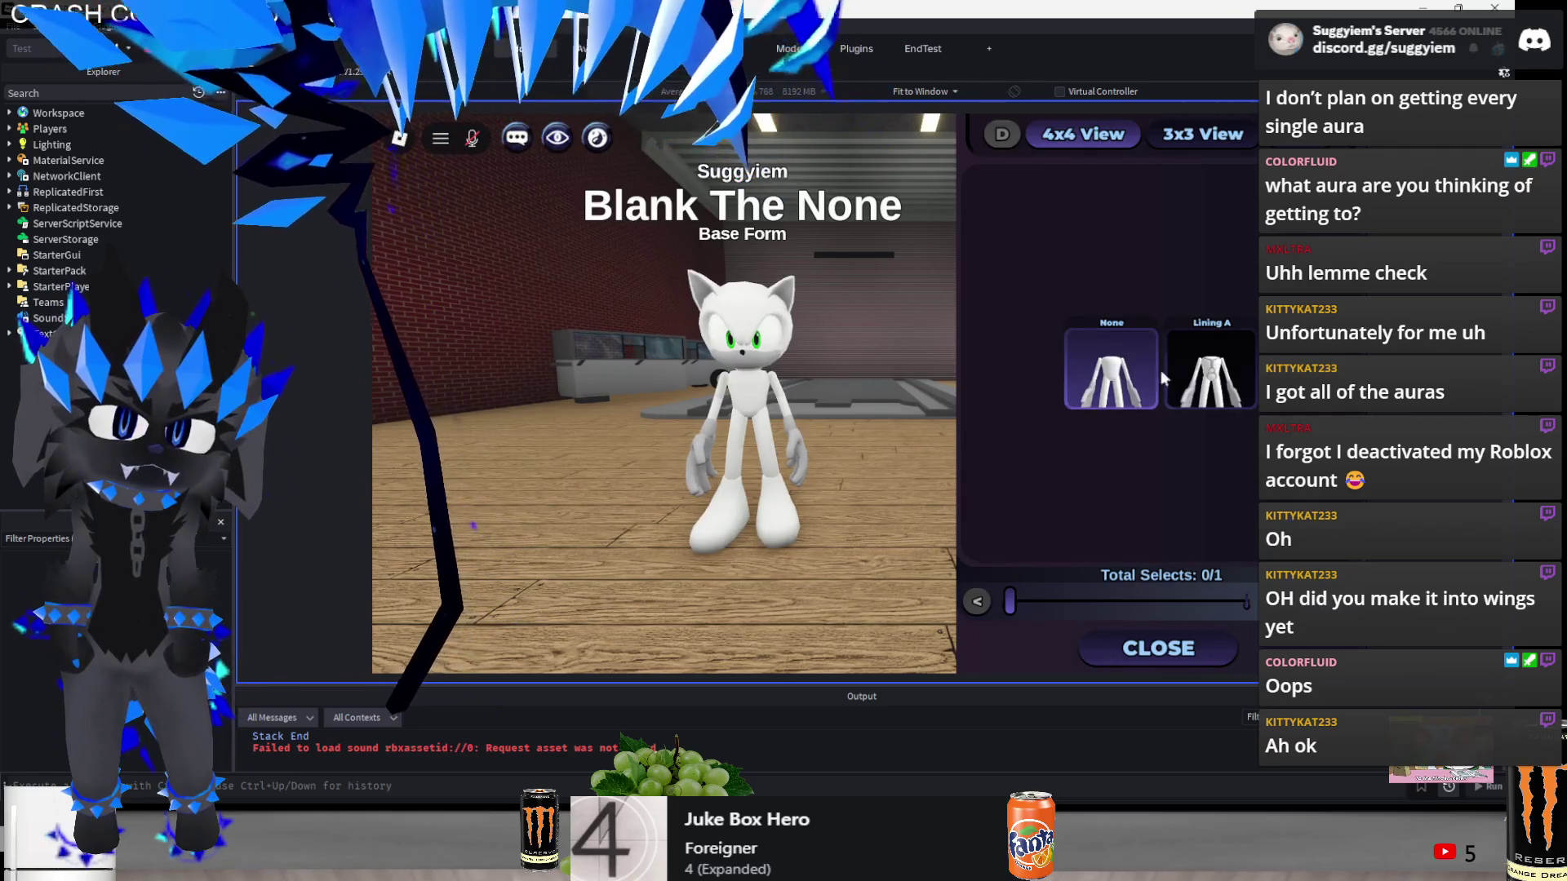
click(1190, 364)
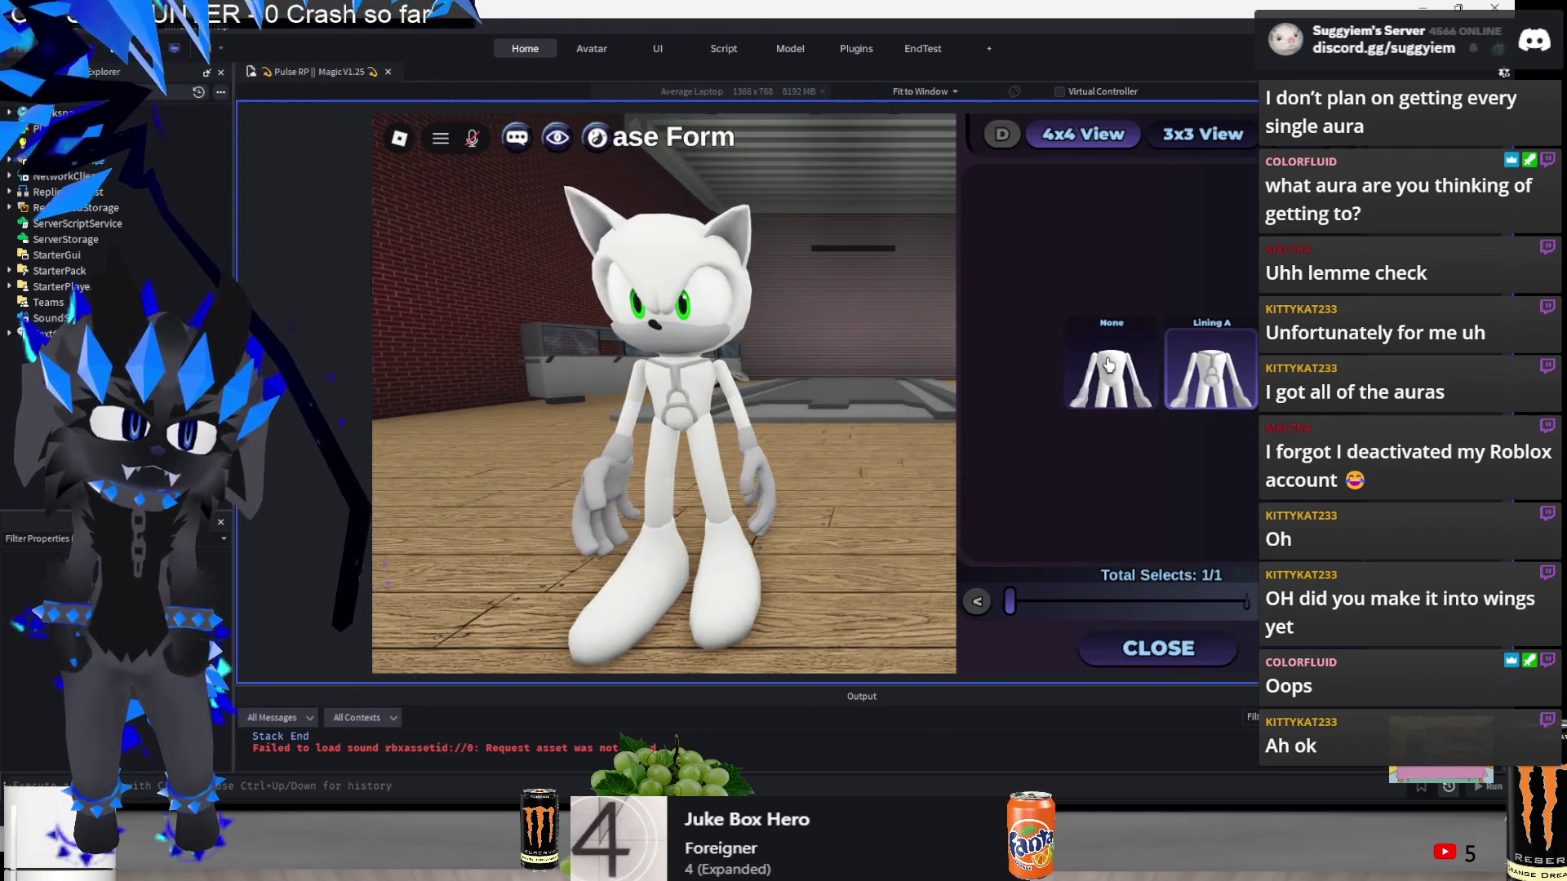
click(1108, 365)
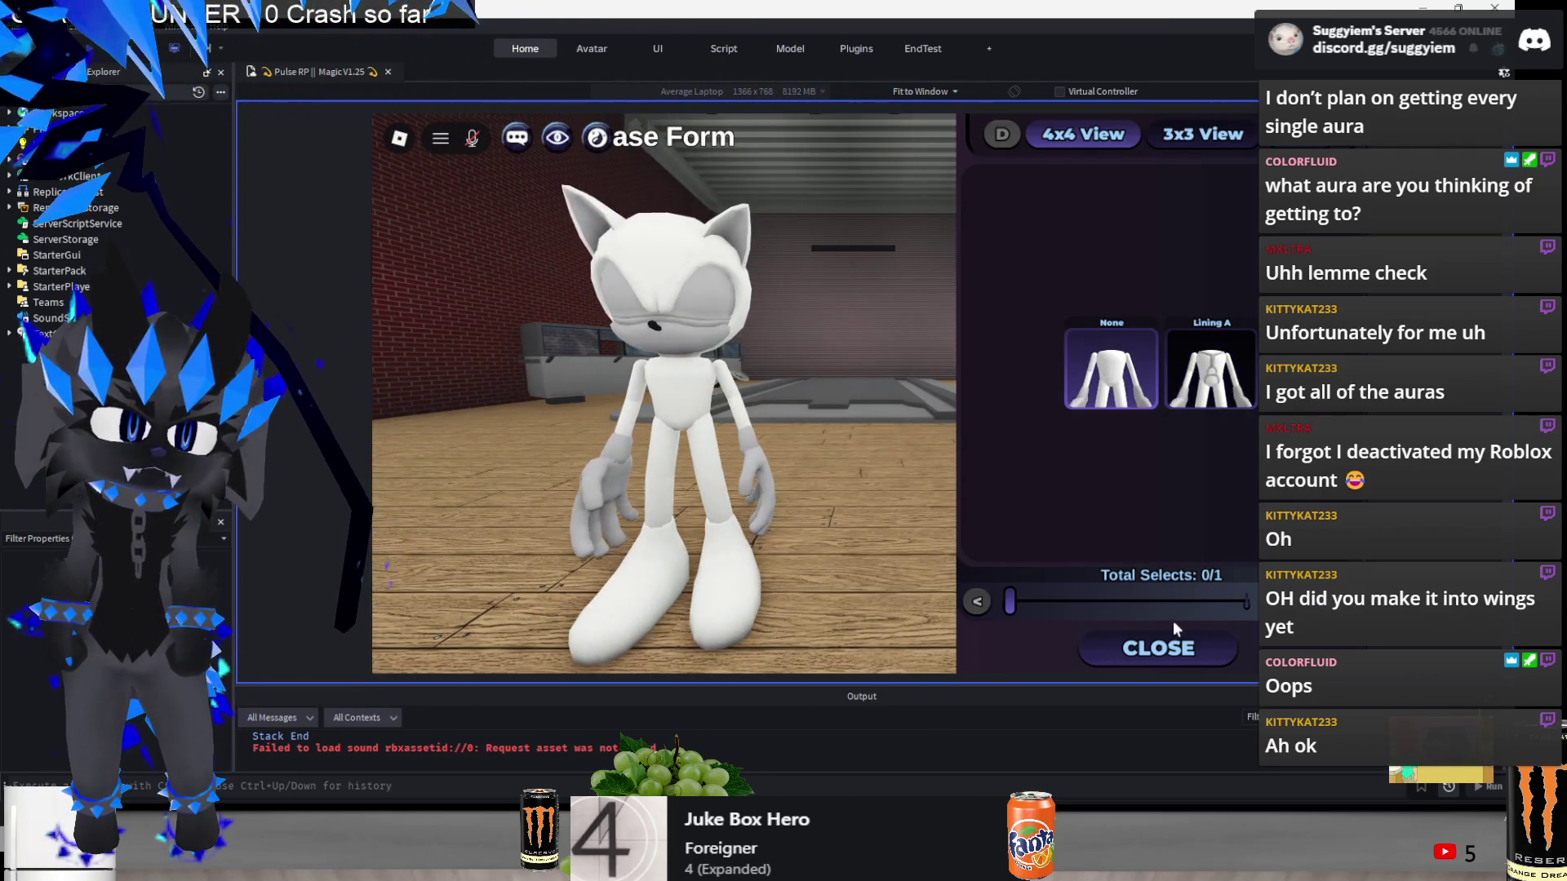
click(1159, 644)
- Add the Fiercepad shoulderpad and look through the Chasis add-on choices
click(550, 261)
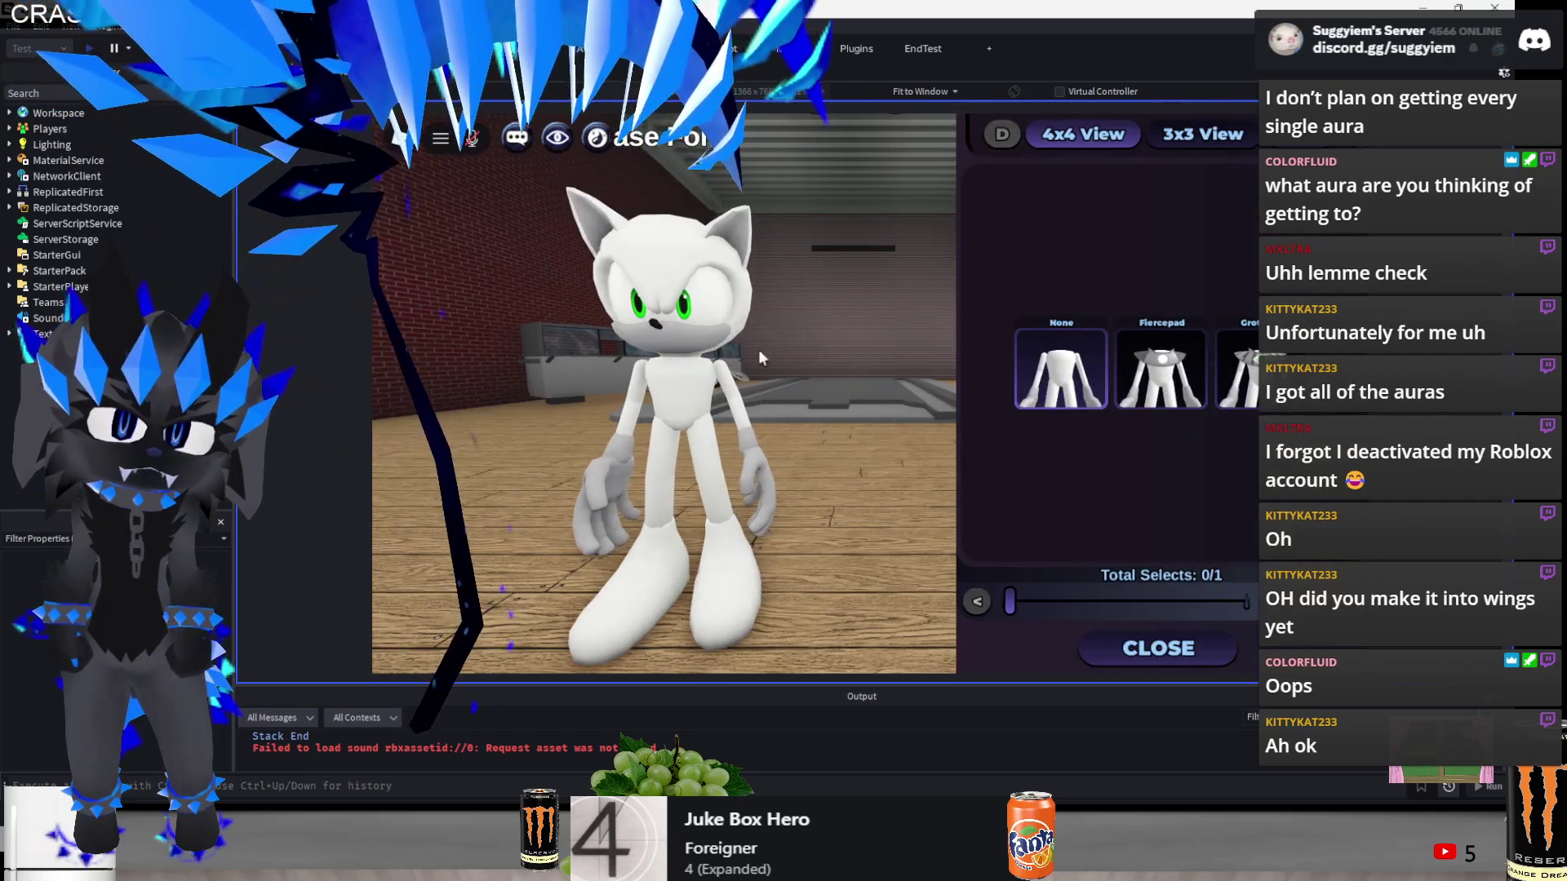
click(1161, 368)
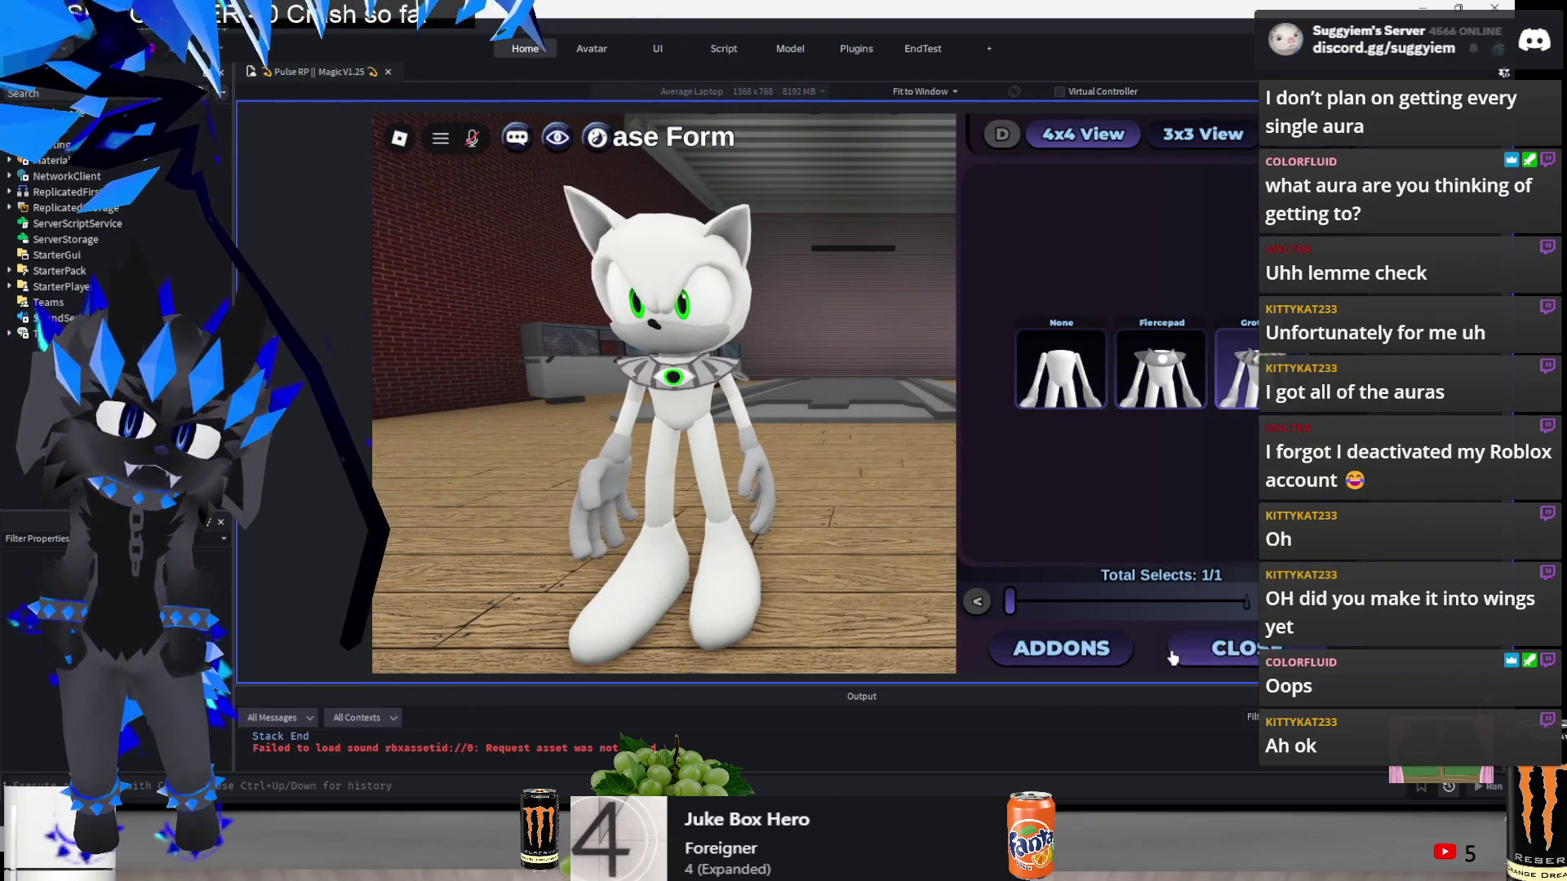
click(1216, 648)
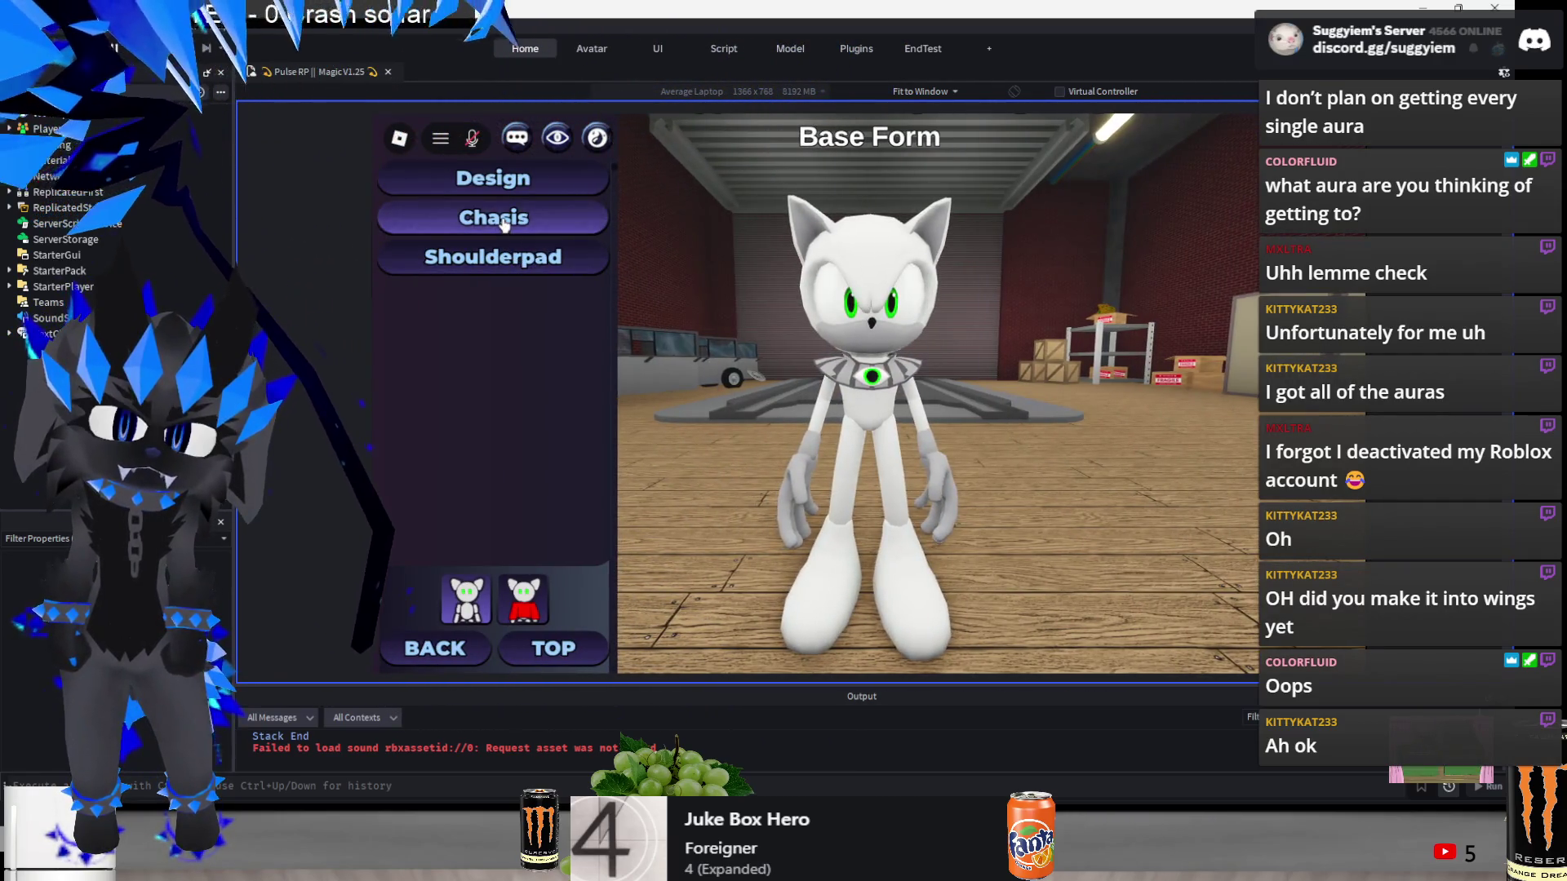
click(504, 225)
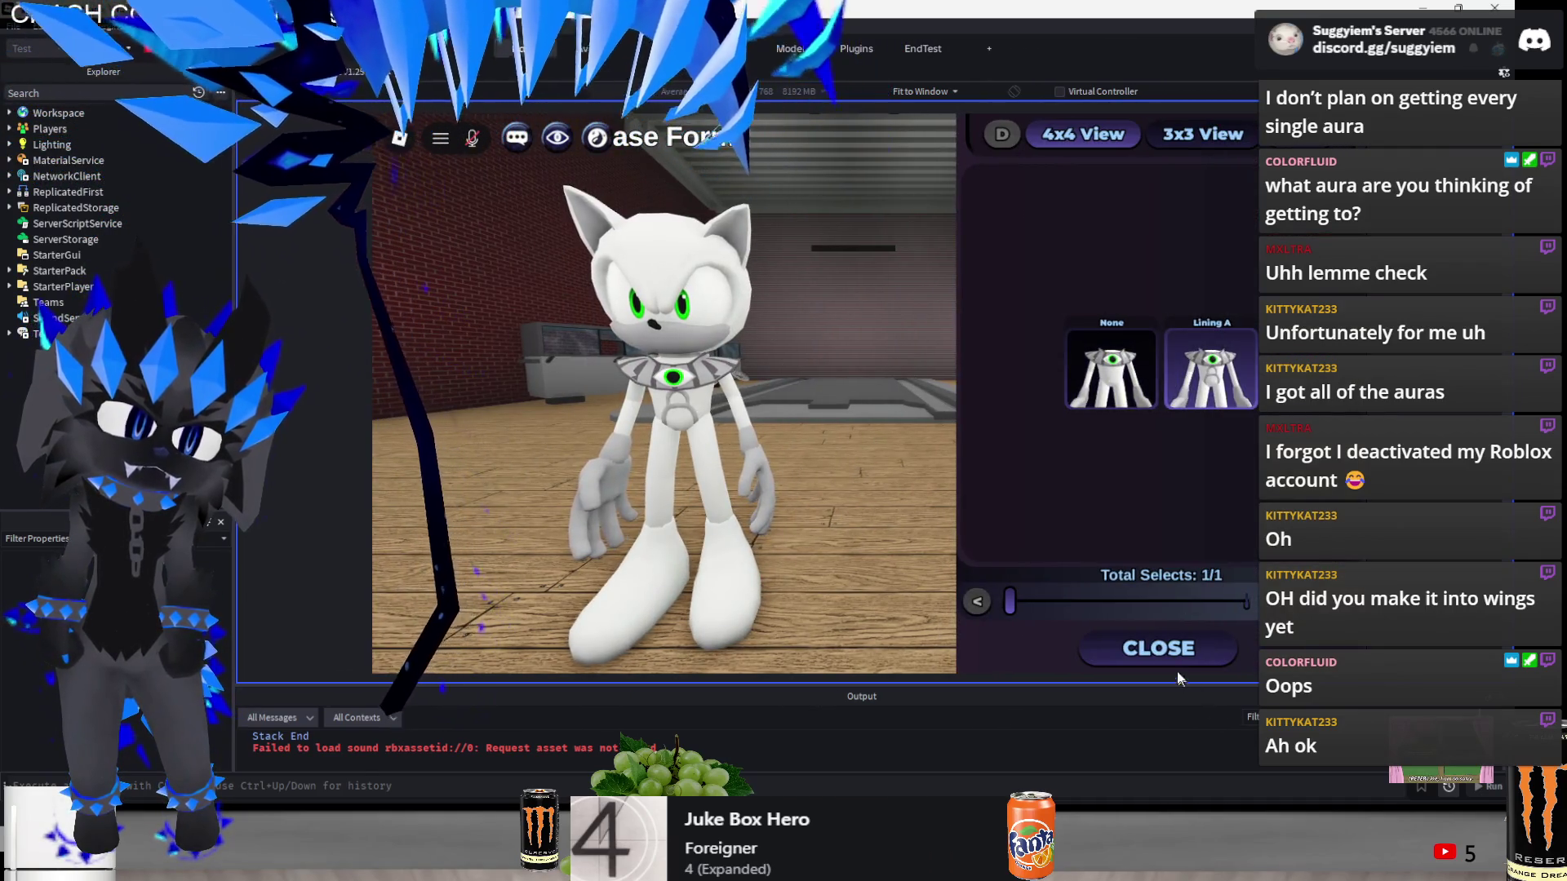
click(1159, 649)
click(504, 175)
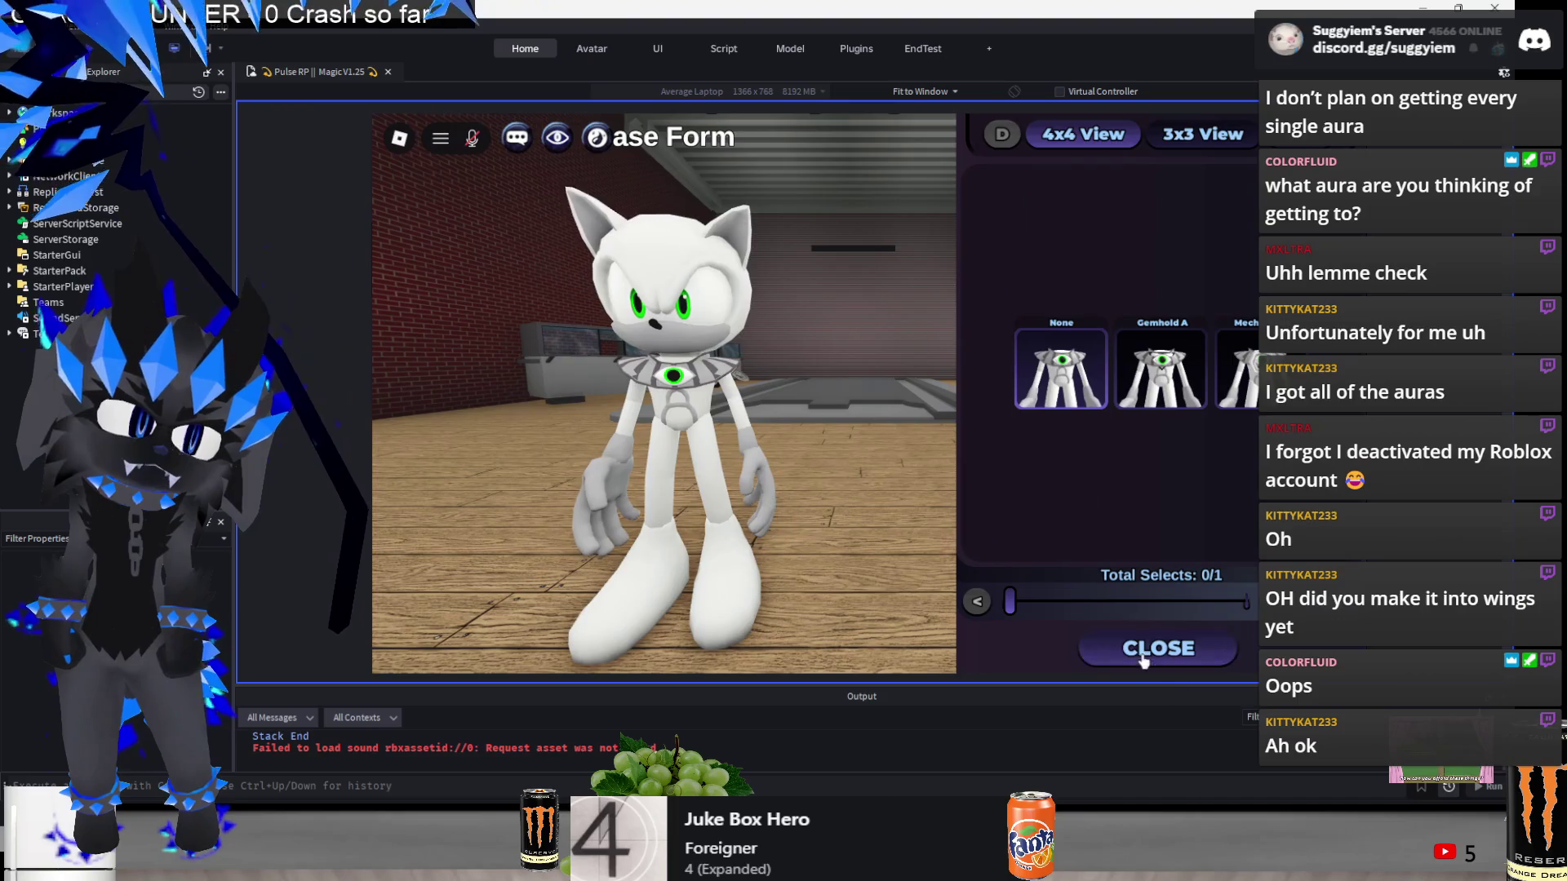
click(1142, 653)
- Remove the Fiercepad shoulderpad and add the Gemhold A emblem to the chest
click(594, 255)
click(1061, 369)
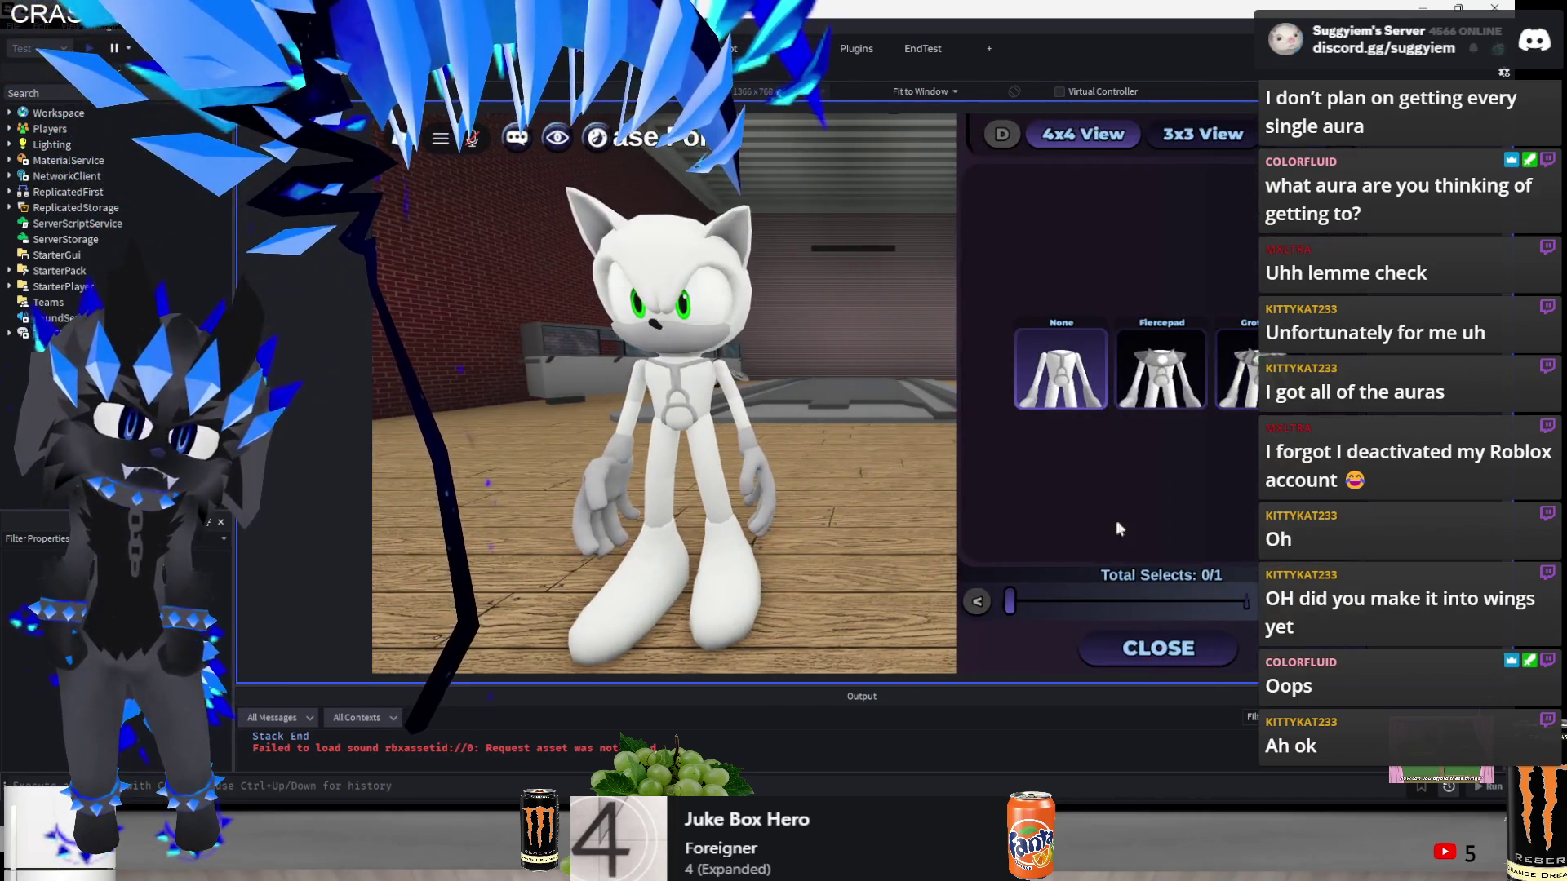
click(1158, 648)
click(571, 237)
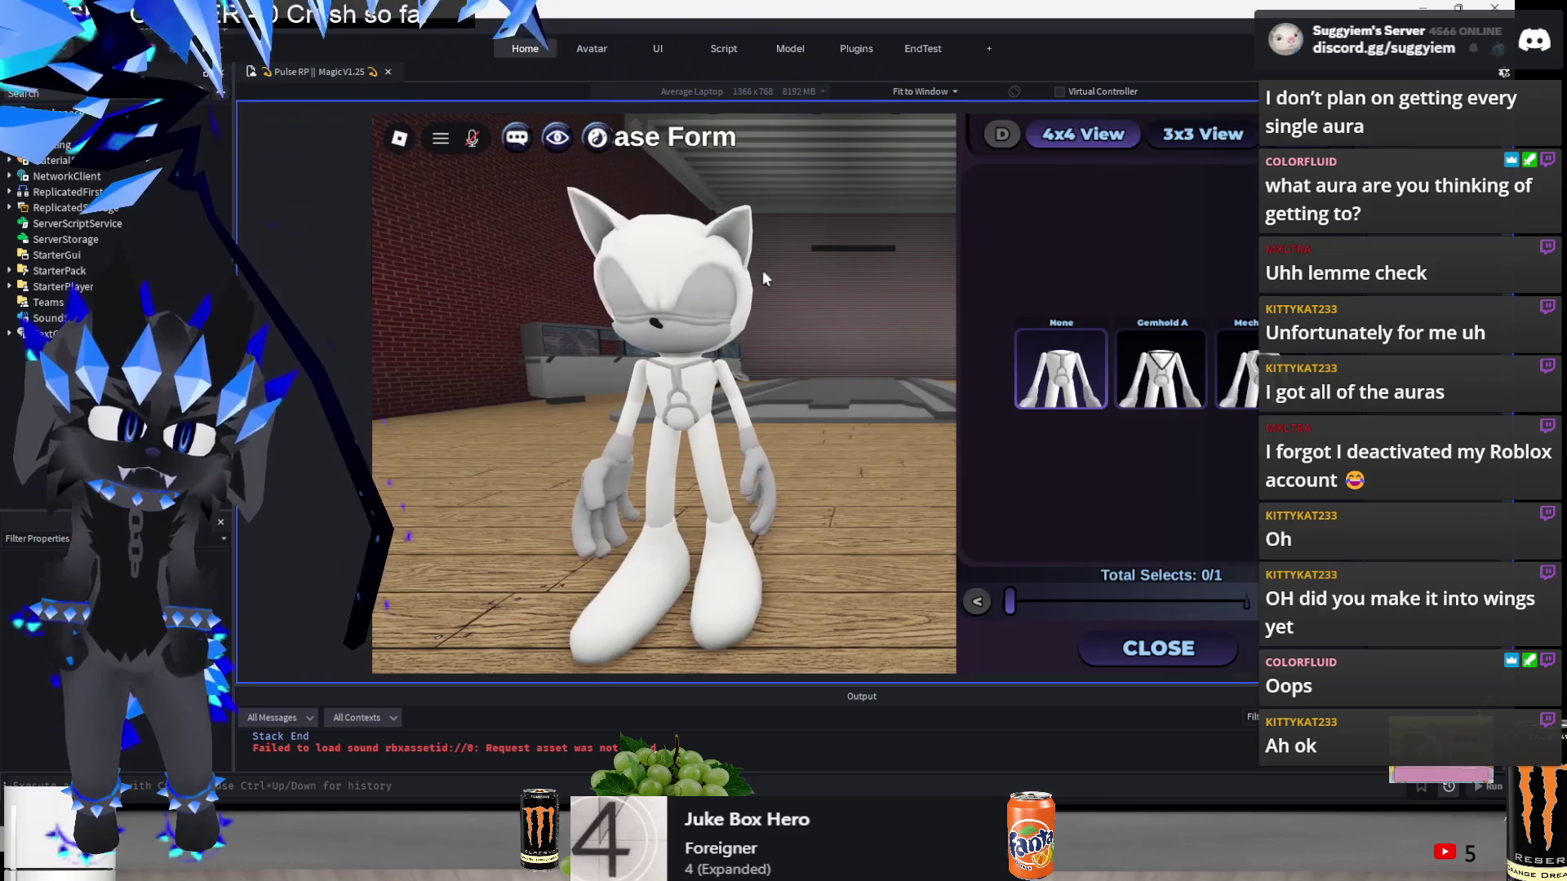
click(1160, 369)
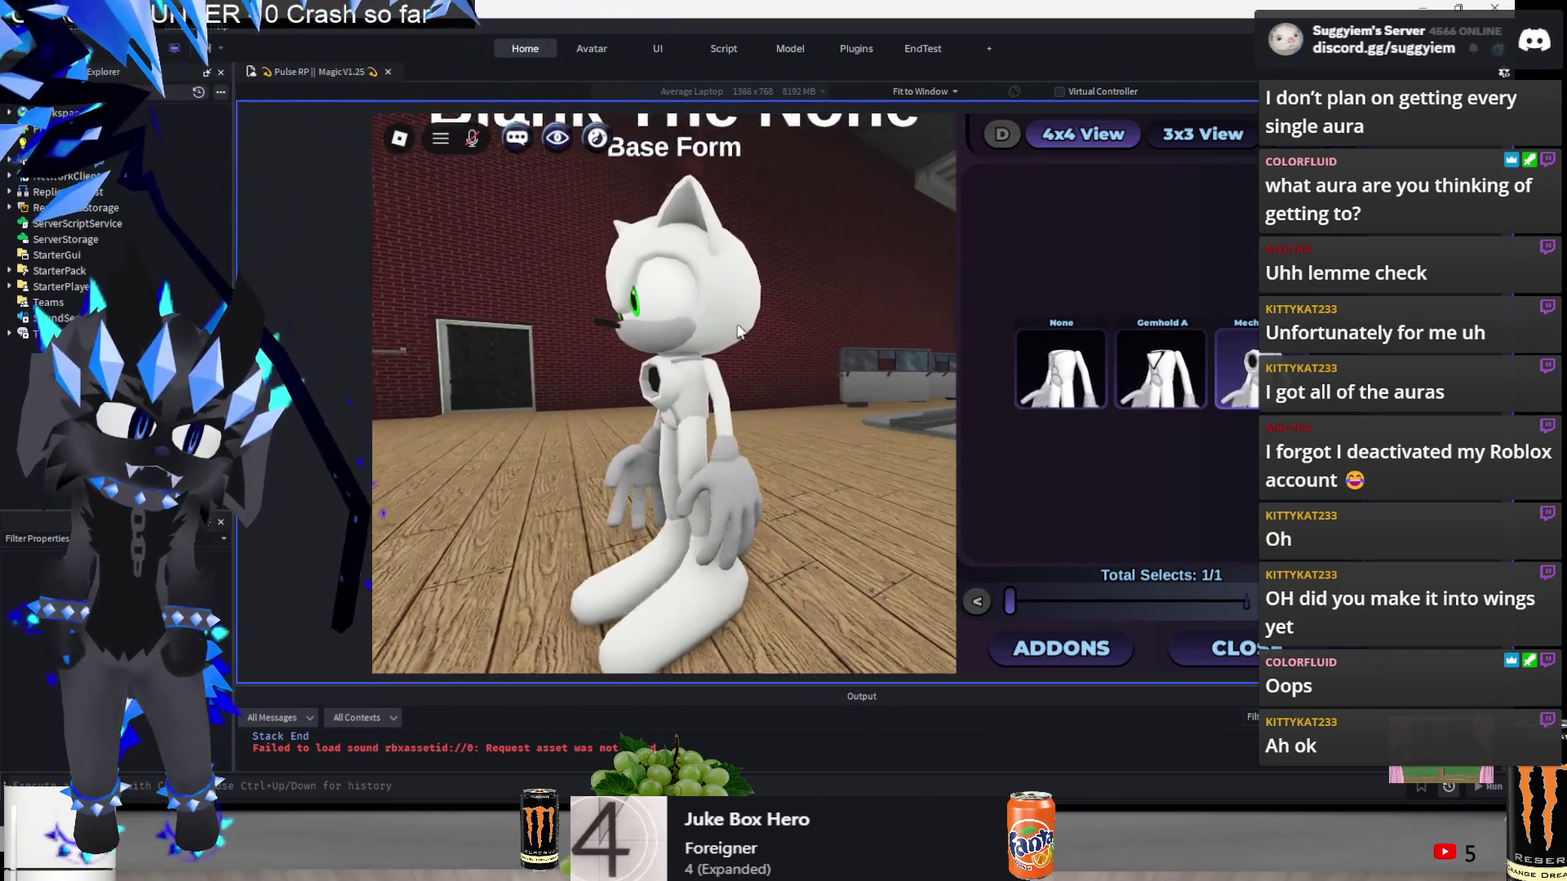
click(1185, 646)
- Back in the body-part list, apply the M-Lined Body to the character
click(474, 622)
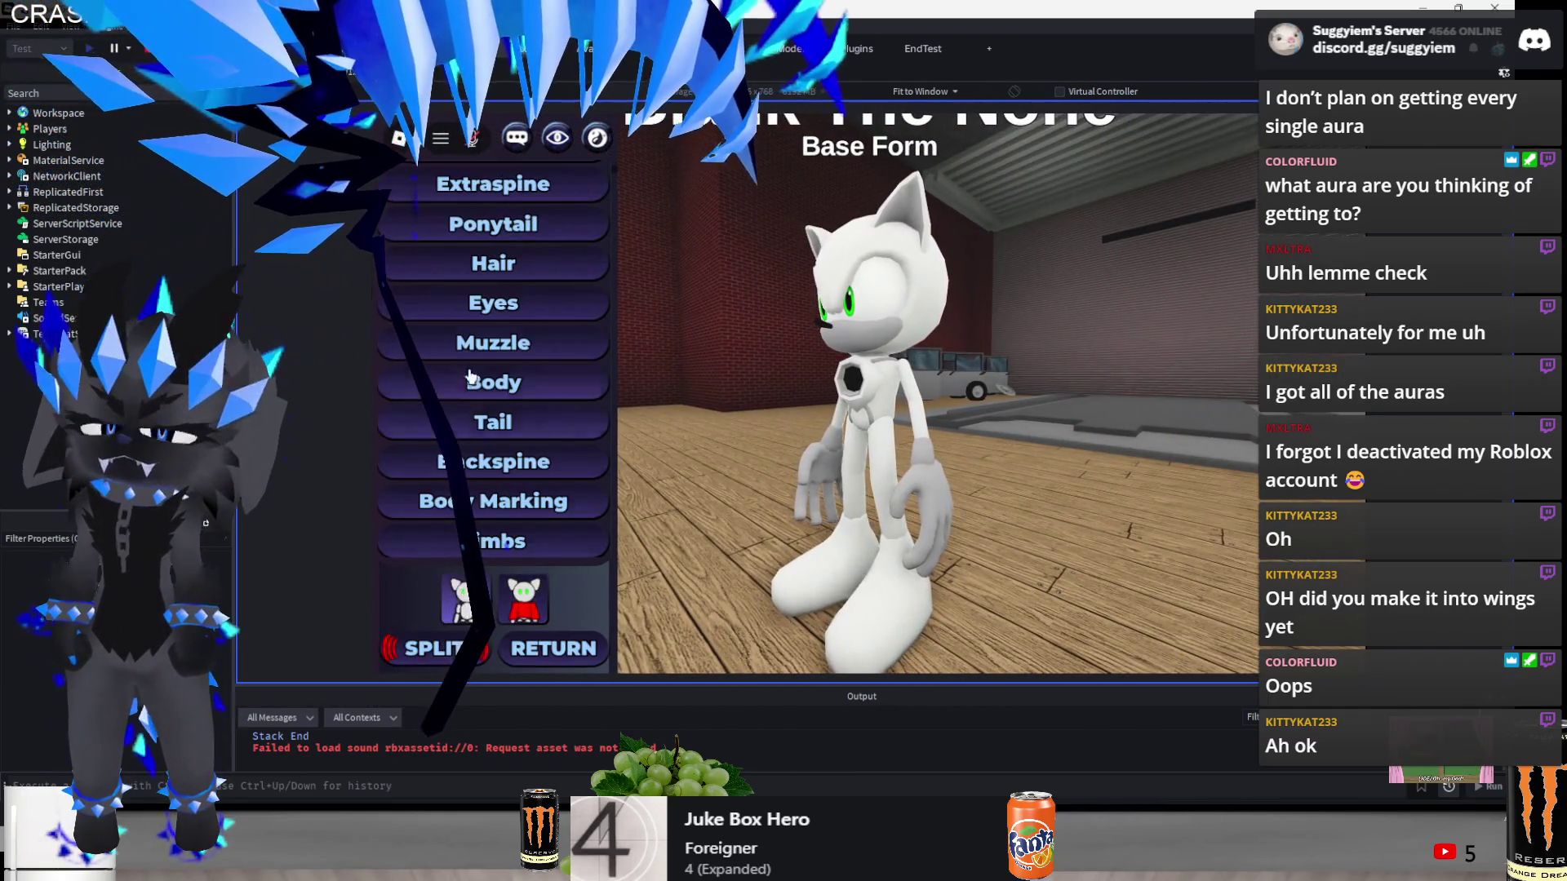
scroll(594, 403, up, 2)
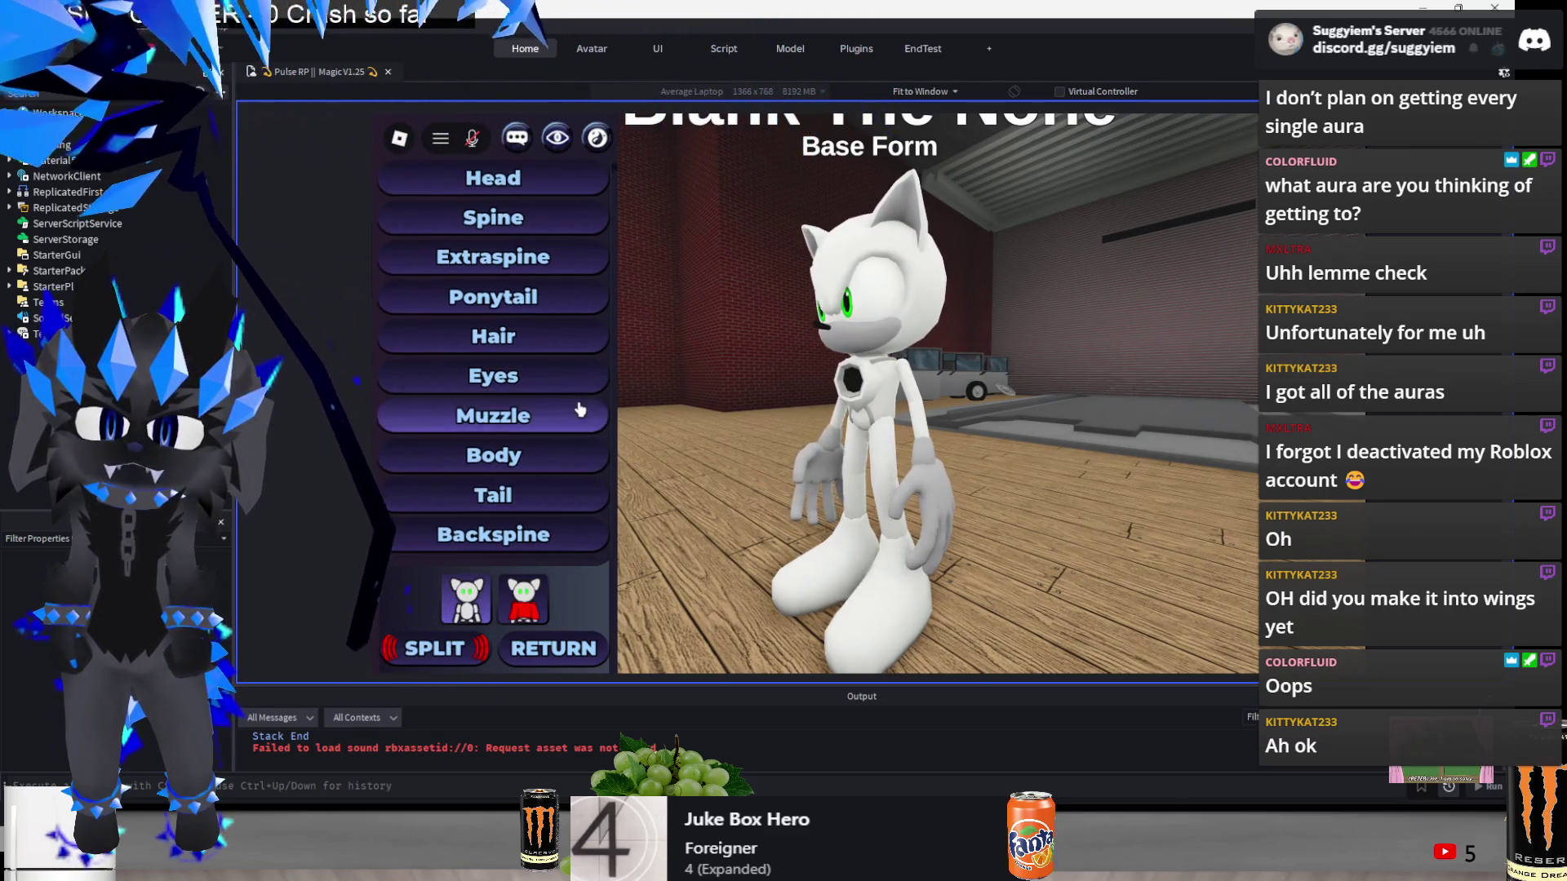
scroll(559, 294, down, 6)
scroll(536, 373, down, 2)
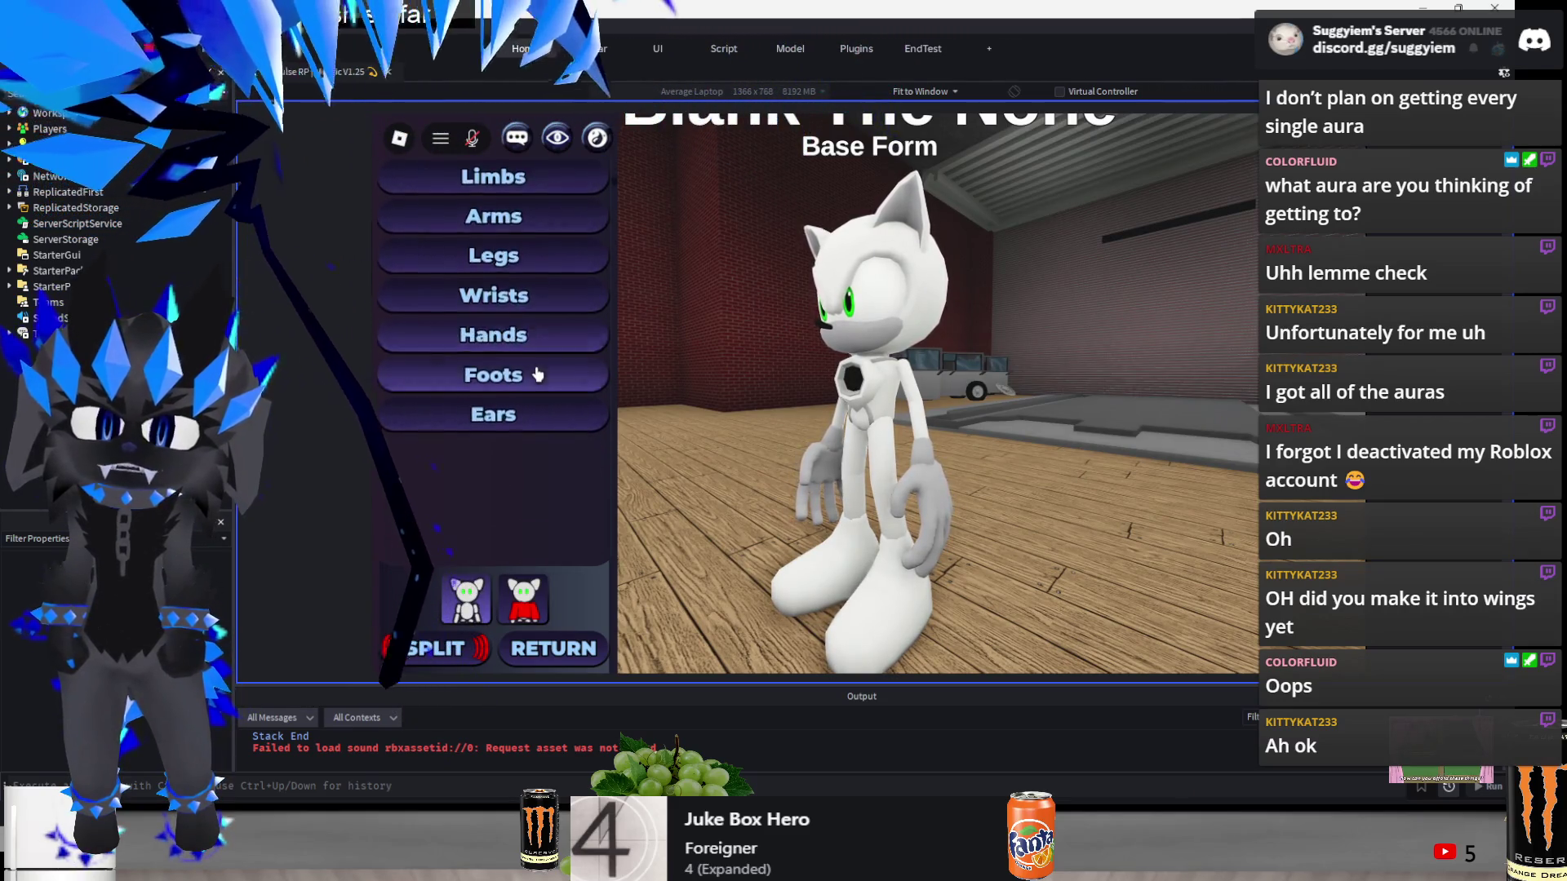
scroll(563, 371, up, 5)
click(522, 451)
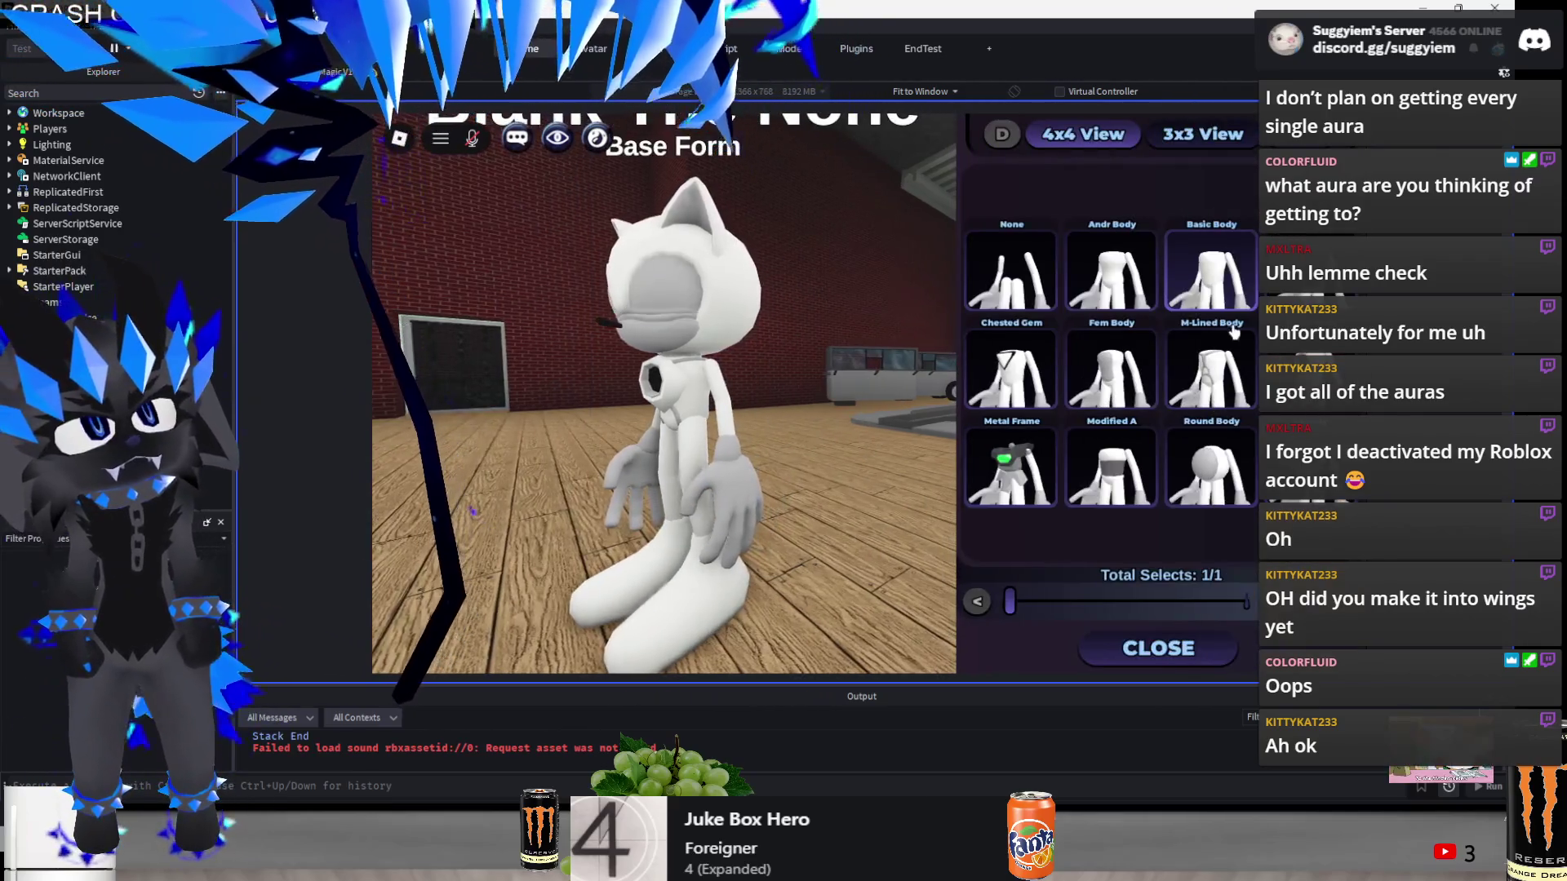
click(1190, 391)
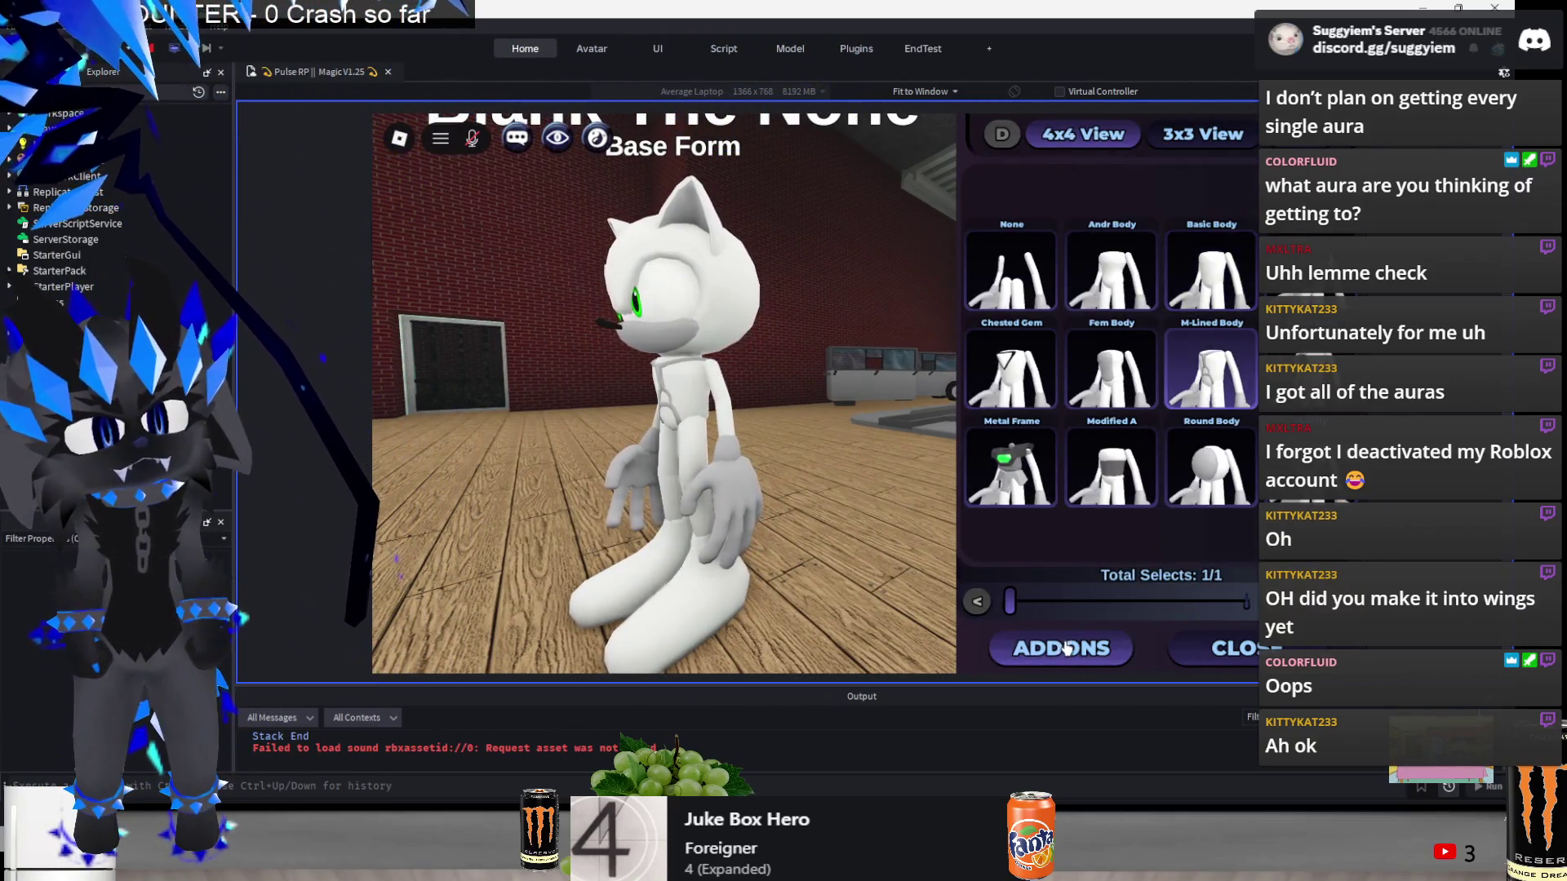
- Check the M-Lined Body's Chasis add-ons, then reopen the Body style grid
click(1061, 648)
click(547, 193)
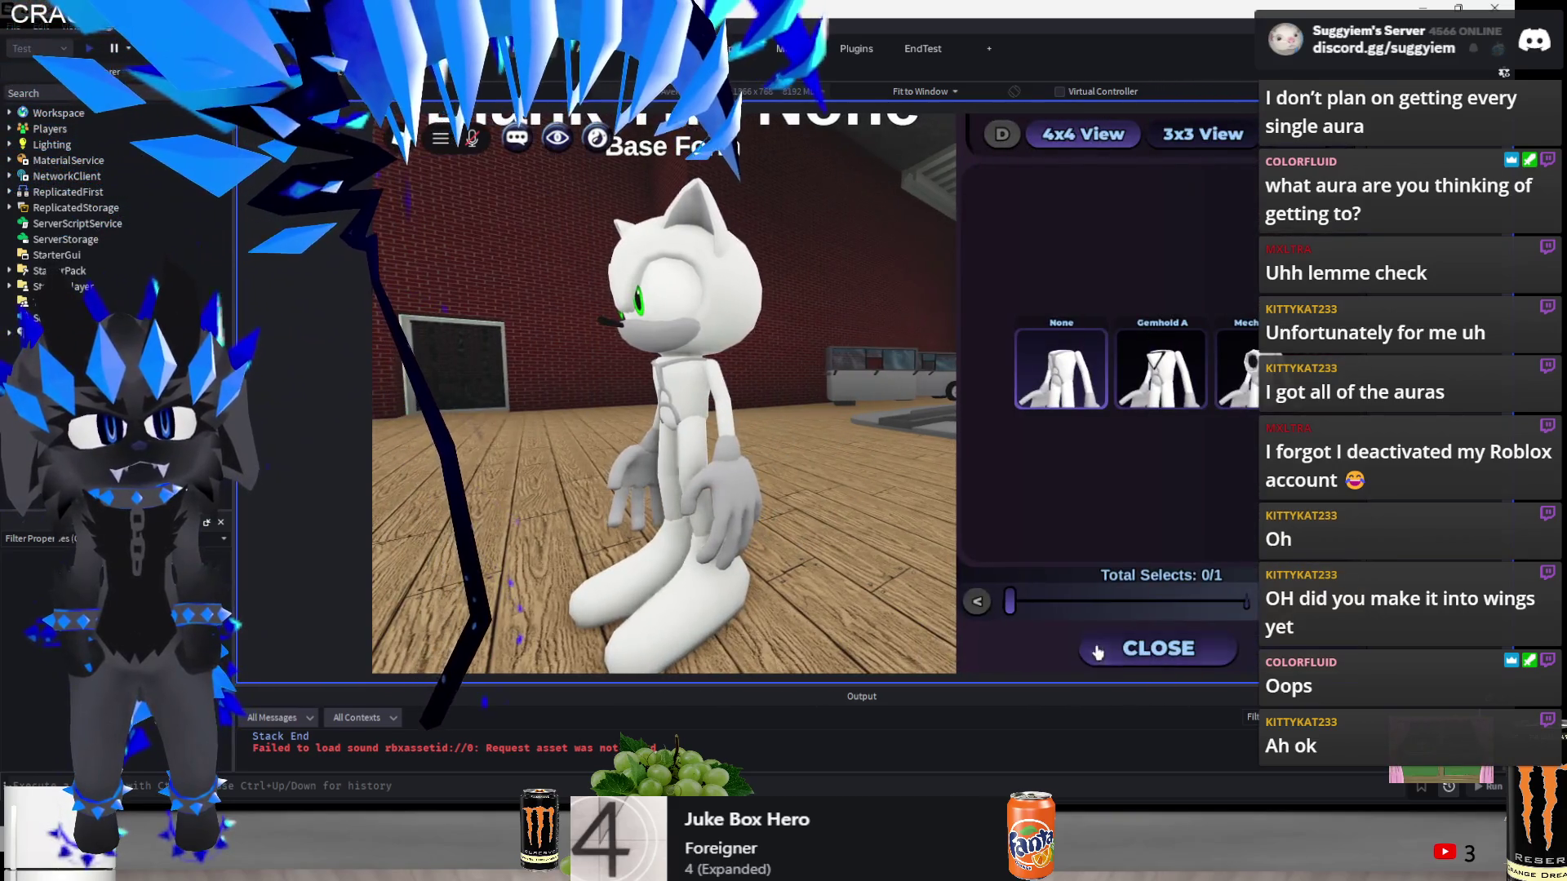
click(1155, 648)
click(534, 647)
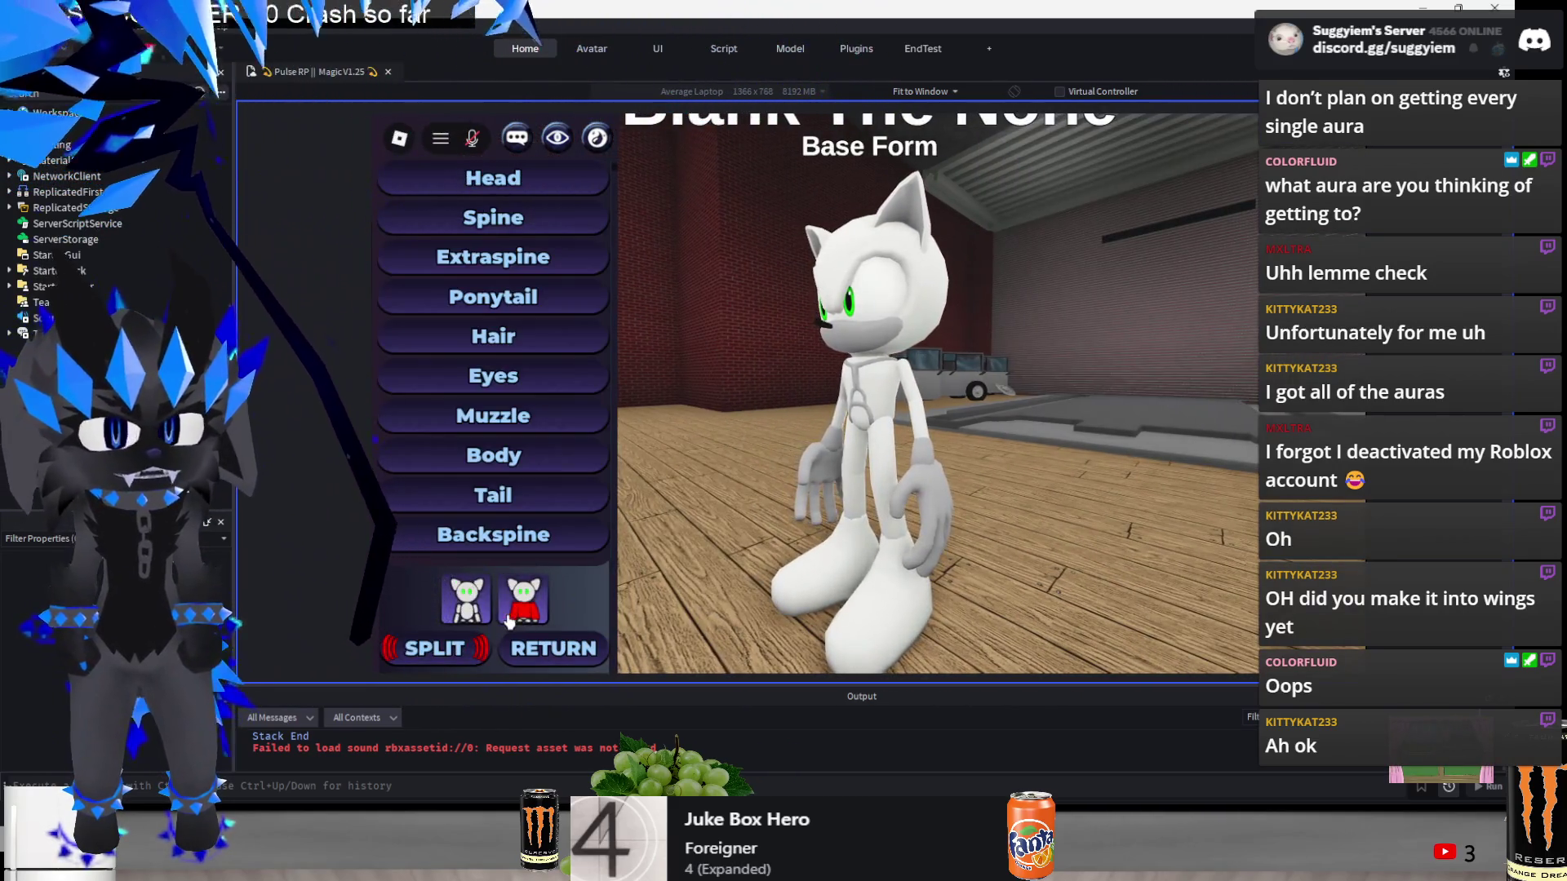
scroll(493, 389, down, 6)
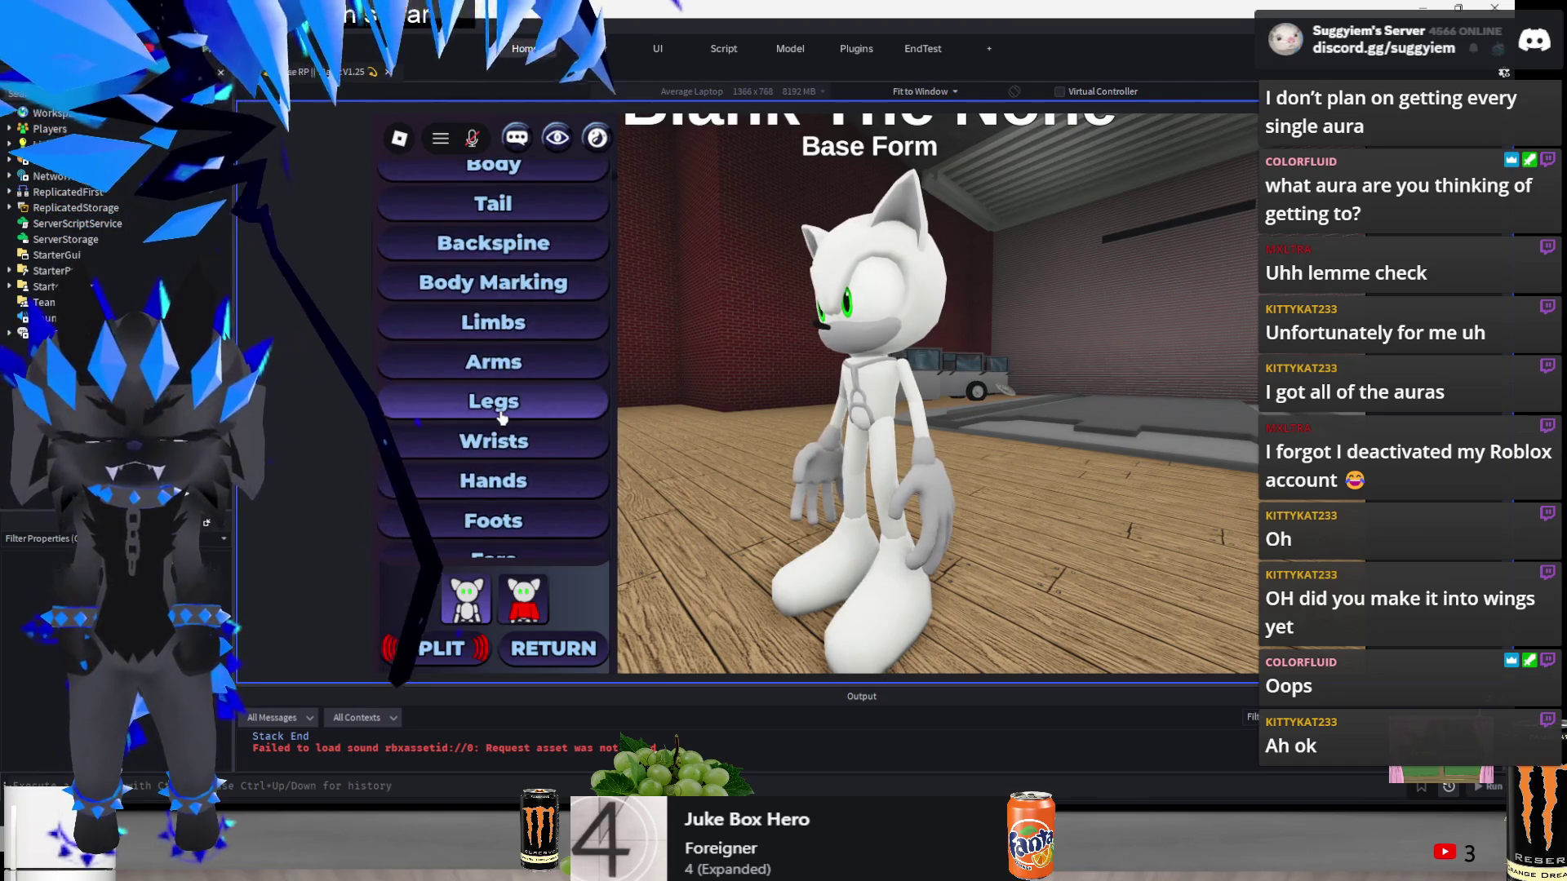
scroll(505, 414, up, 4)
scroll(505, 415, up, 1)
click(493, 378)
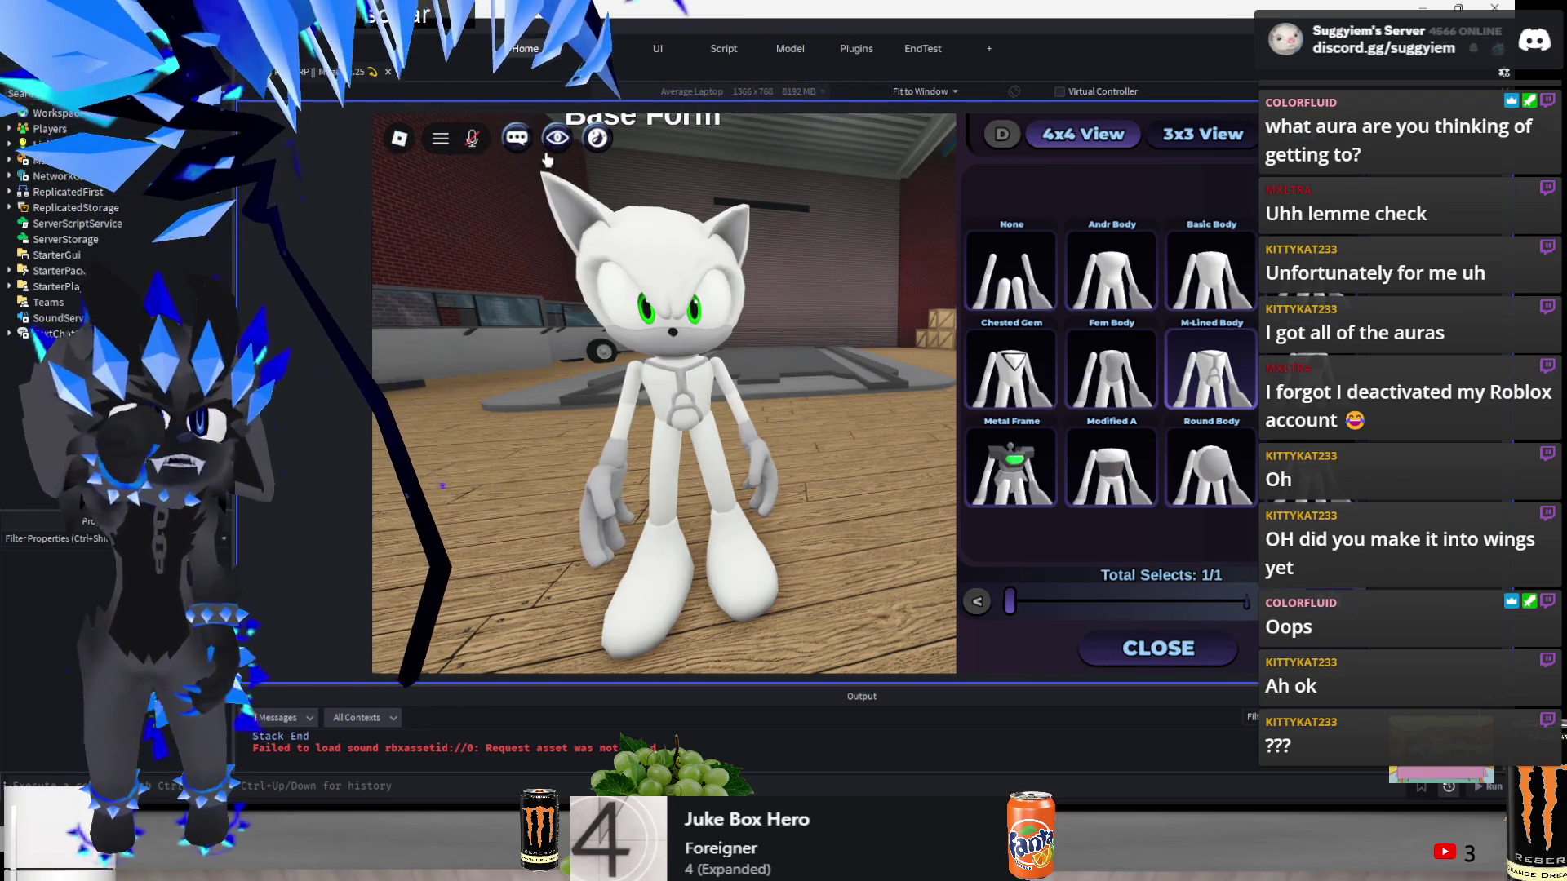
click(1211, 372)
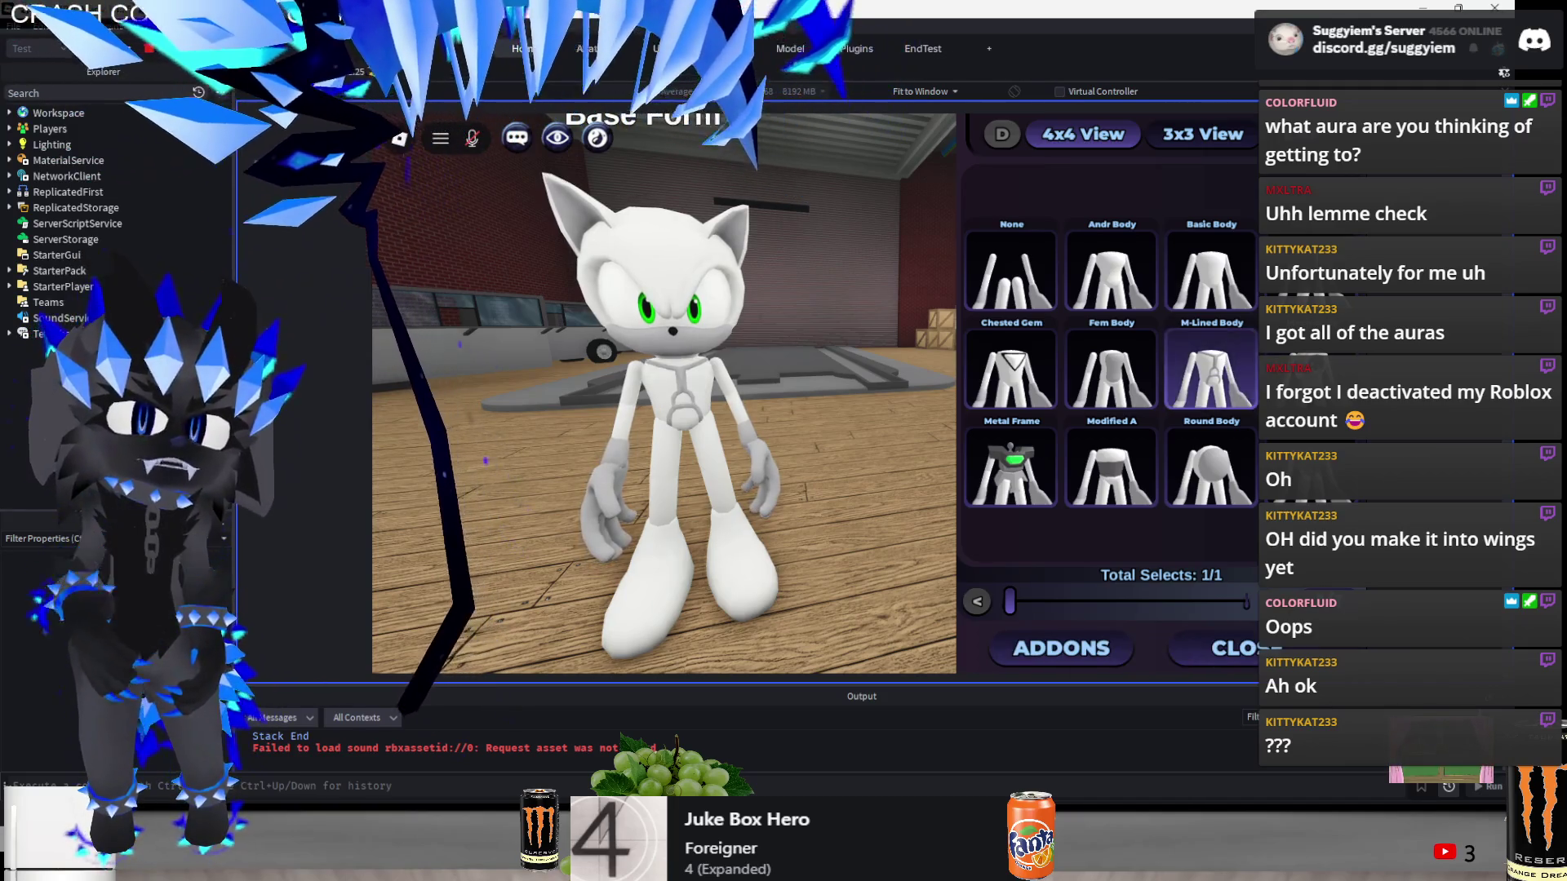
click(1024, 641)
click(432, 177)
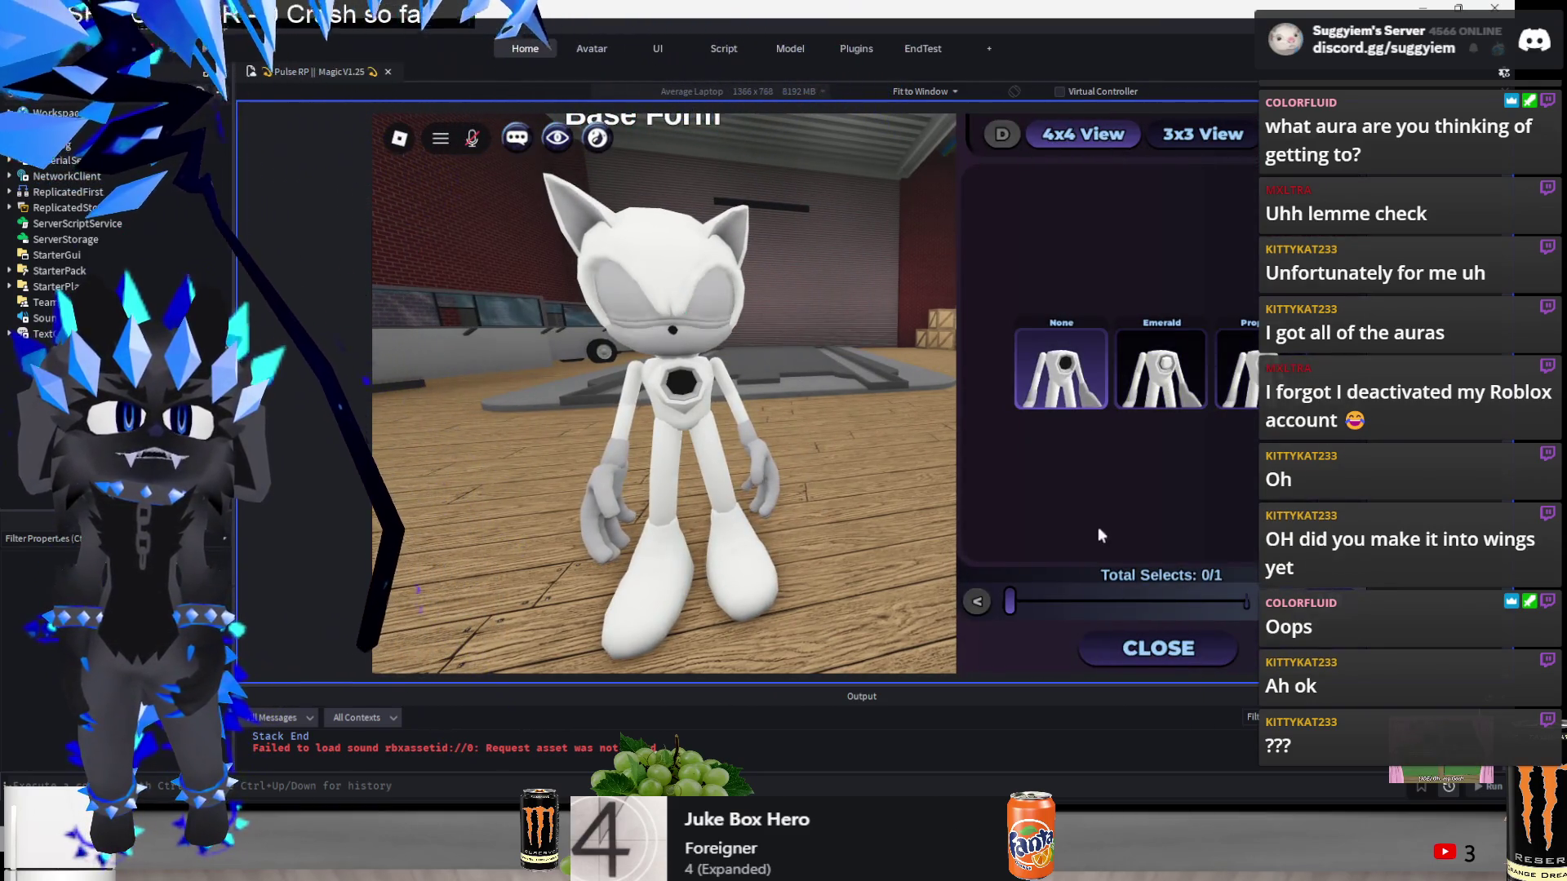
click(1158, 648)
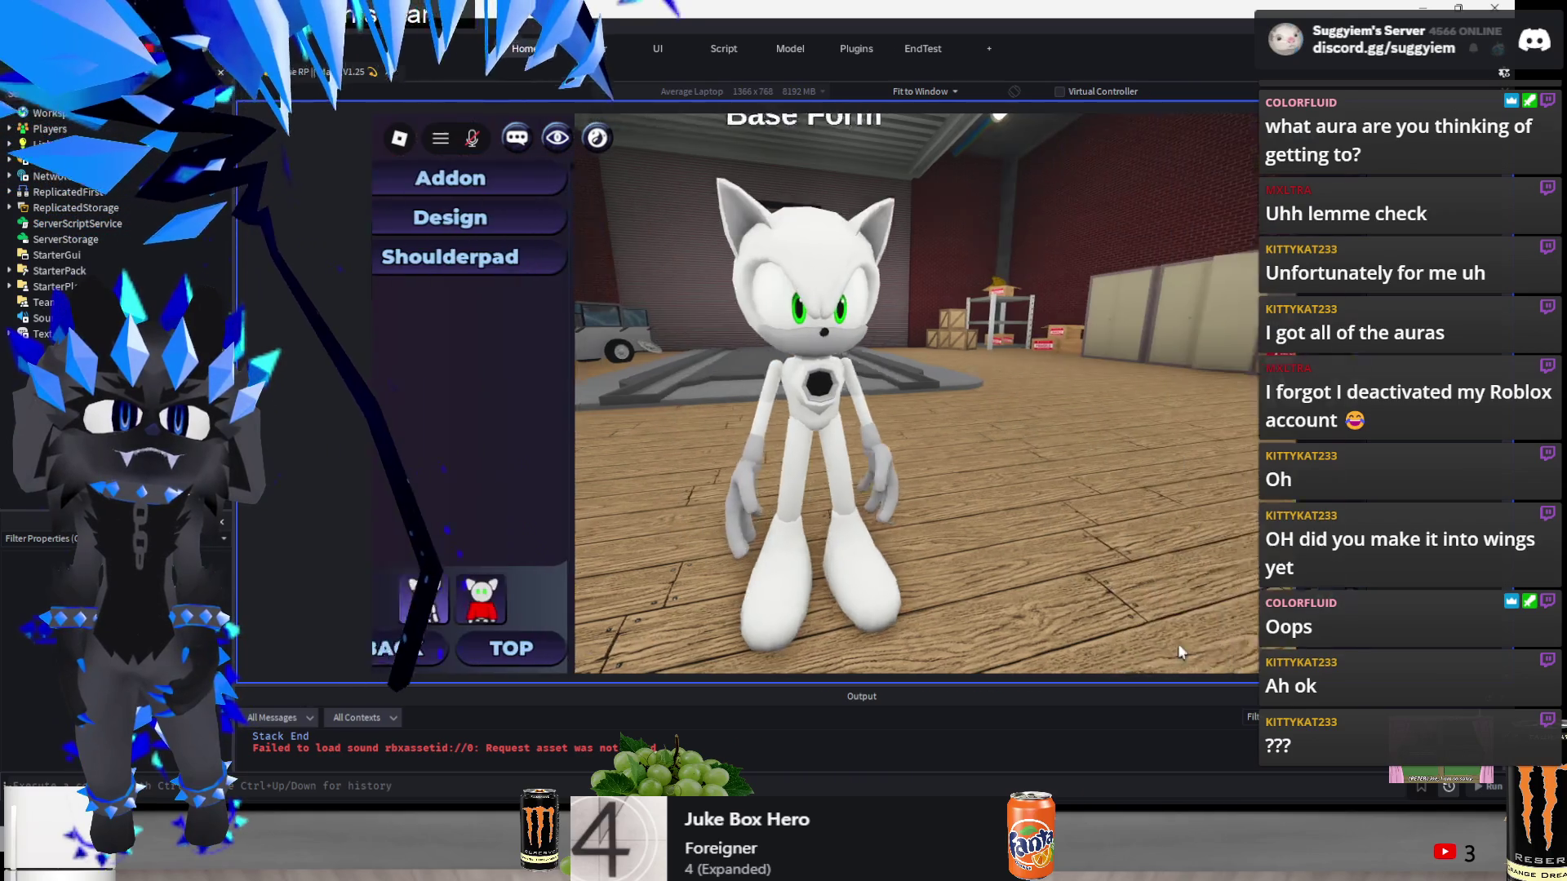
click(553, 648)
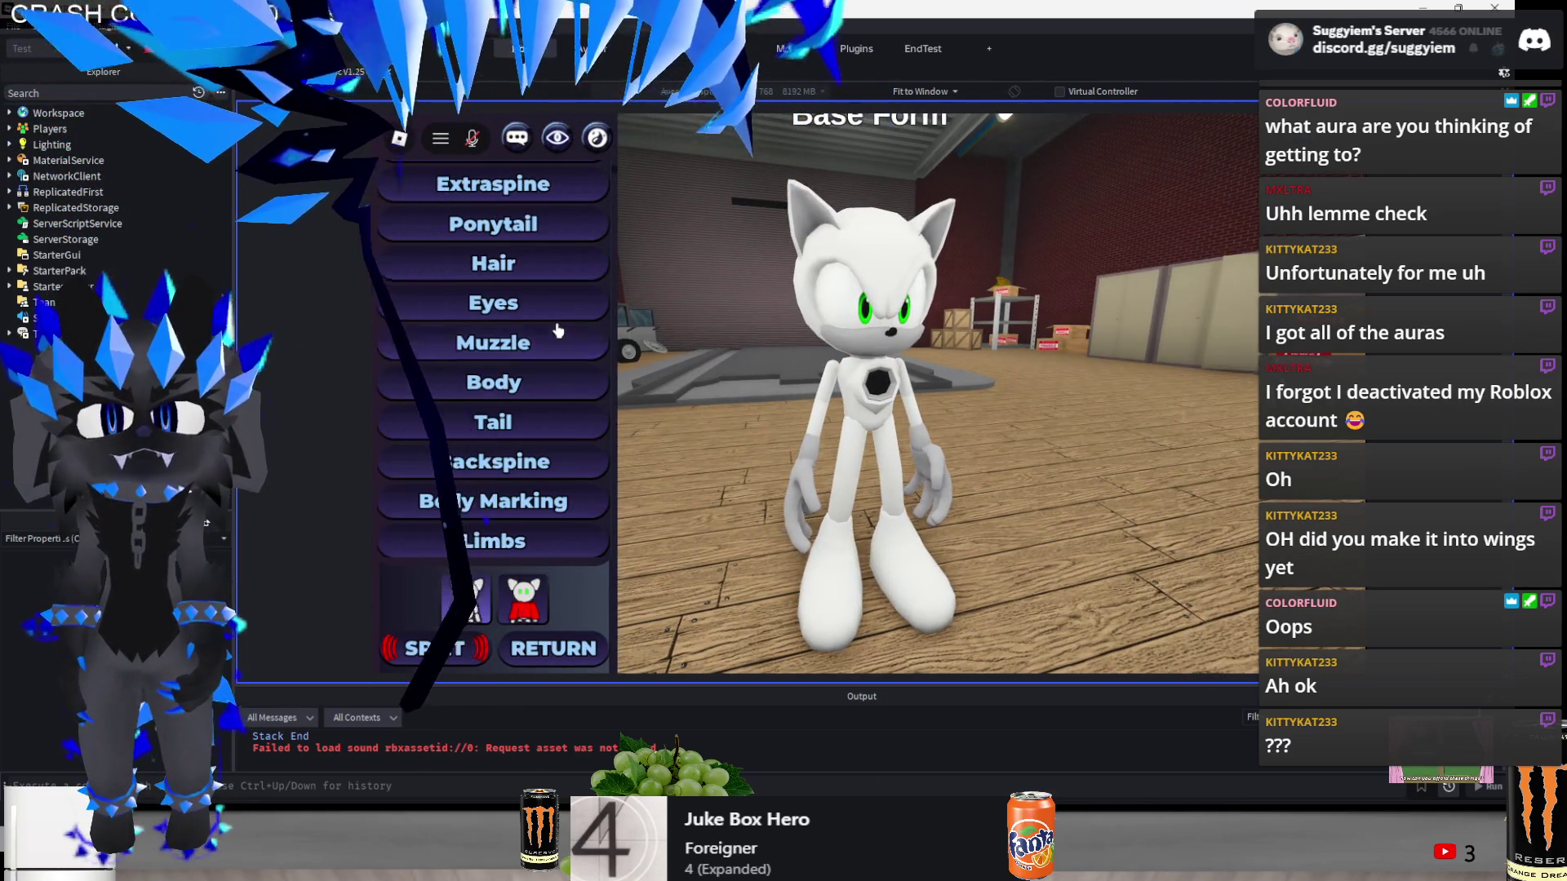
click(525, 380)
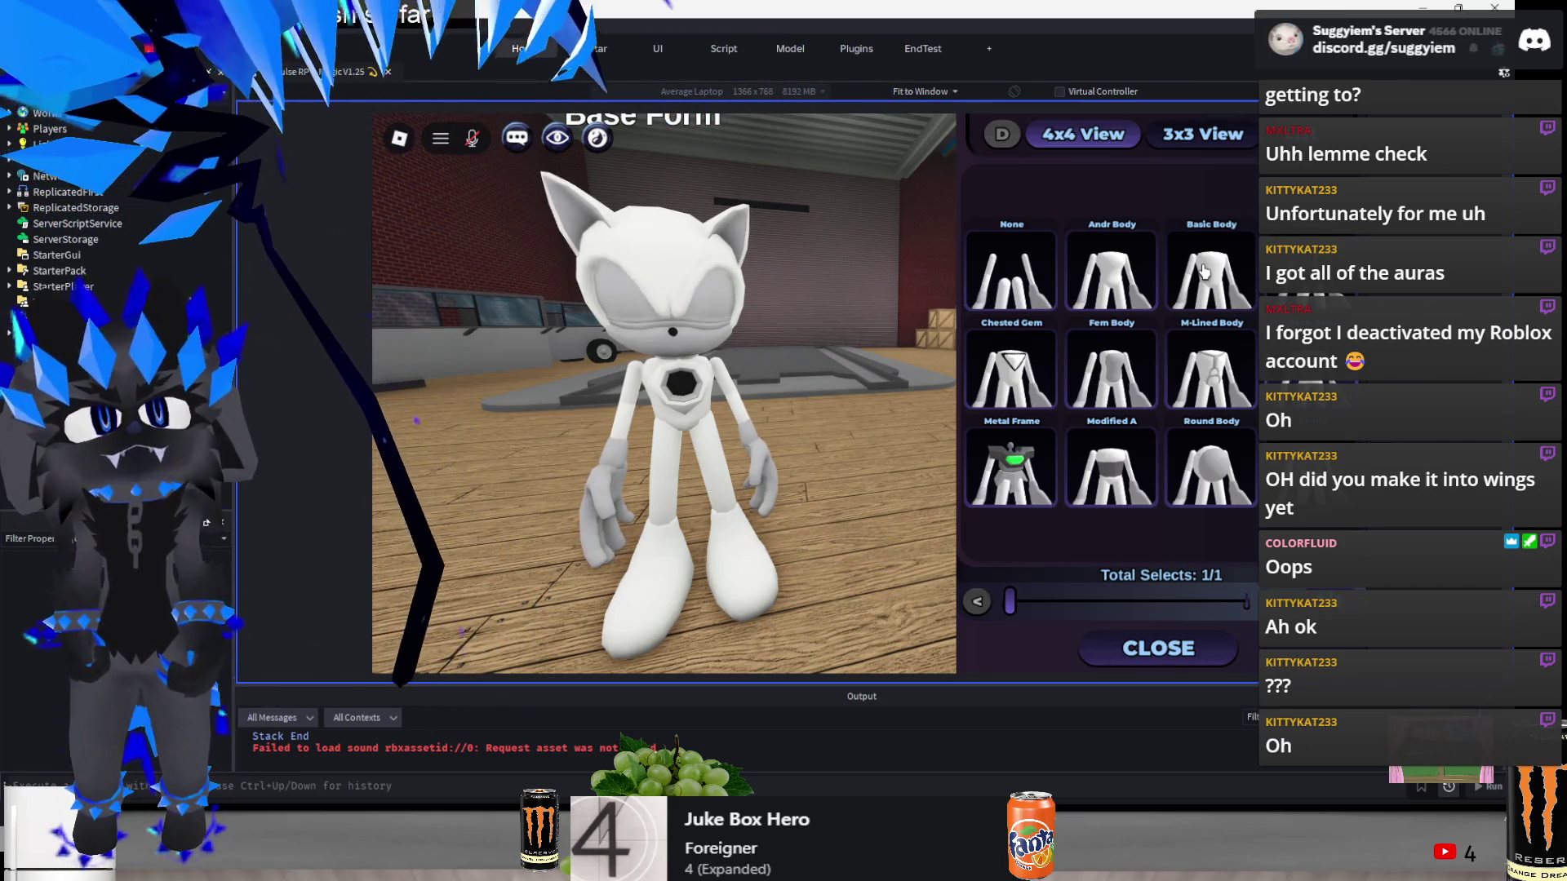
click(1211, 371)
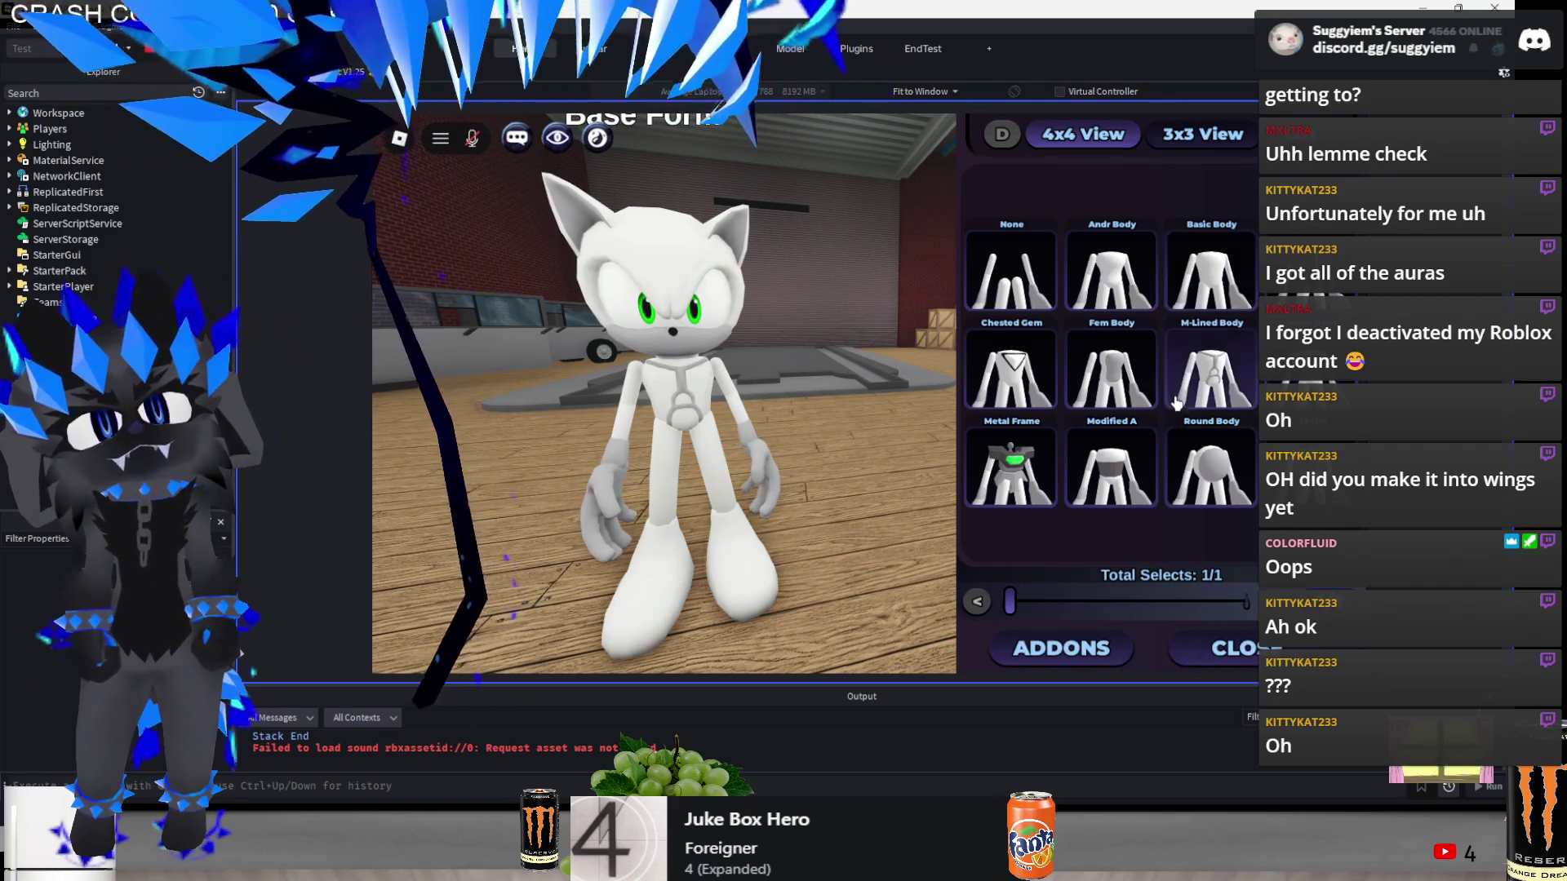
- Browse the M-Lined Body's Shoulderpad and Addon styles without changing anything
click(1113, 647)
click(456, 214)
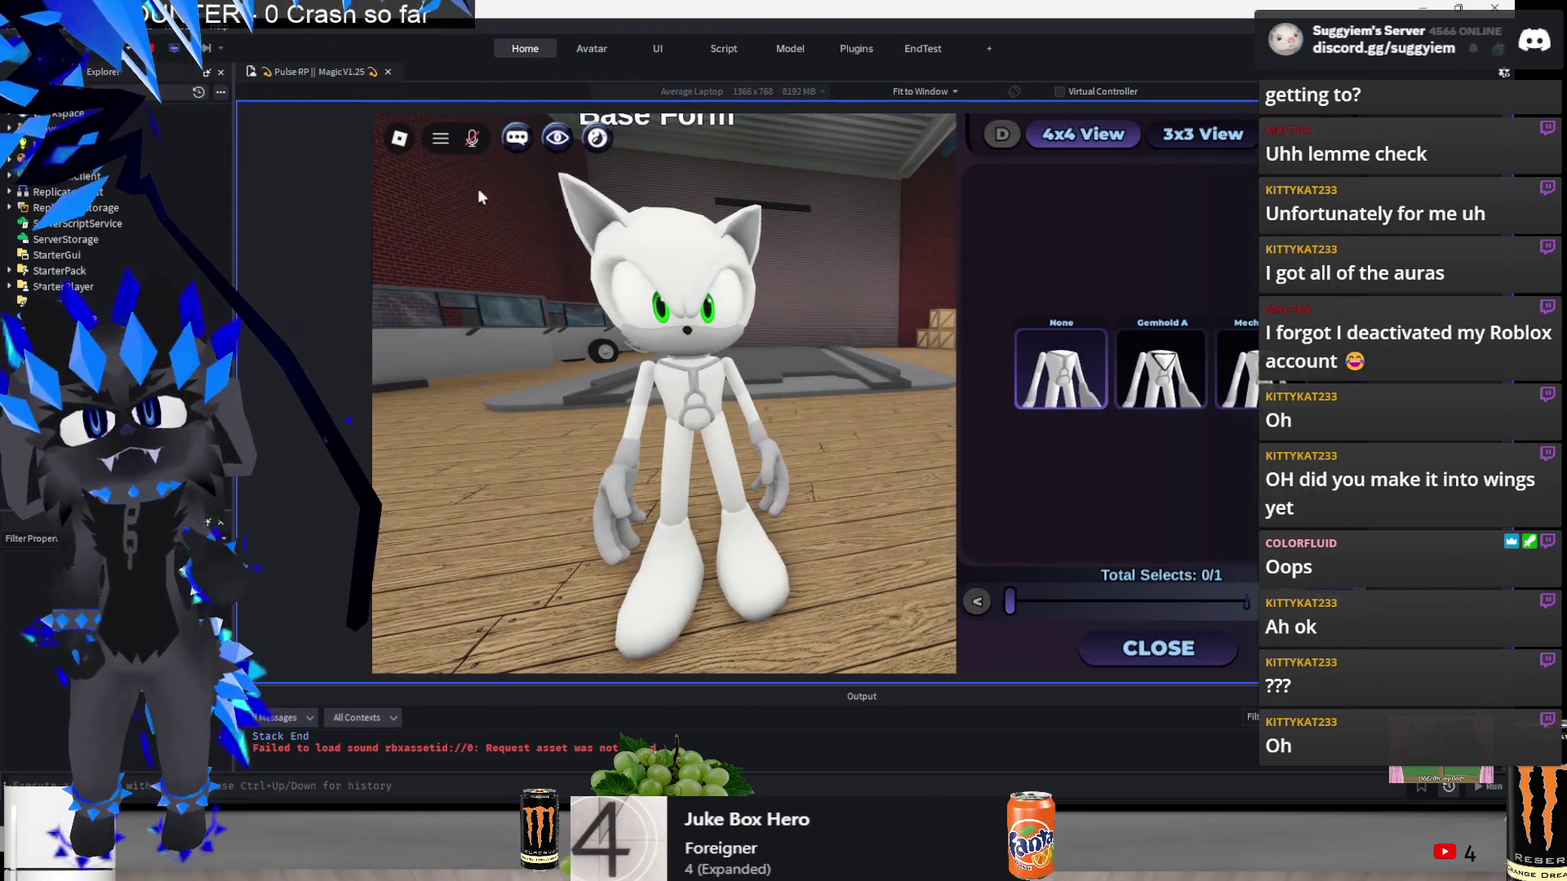
click(1167, 647)
click(574, 213)
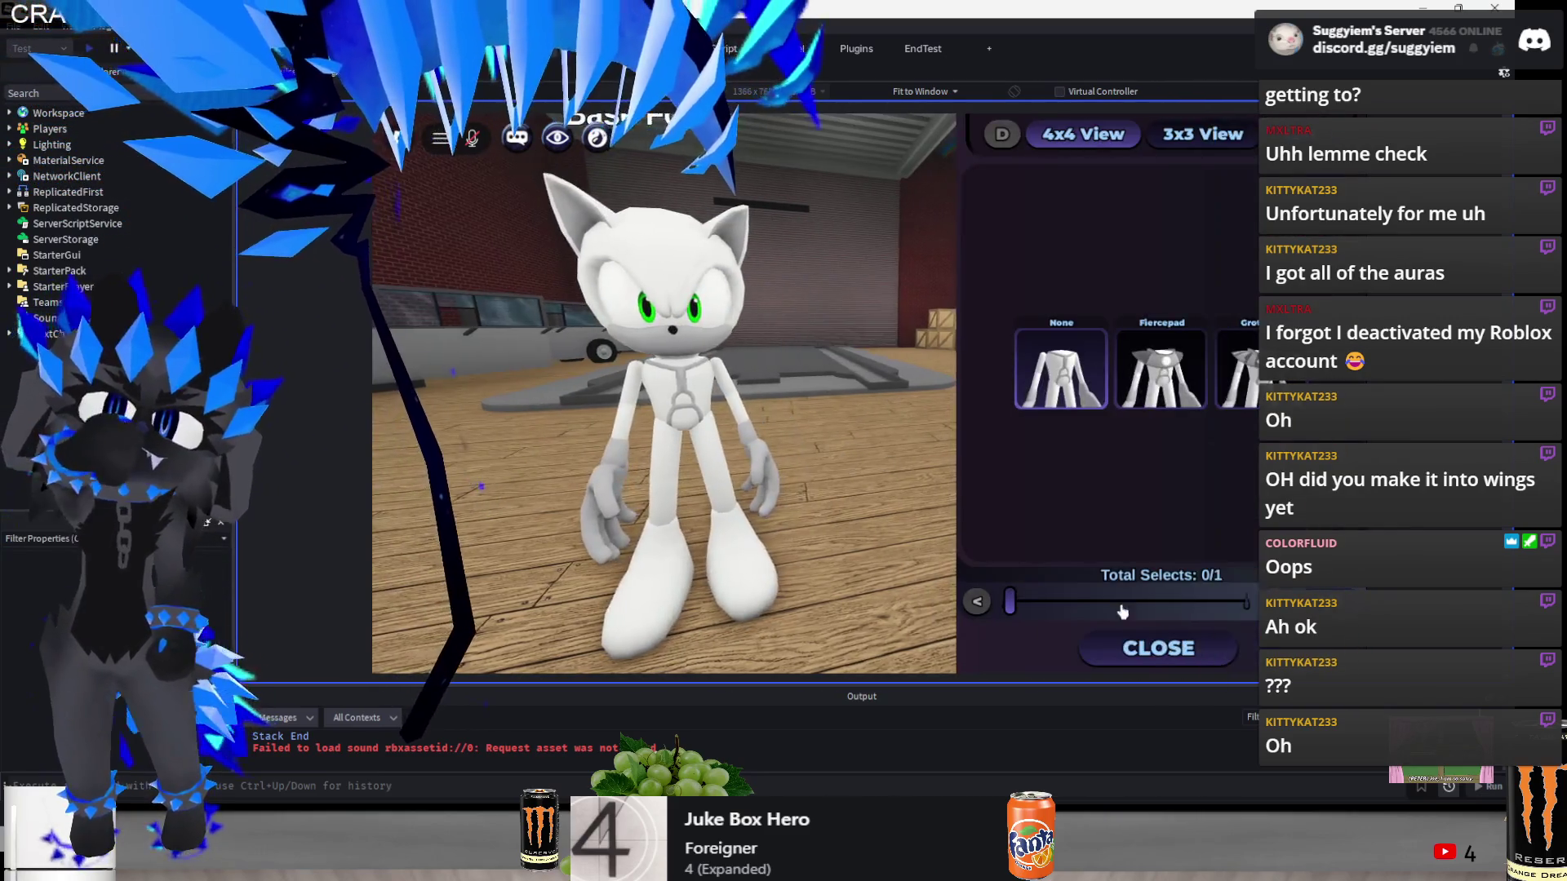
click(1159, 647)
click(527, 214)
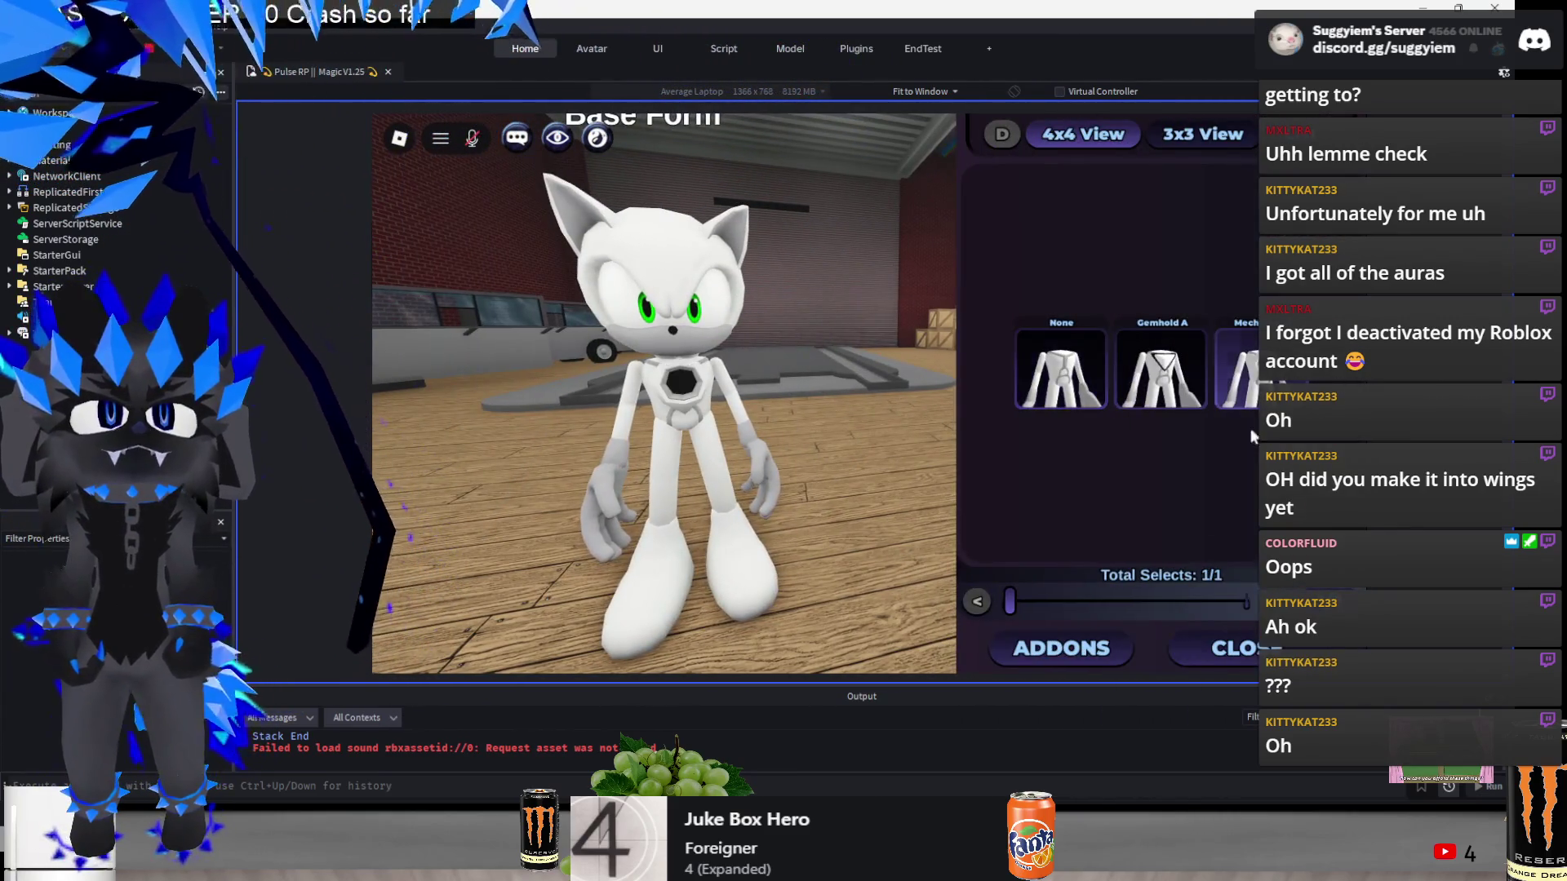
click(1089, 662)
click(487, 188)
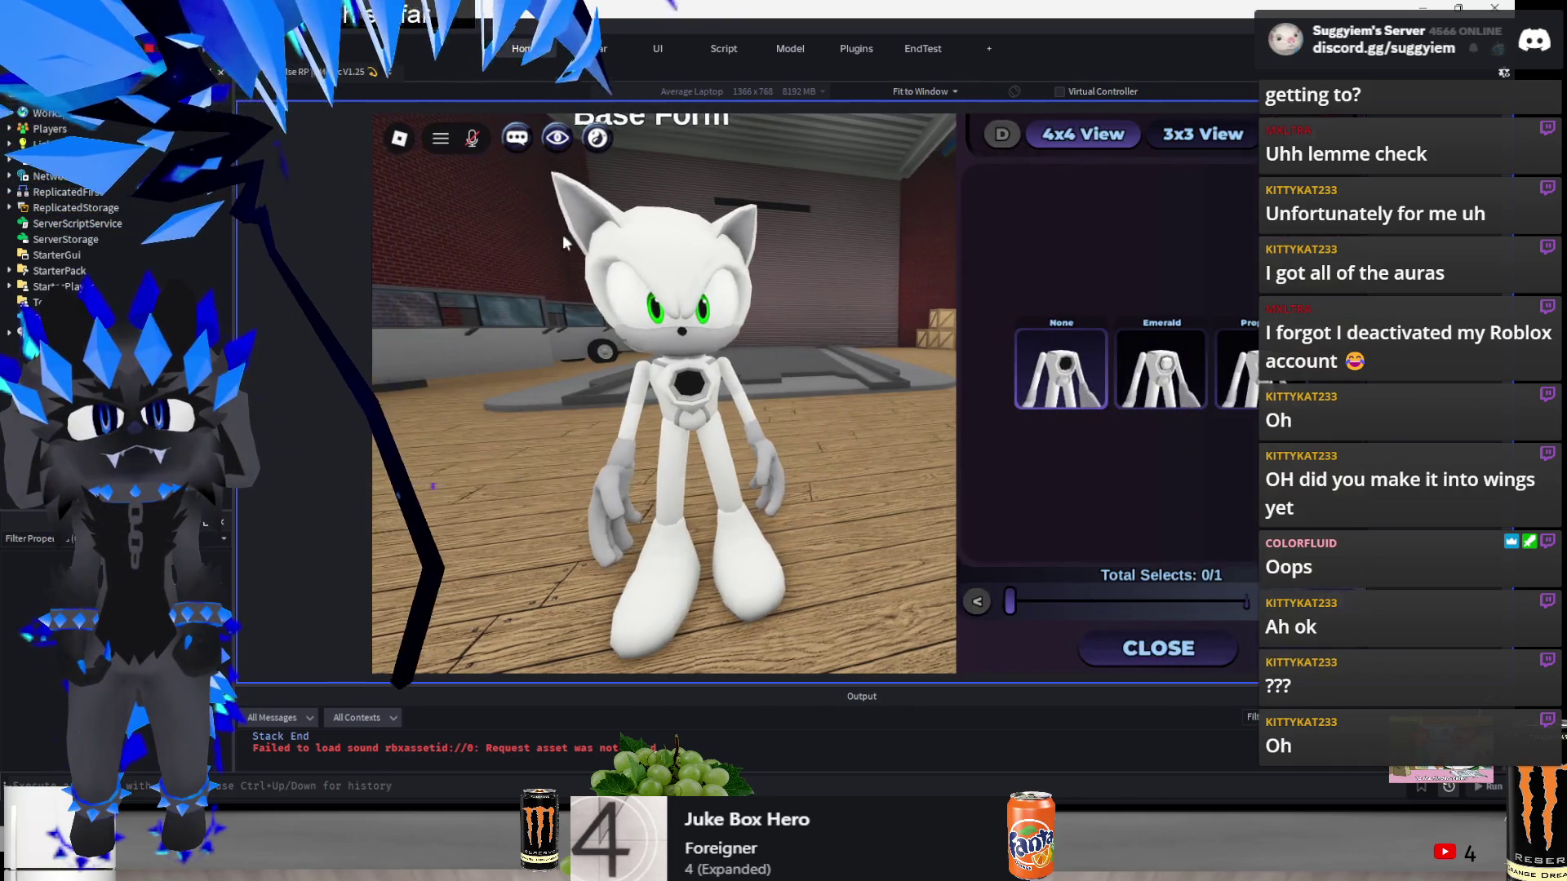
click(1157, 648)
click(462, 600)
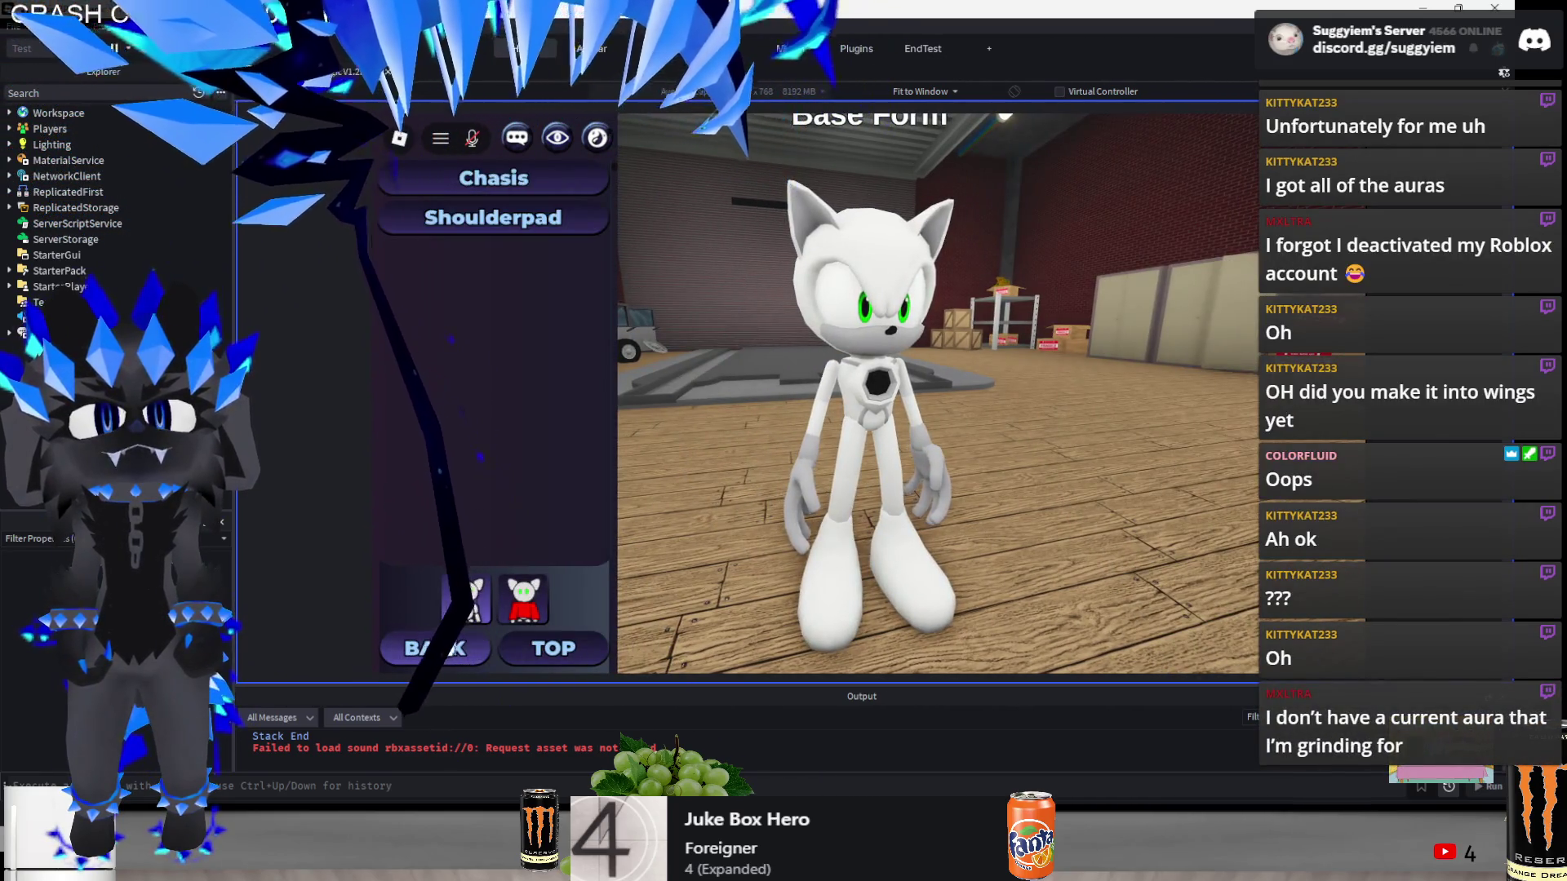
click(454, 658)
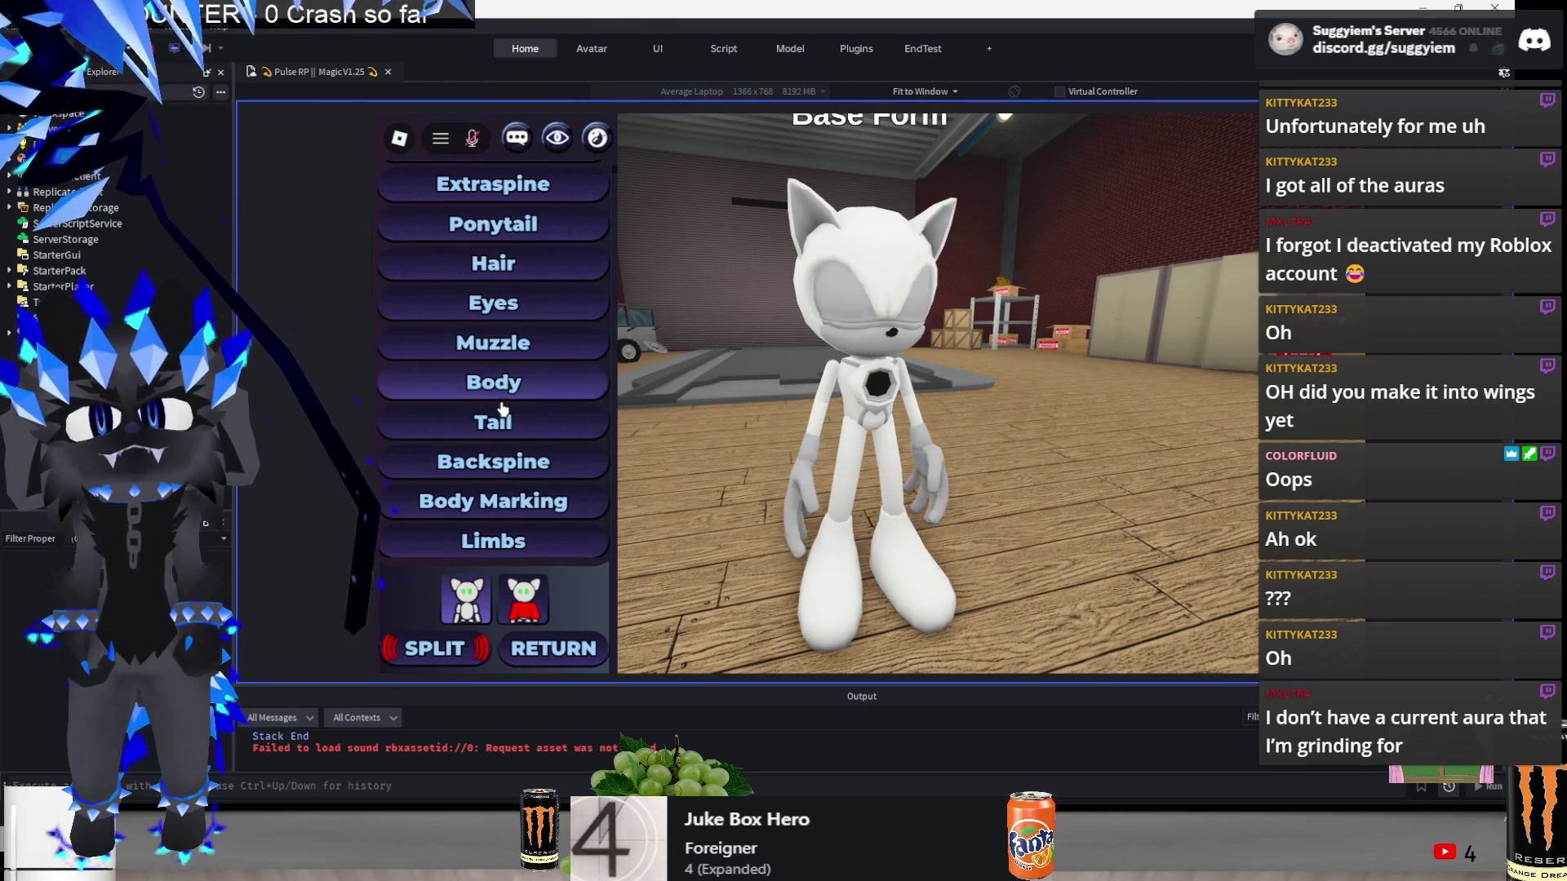
- Switch the body to Chested Gem with the Lining A design
click(494, 382)
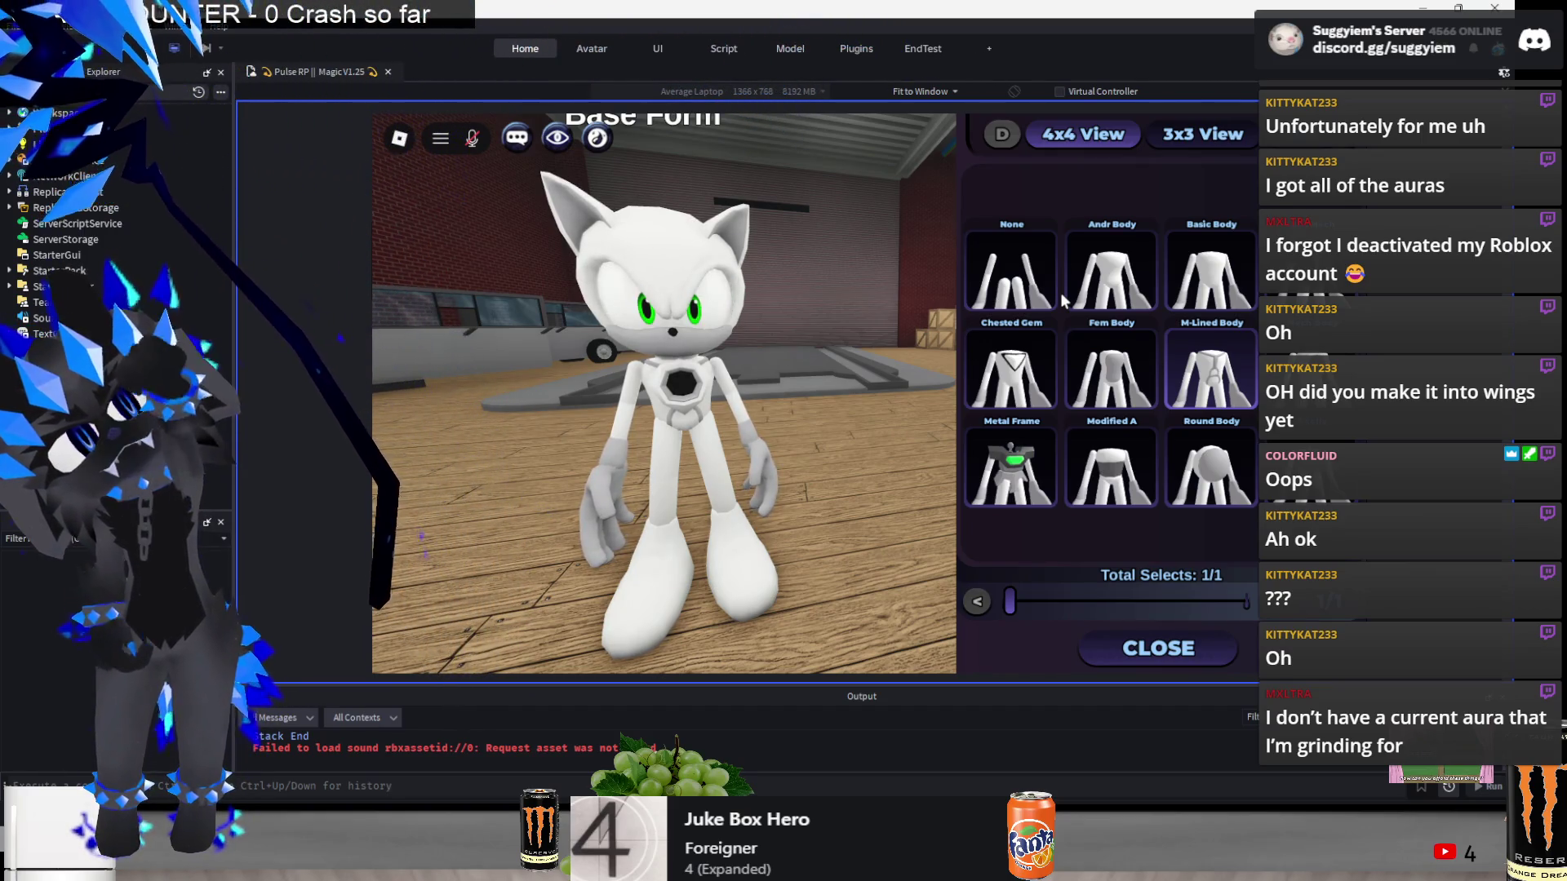
click(1016, 384)
click(1011, 648)
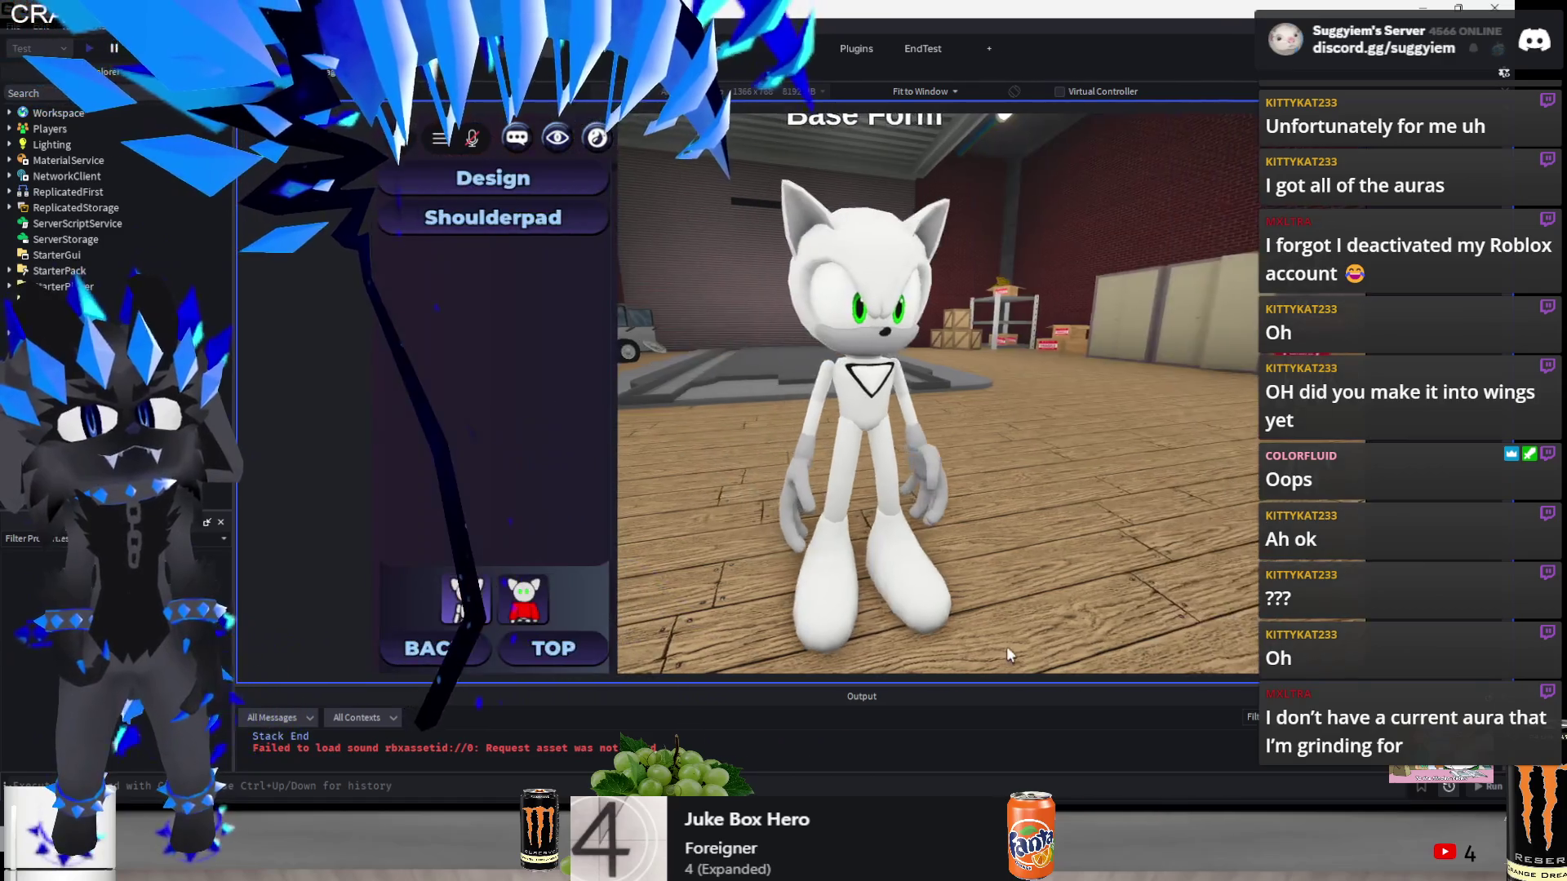
click(532, 181)
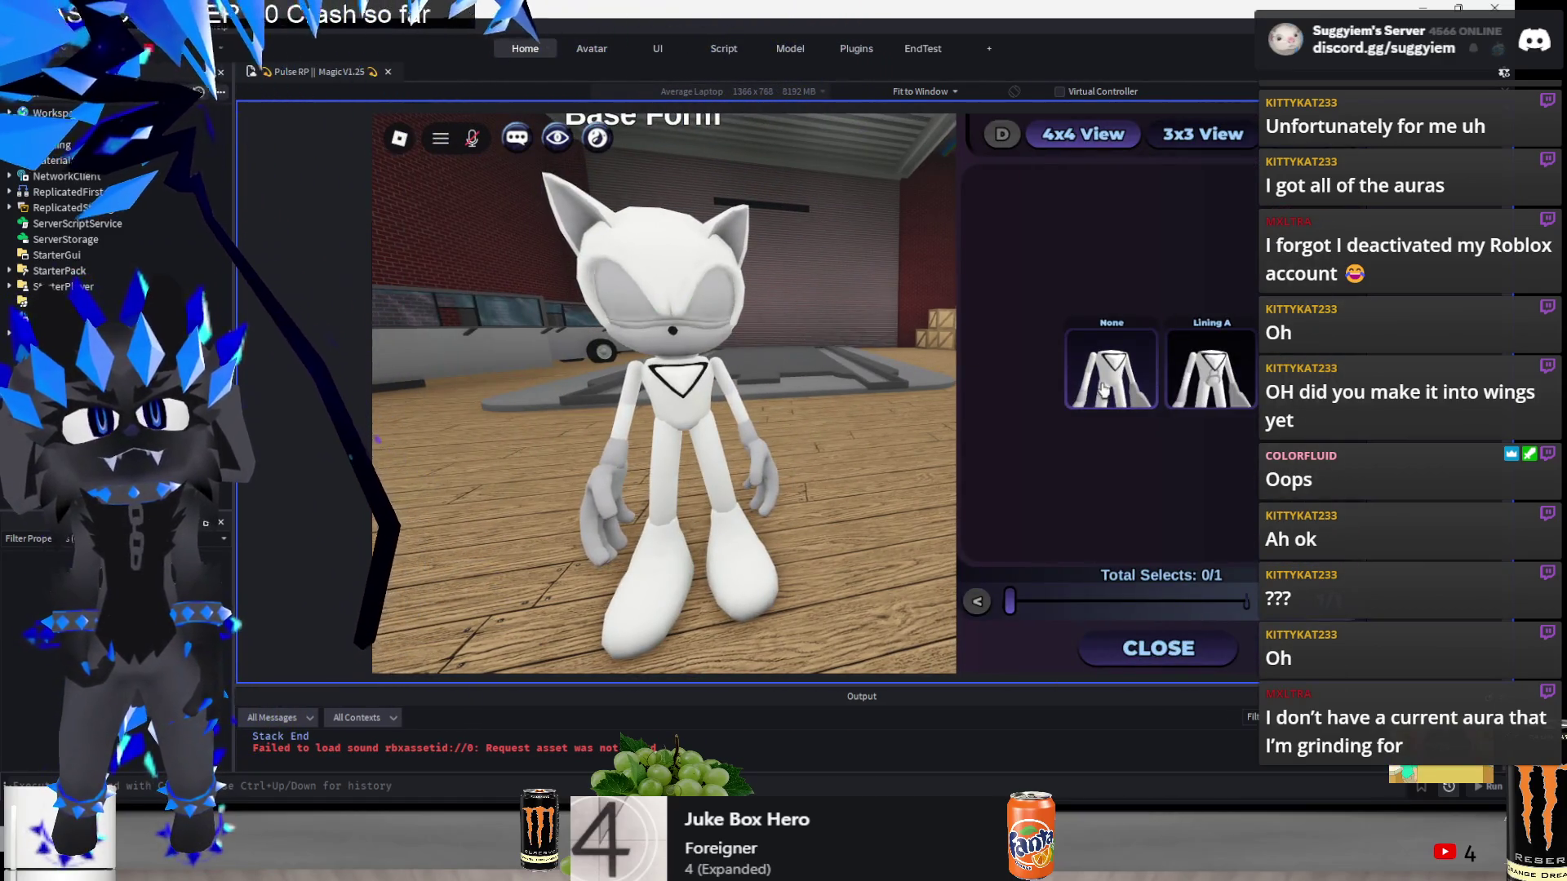
click(1196, 390)
click(1219, 645)
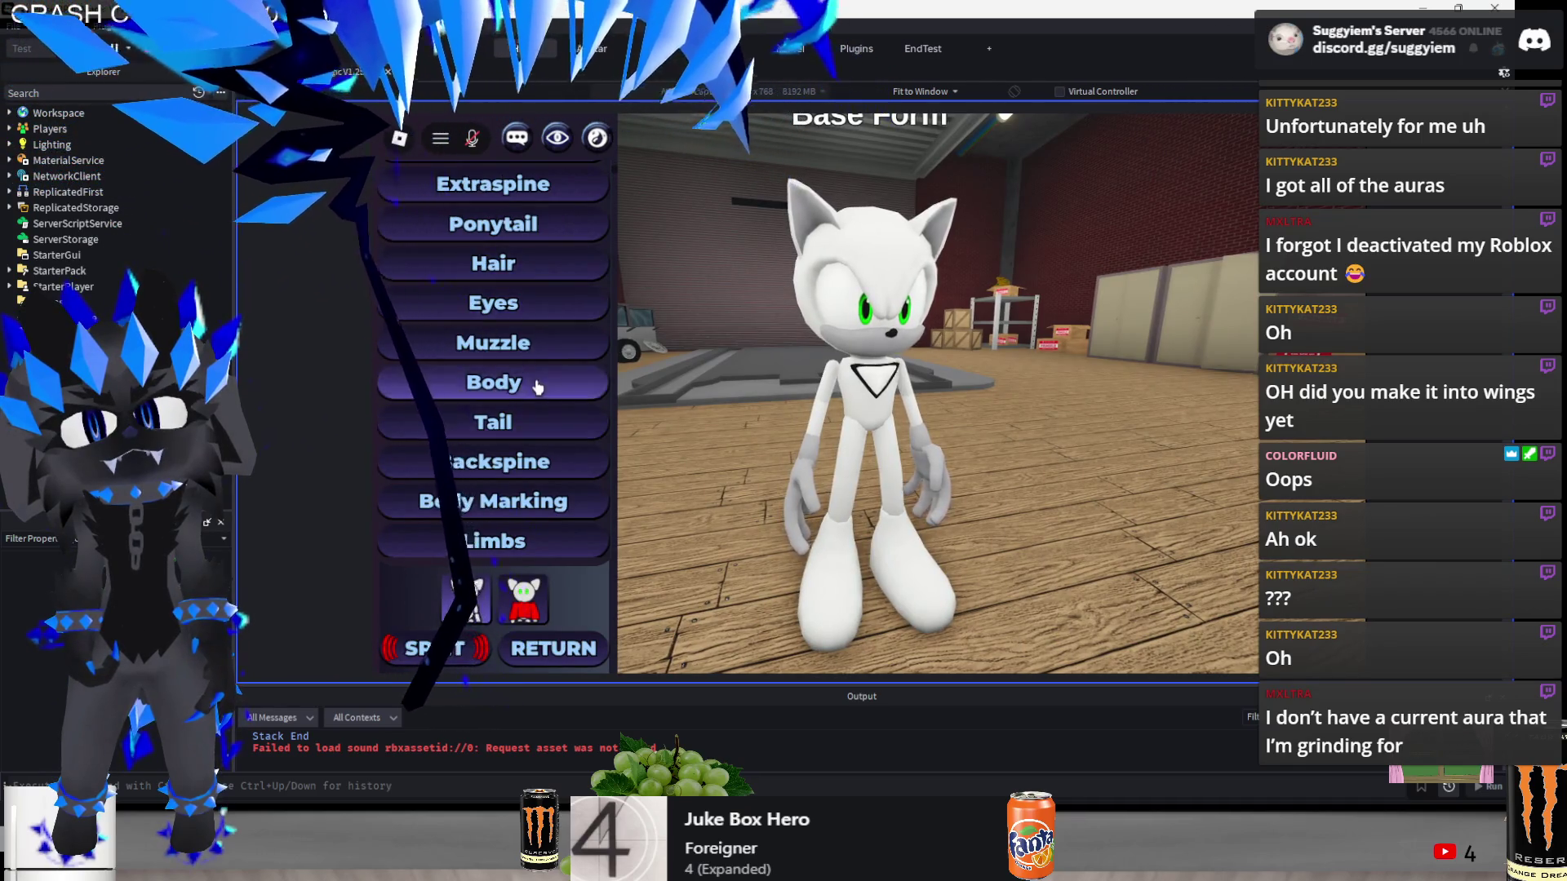
click(493, 382)
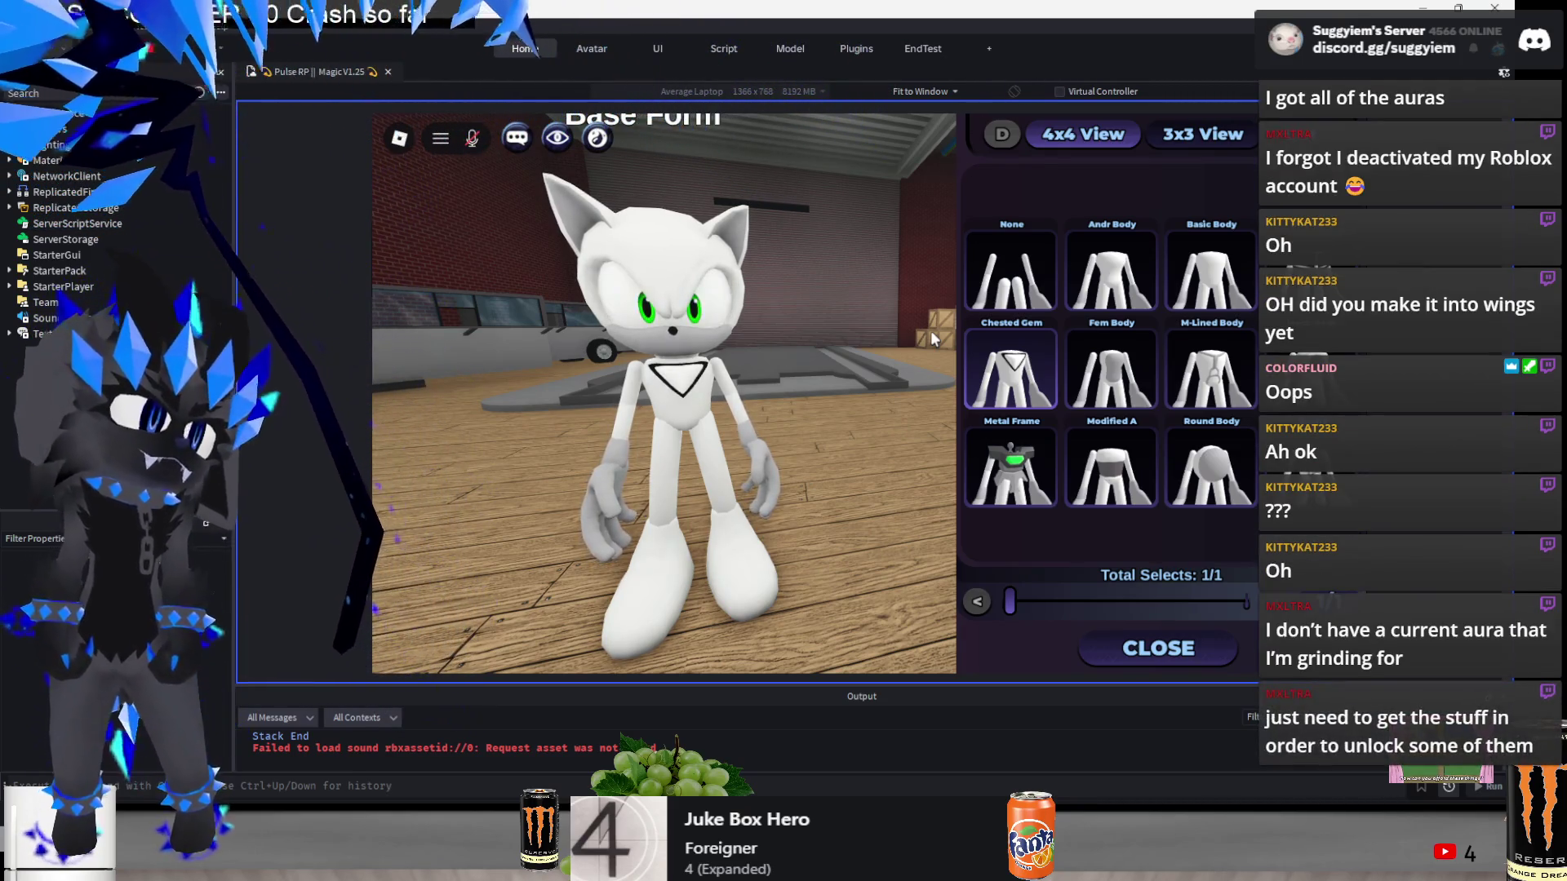
click(1143, 646)
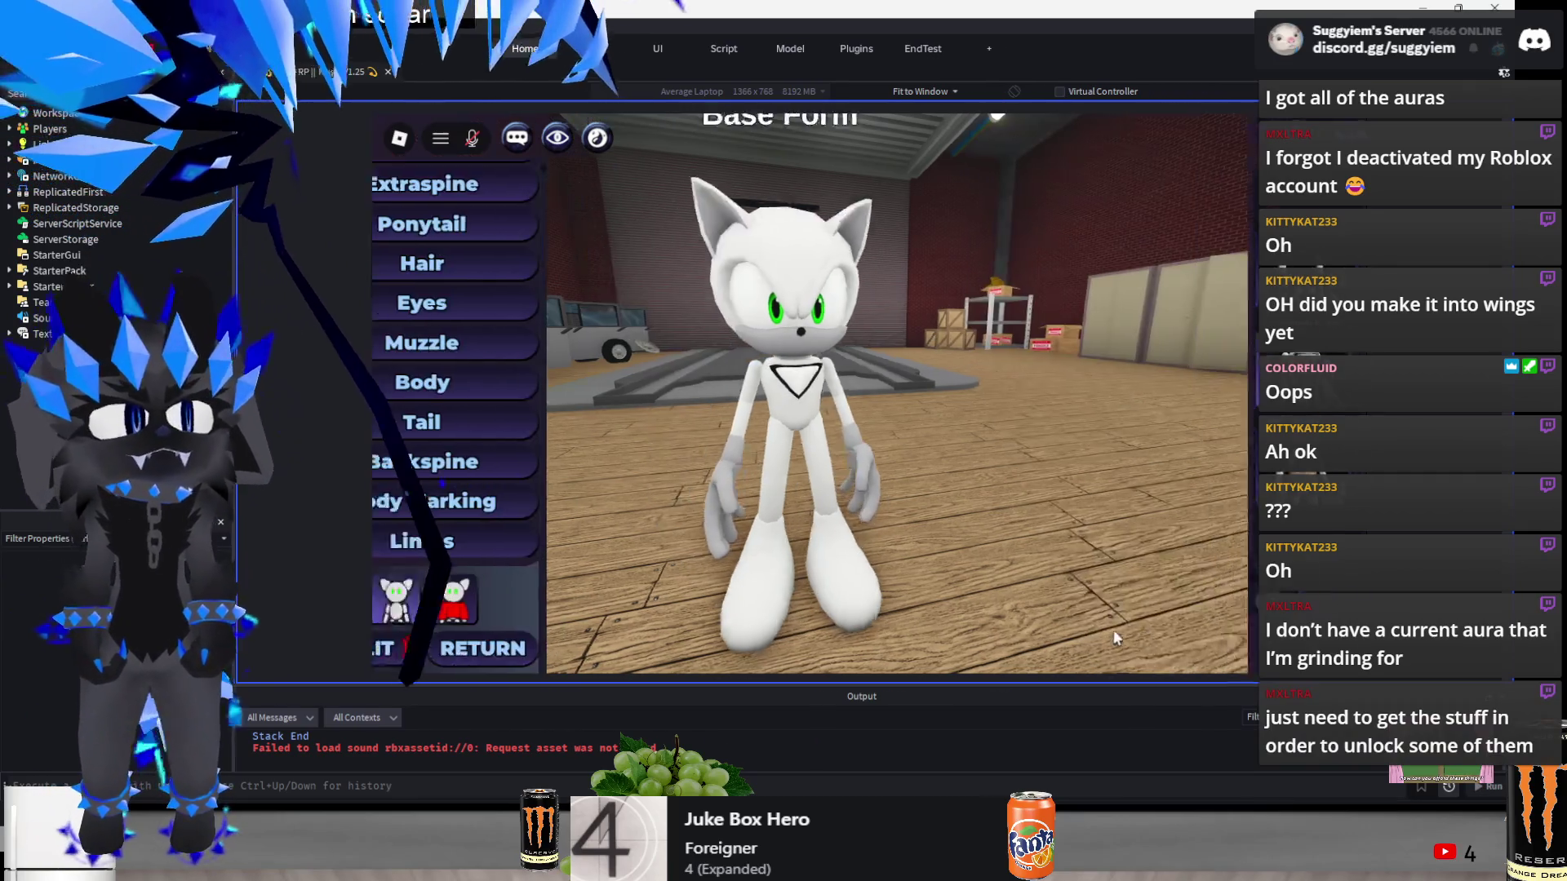
scroll(522, 359, down, 2)
- Give the character the fluffy Fox tail, check tail add-ons, and reopen Body
click(540, 367)
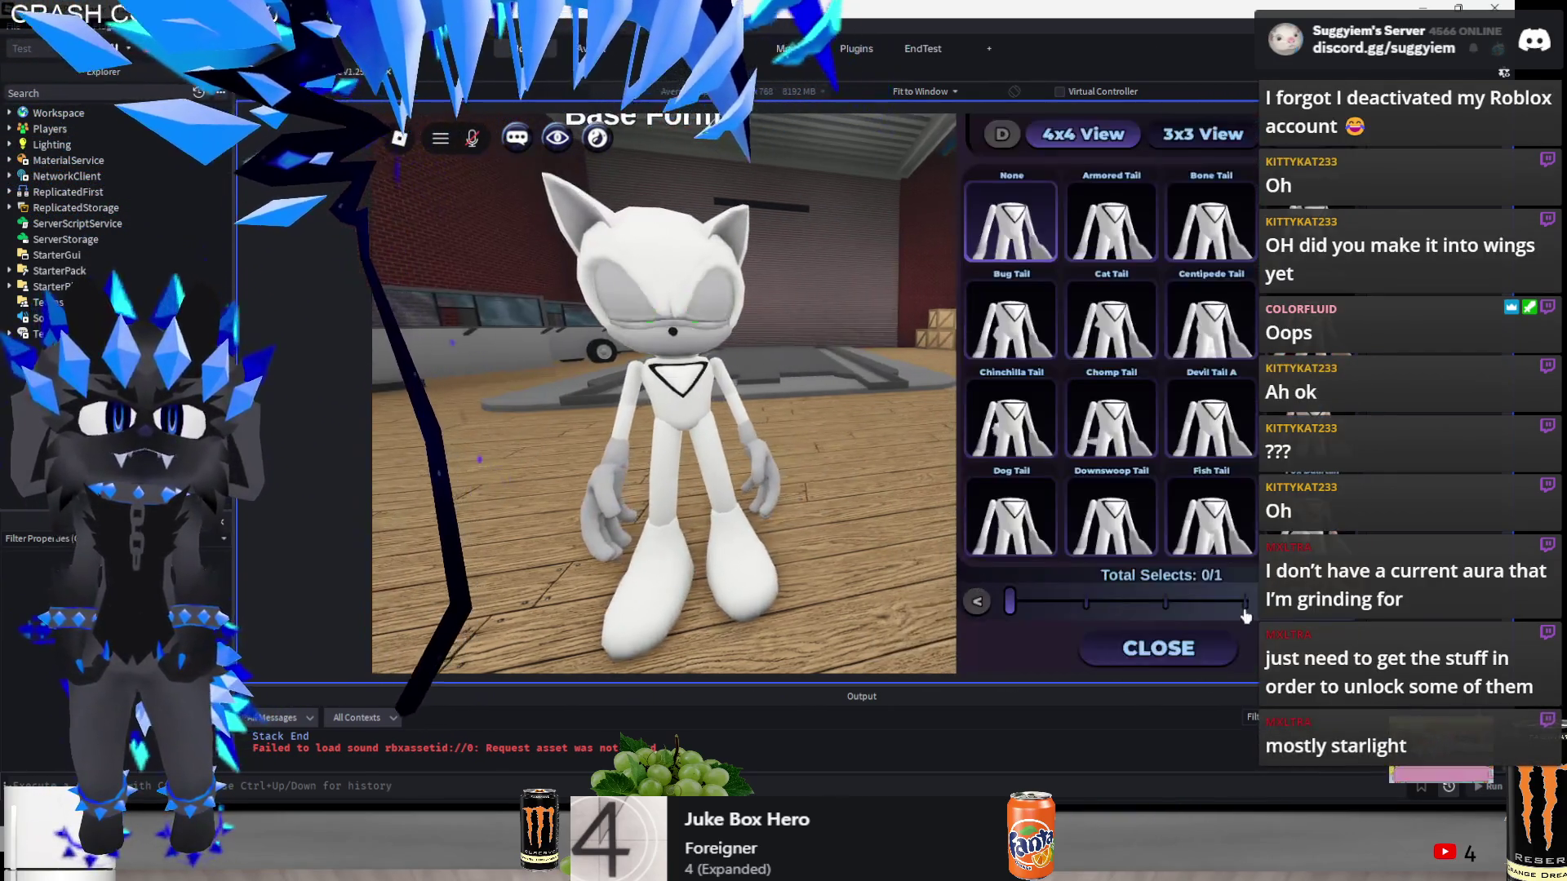
key(w)
key(s)
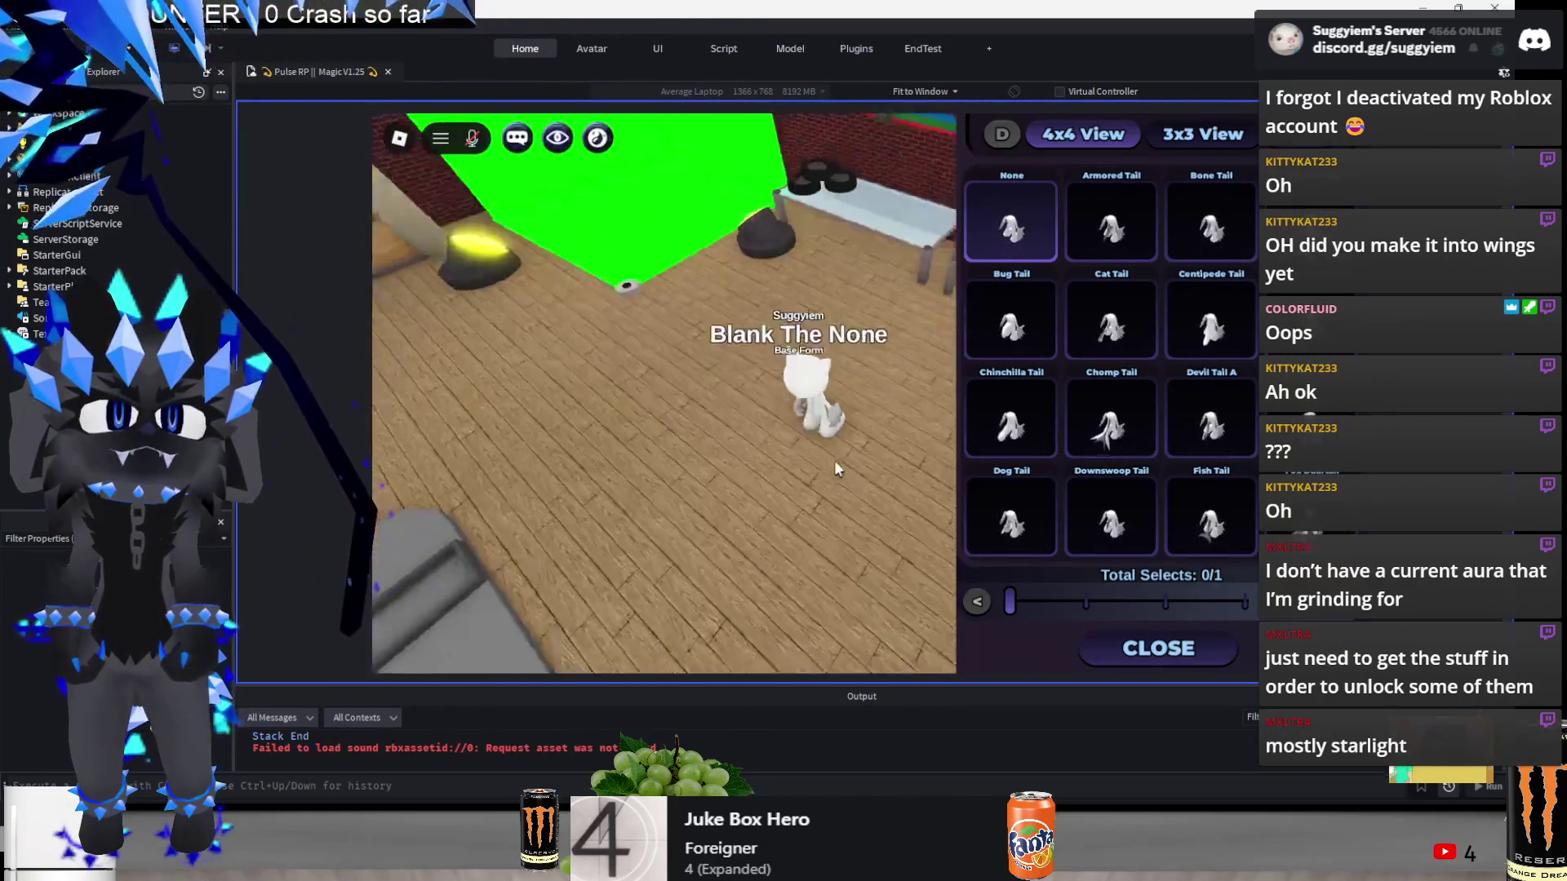
scroll(991, 604, down, 1)
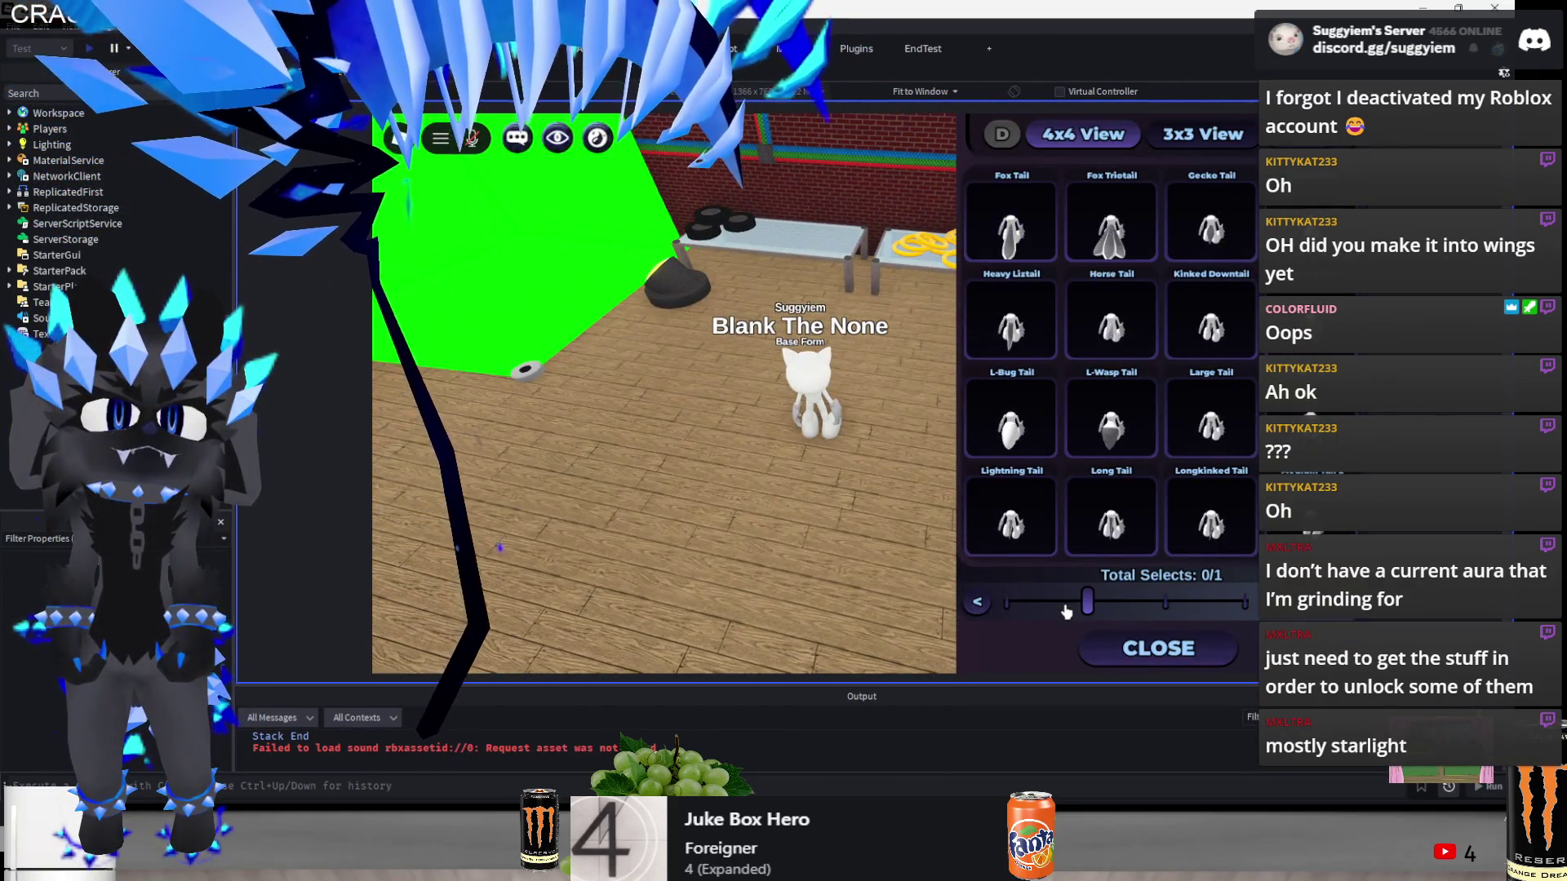
click(1111, 221)
scroll(878, 316, up, 5)
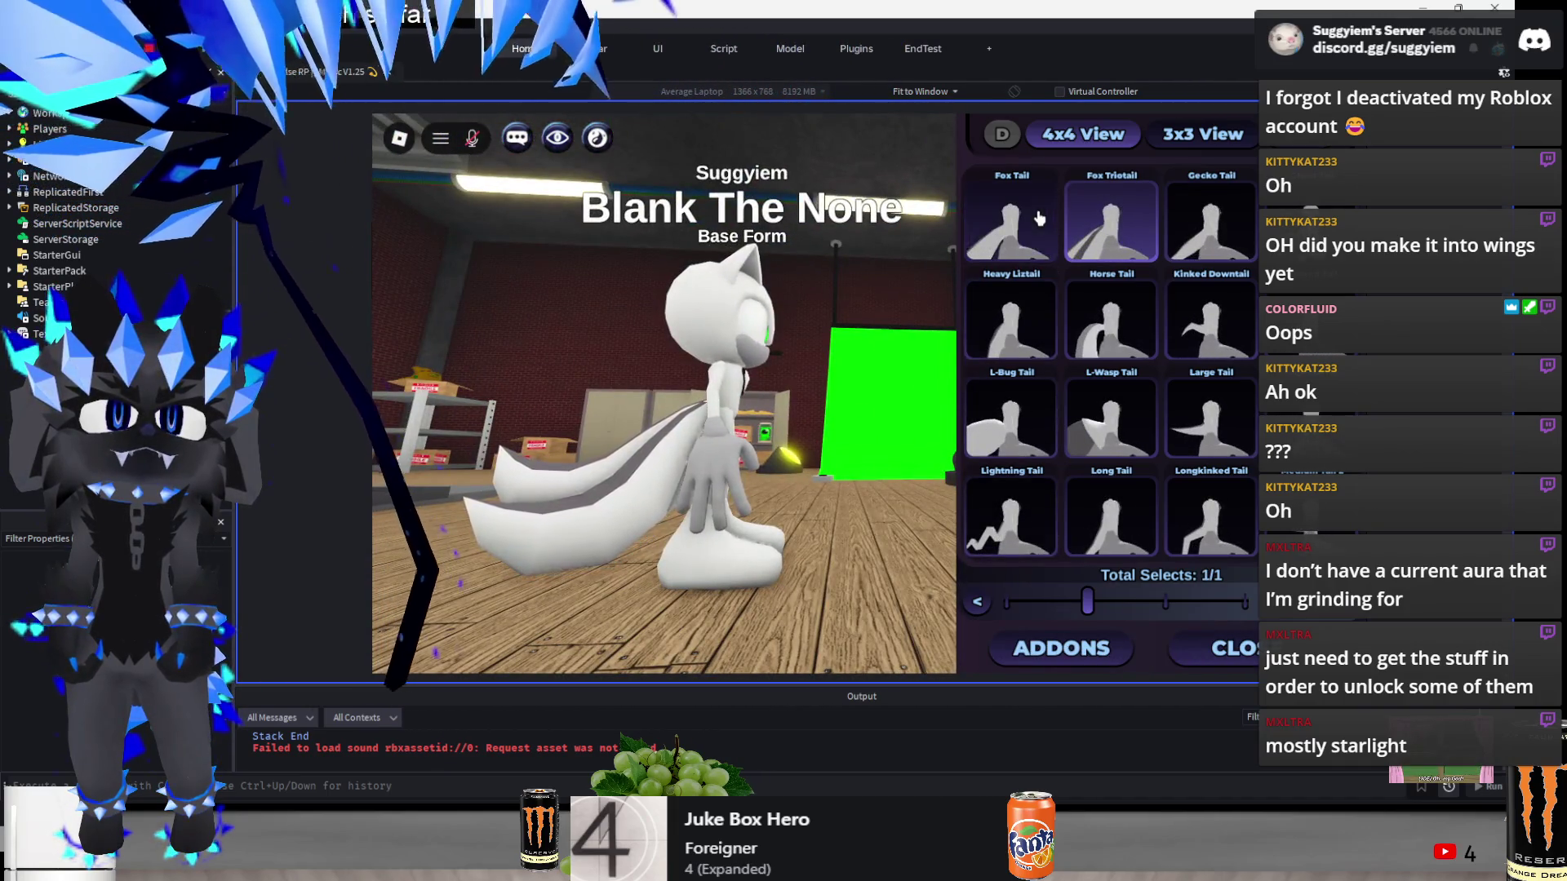
click(1073, 654)
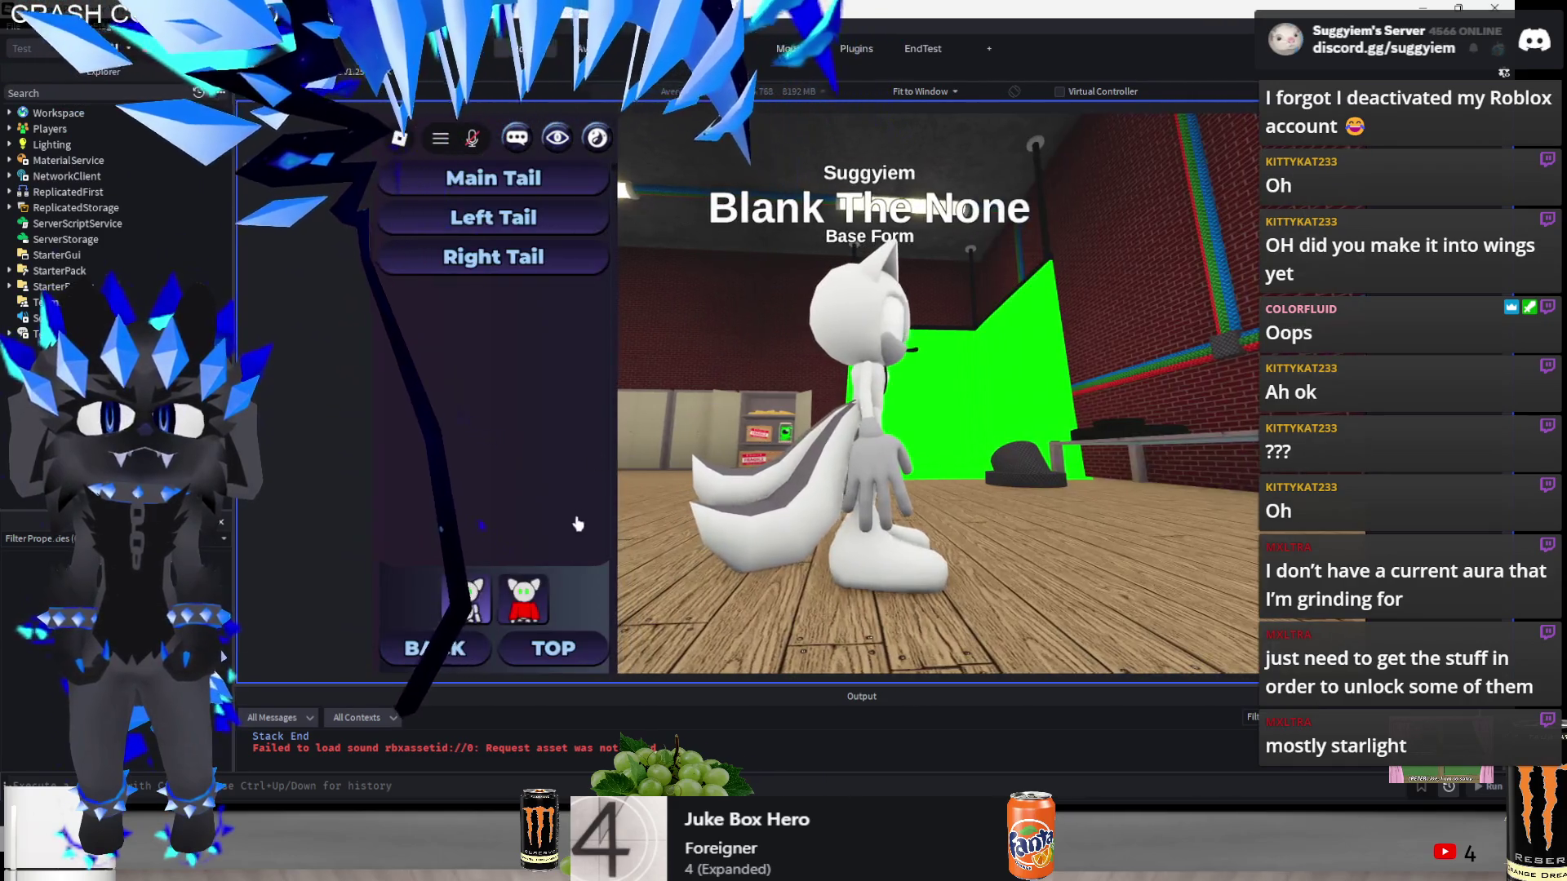
click(432, 653)
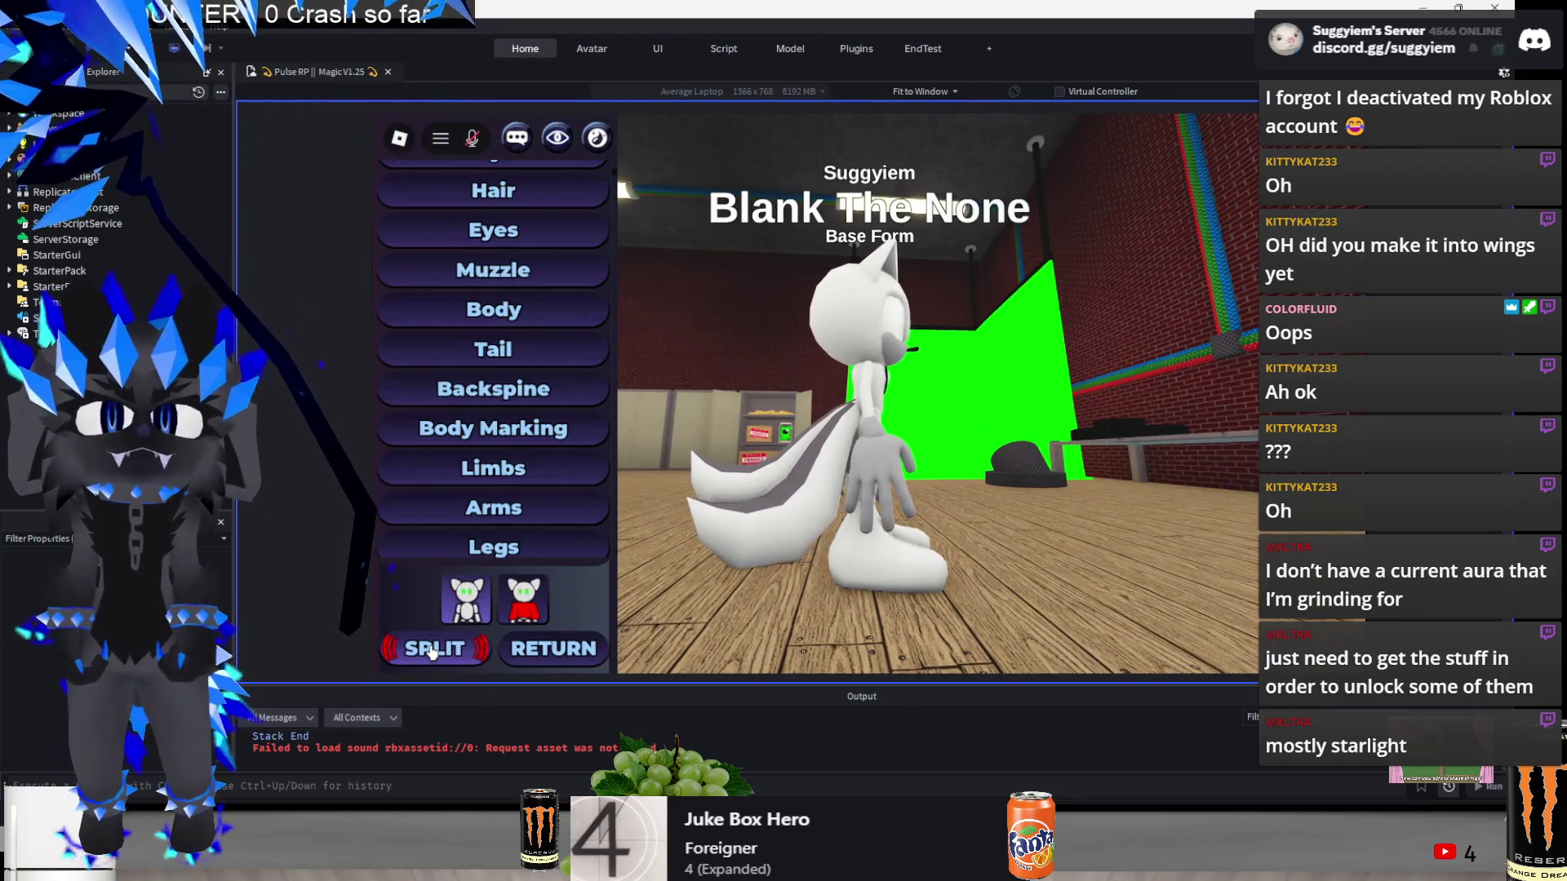
click(493, 310)
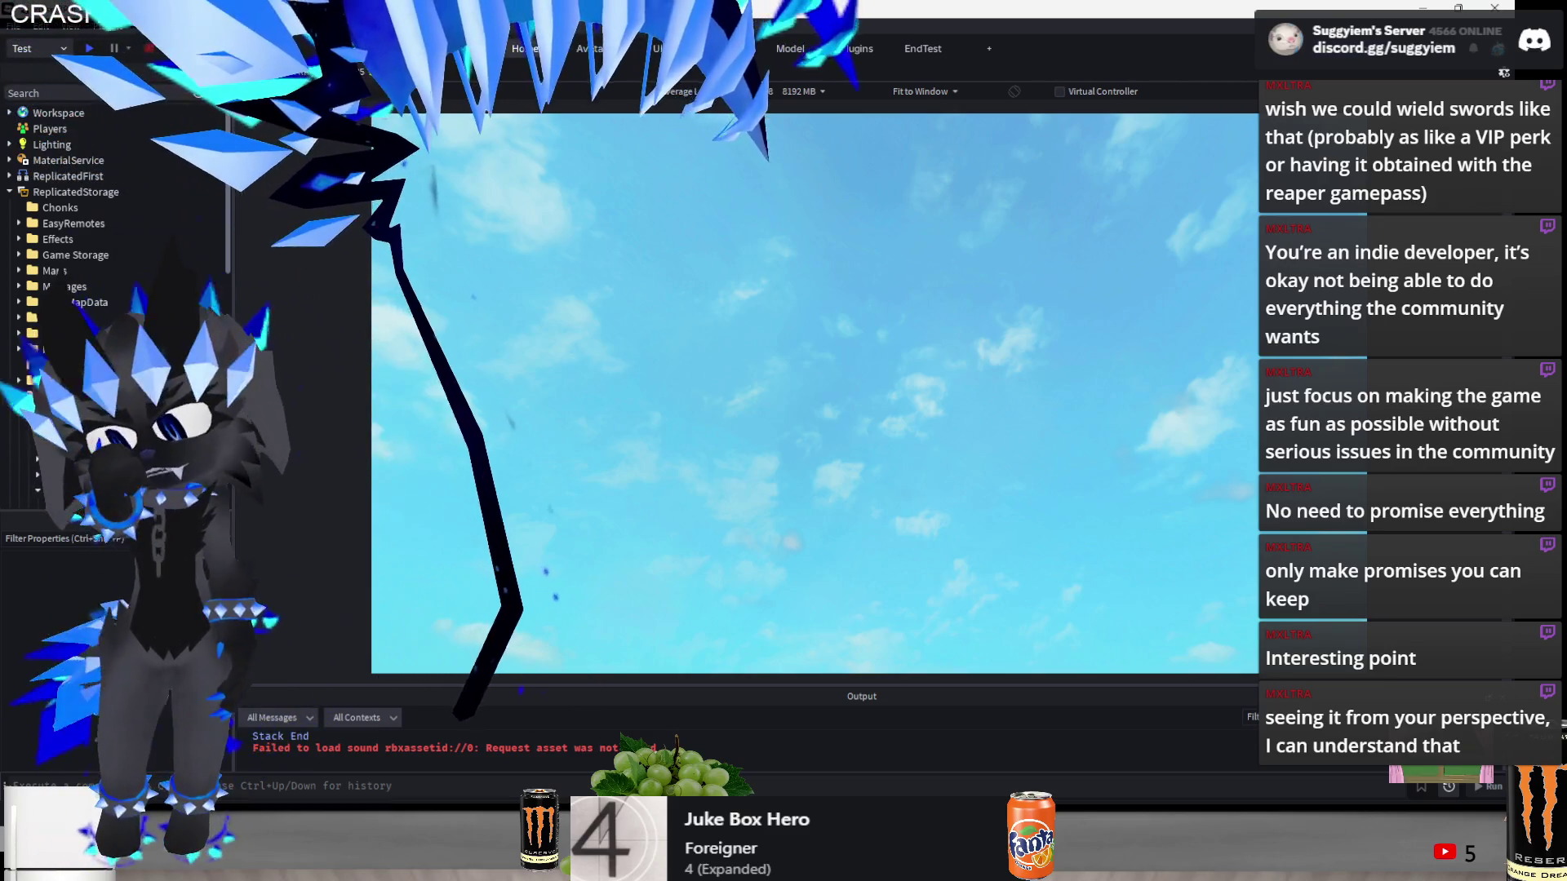
- Stop the play test with Shift+F5 and frame the baseplate's accessory meshes in edit view
key(shift+F5)
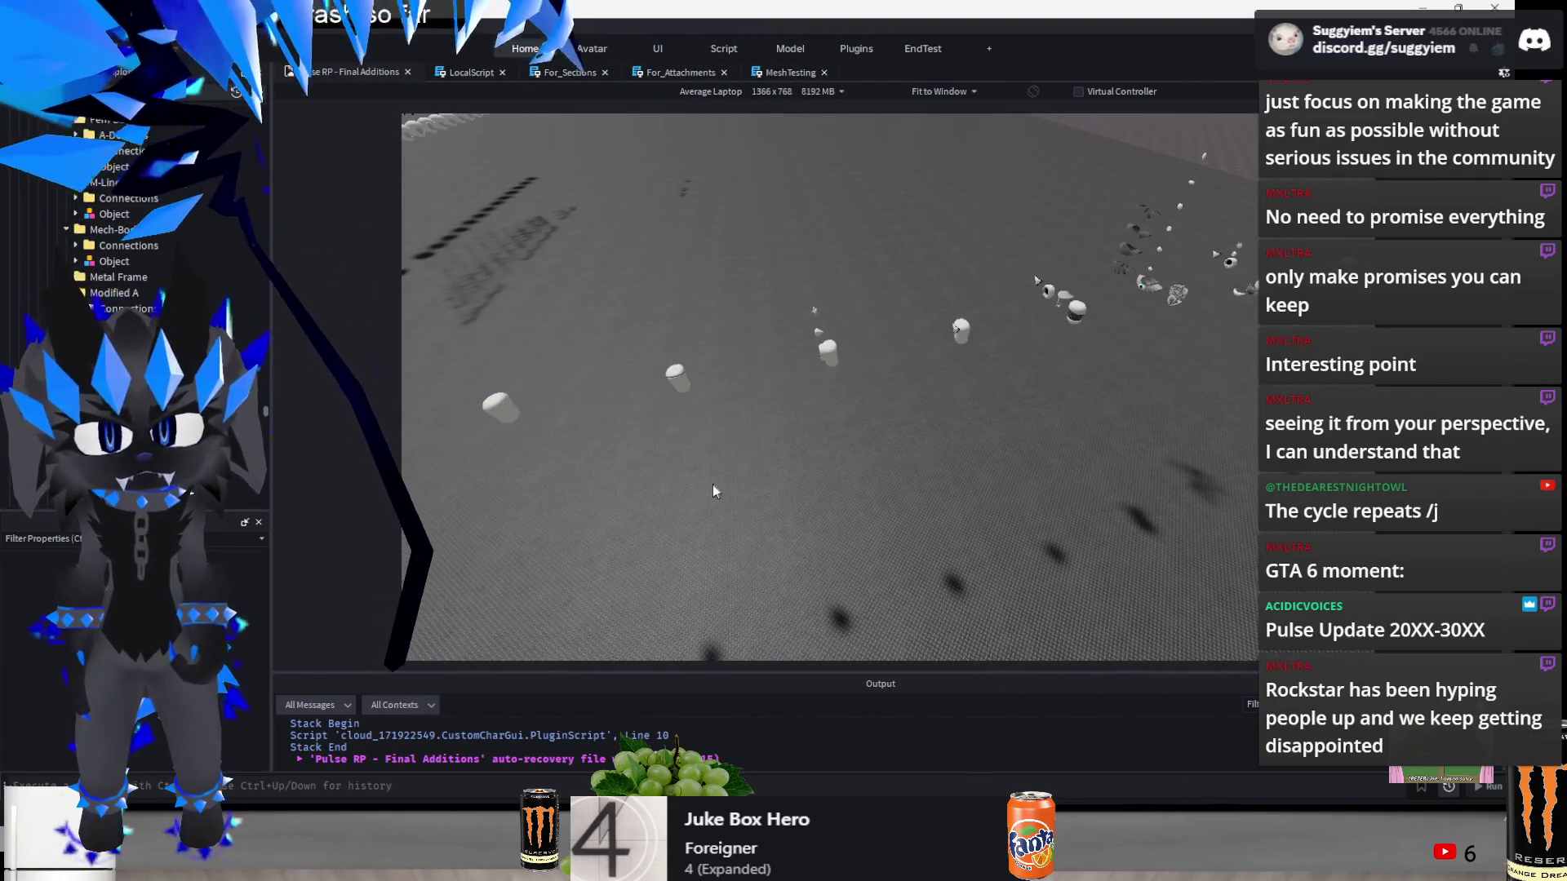
drag(977, 278, 971, 282)
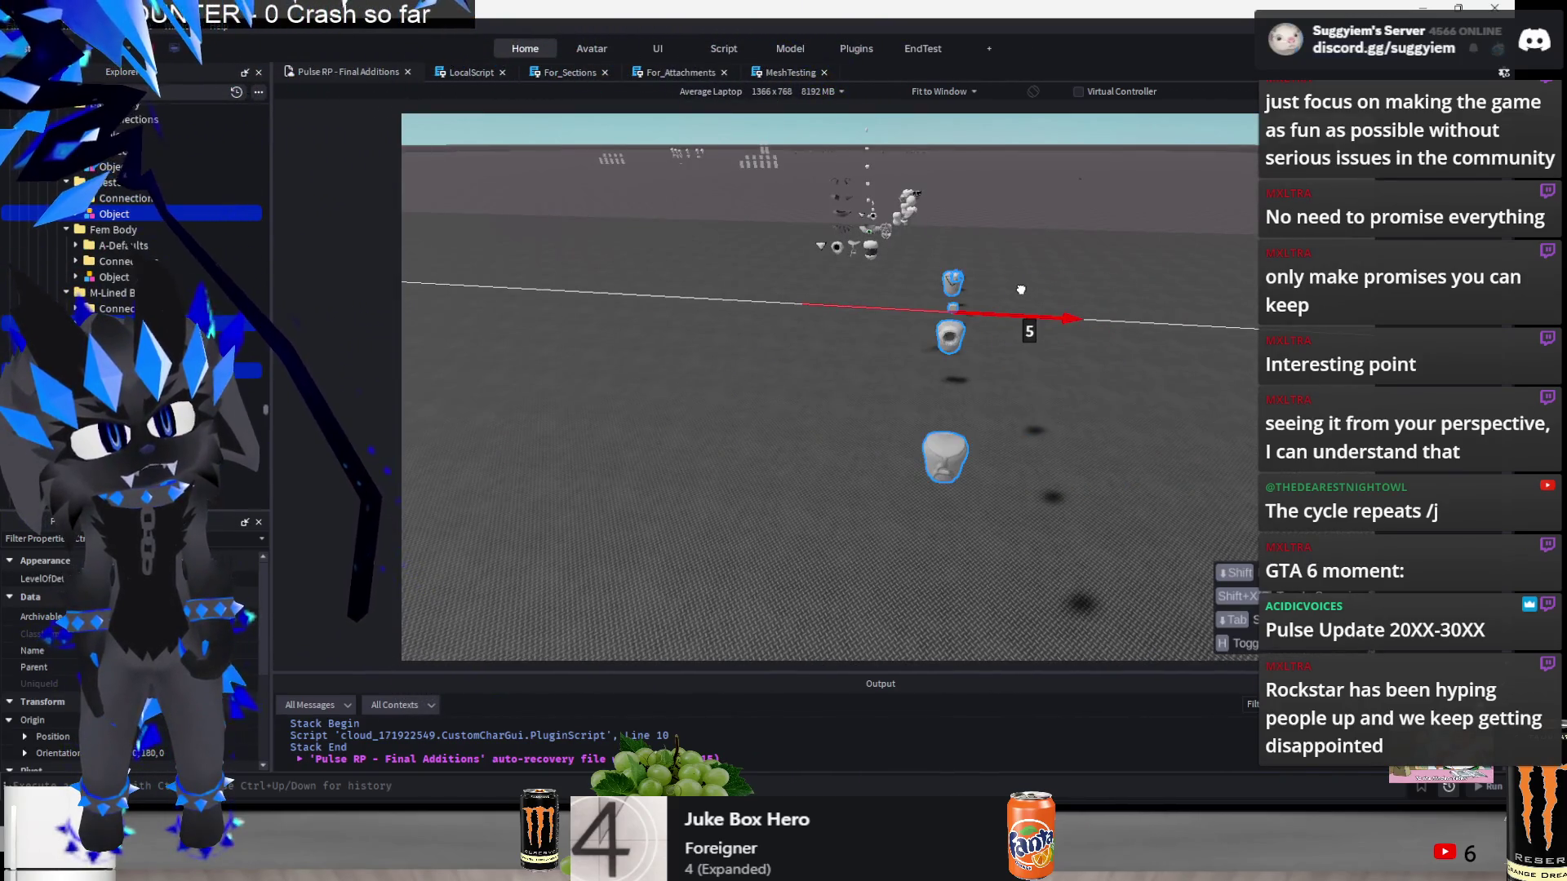
click(1002, 263)
drag(937, 539, 938, 535)
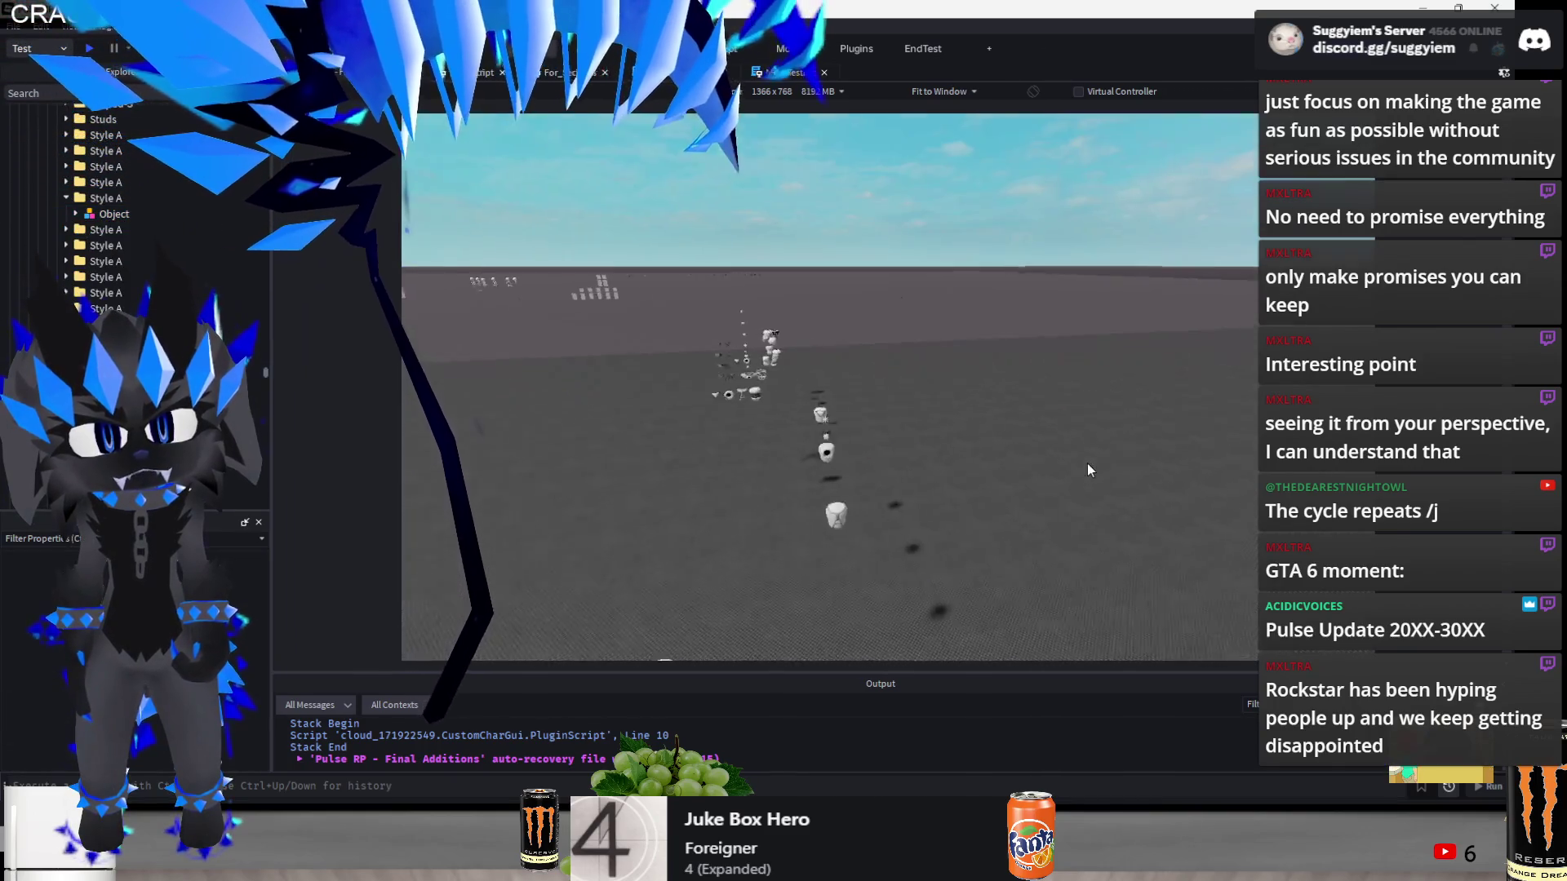
key(w)
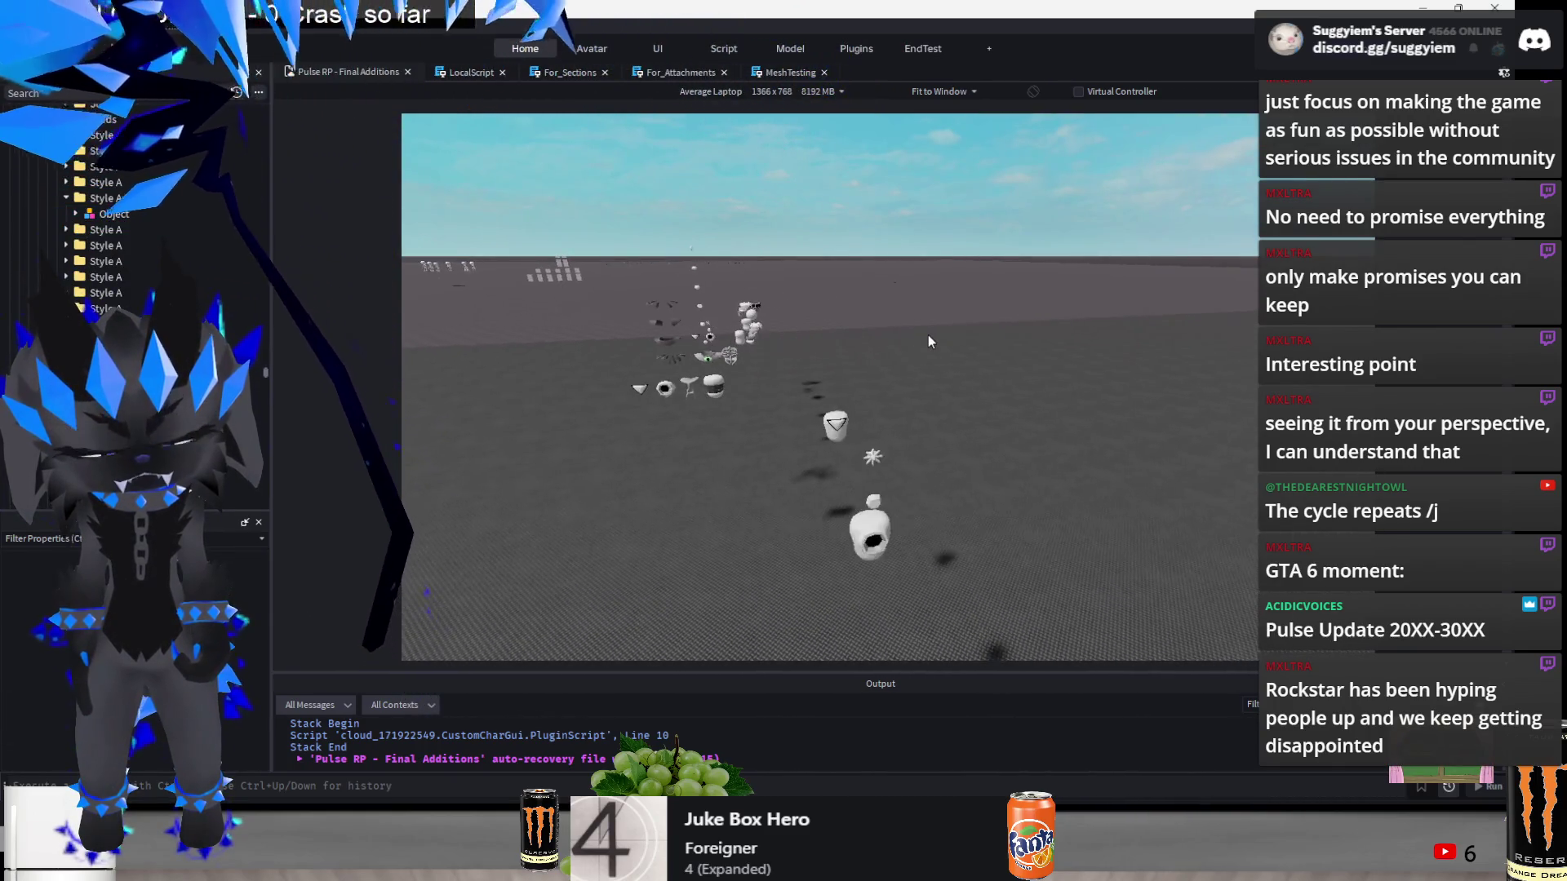
key(alt+Tab)
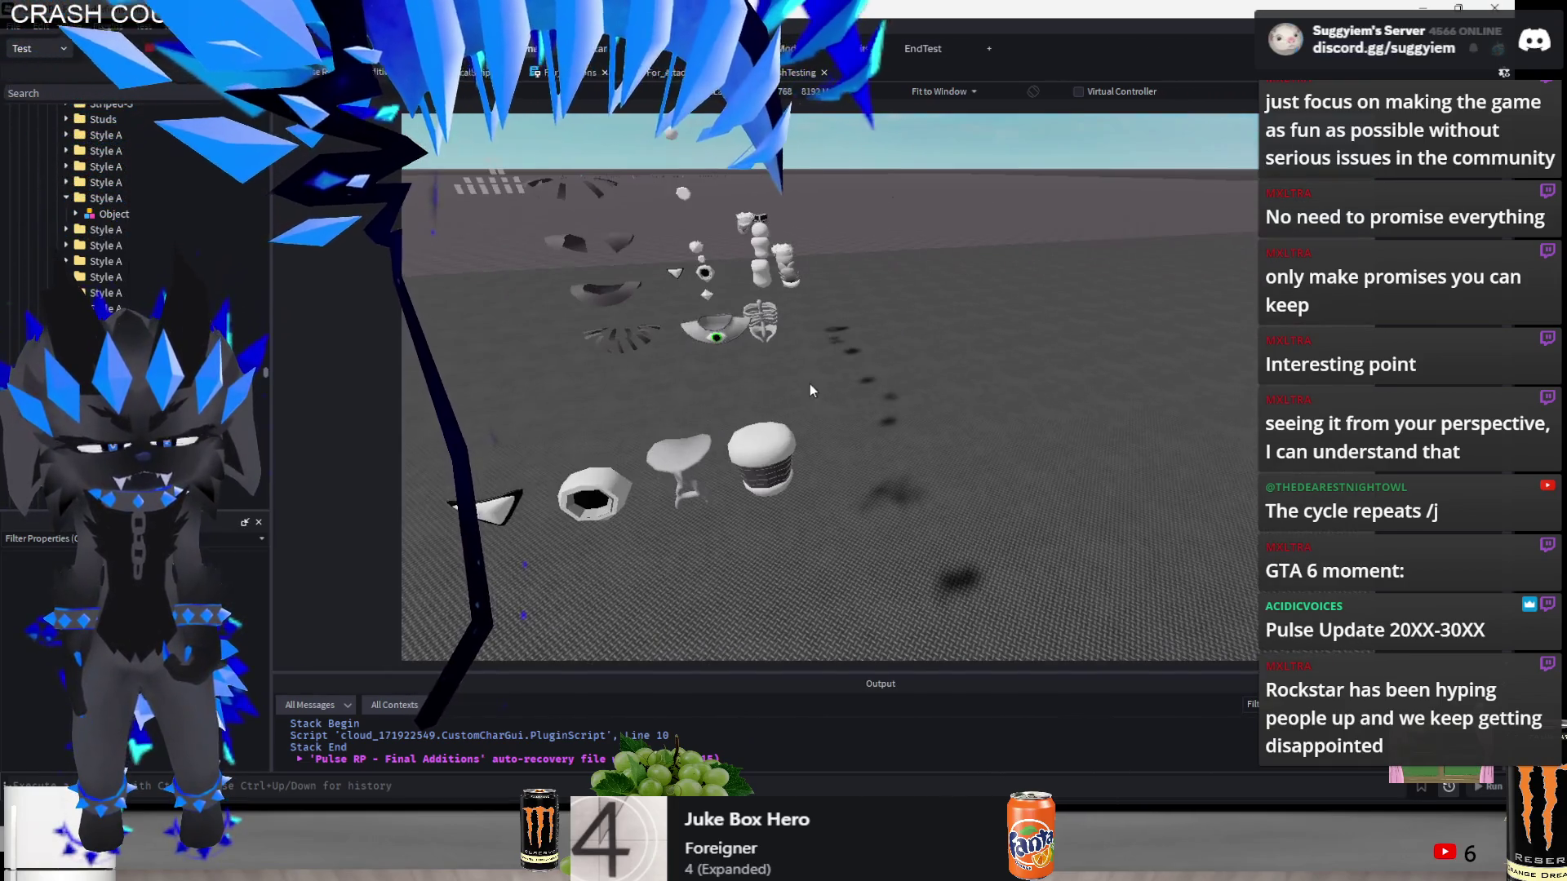
- Box-select four meshes and drag them along the Z axis, focusing on them
mouse_move(830, 392)
mouse_down()
mouse_move(566, 542)
mouse_move(464, 569)
mouse_up()
mouse_move(631, 561)
mouse_down()
mouse_move(673, 579)
mouse_move(989, 573)
mouse_up()
key(f)
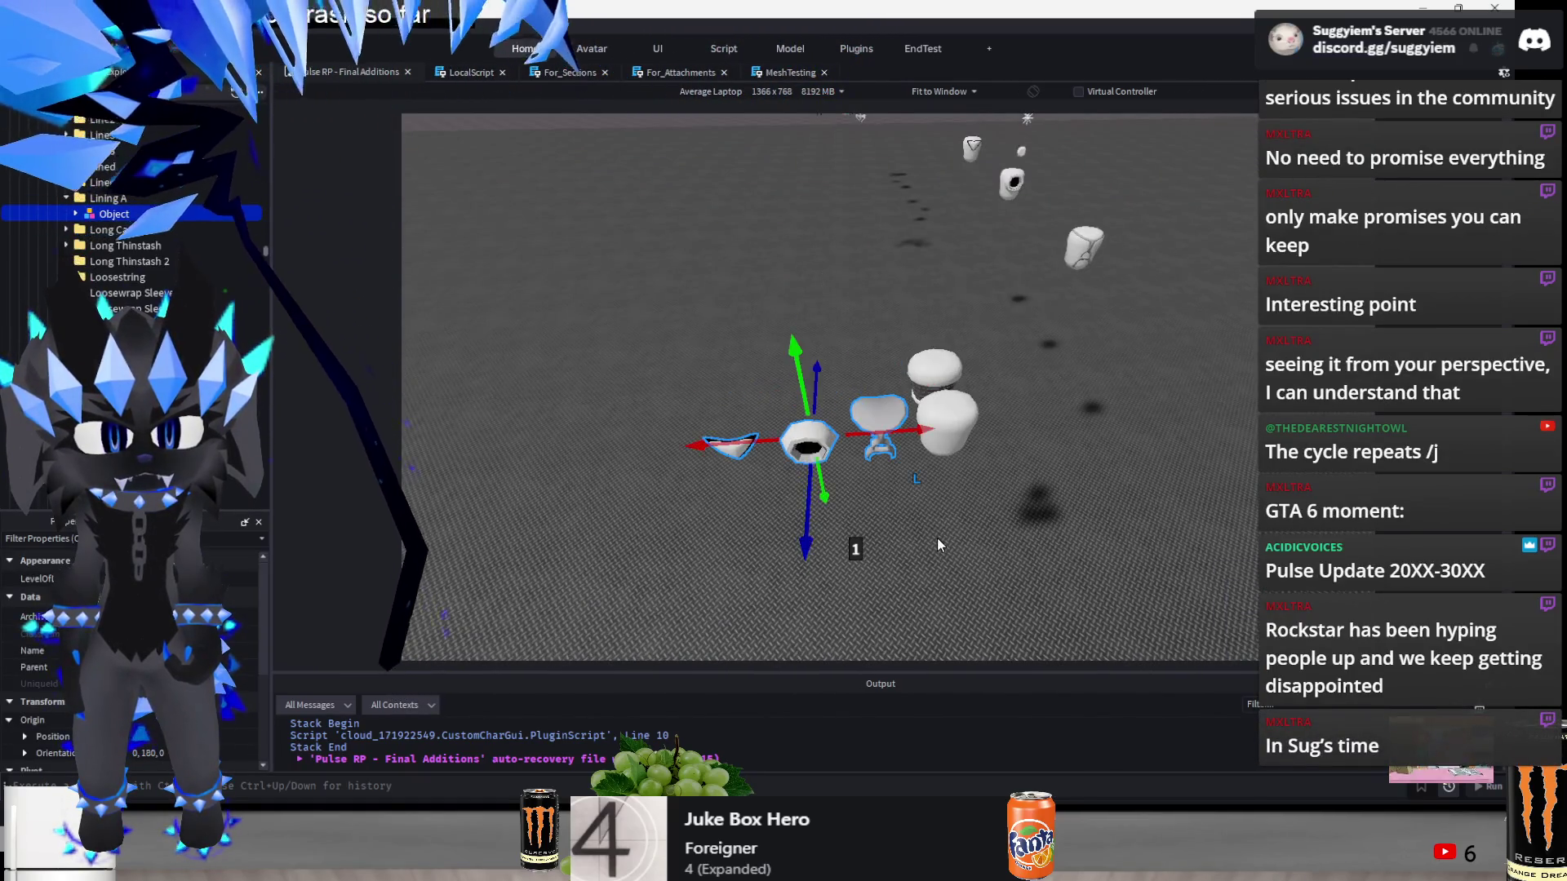
key(F5)
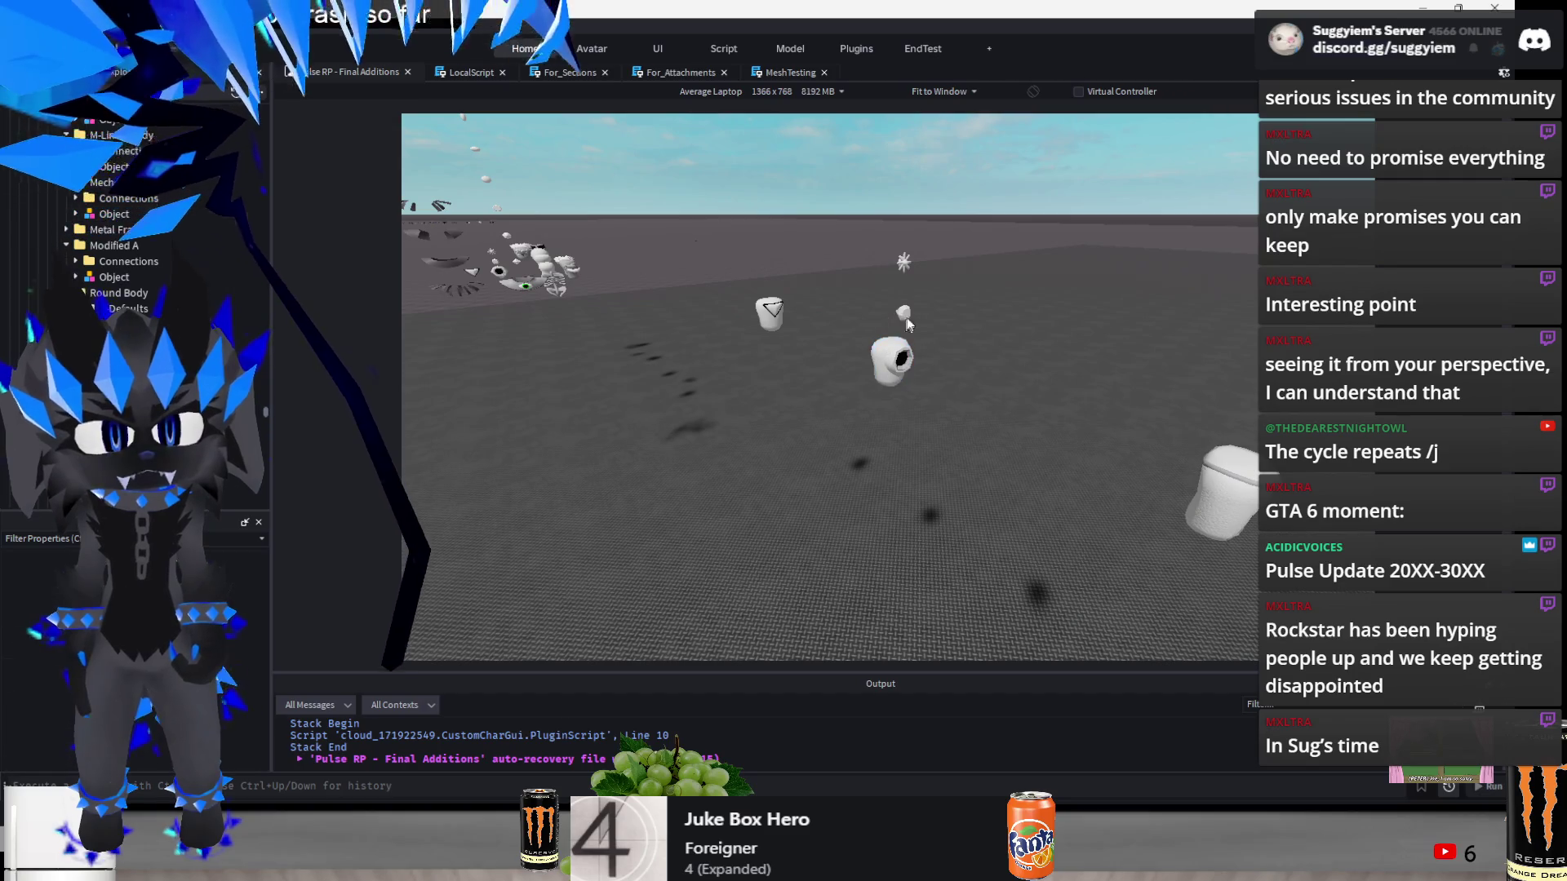
- Push the selected meshes further along Z, then nudge another group along depth
mouse_move(983, 236)
mouse_down()
mouse_move(1096, 323)
mouse_move(868, 299)
mouse_up()
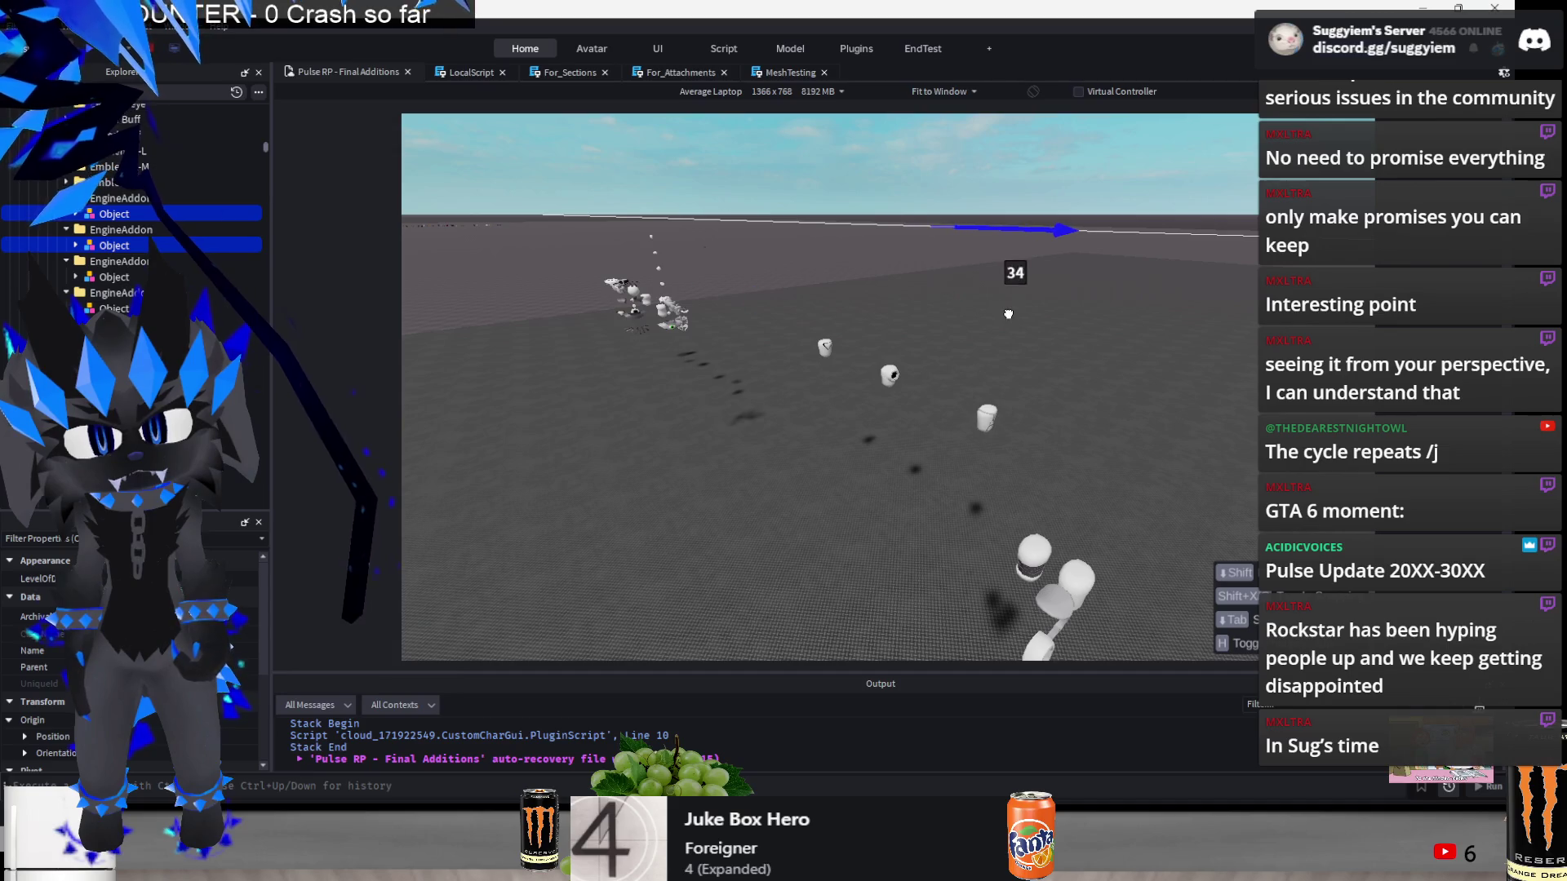
click(880, 421)
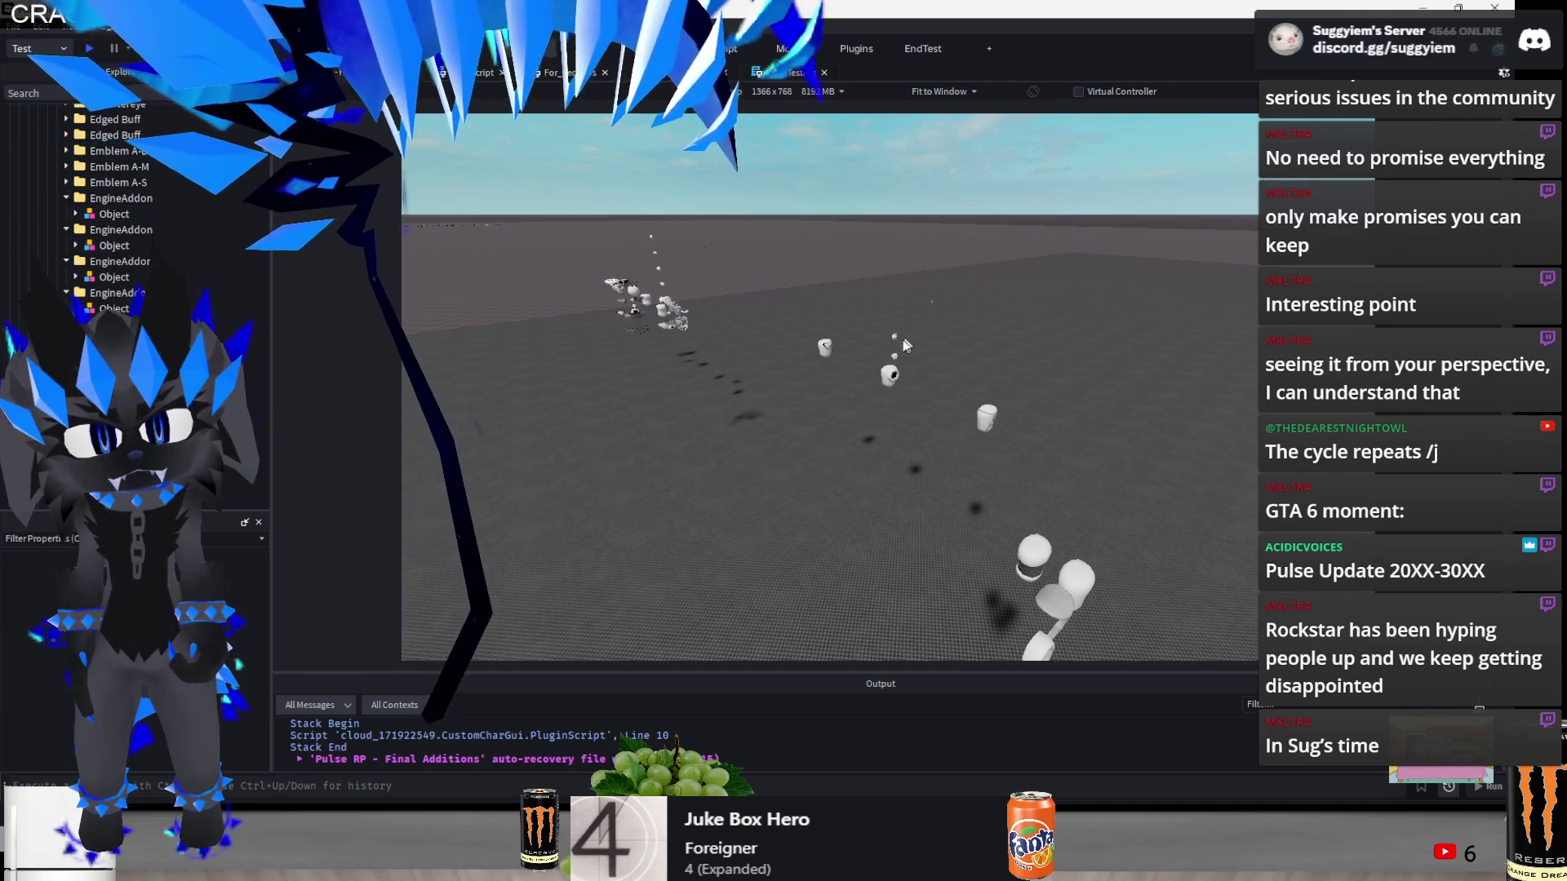
mouse_move(929, 335)
mouse_down()
mouse_move(947, 384)
mouse_move(1109, 441)
mouse_move(964, 449)
mouse_up()
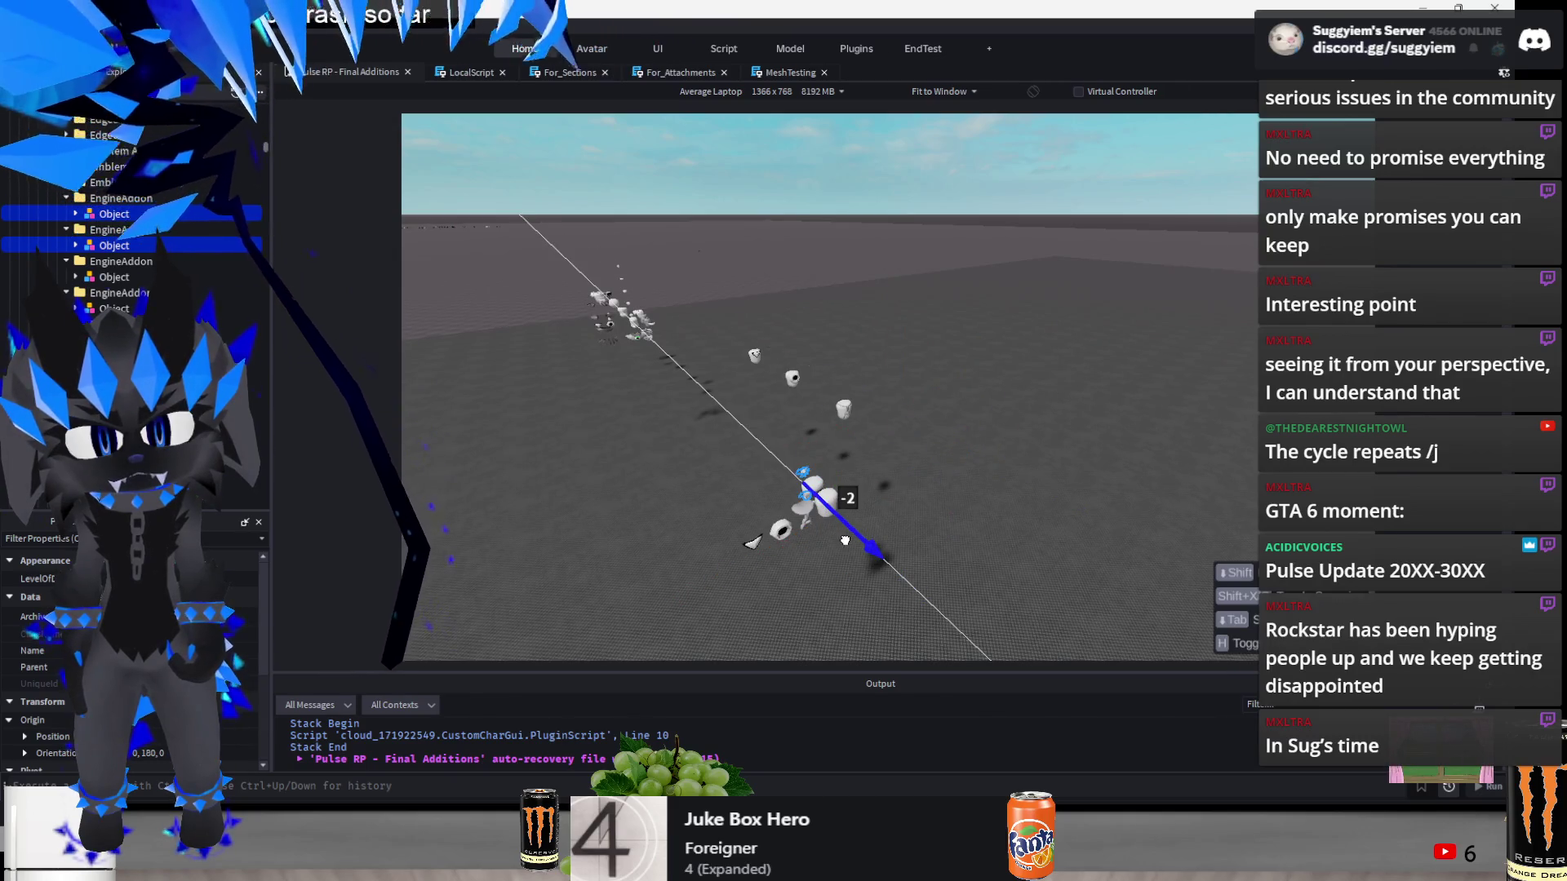
key(f)
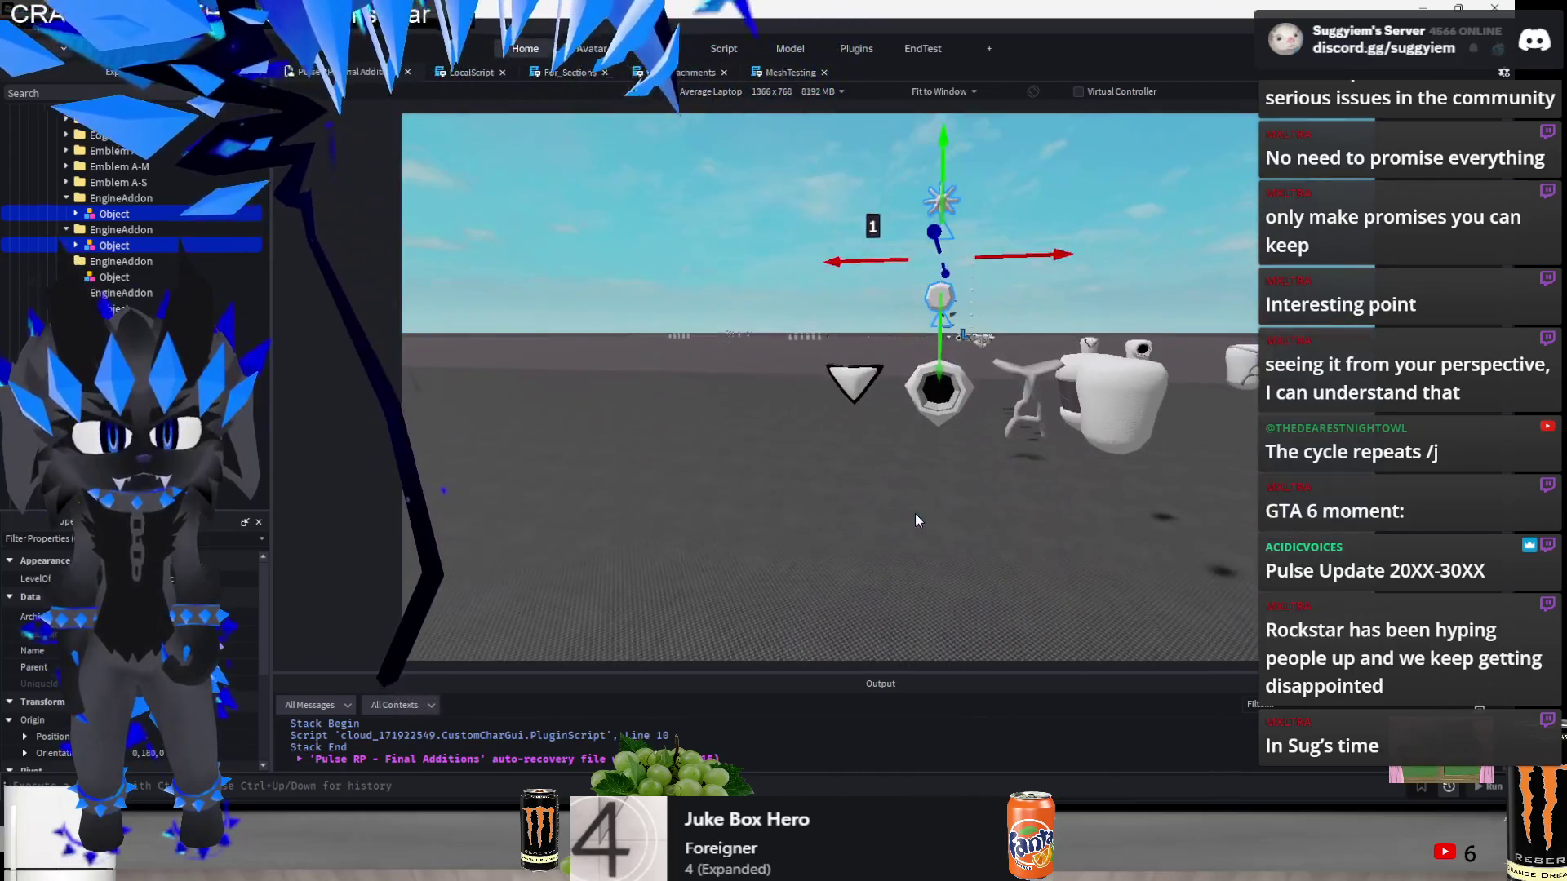
click(914, 512)
- View the rows from above, select the mesh group in the row, then switch to Discord
mouse_move(913, 512)
mouse_down()
mouse_move(1016, 426)
mouse_move(1121, 428)
mouse_up()
scroll(958, 465, up, 2)
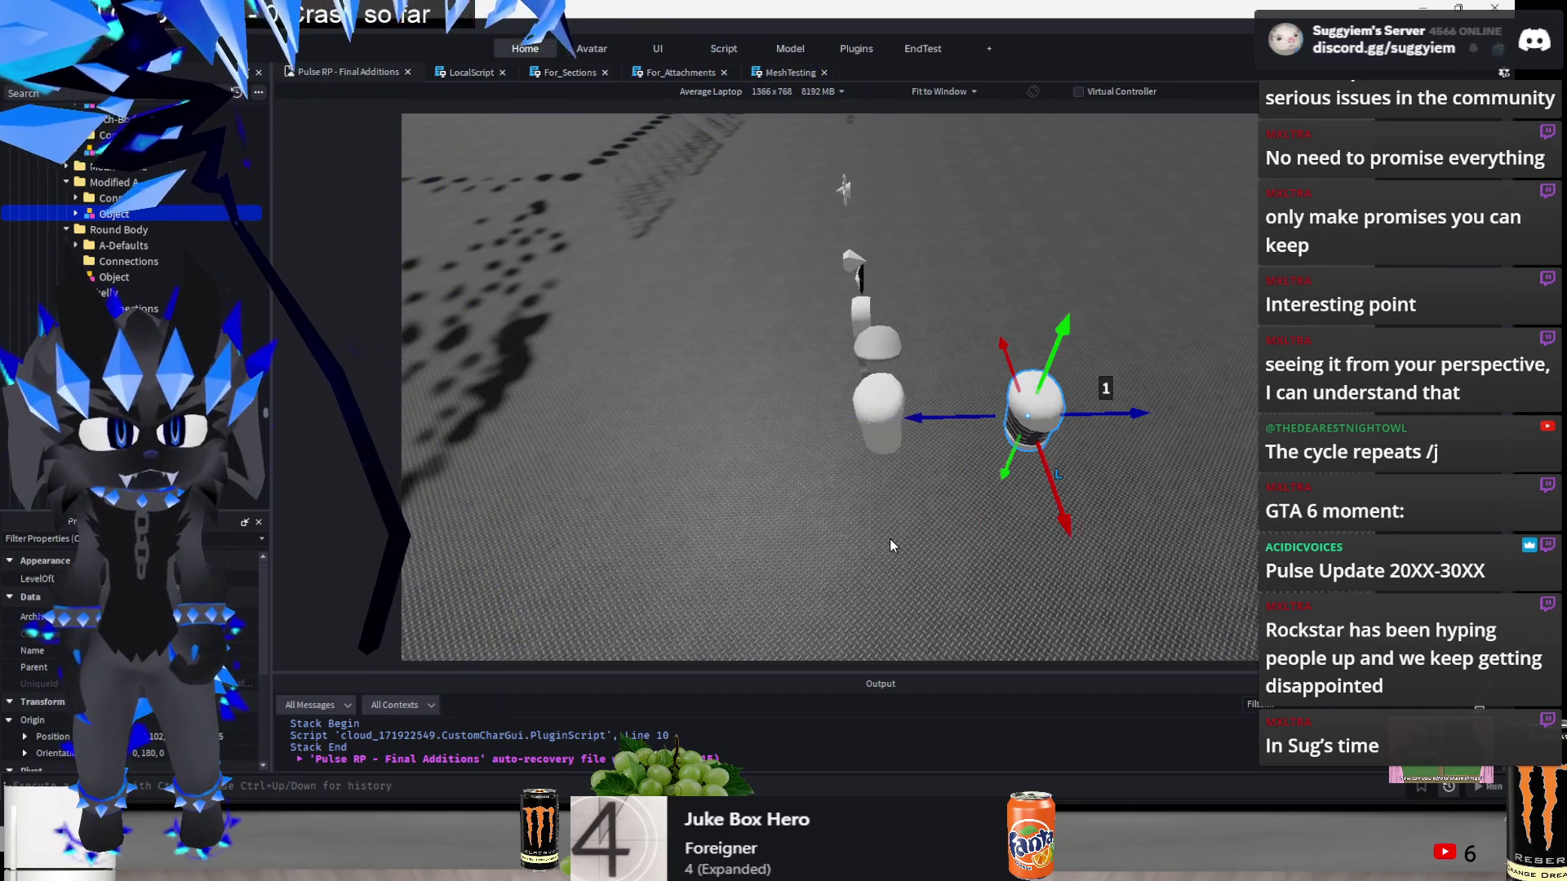
drag(889, 538, 890, 538)
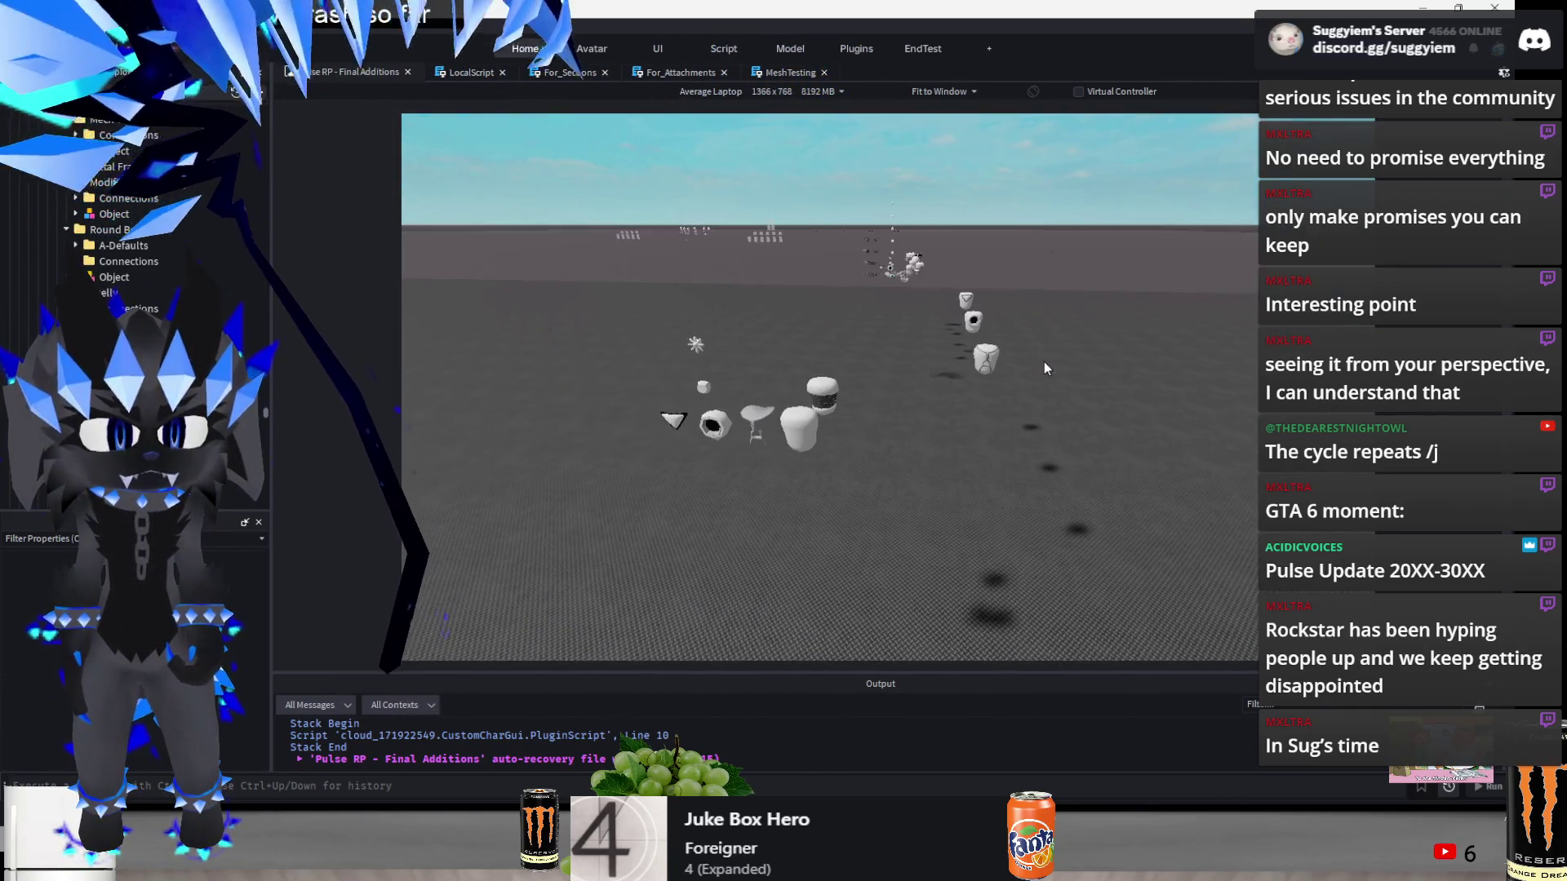
scroll(1045, 362, up, 3)
mouse_move(1123, 367)
mouse_down()
mouse_move(996, 629)
mouse_move(910, 640)
mouse_up()
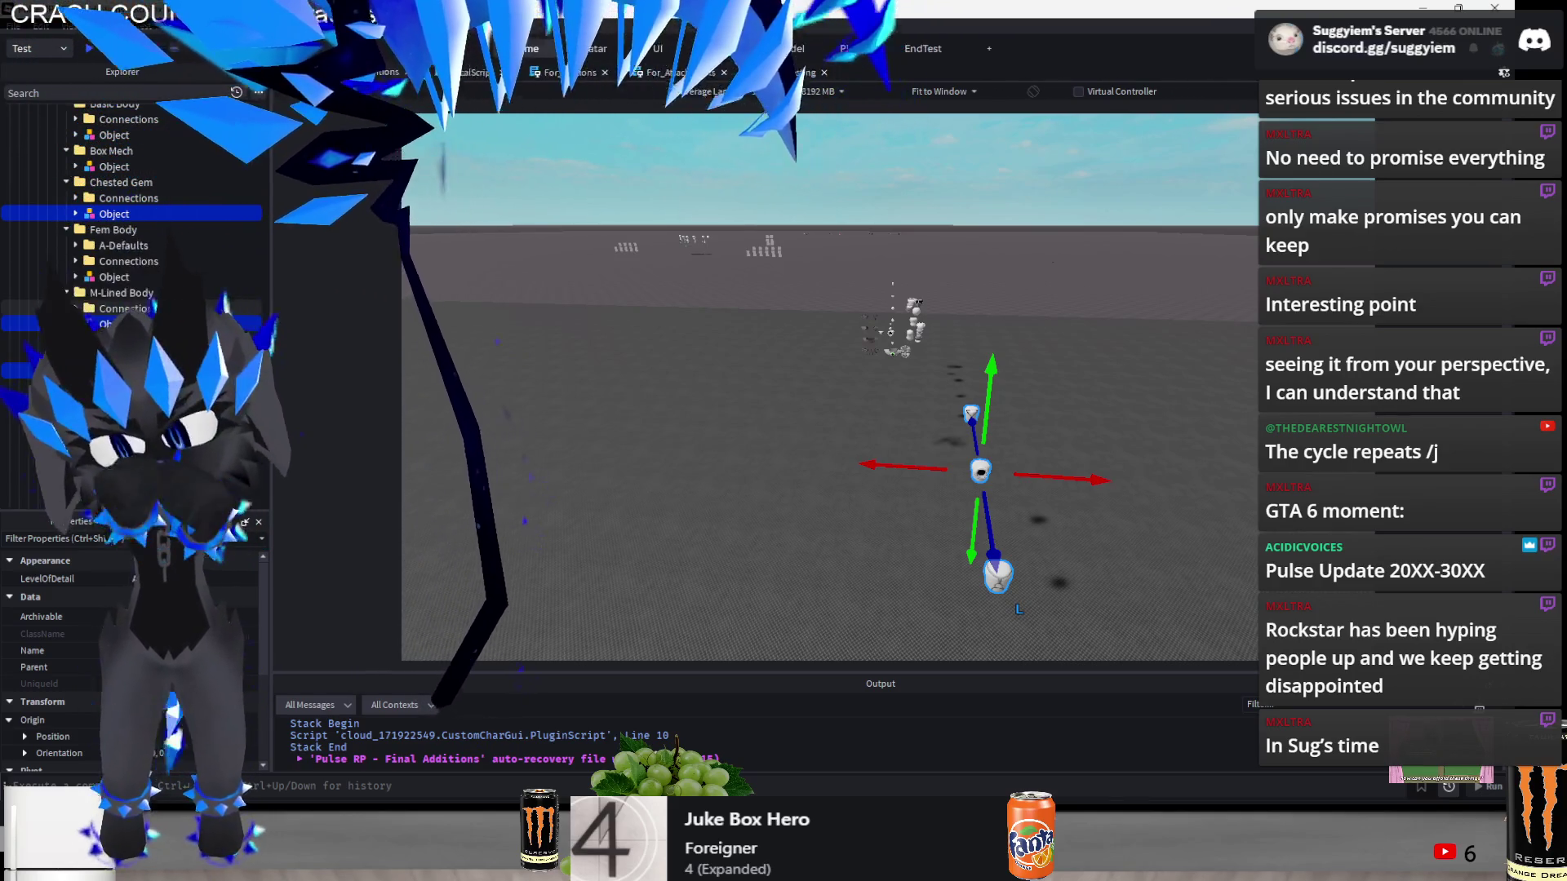
key(alt+Tab)
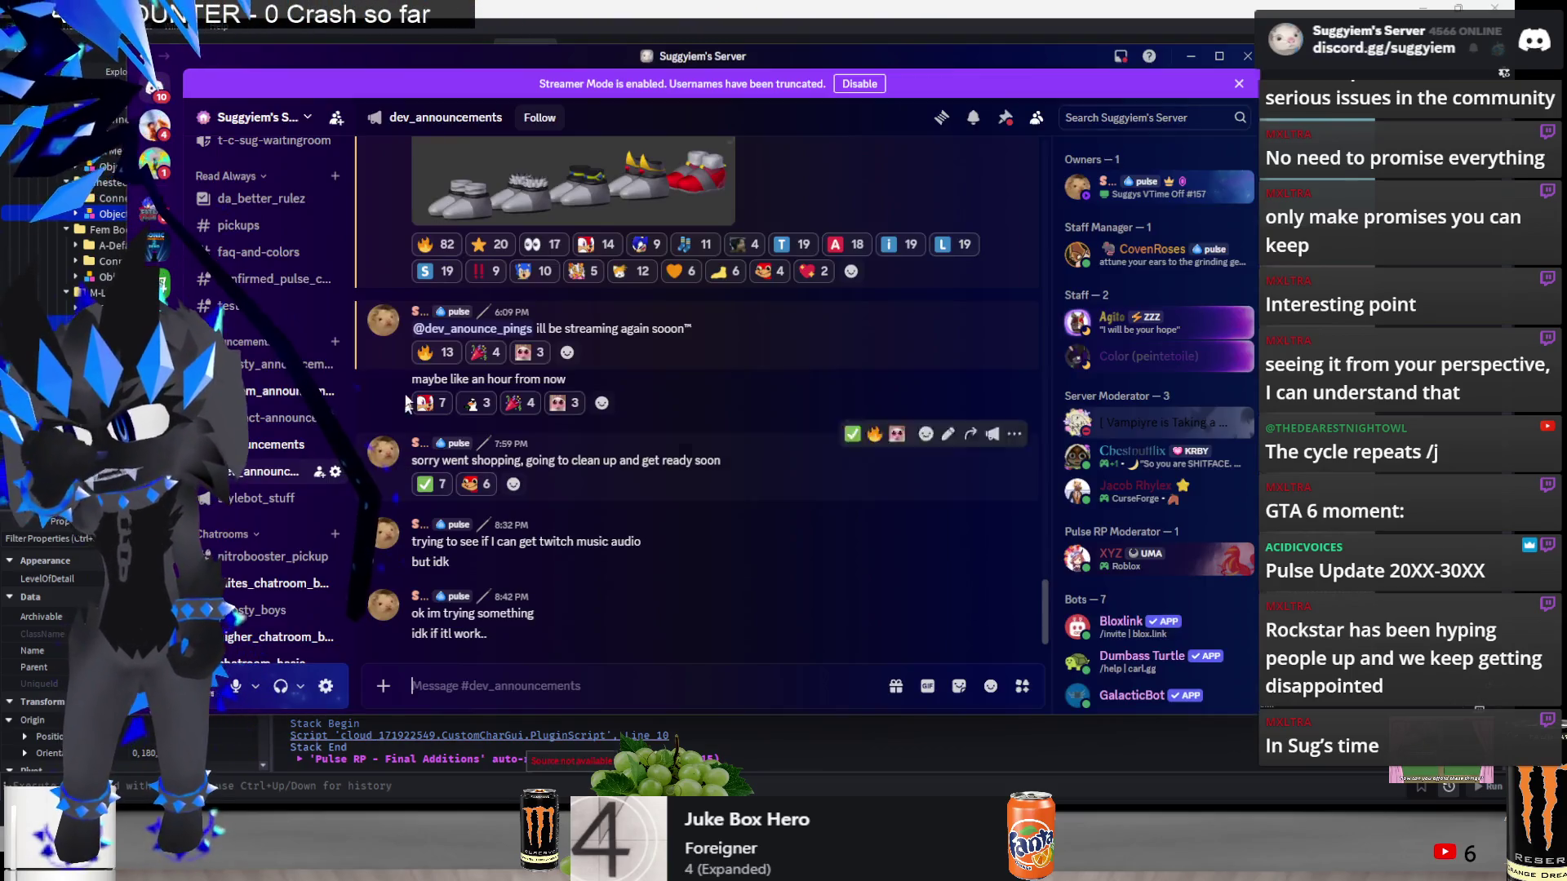
- Return from Discord to Roblox Studio and open the Windows notification and calendar panel
key(alt+Tab)
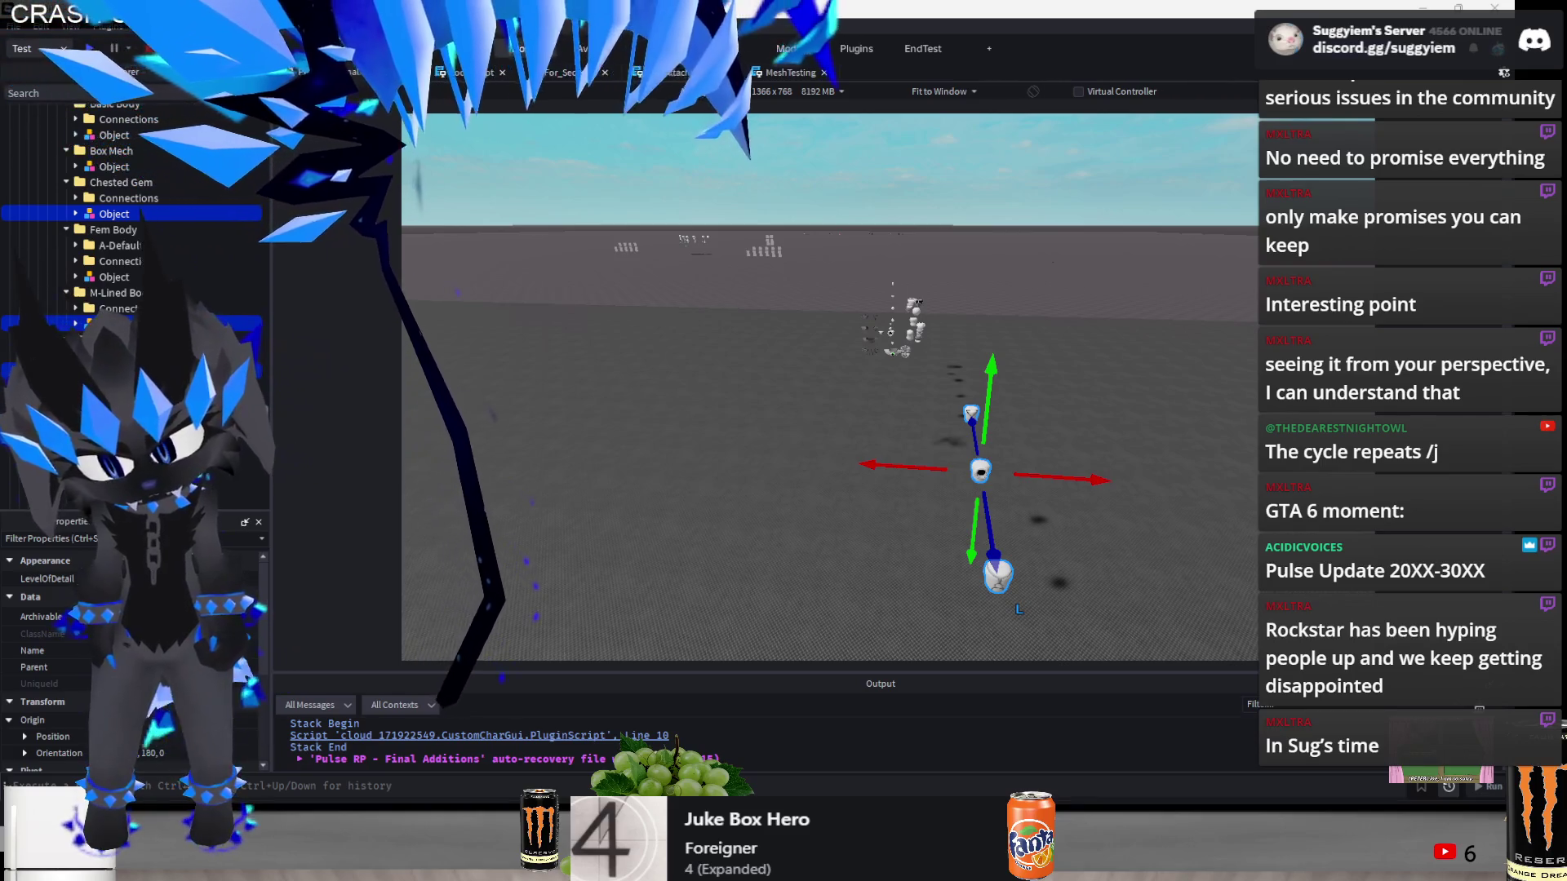
key(super+n)
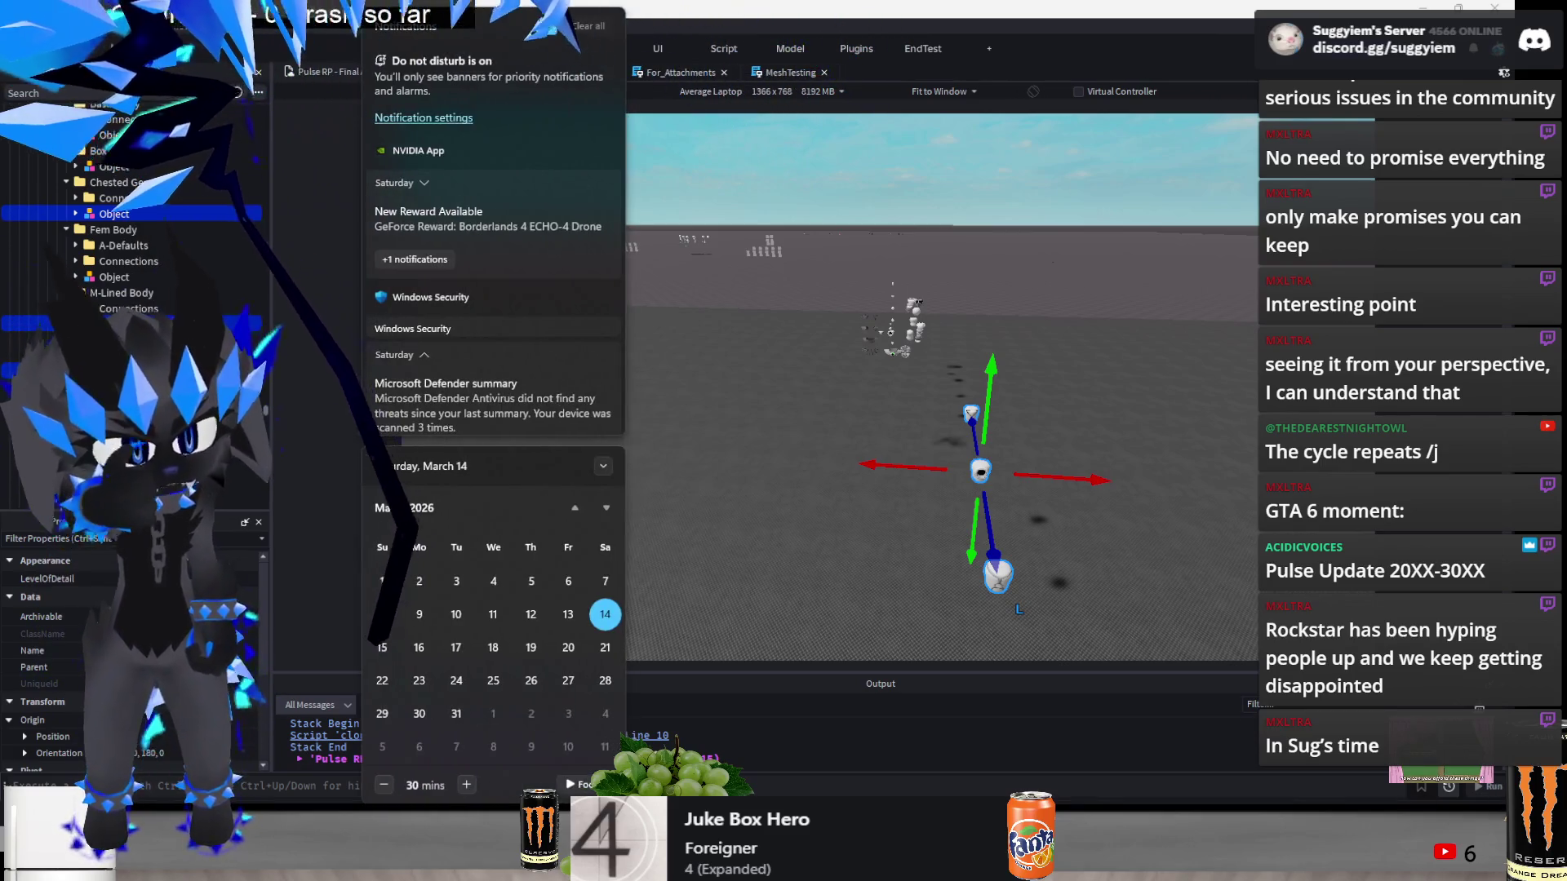
key(super+n)
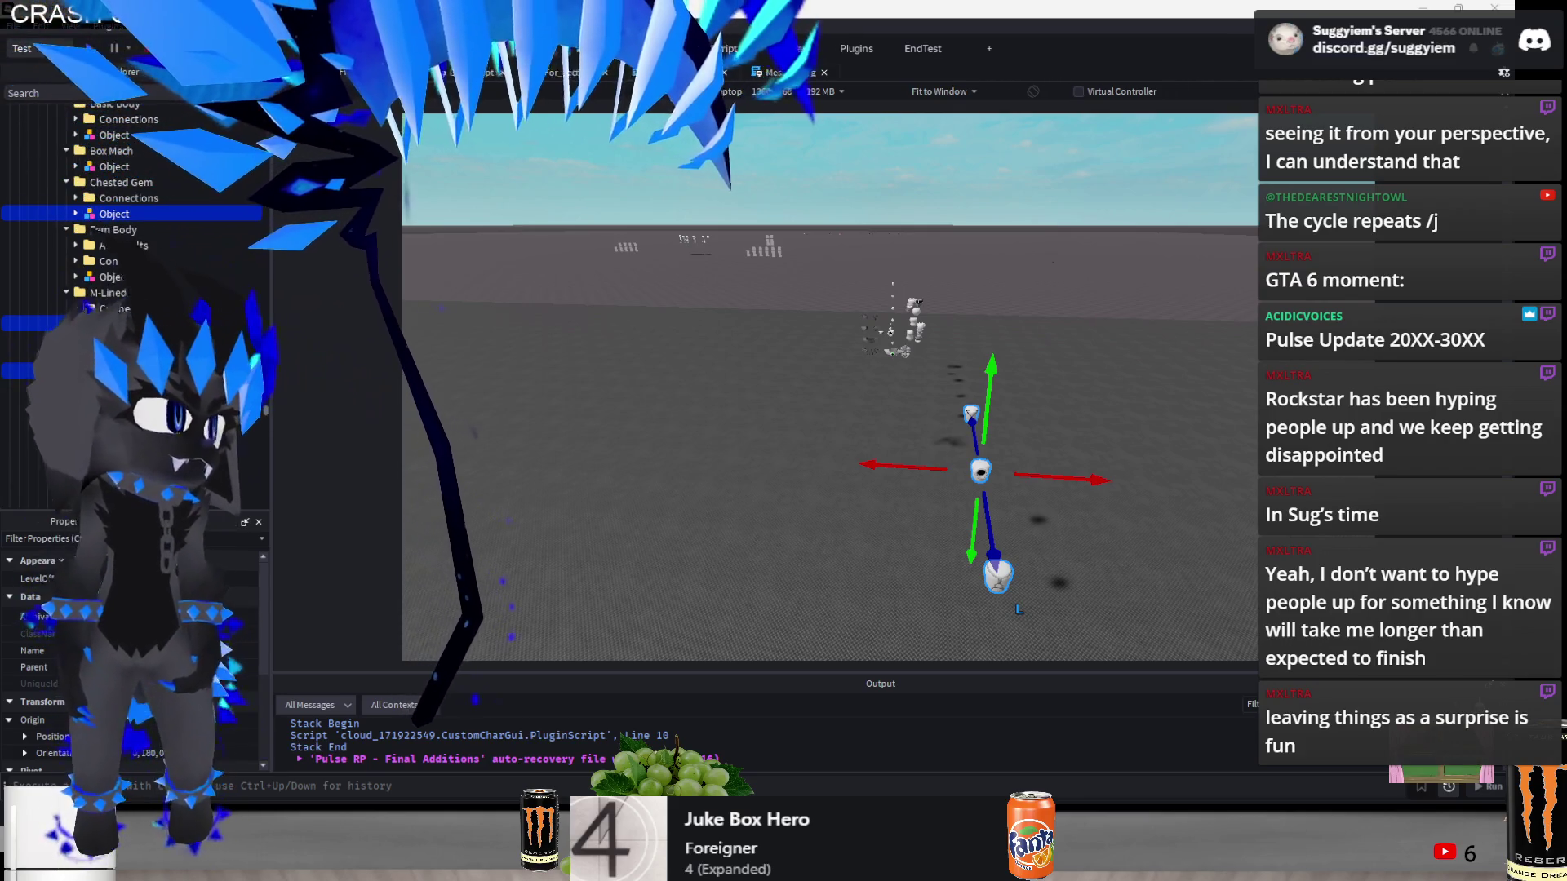
key(alt+Tab)
- Move Discord aside and push a group of parts 15 studs along depth
mouse_move(674, 263)
mouse_down()
mouse_move(551, 155)
mouse_move(477, 8)
mouse_up()
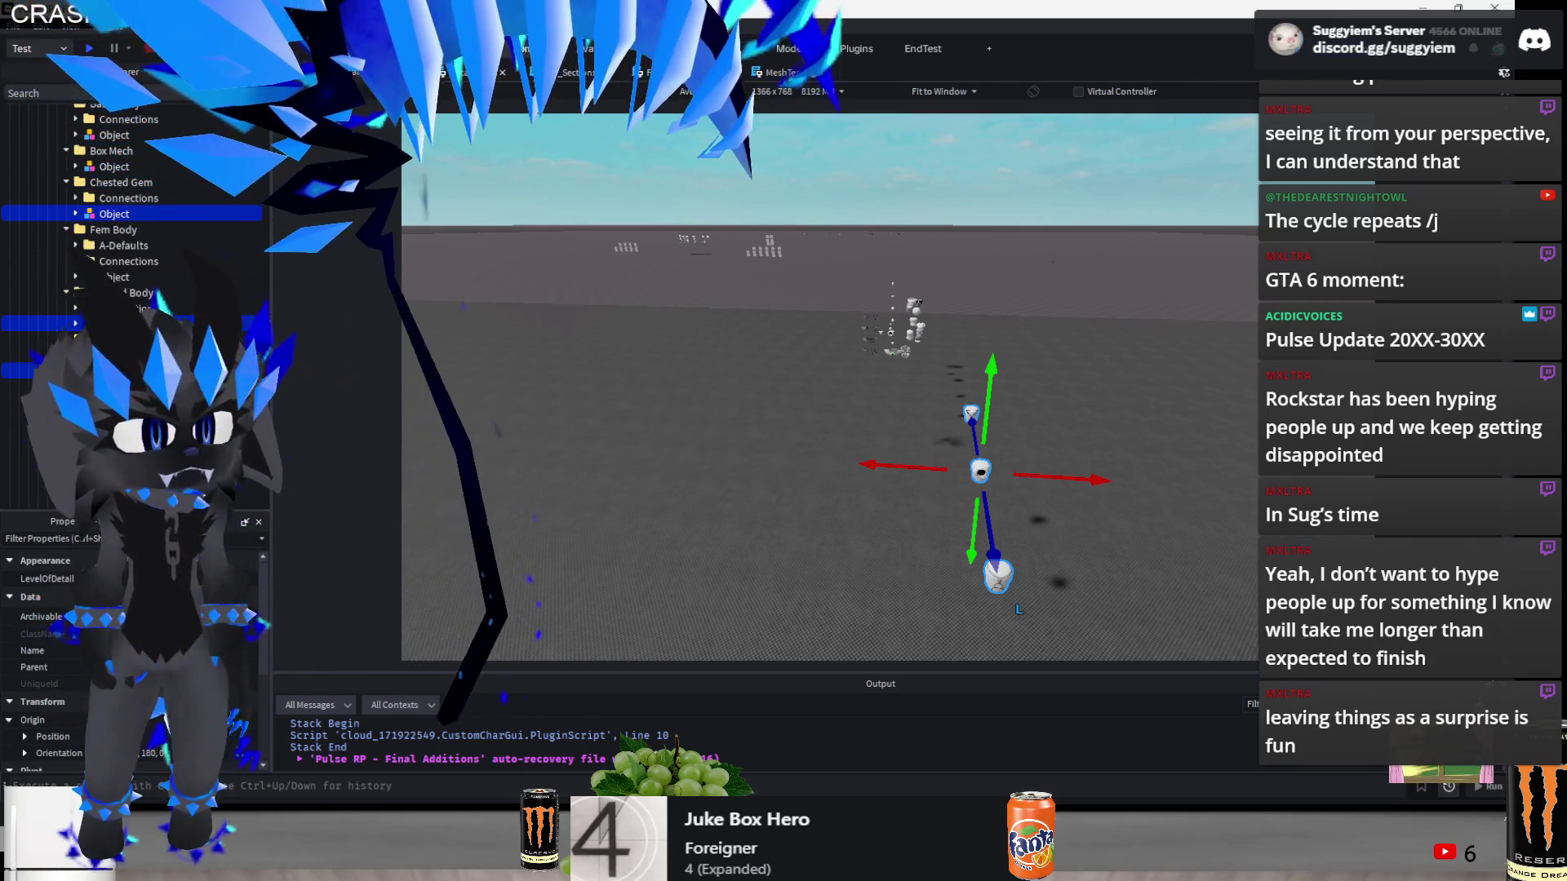
click(780, 383)
mouse_move(780, 388)
mouse_down()
mouse_move(1253, 269)
mouse_move(629, 481)
mouse_up()
drag(898, 371, 870, 380)
click(869, 380)
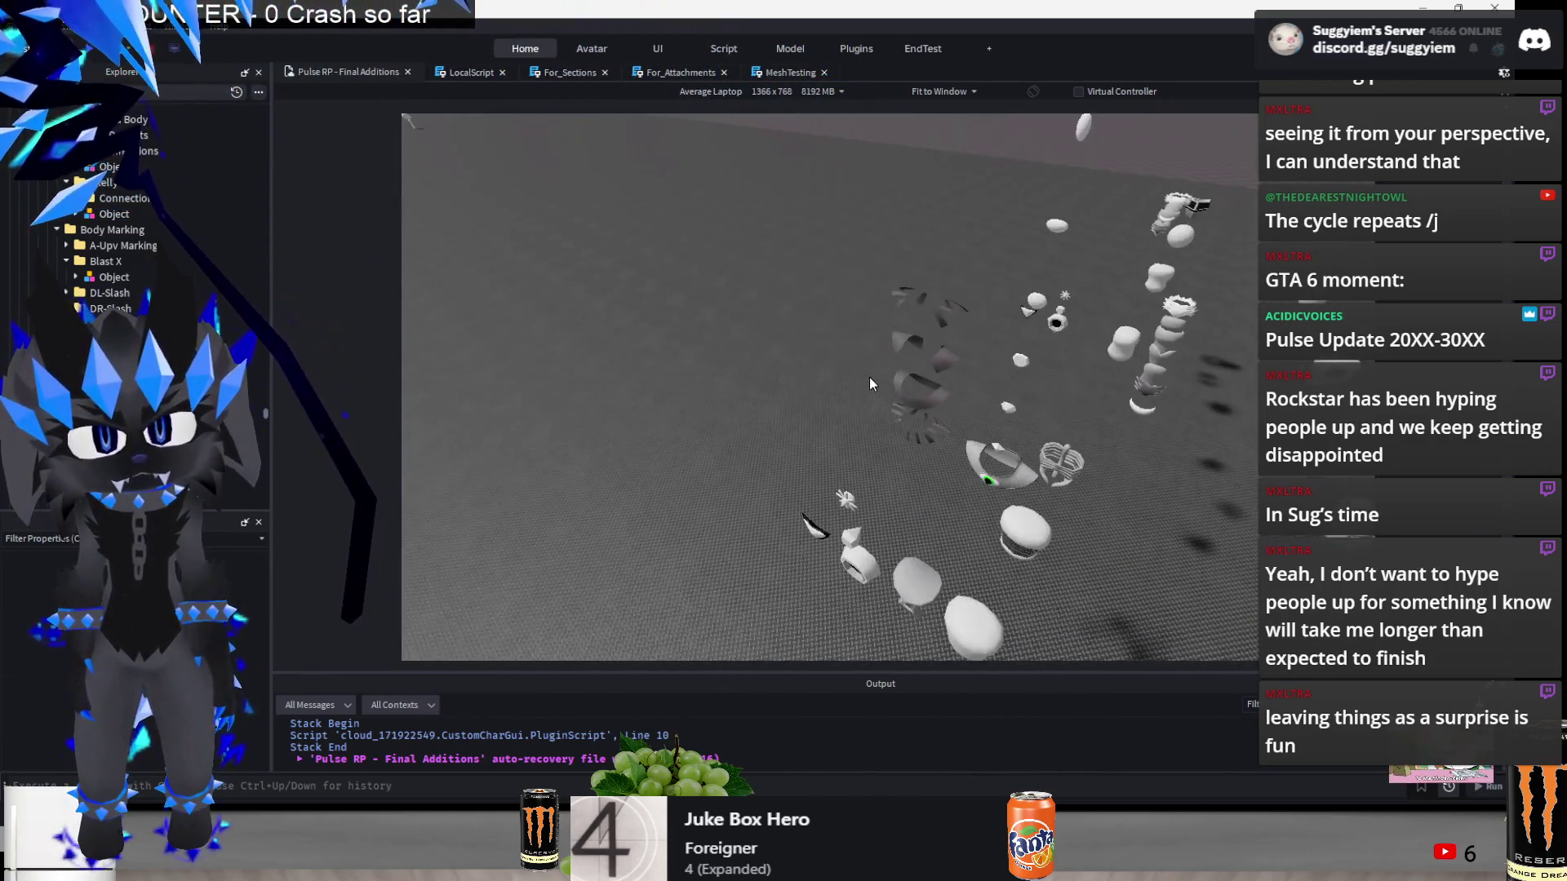
- Box-select the eye decoration parts and slide them left along the X axis
drag(916, 282, 848, 512)
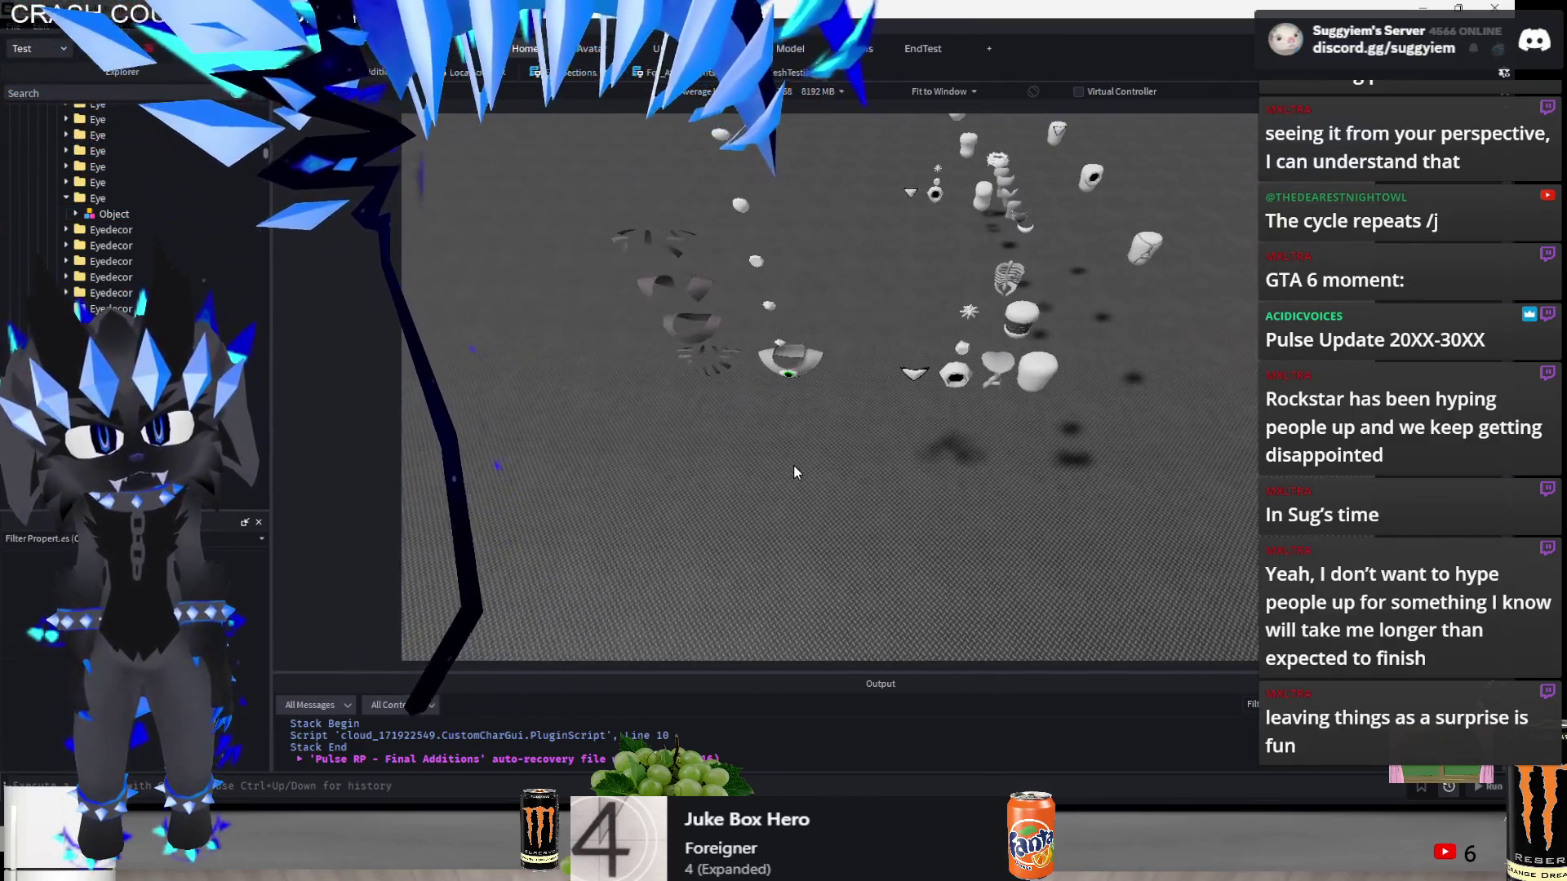
scroll(710, 445, down, 5)
scroll(722, 448, up, 4)
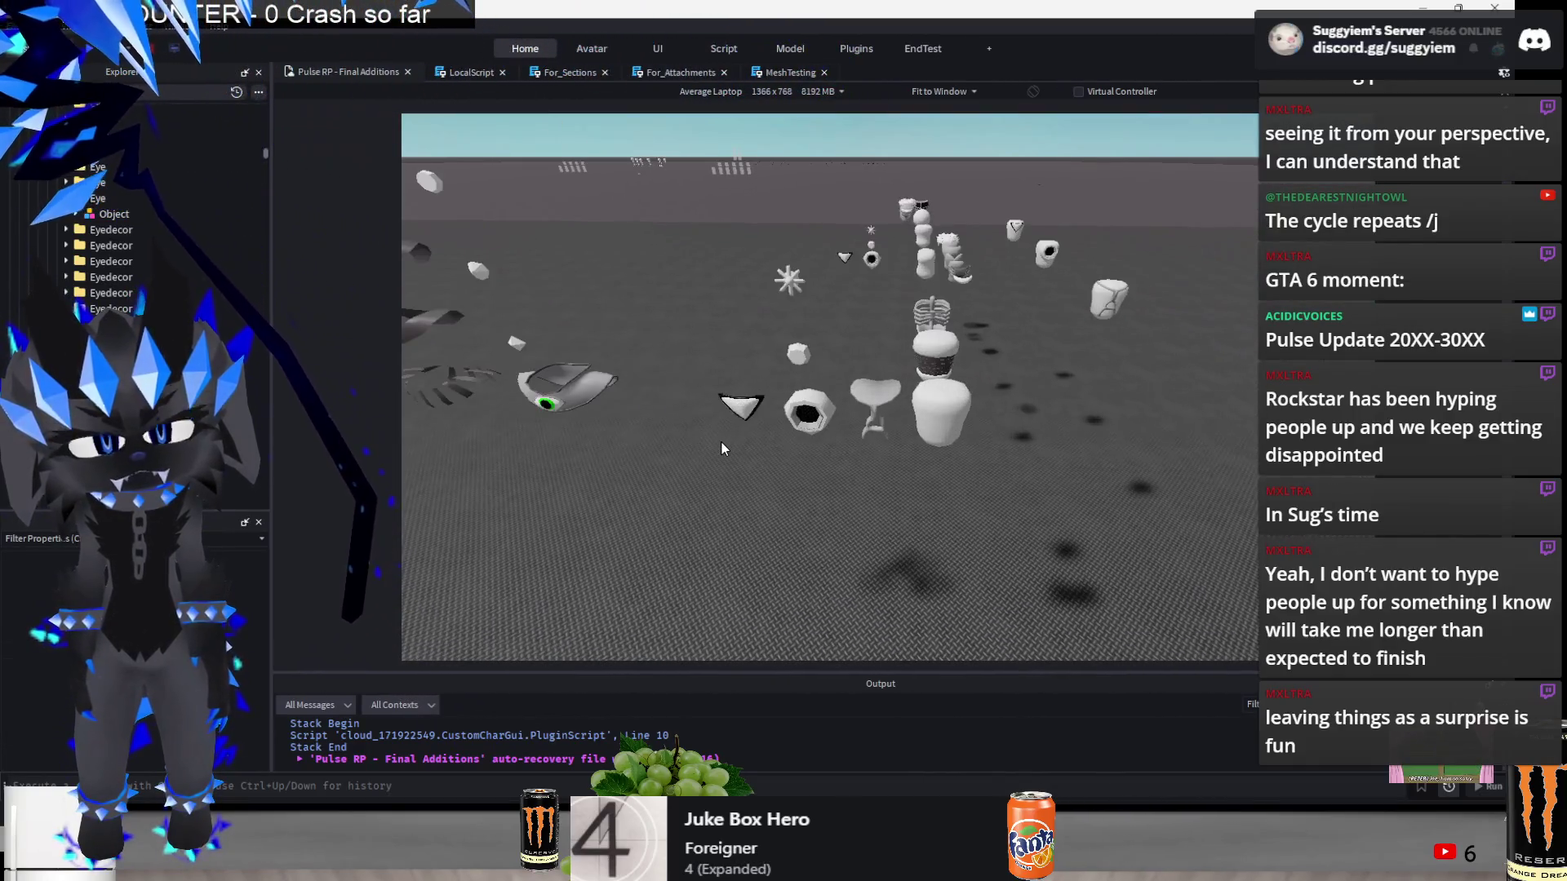
scroll(721, 448, down, 6)
scroll(722, 448, up, 2)
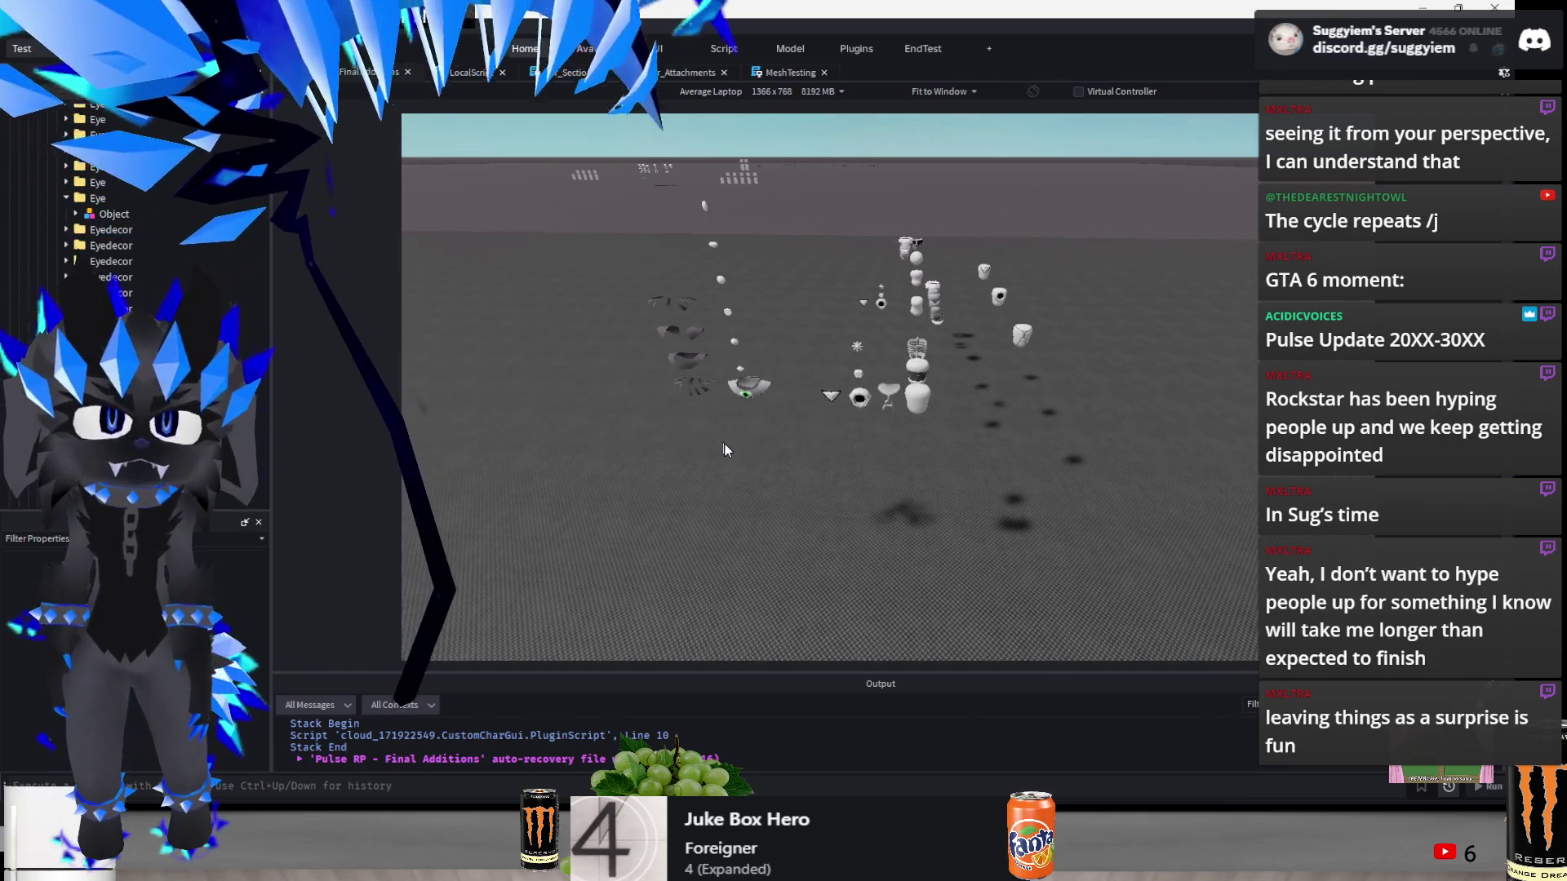
scroll(741, 448, up, 2)
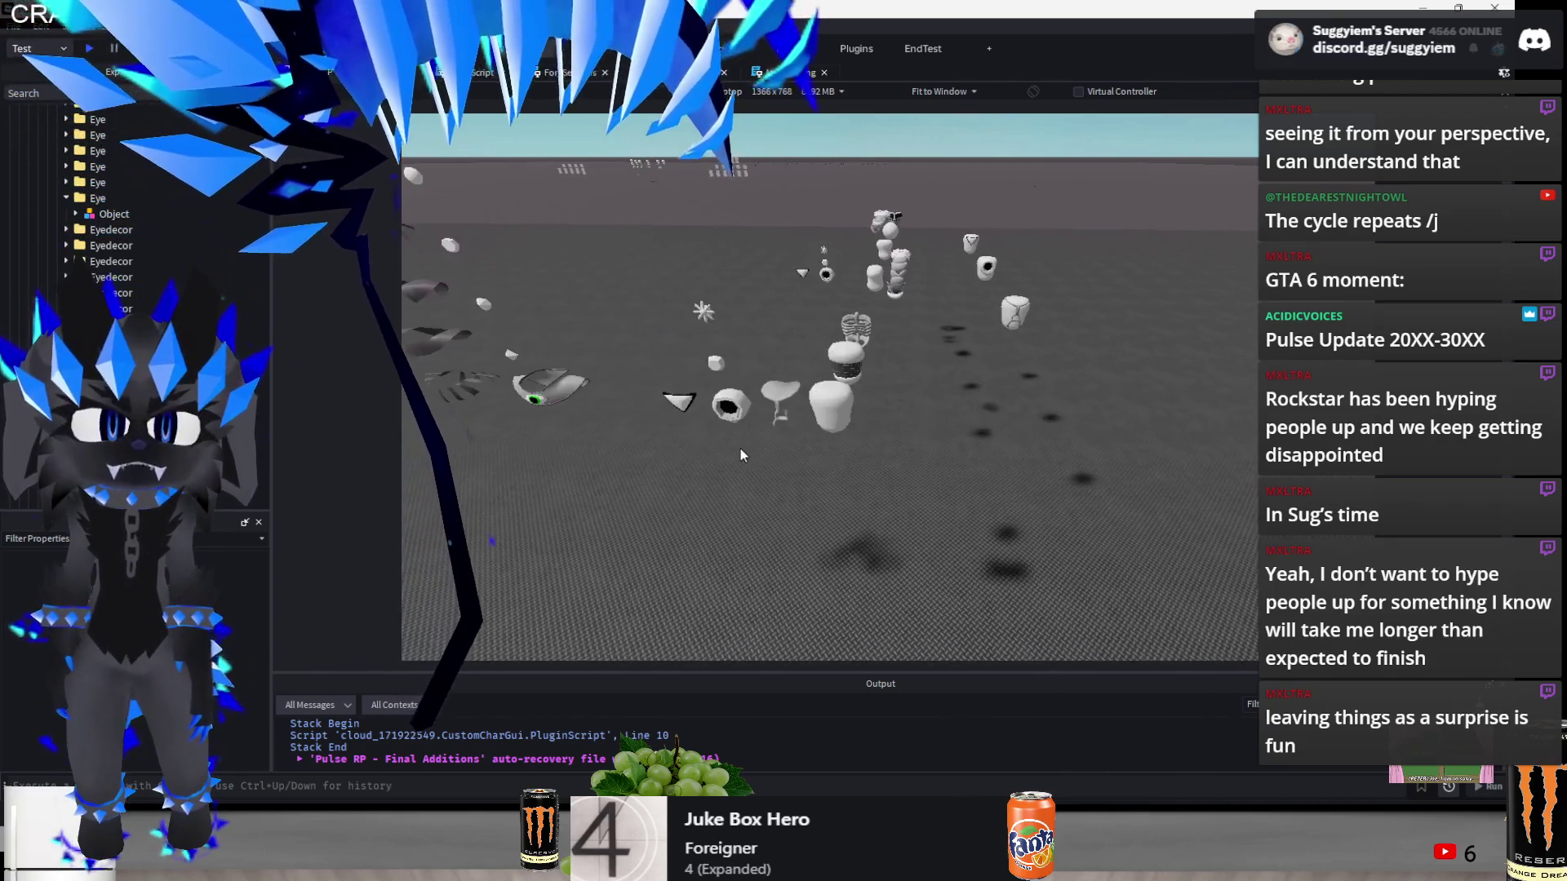
mouse_move(668, 506)
mouse_down()
mouse_move(879, 391)
mouse_move(913, 312)
mouse_up()
mouse_move(911, 397)
mouse_down()
mouse_move(857, 394)
mouse_move(967, 407)
mouse_move(813, 450)
mouse_up()
click(693, 408)
- Box-select the face parts and shift them left along the X axis, then clear the selection
click(844, 540)
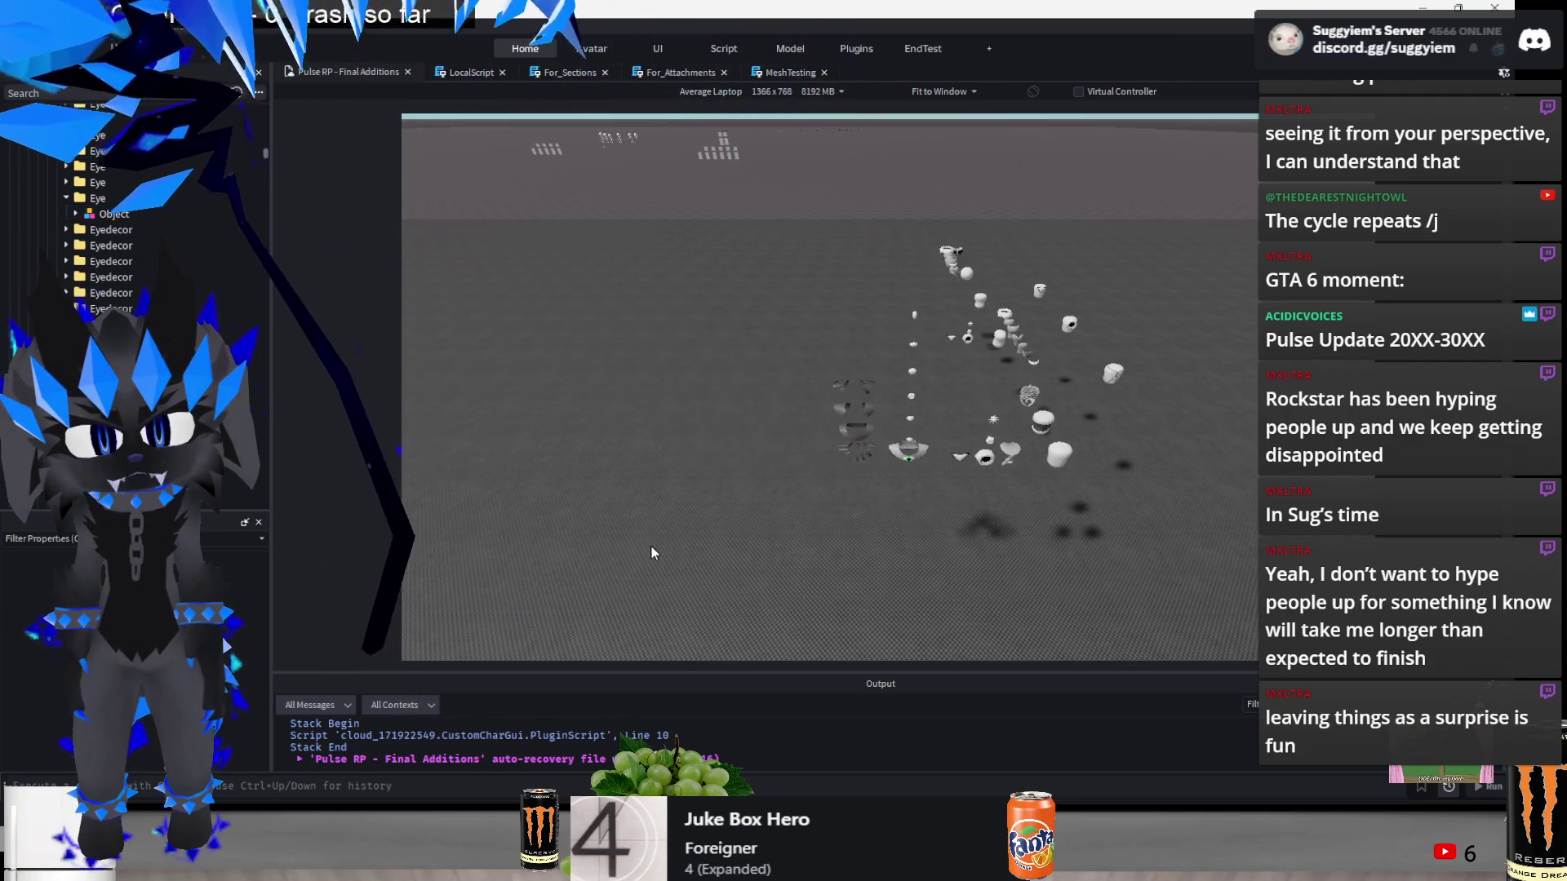
click(820, 396)
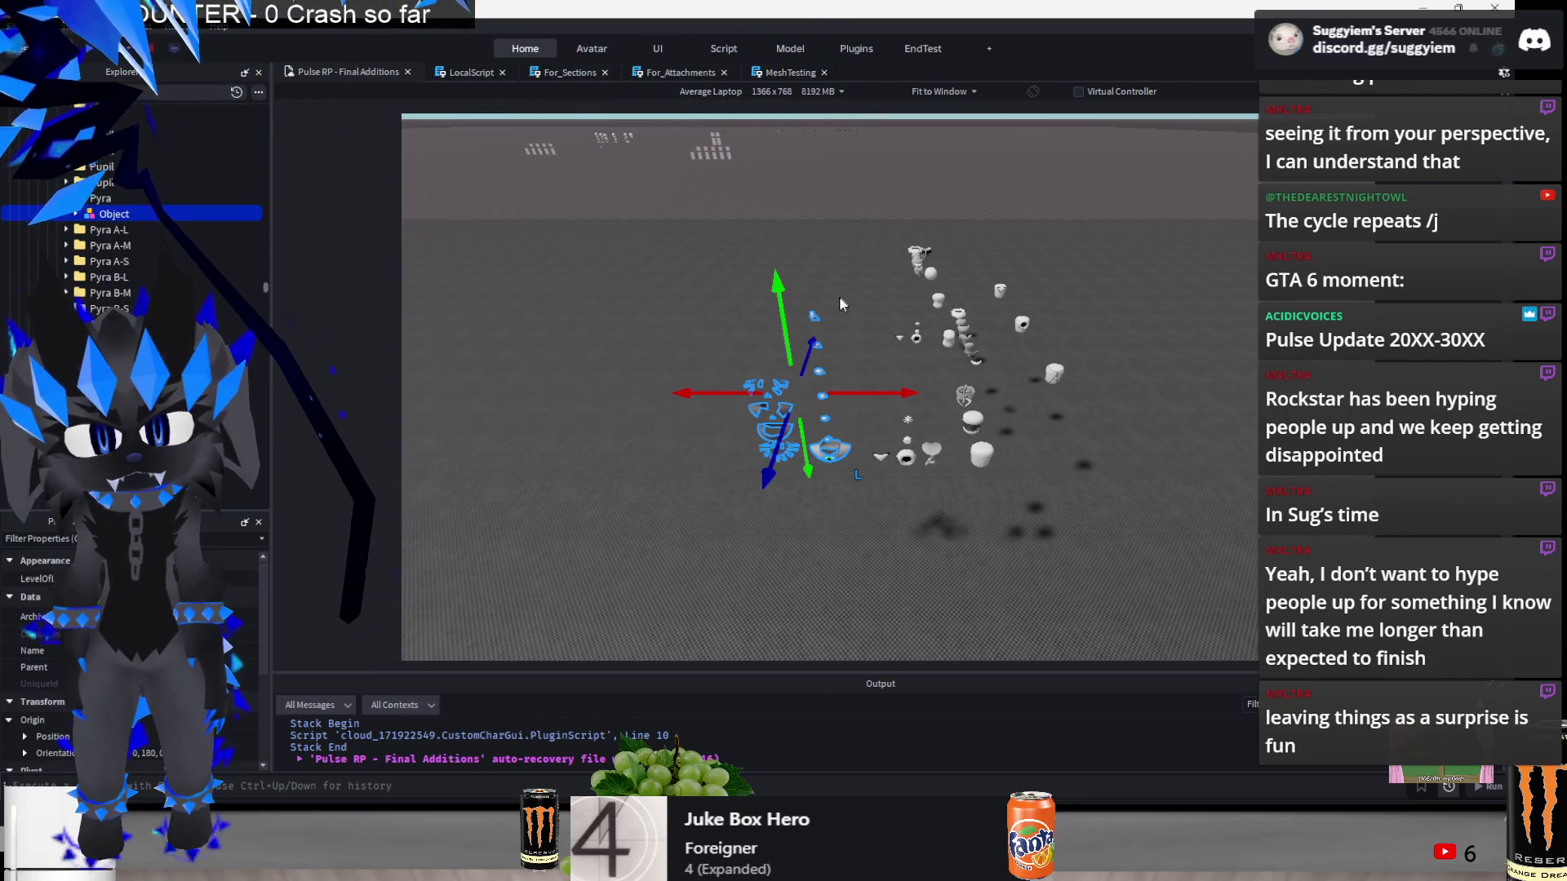
click(856, 408)
drag(629, 482, 832, 304)
drag(863, 392, 834, 405)
drag(633, 563, 919, 404)
drag(855, 218, 692, 392)
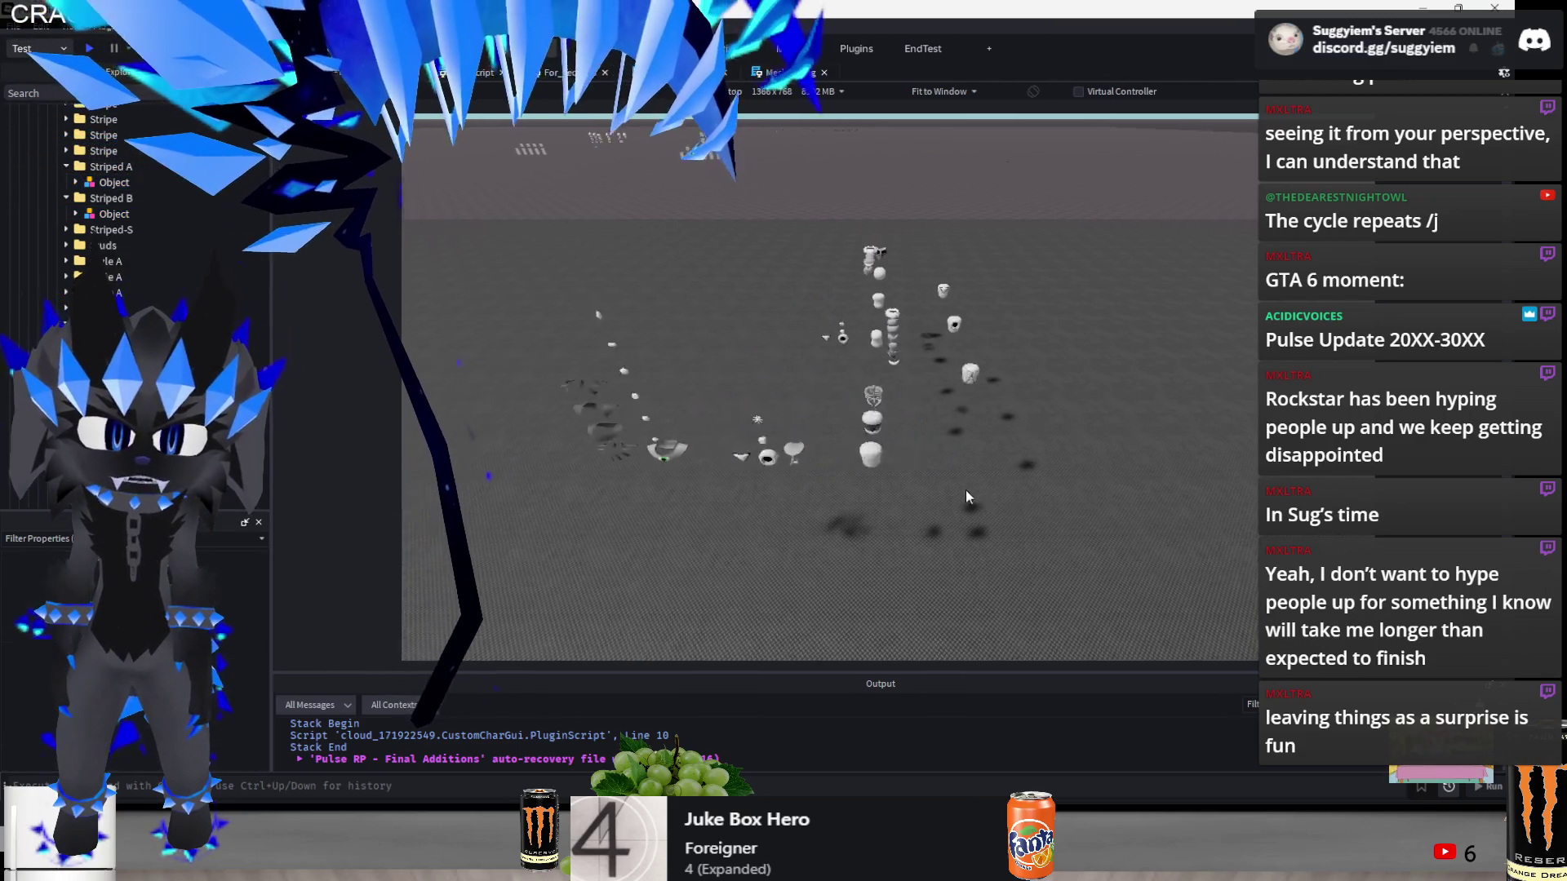
click(702, 376)
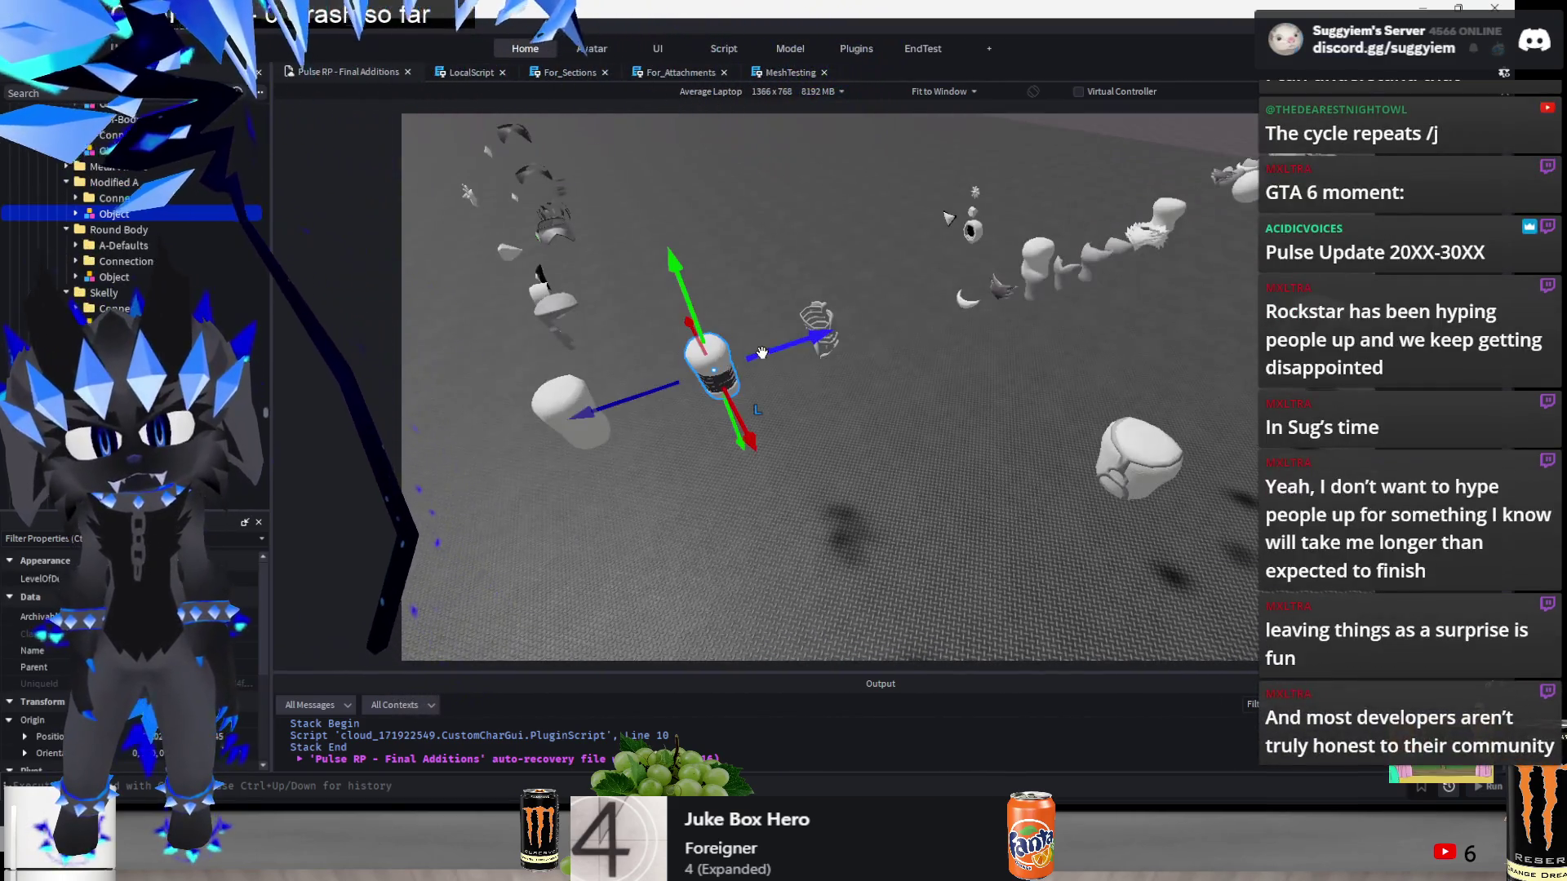
click(865, 412)
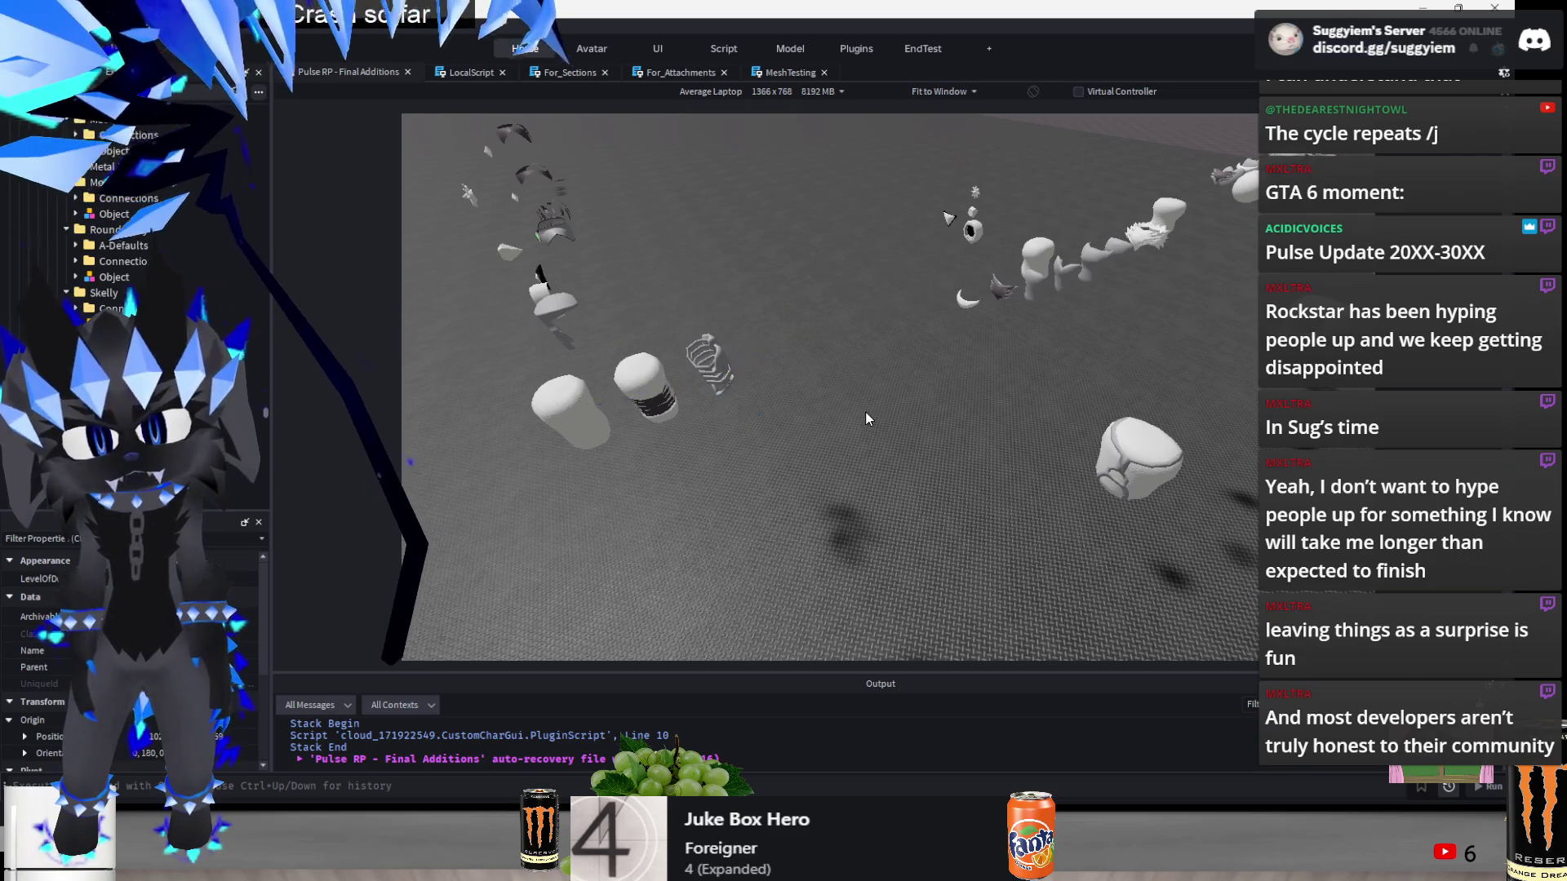
mouse_move(1029, 368)
mouse_down()
mouse_move(708, 646)
mouse_move(718, 572)
mouse_up()
drag(690, 233, 894, 506)
click(898, 509)
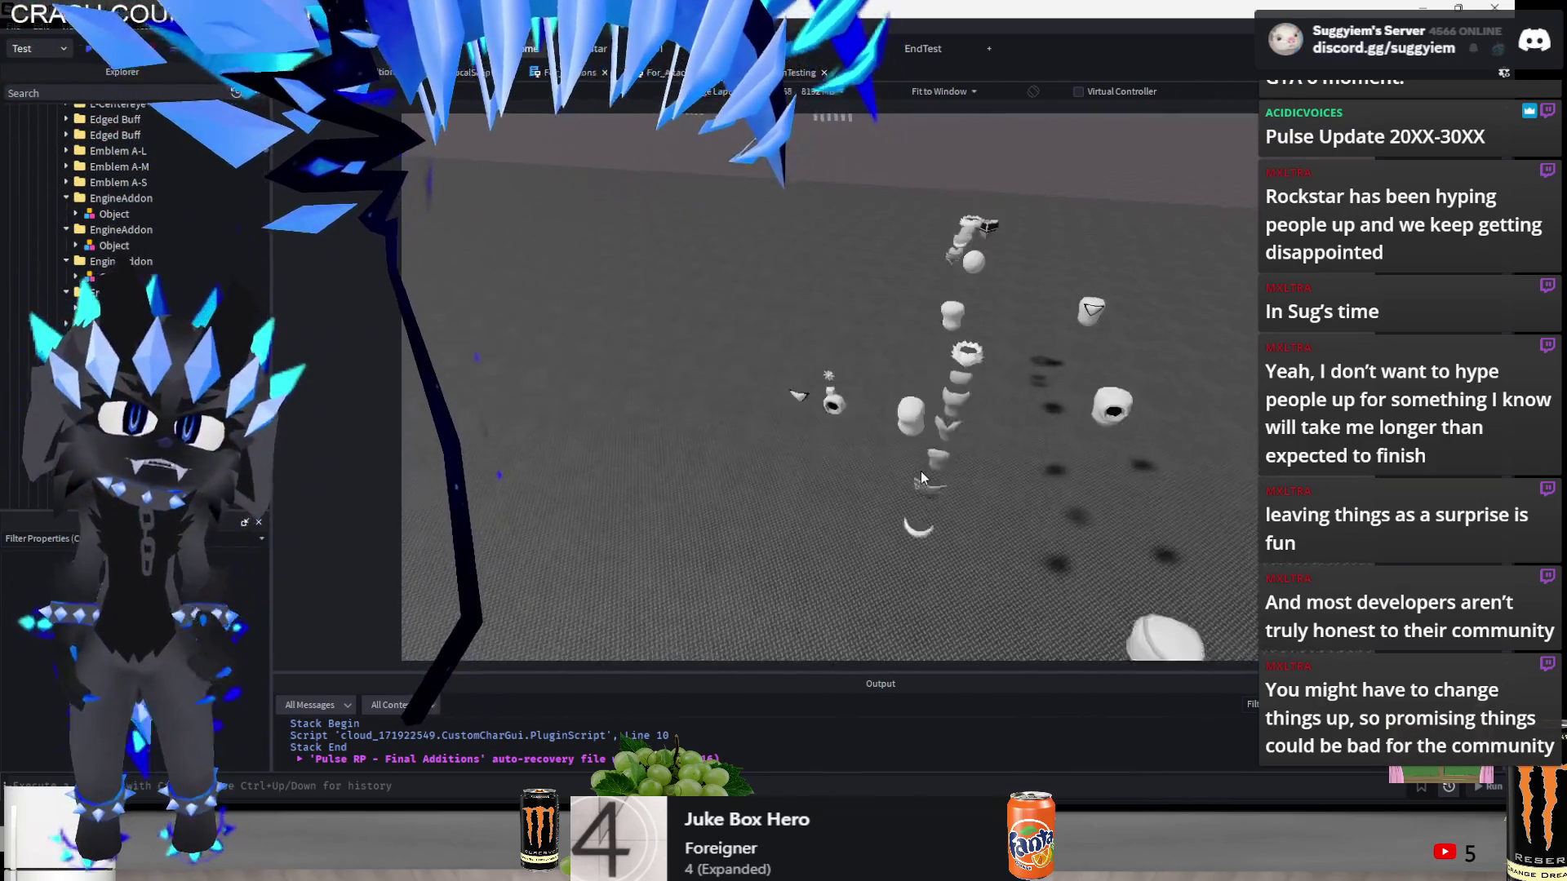
- Turn the middle-row model about 169 degrees with the Rotate tool
click(919, 422)
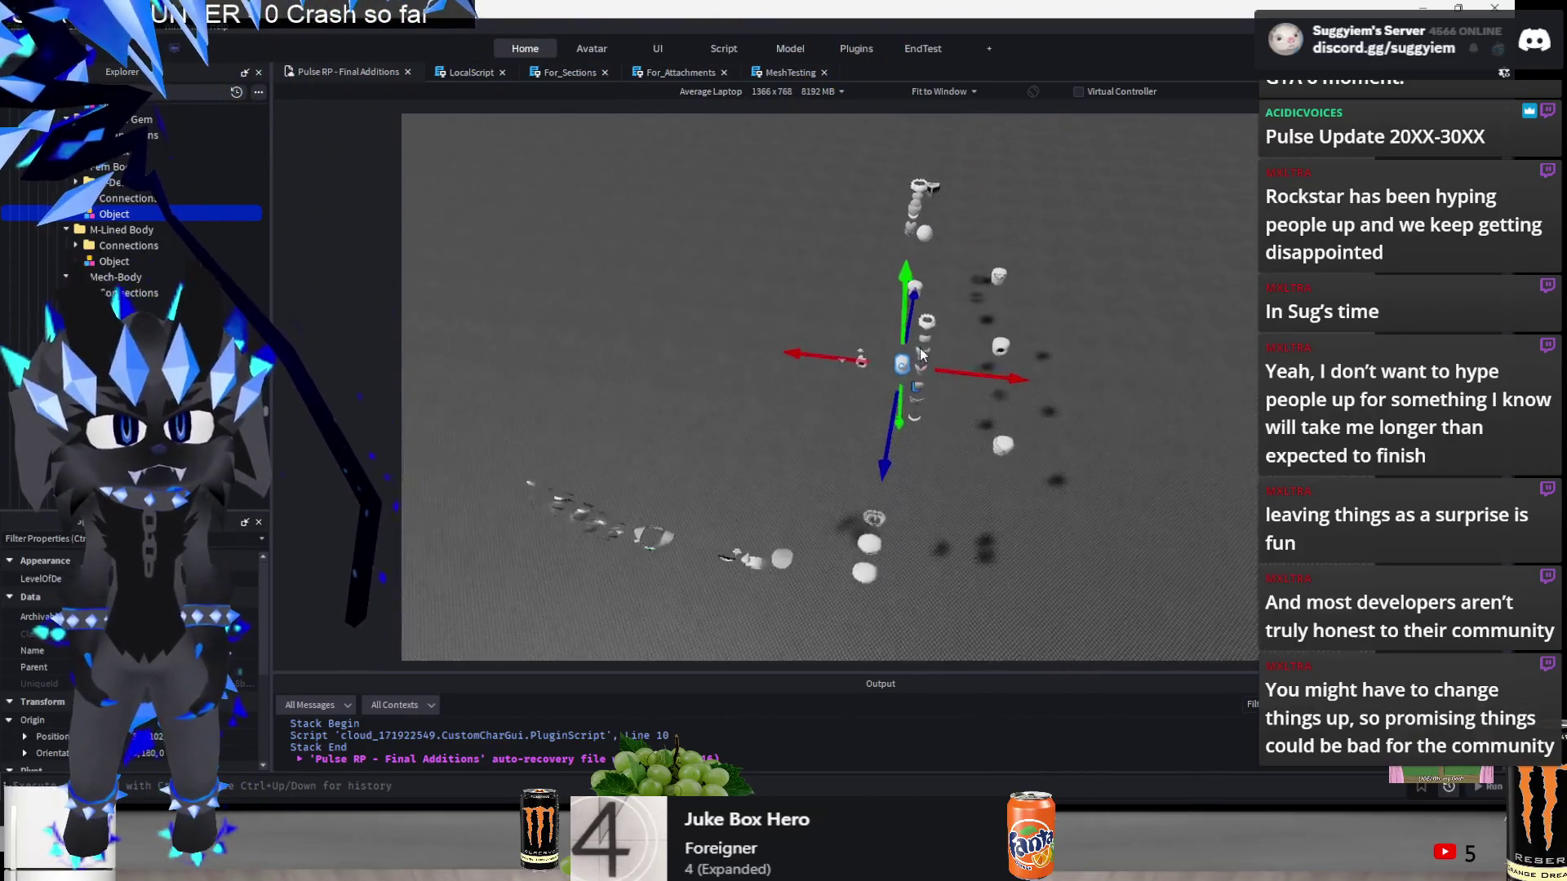
key(F5)
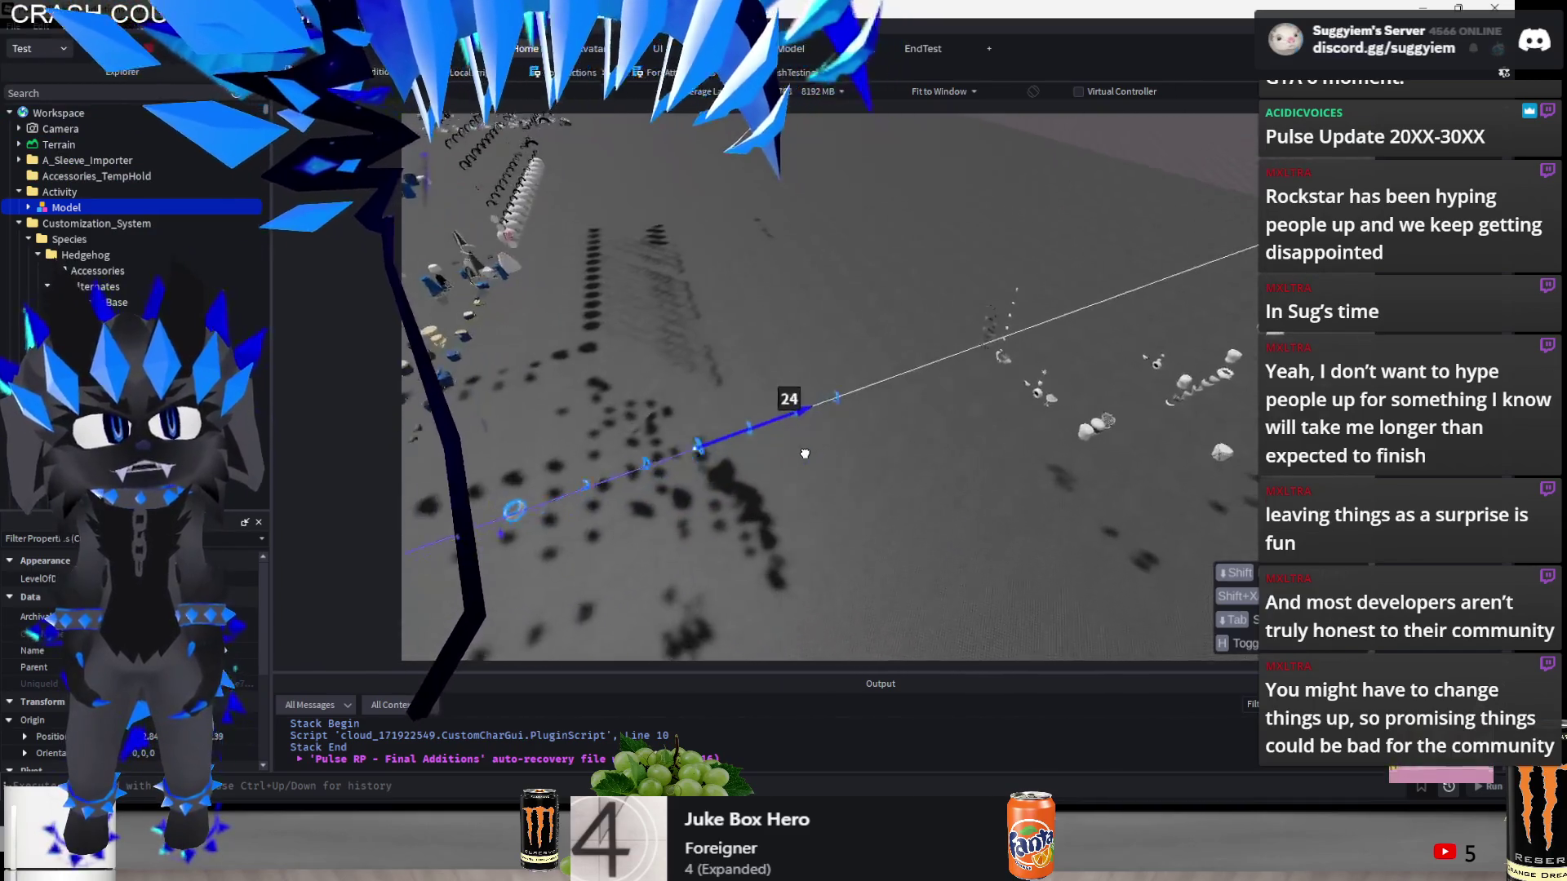
key(ctrl+4)
drag(717, 334, 621, 464)
key(ctrl+2)
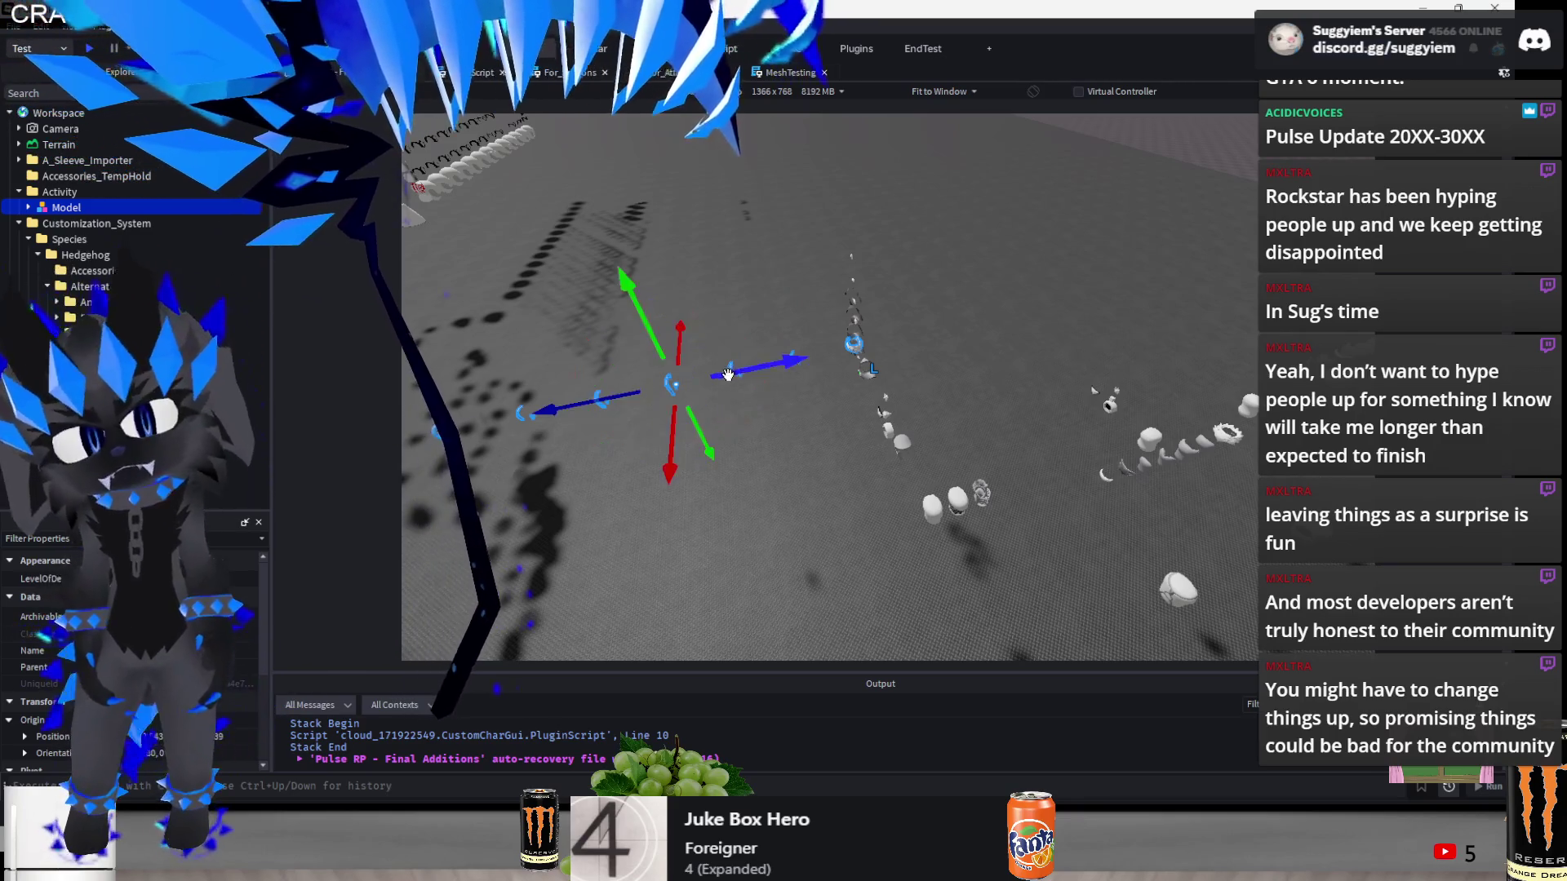
- Move the whole model 12 studs along the depth axis, then slide it along the red axis
click(743, 372)
click(793, 358)
mouse_move(807, 363)
mouse_down()
mouse_move(1020, 325)
mouse_move(1121, 490)
mouse_up()
key(f)
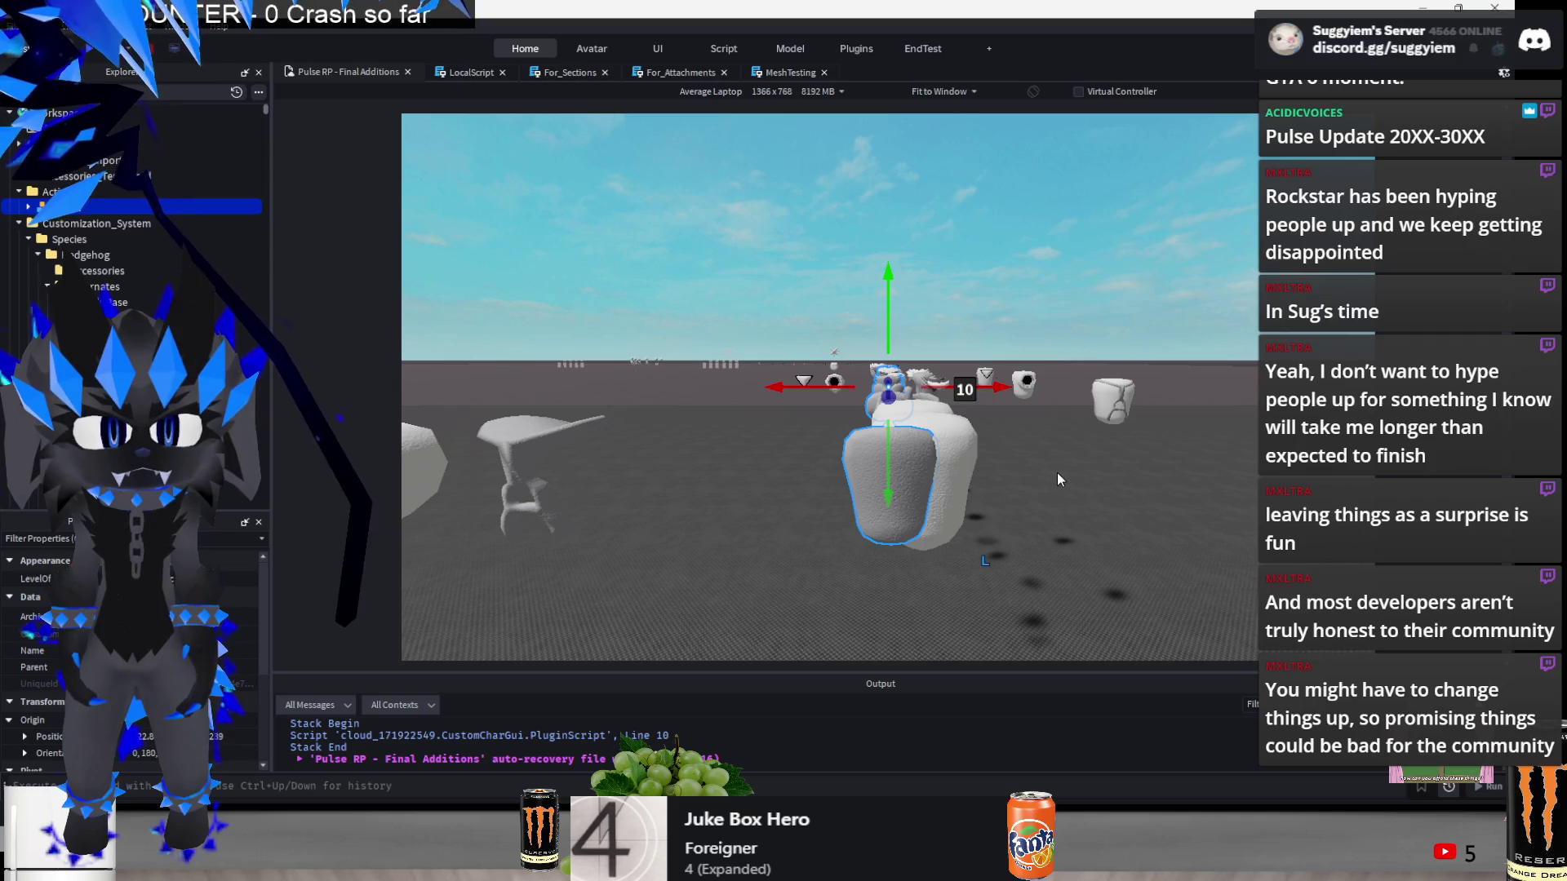
scroll(1056, 479, down, 5)
key(w)
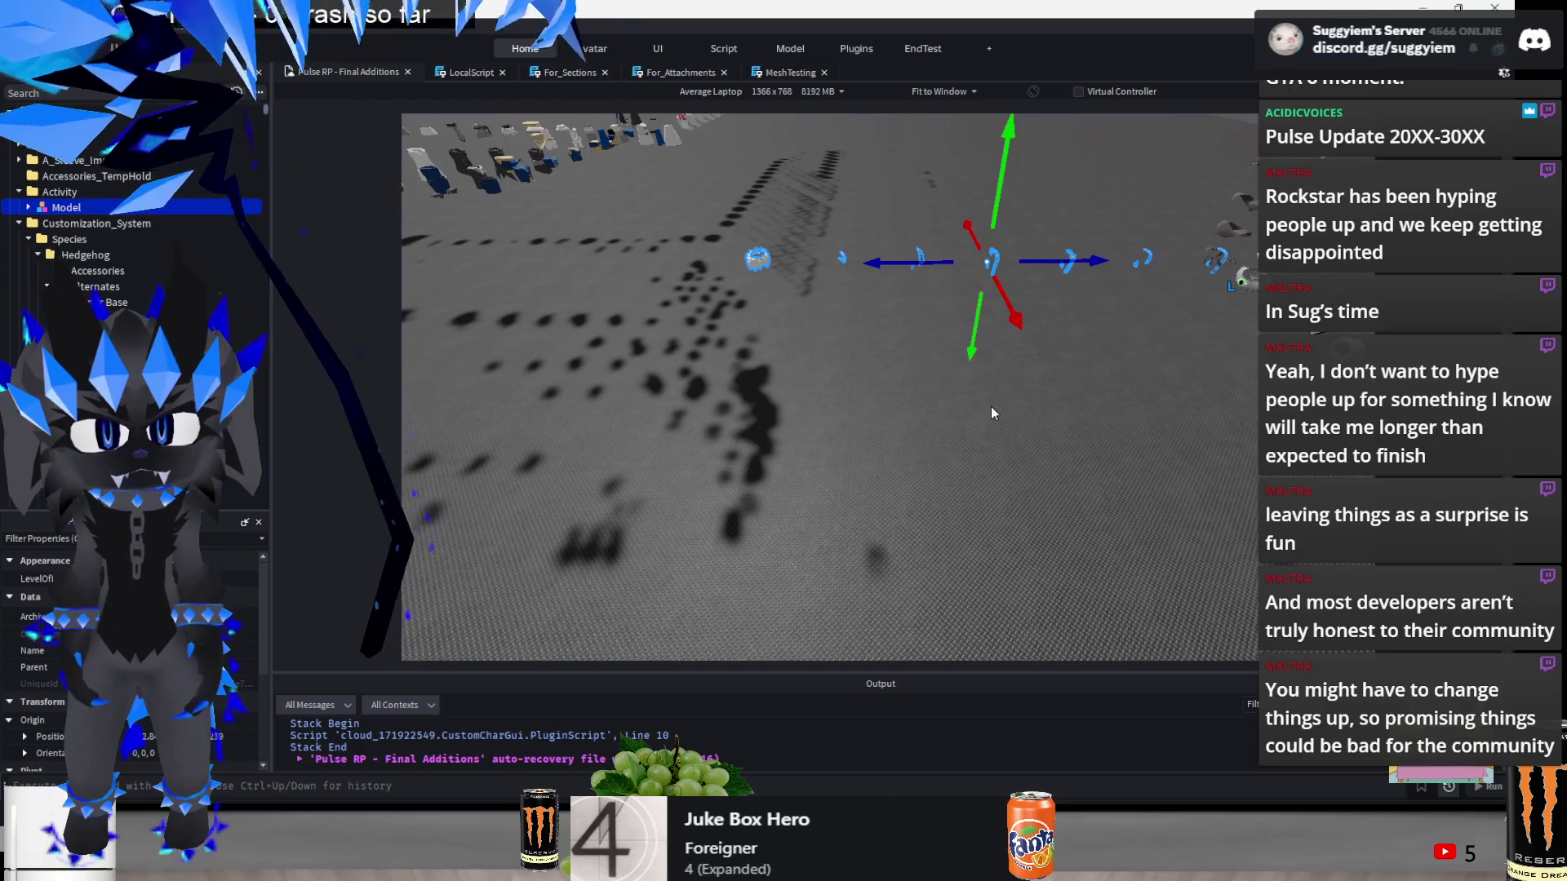
drag(945, 383, 992, 510)
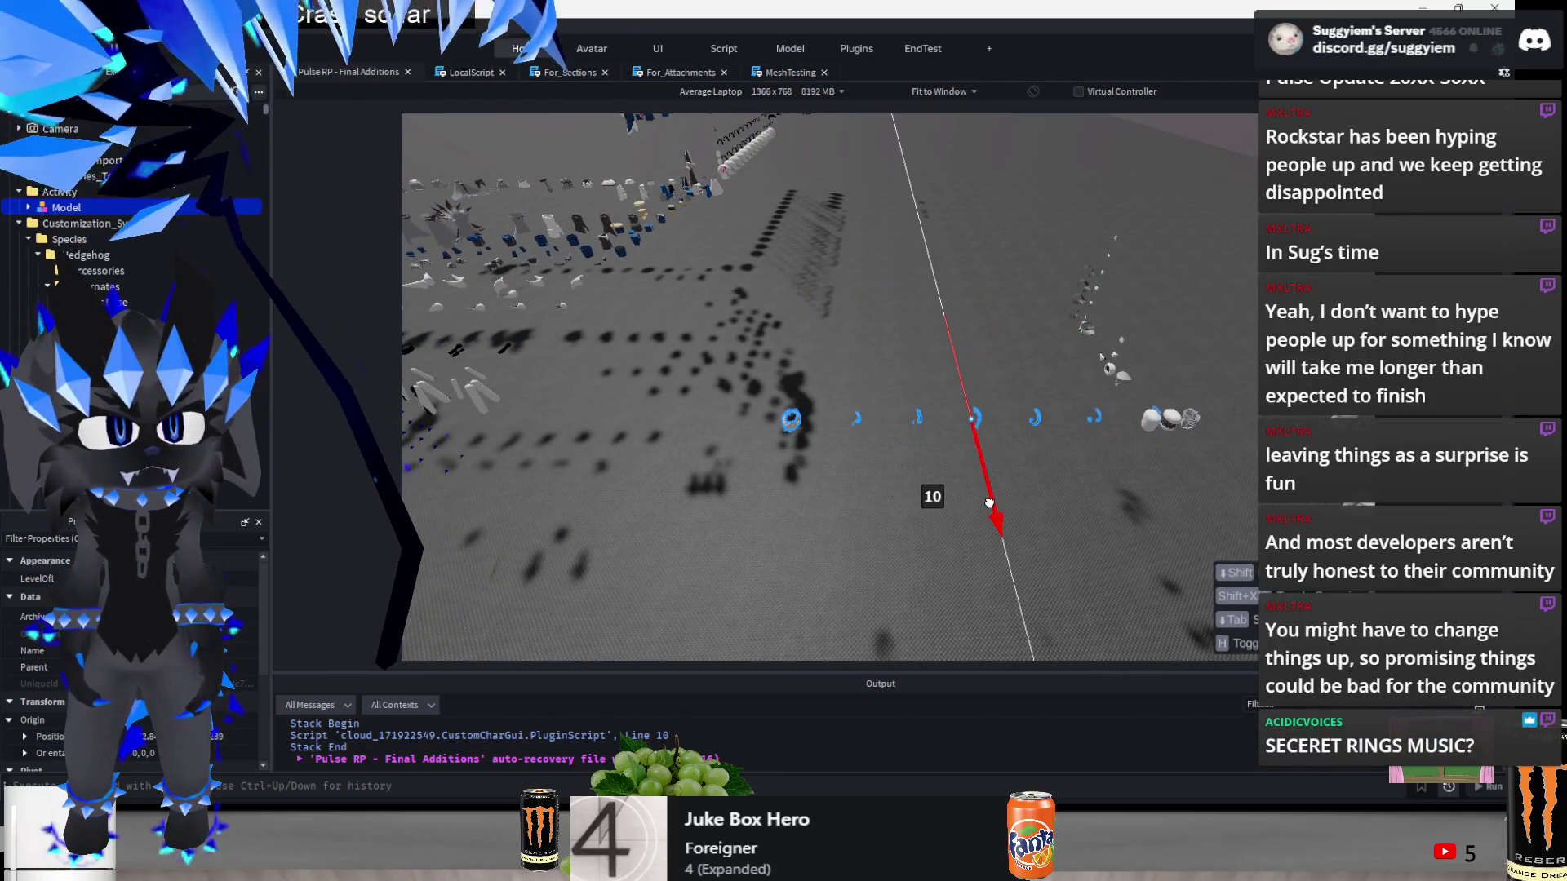
- Fly the camera around the moved model to check it lines up with its neighbours
key(f)
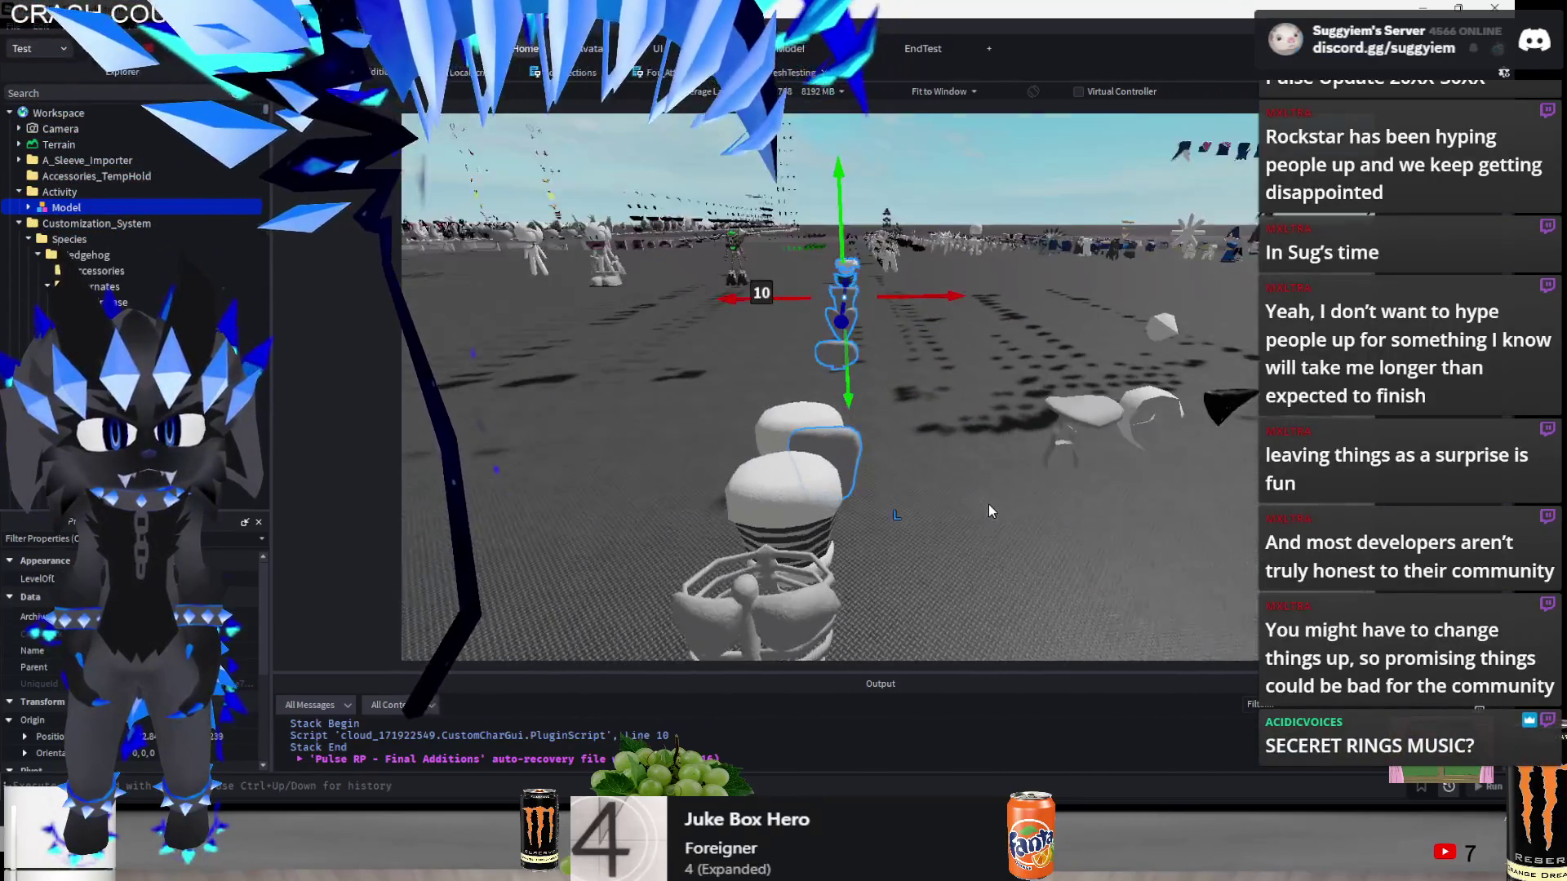
key(d)
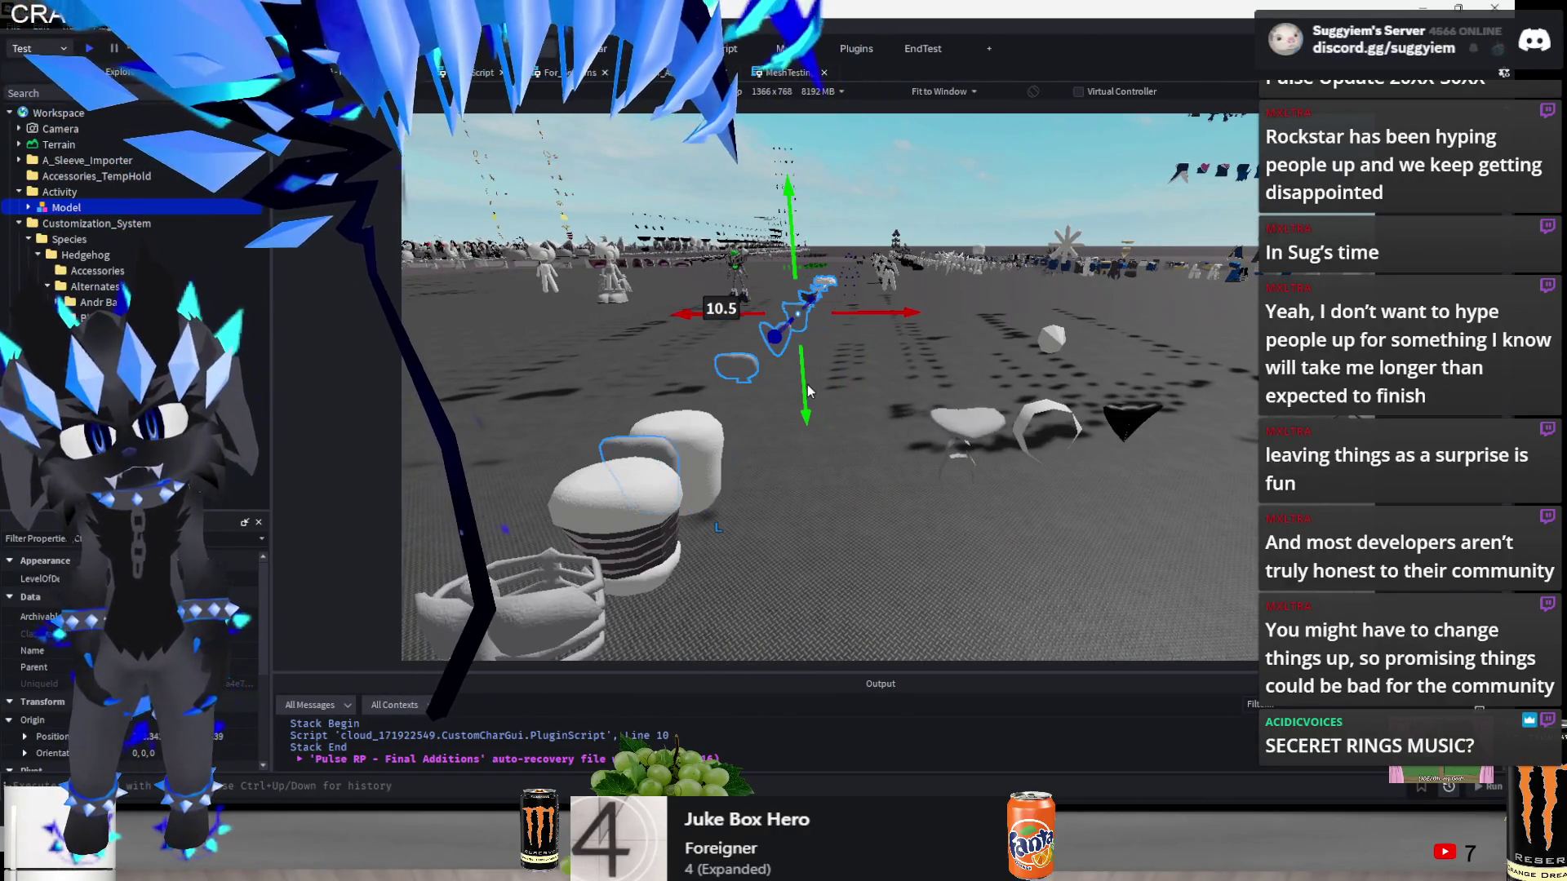
key(f)
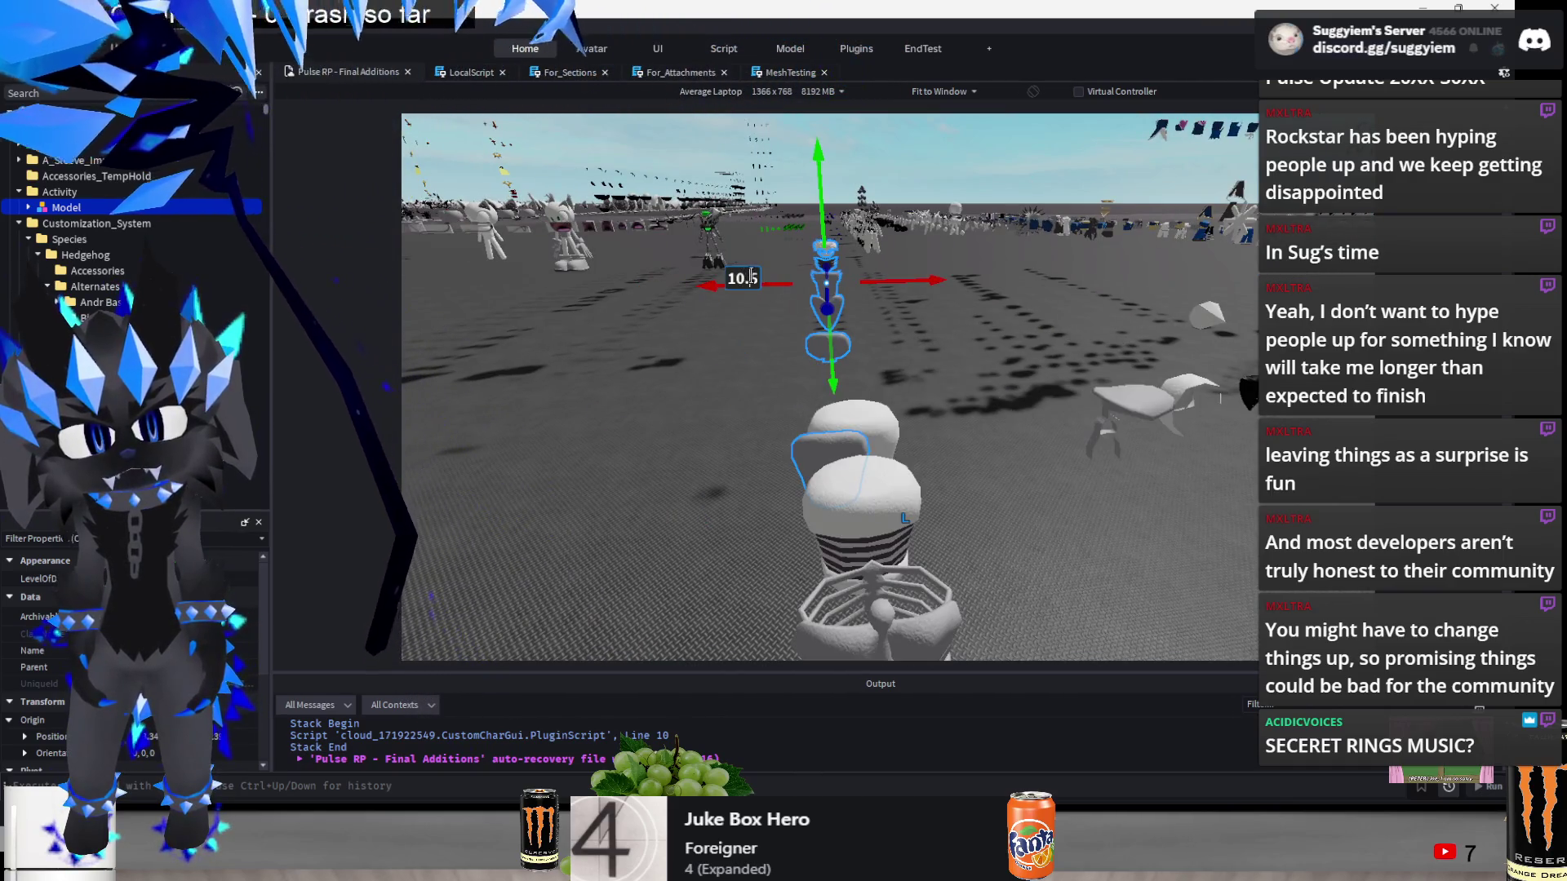
key(d)
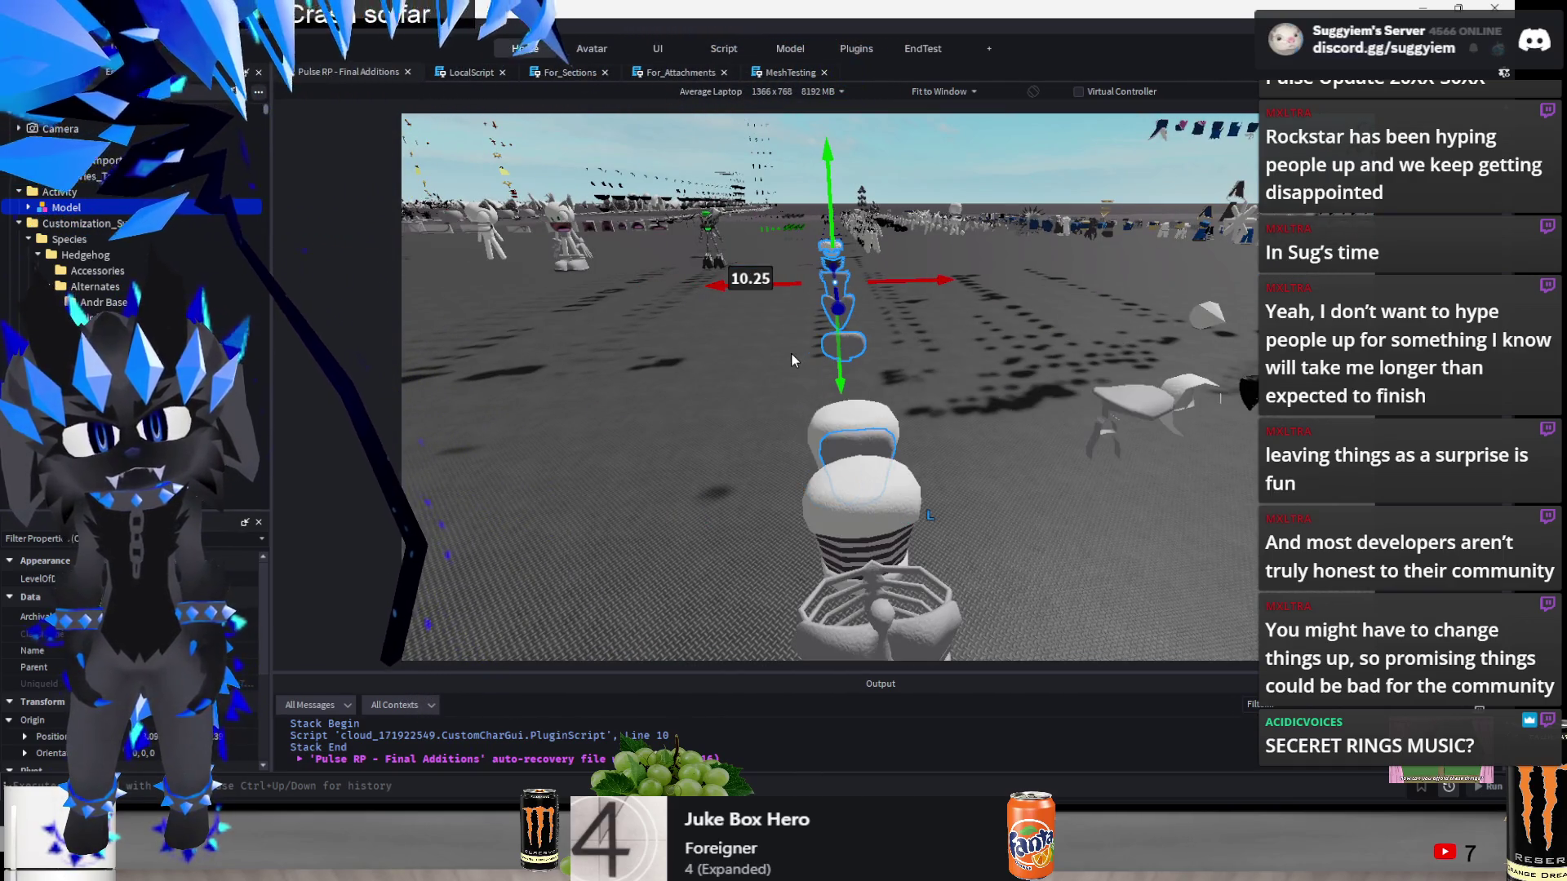
key(s)
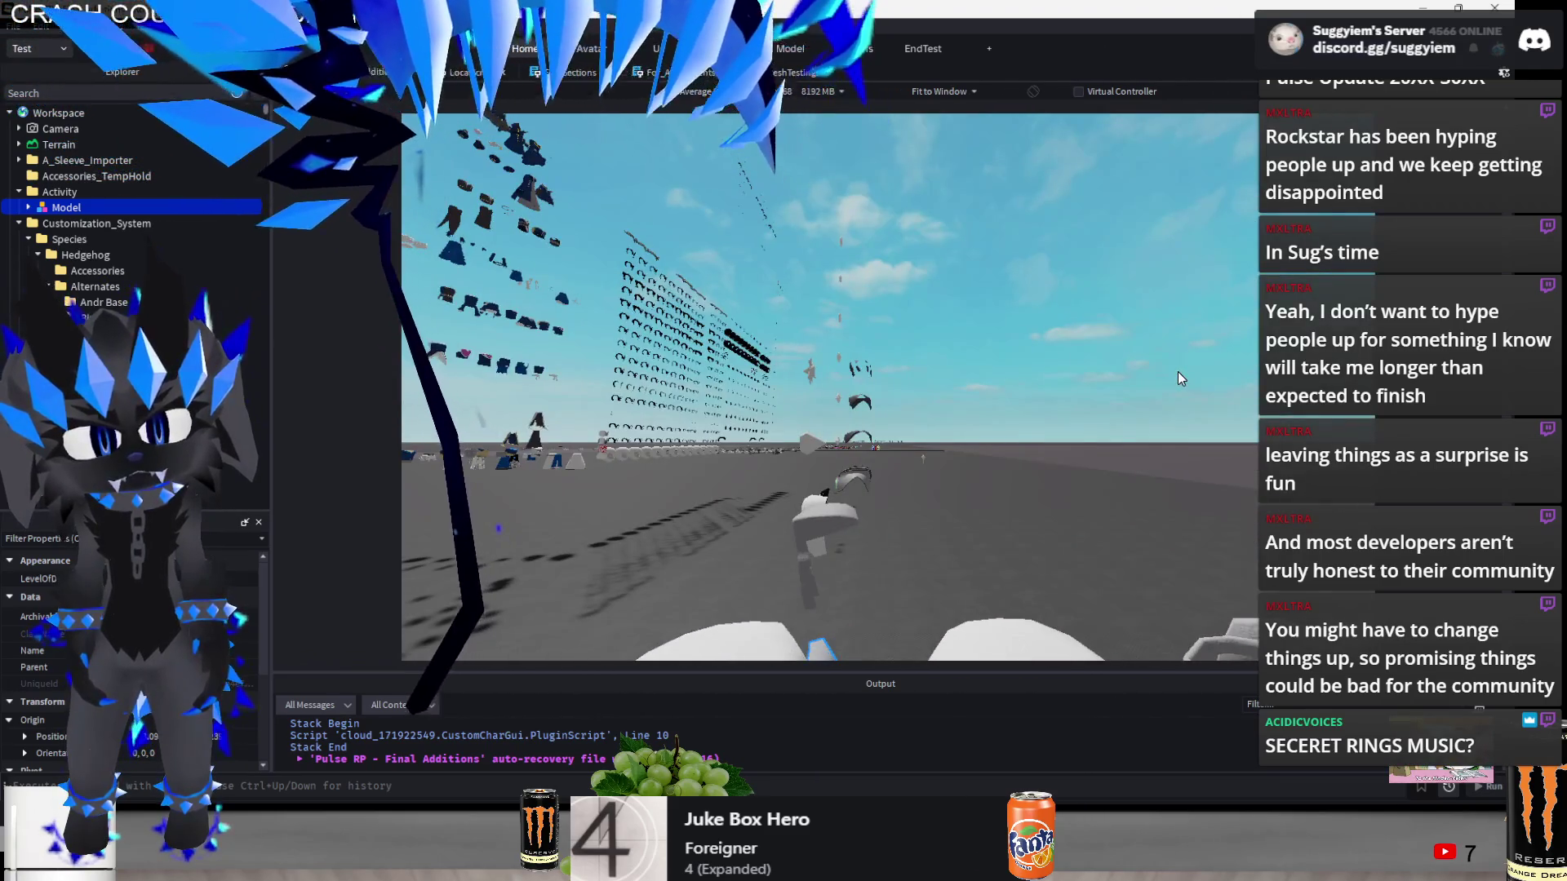
key(s)
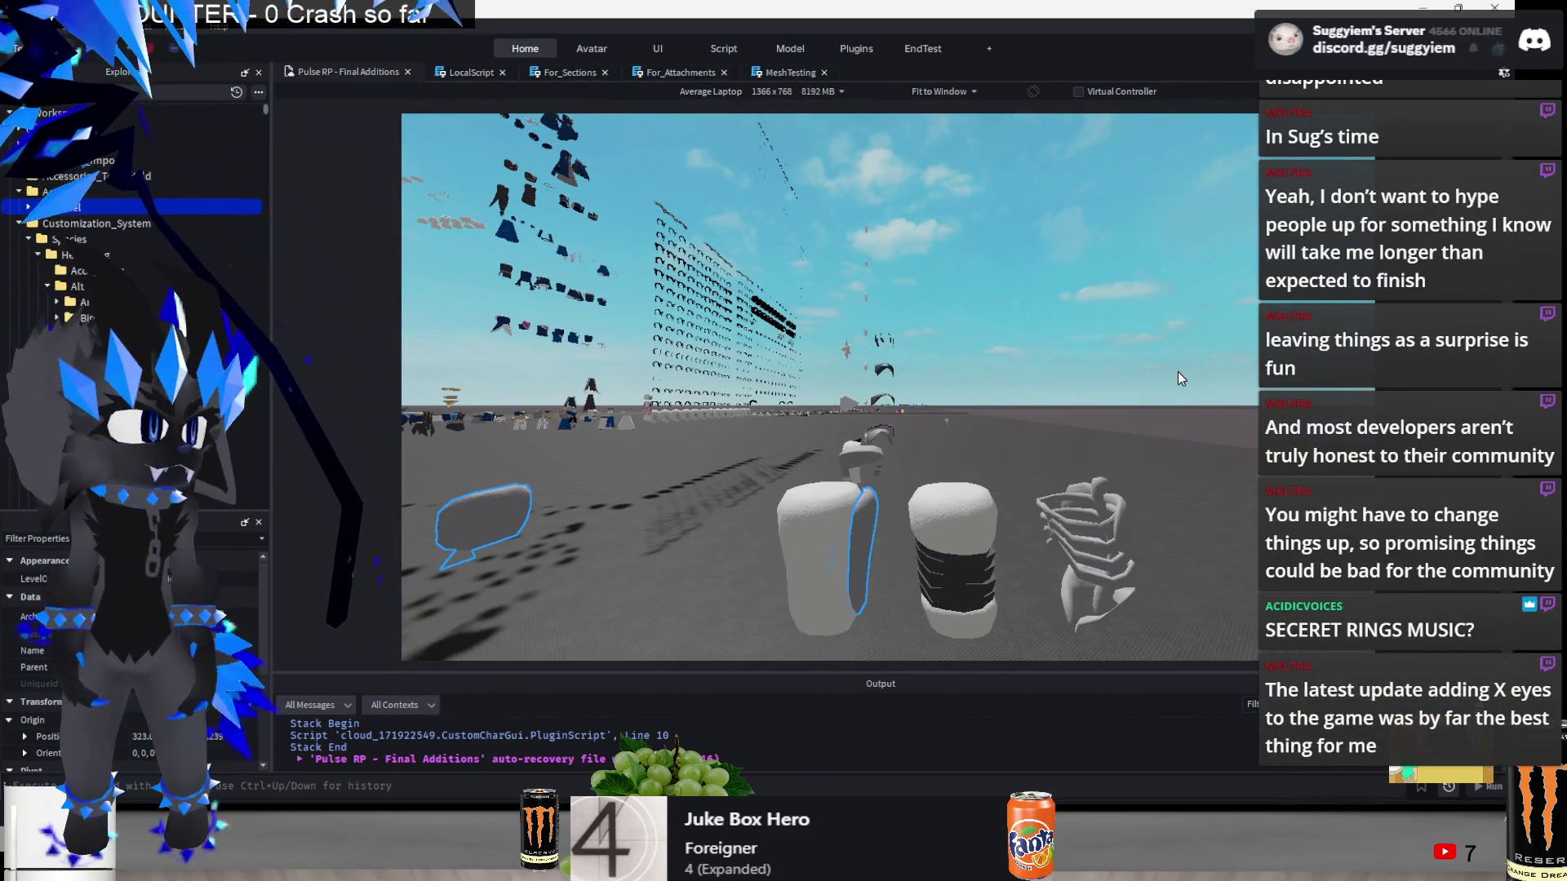
key(f)
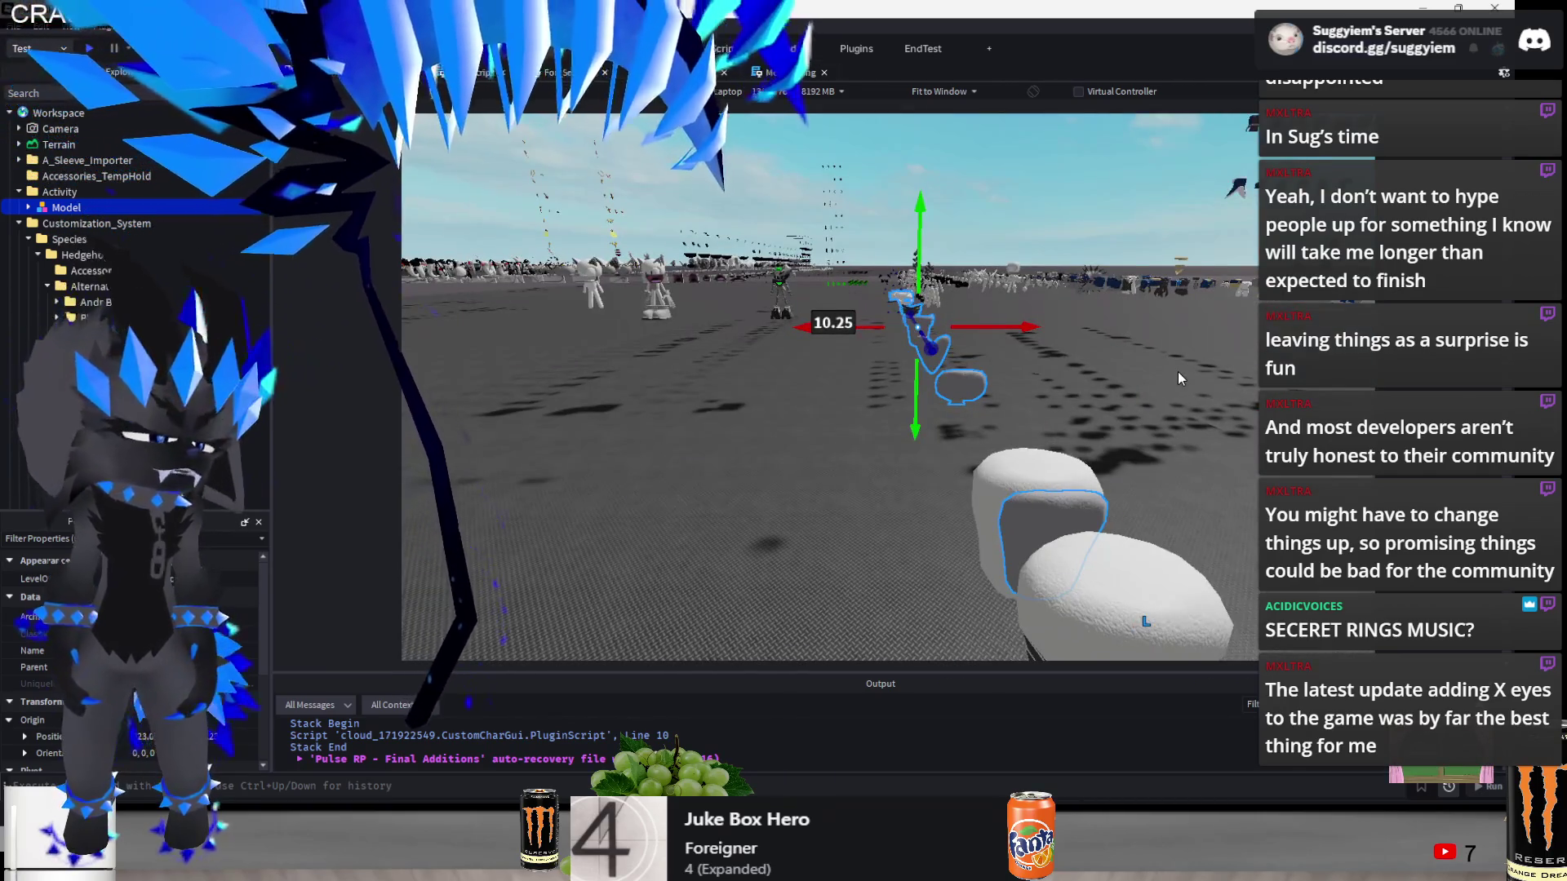
key(s)
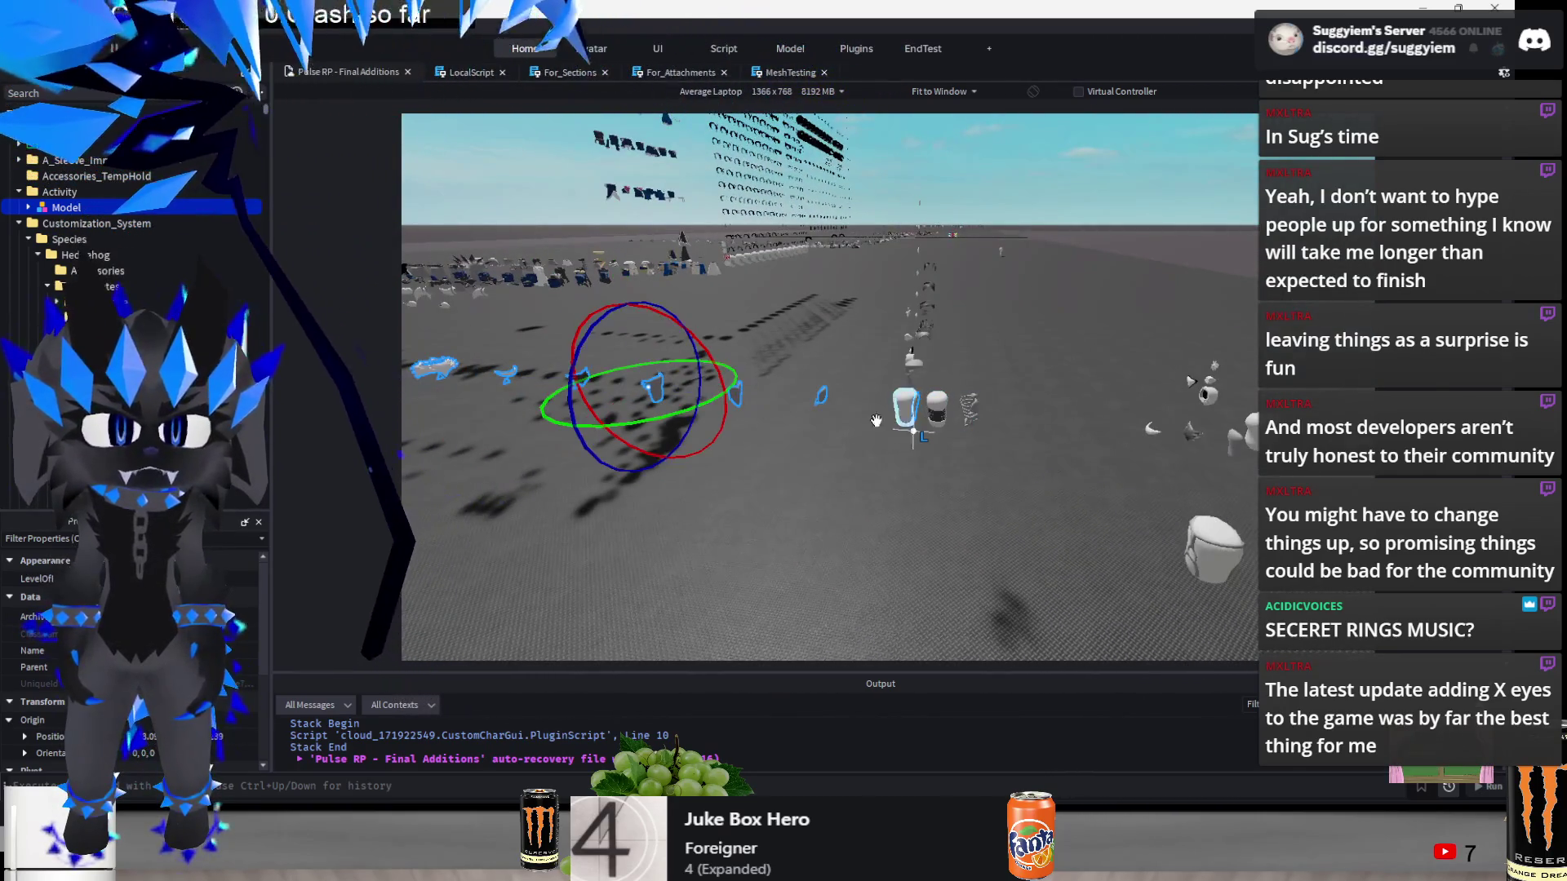
- Try rotating the eye models around the vertical axis, then undo the rotation
mouse_move(679, 408)
mouse_down()
mouse_move(514, 416)
mouse_move(571, 416)
mouse_up()
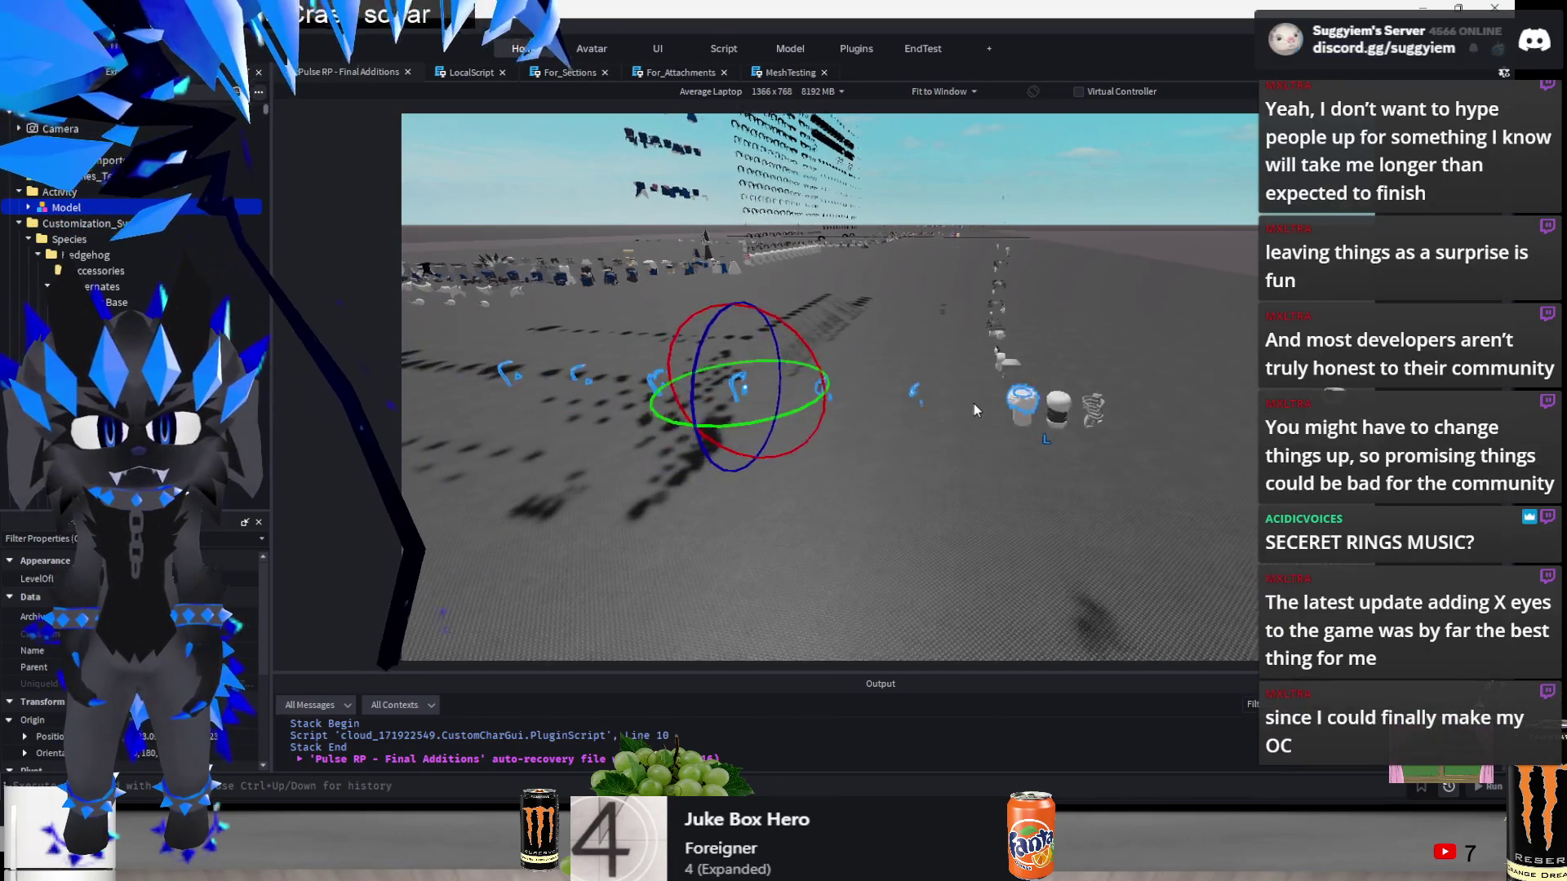
scroll(974, 401, up, 5)
scroll(974, 402, up, 5)
scroll(971, 400, down, 10)
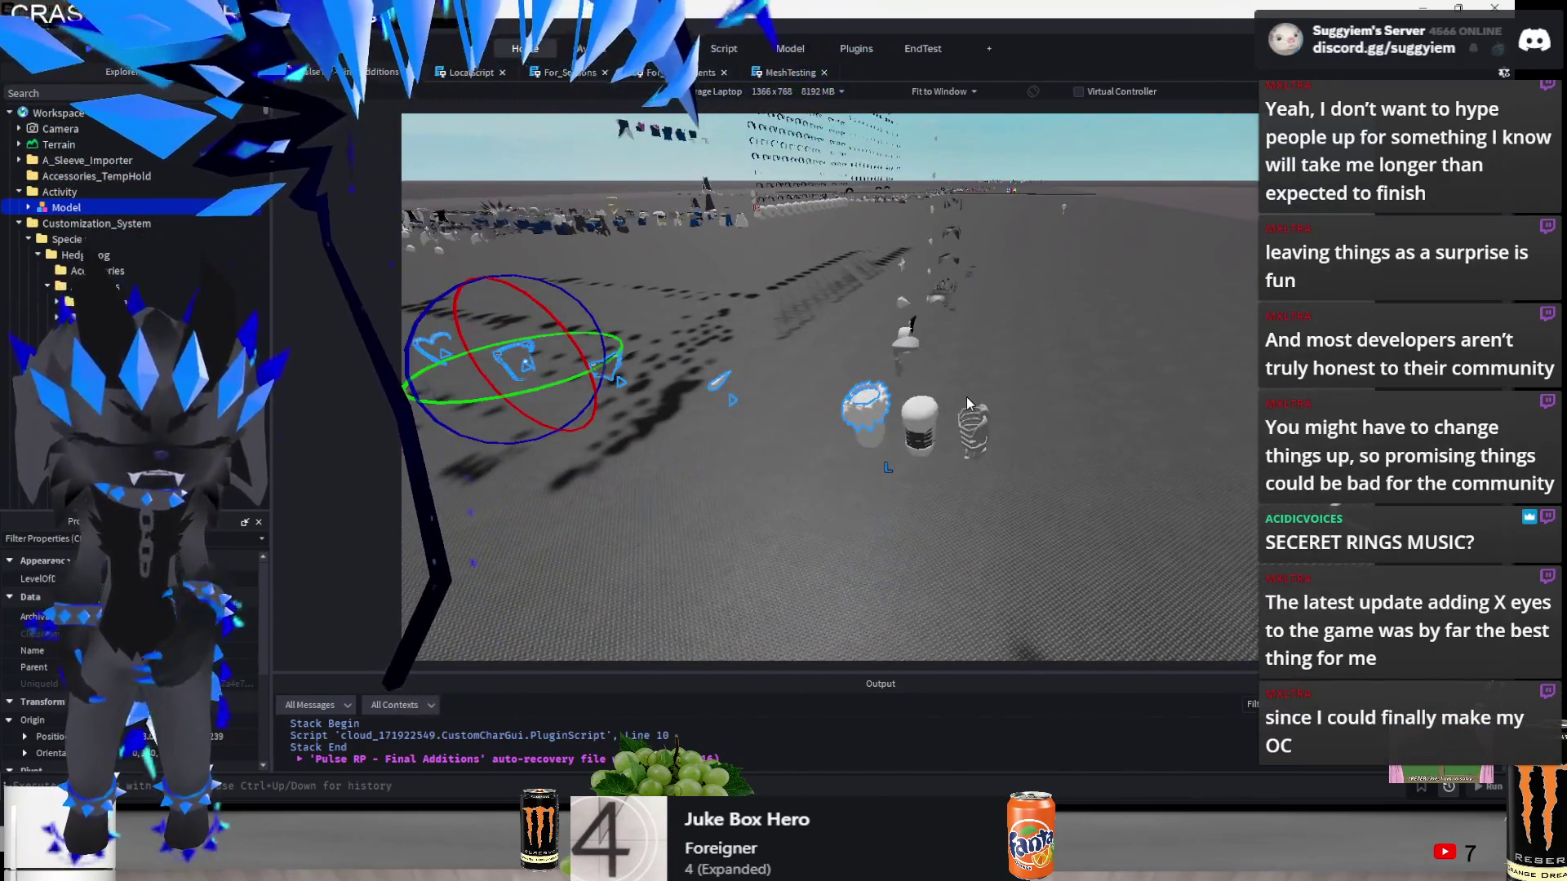
key(a)
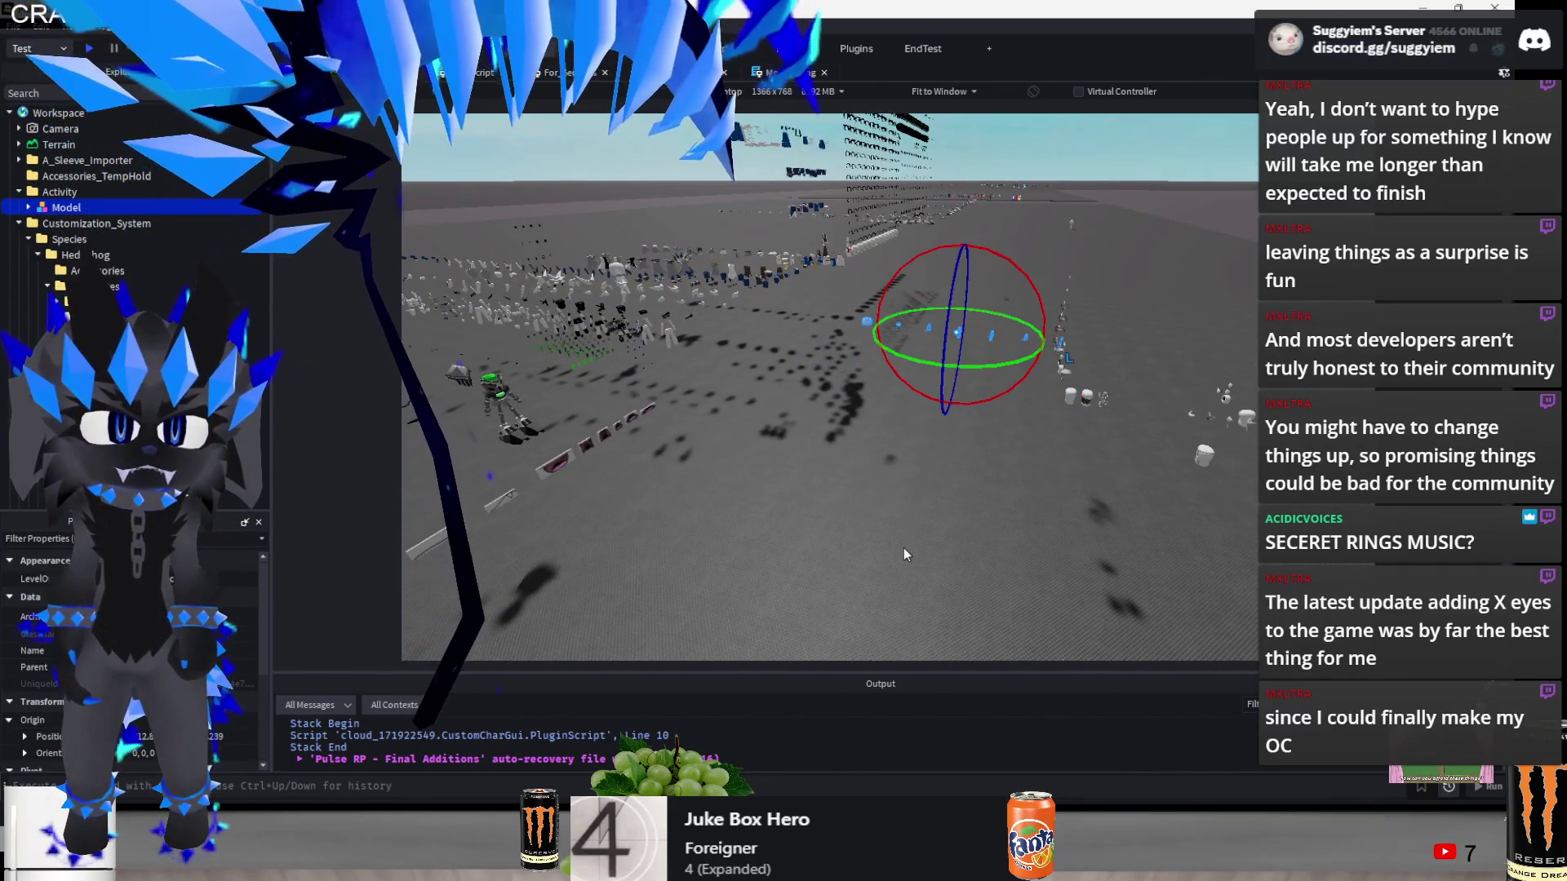
key(ctrl+z)
- Select the whole cluster of small parts standing together on the baseplate
key(f)
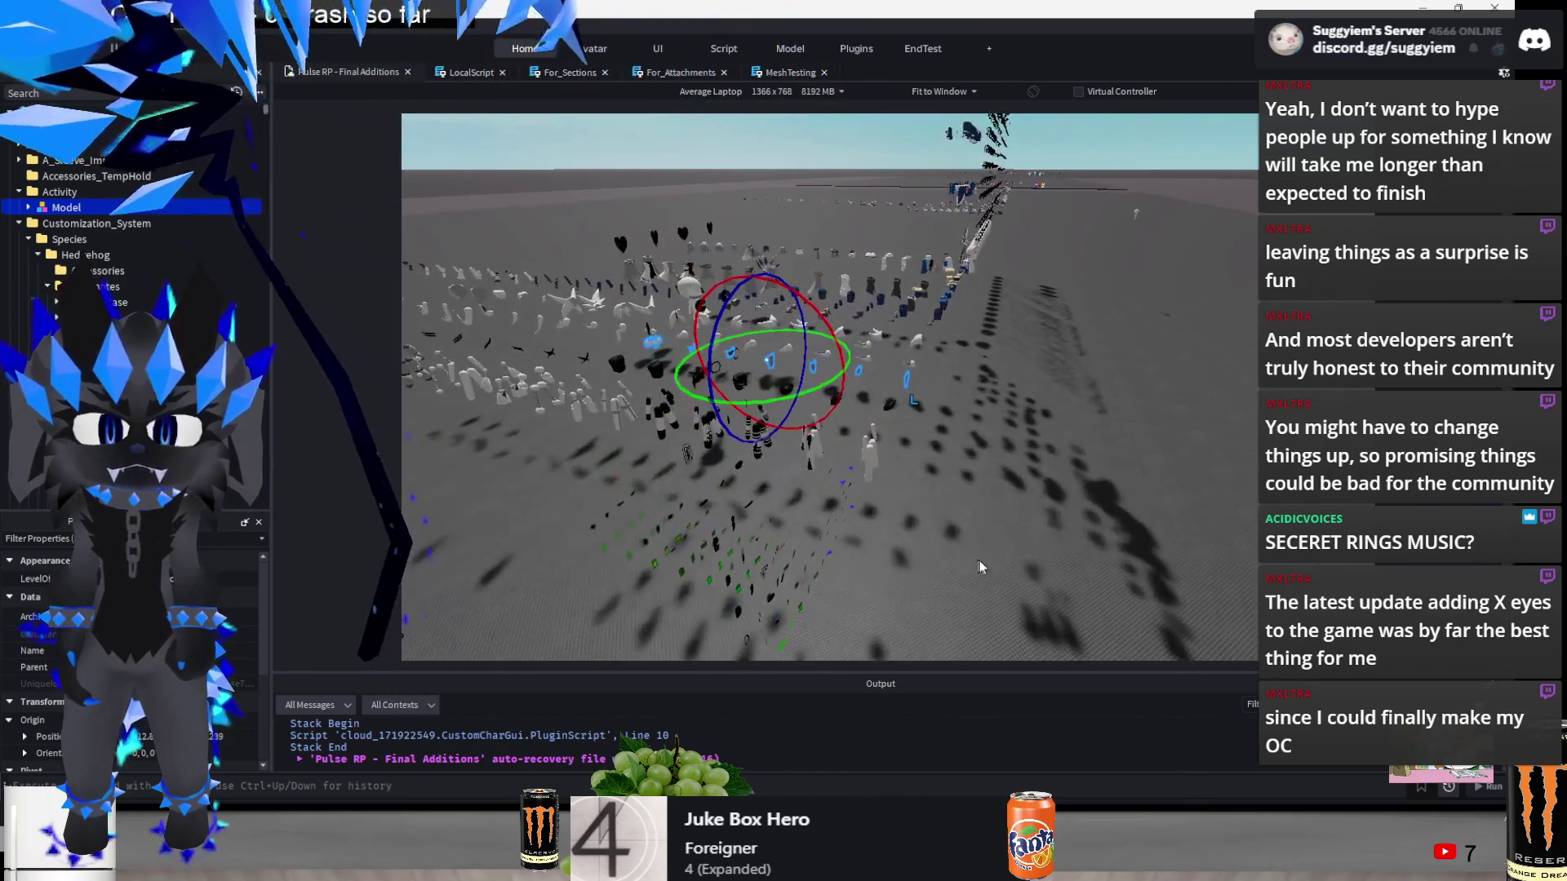
key(d)
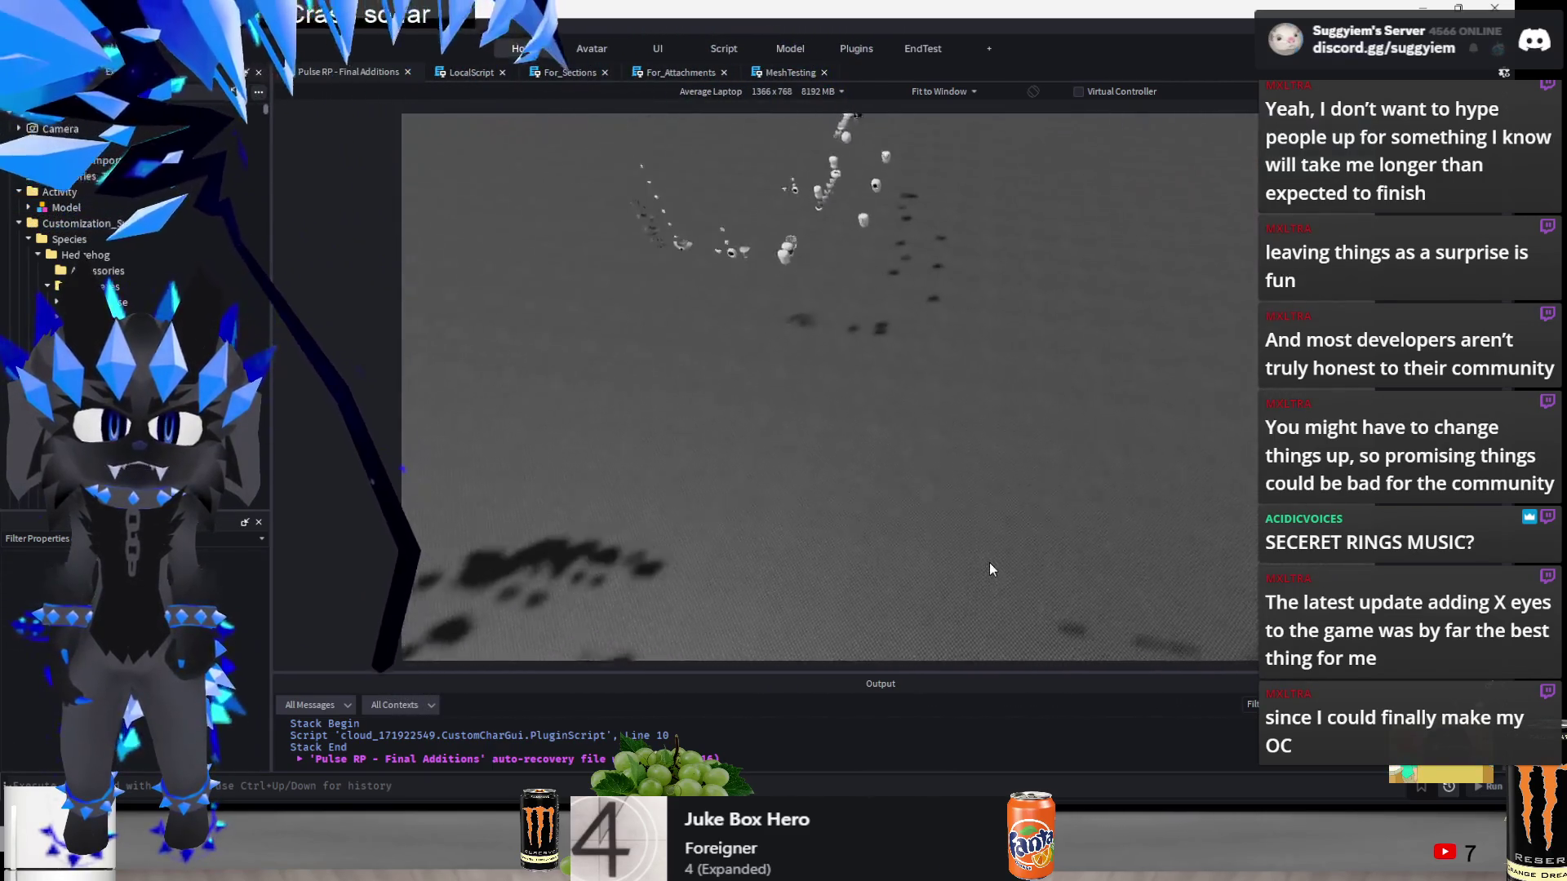
key(a)
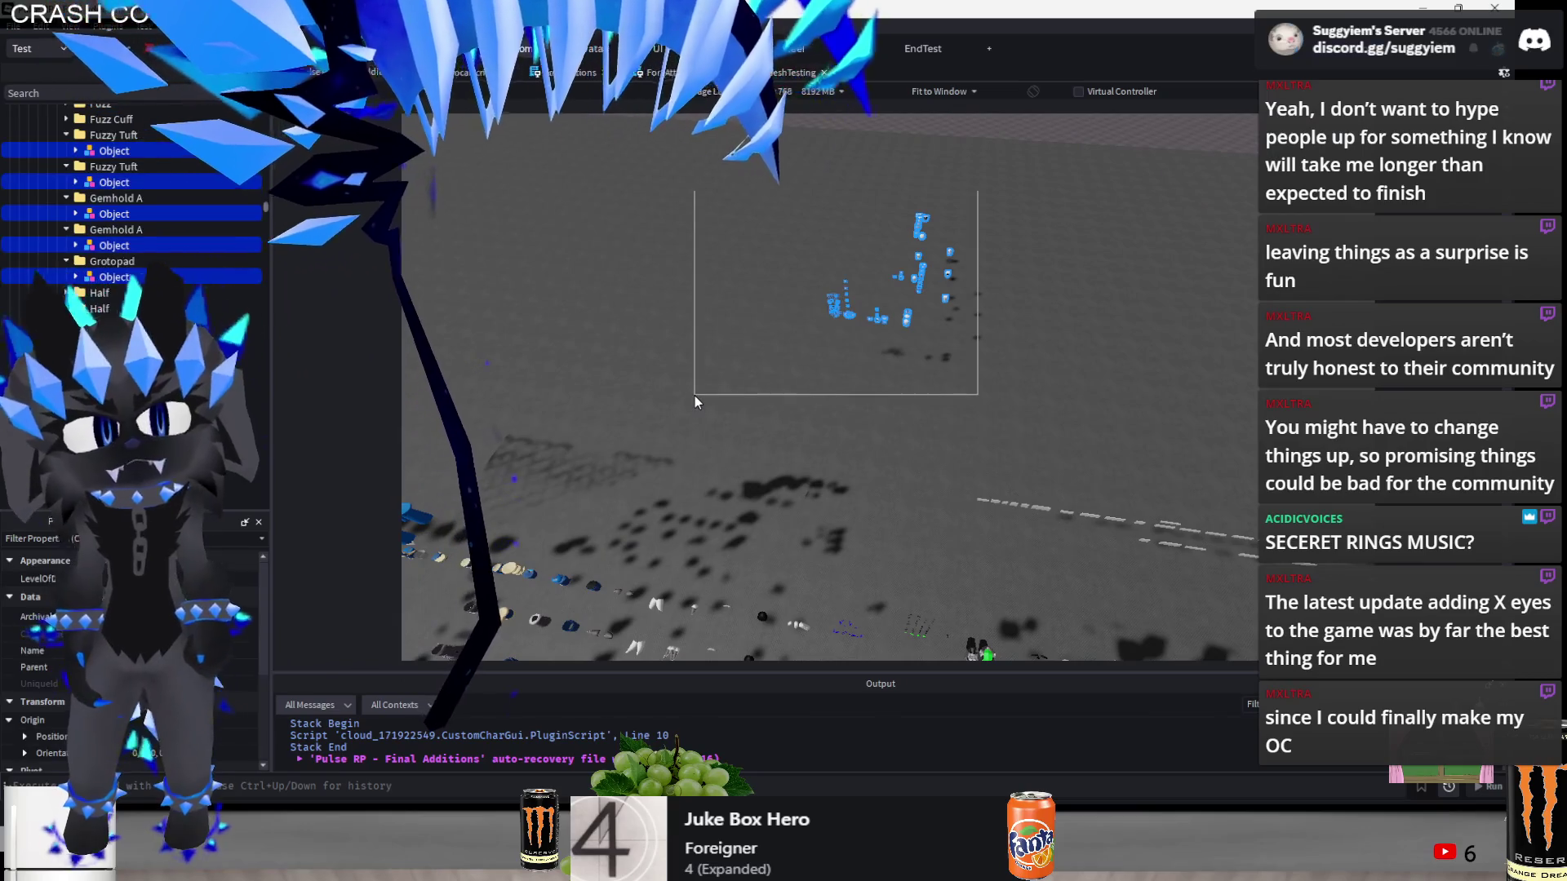
drag(694, 395, 697, 398)
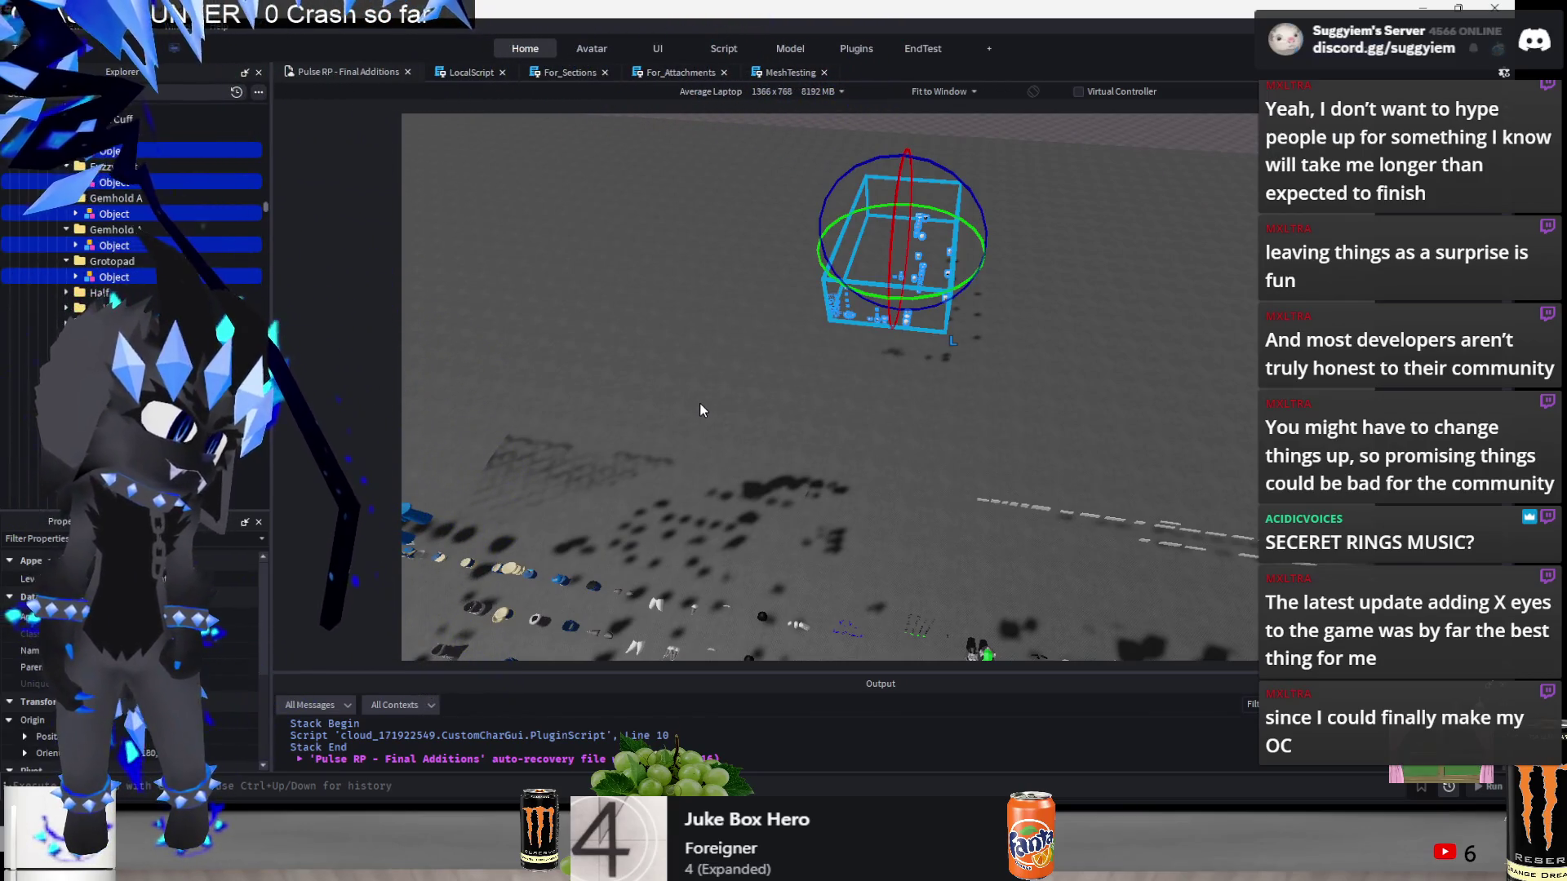
- Rotate the boxed parts about 174.375° around the vertical axis, then fly the view around them
mouse_move(910, 295)
mouse_down()
mouse_move(939, 261)
mouse_move(891, 206)
mouse_move(824, 237)
mouse_move(1003, 354)
mouse_move(919, 229)
mouse_move(923, 486)
mouse_up()
key(d)
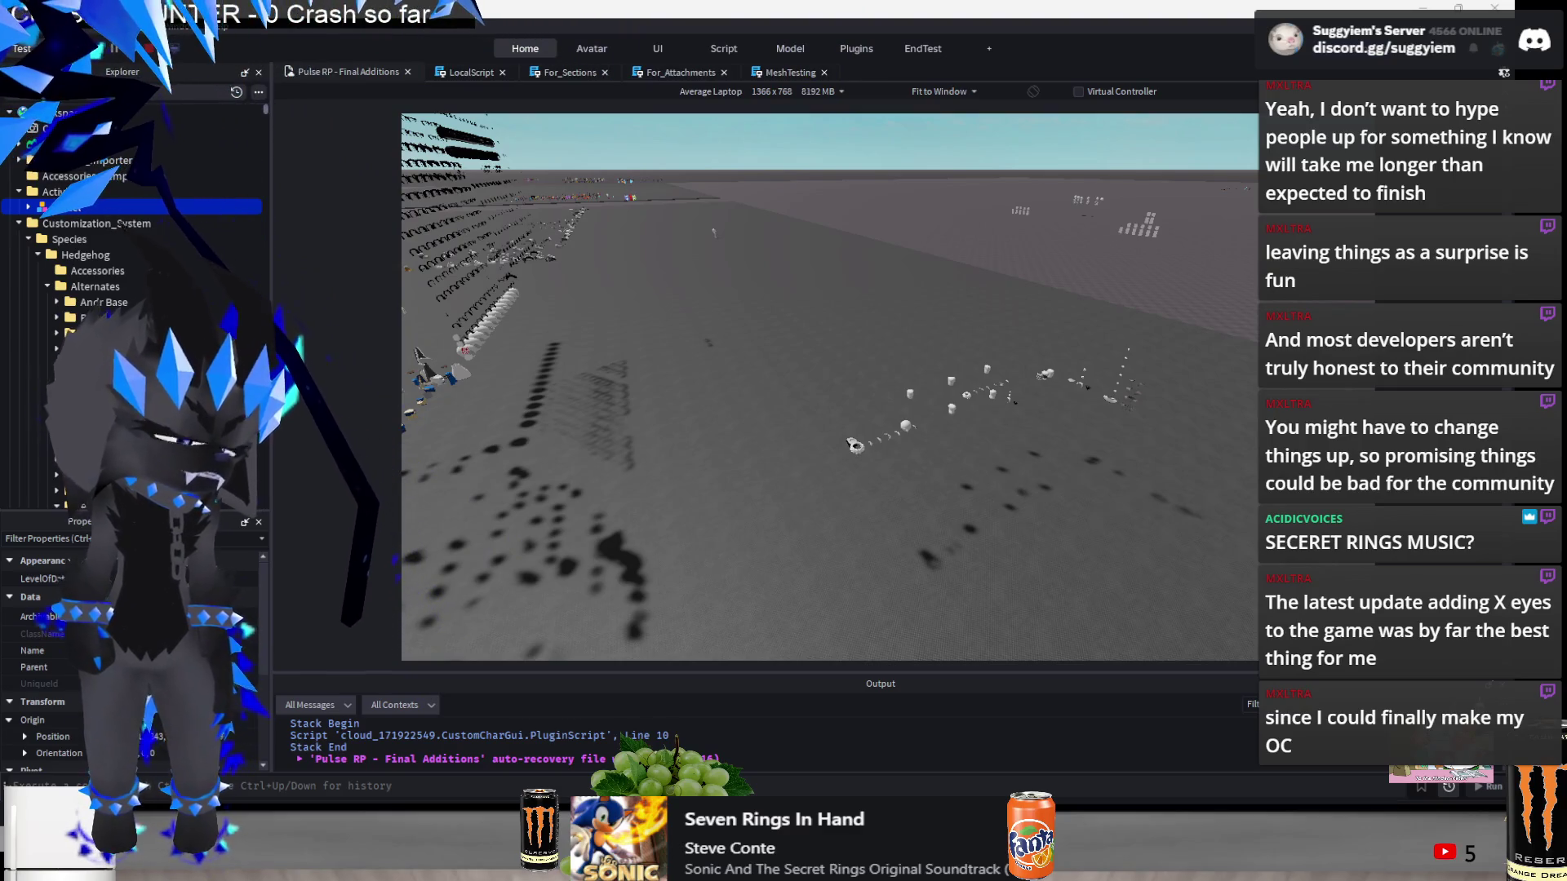
scroll(1075, 465, up, 5)
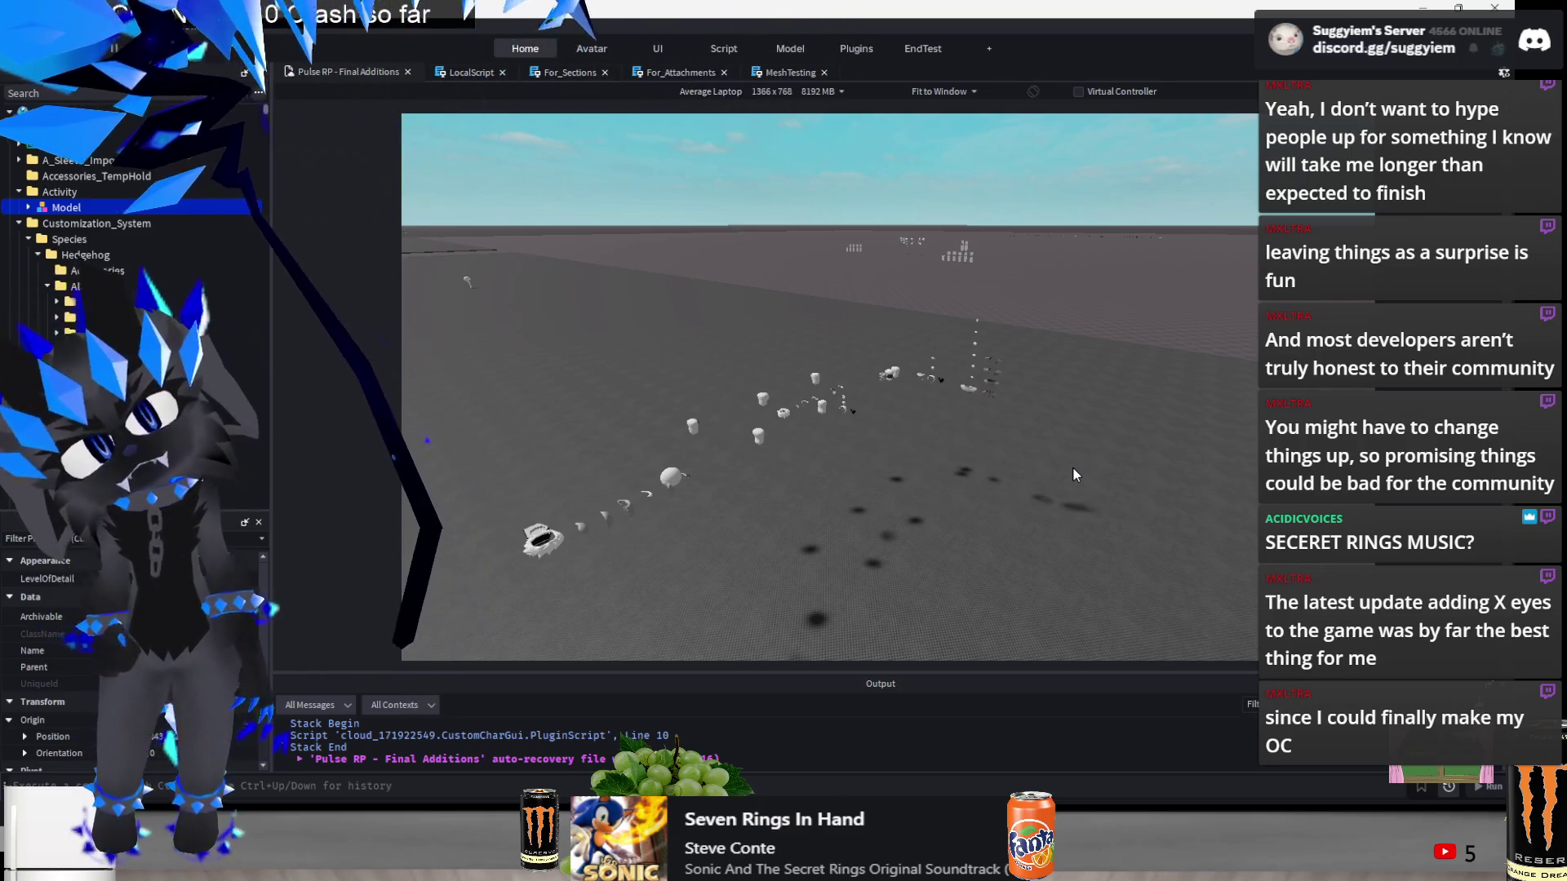
scroll(1014, 462, down, 5)
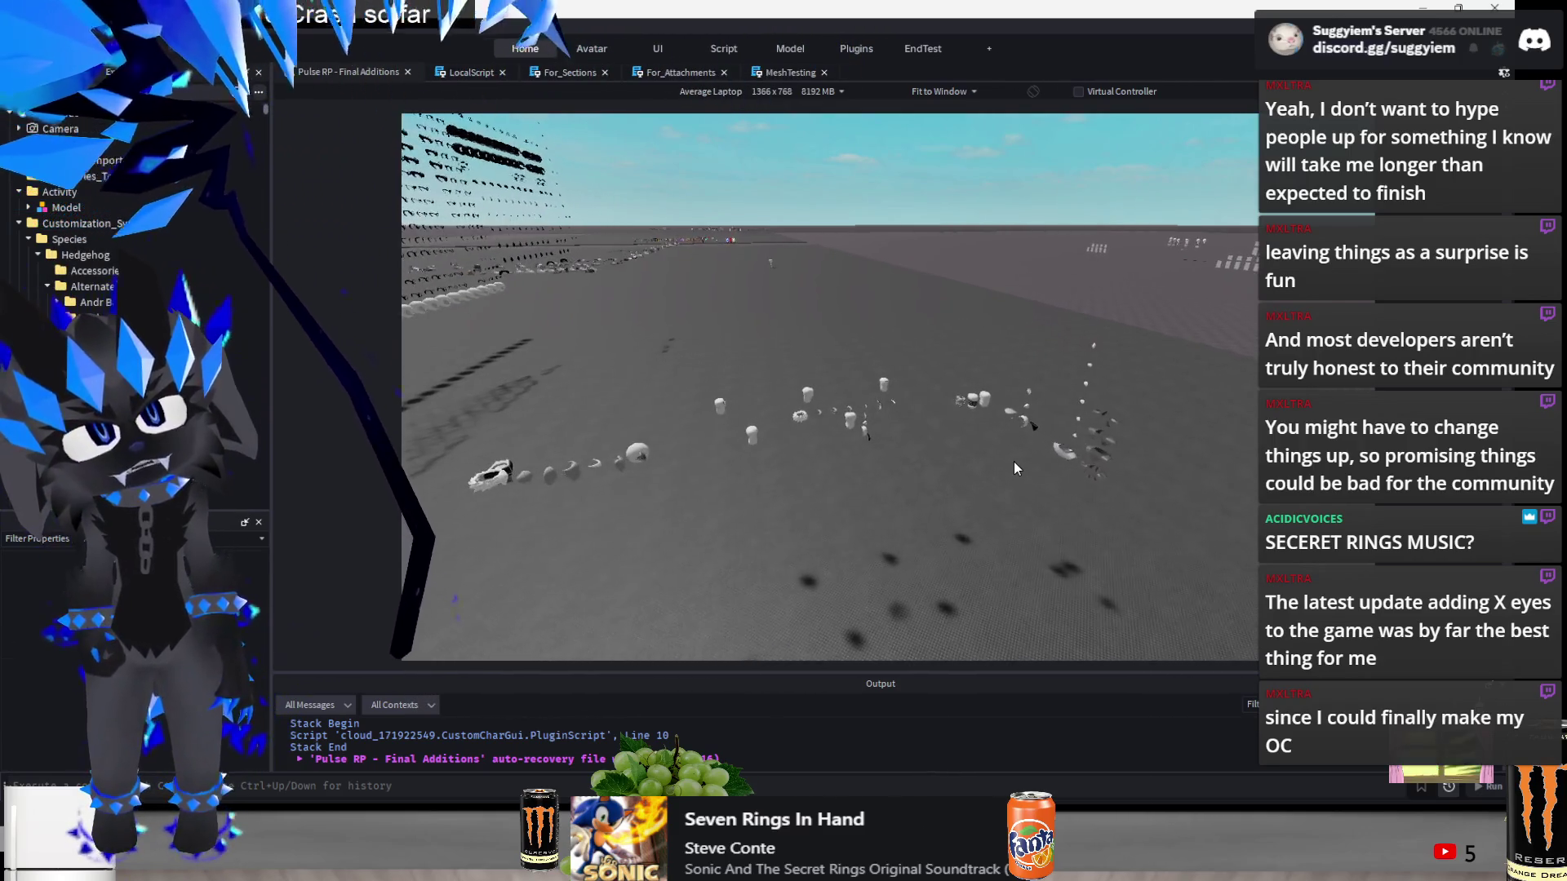
key(w)
key(a)
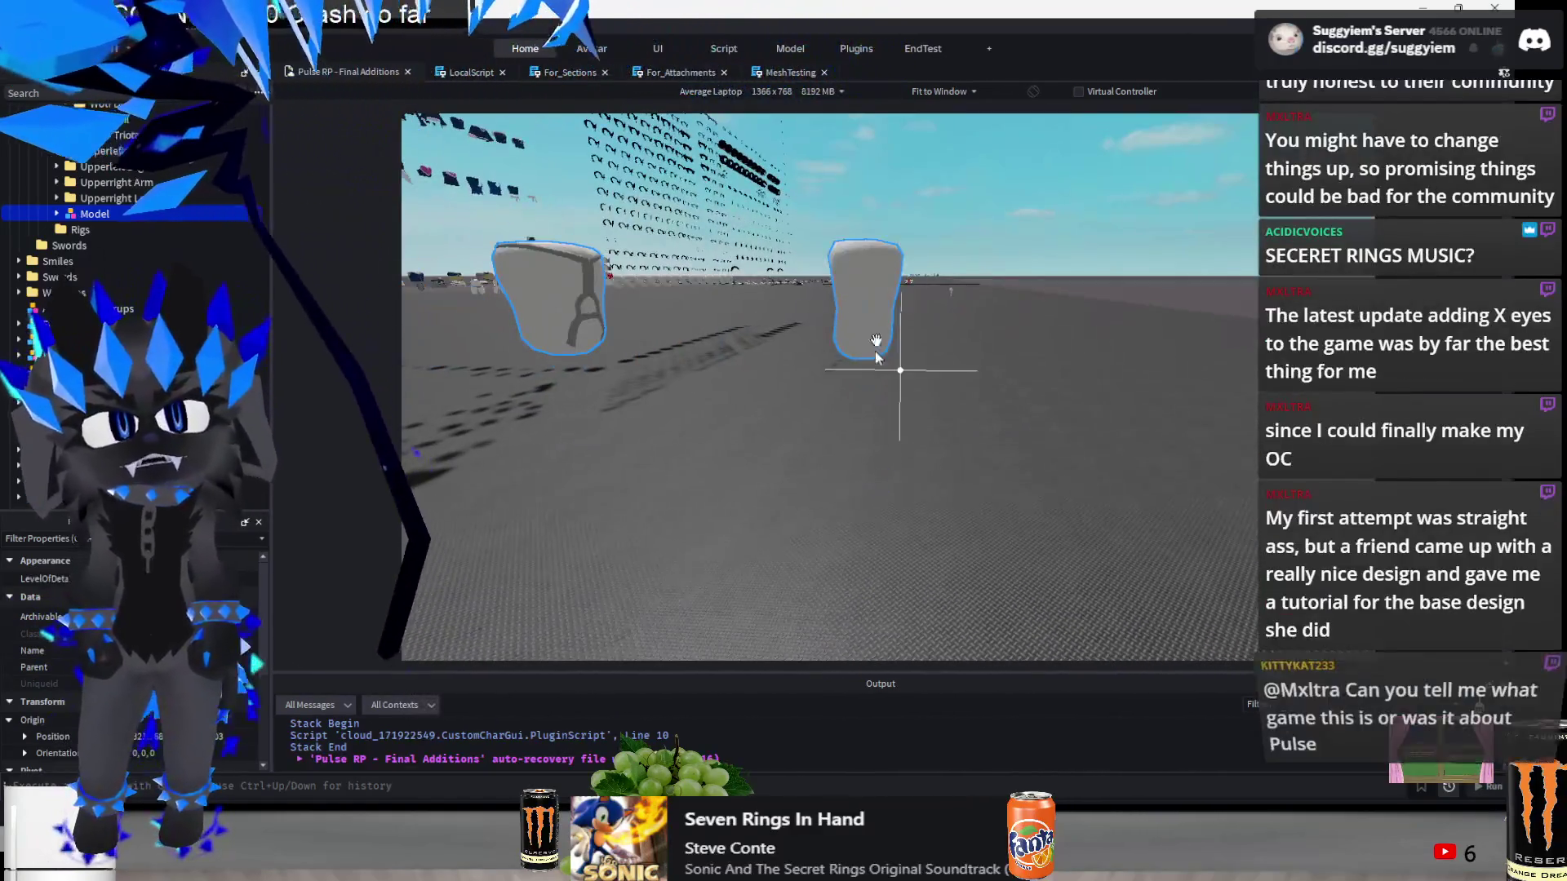
- Select the right-hand white eye piece and rotate it about 61.875° on the green ring
click(875, 350)
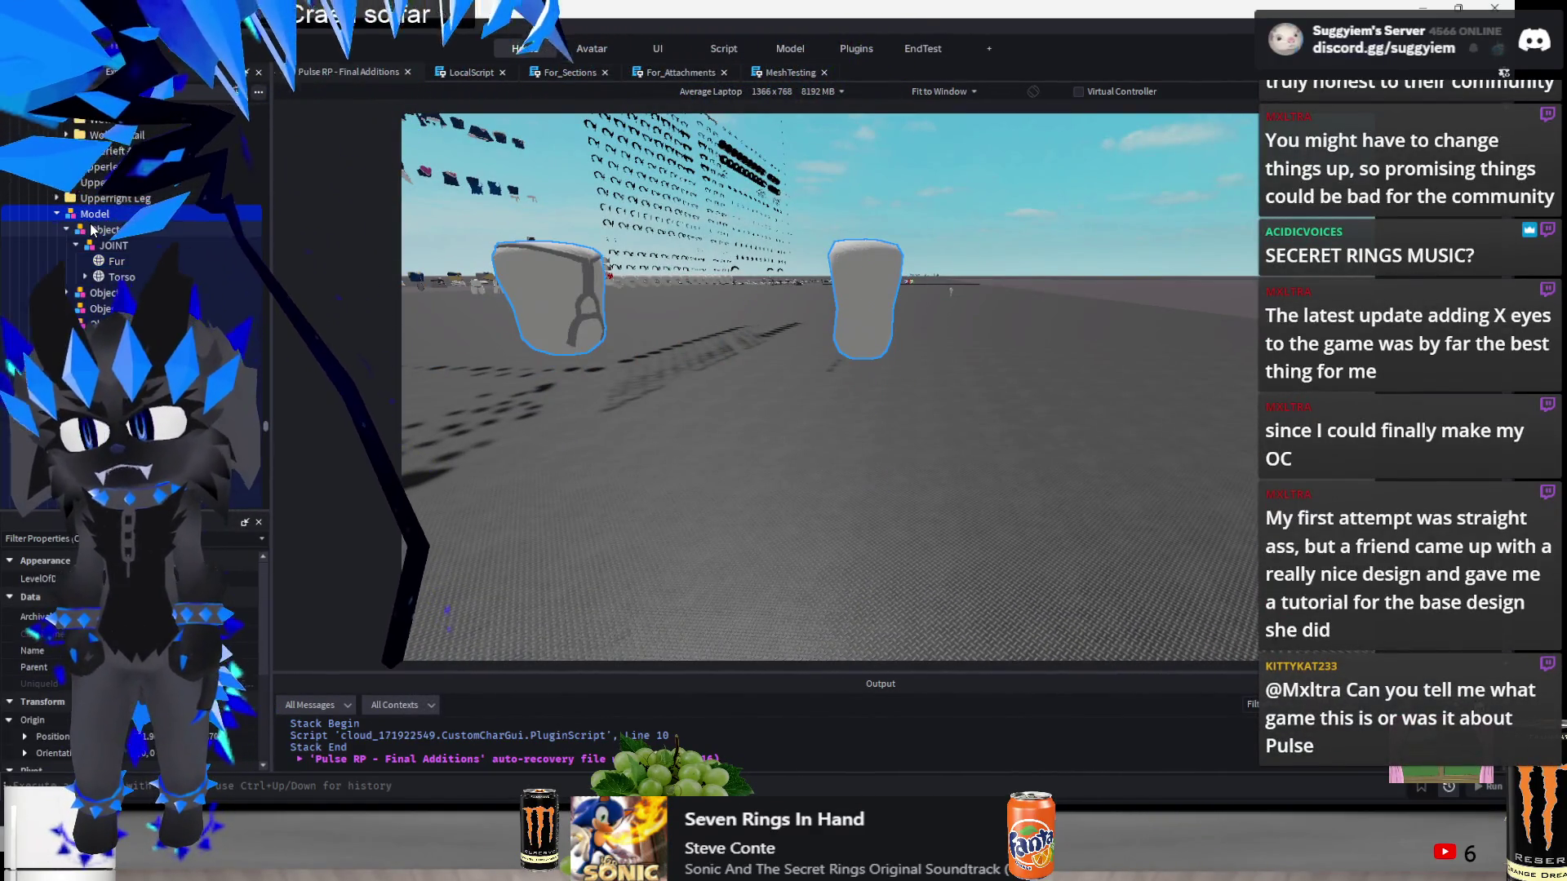
click(844, 287)
scroll(130, 653, down, 2)
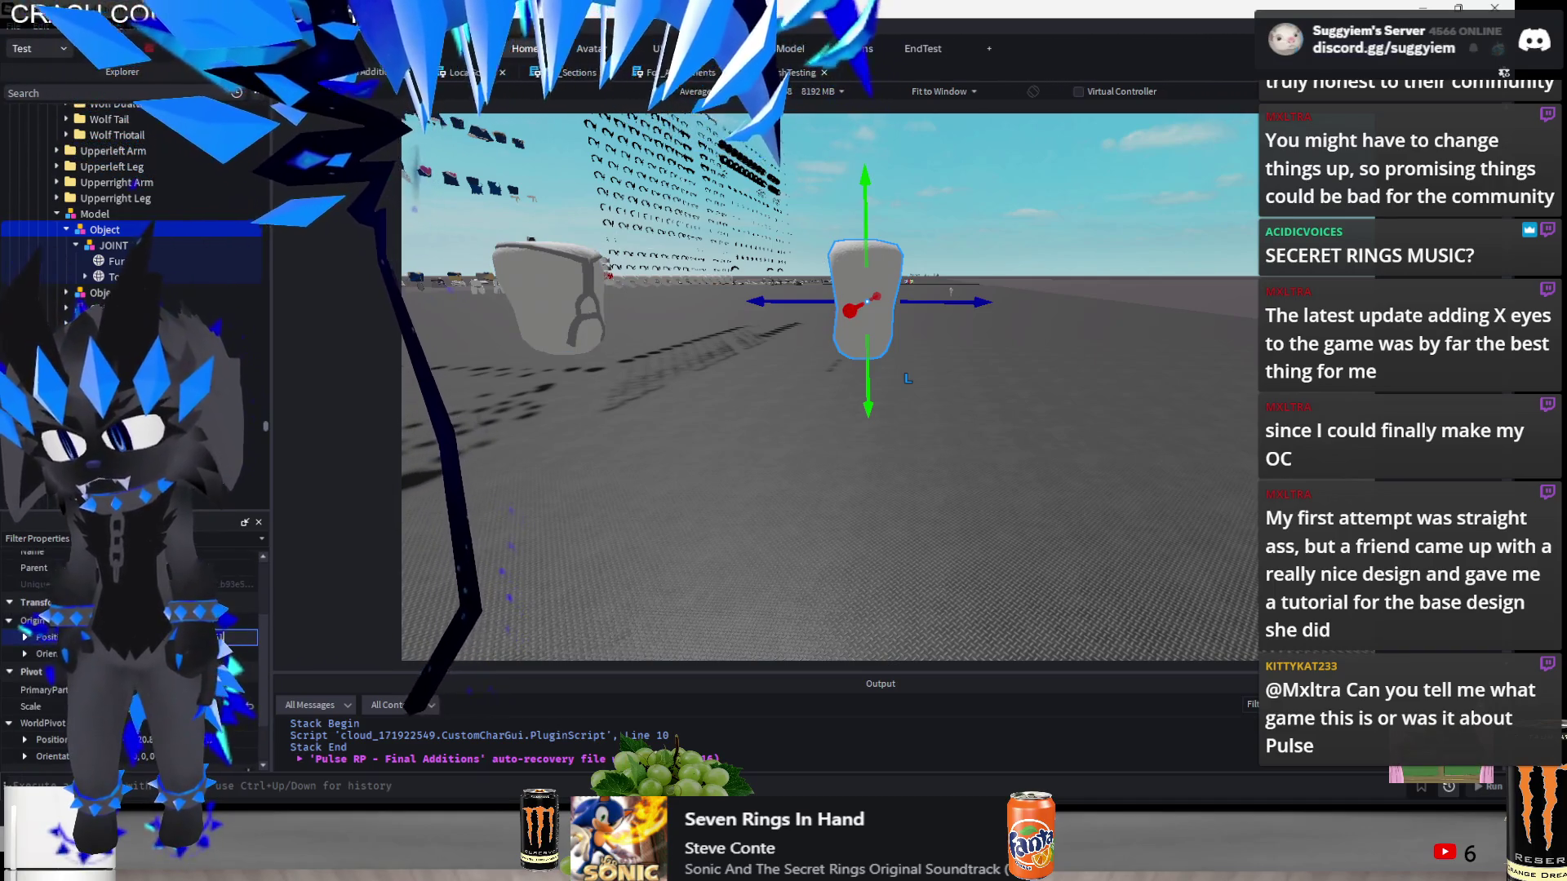
mouse_move(832, 486)
mouse_down()
mouse_move(800, 383)
mouse_move(795, 404)
mouse_up()
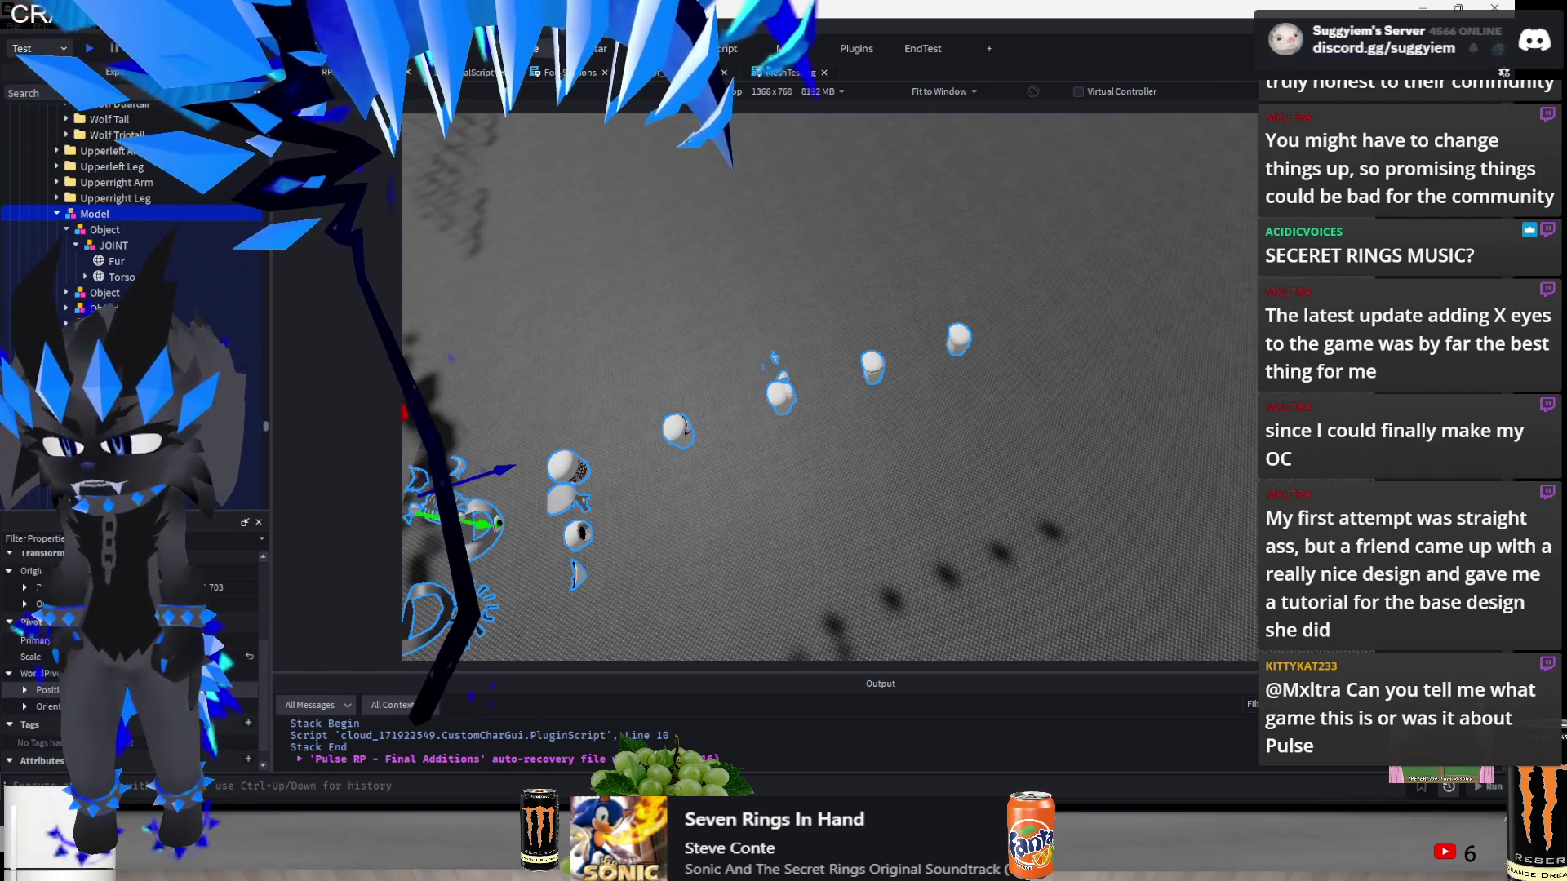
key(f)
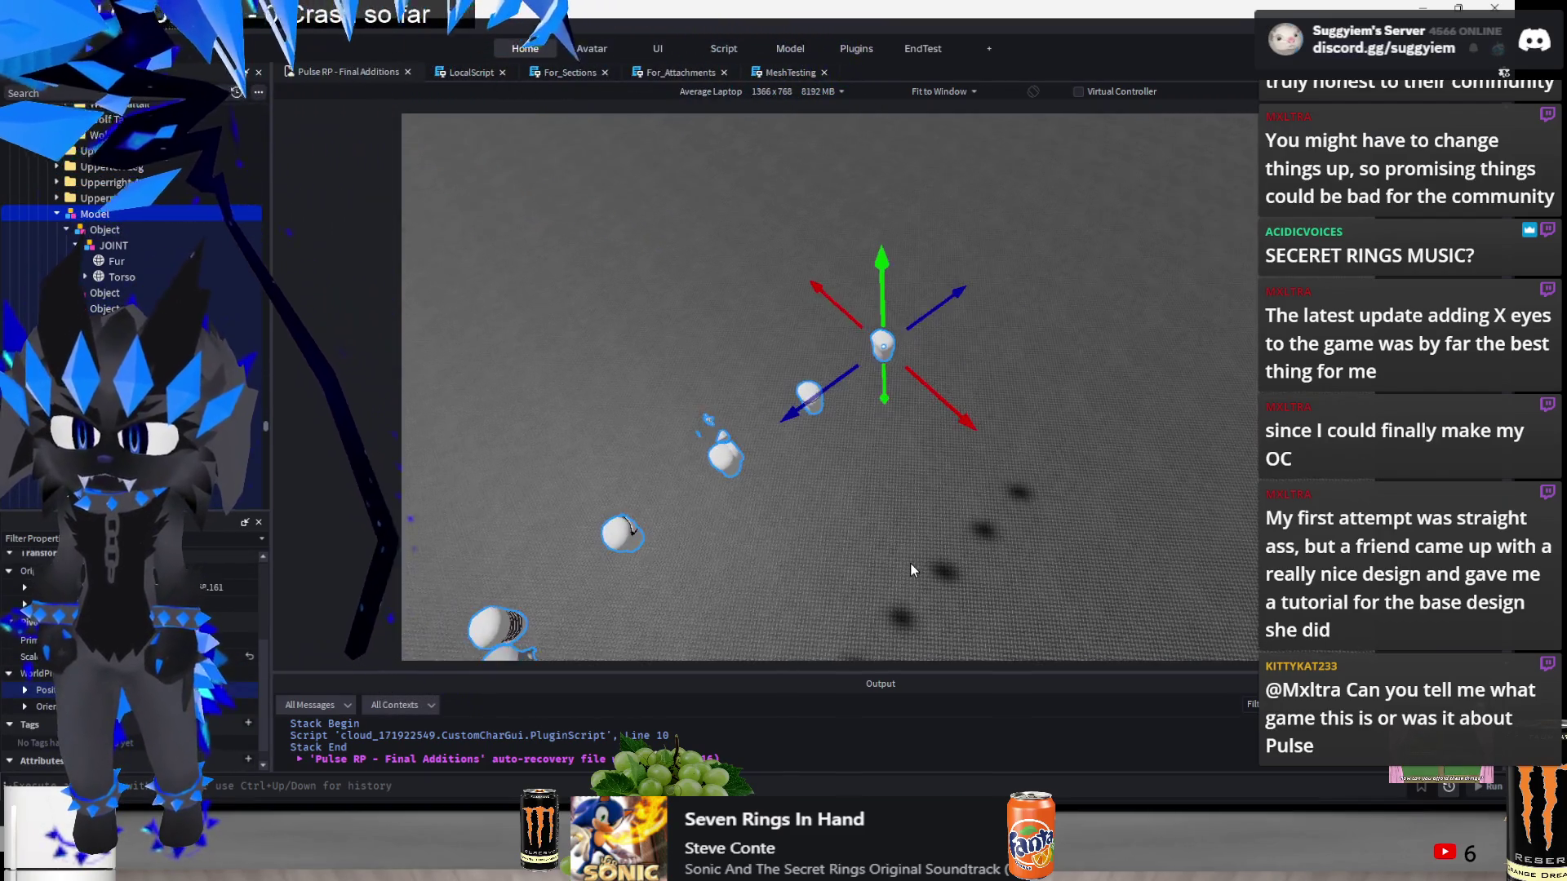
key(ctrl+2)
mouse_move(889, 457)
mouse_down()
mouse_move(774, 496)
mouse_move(717, 293)
mouse_up()
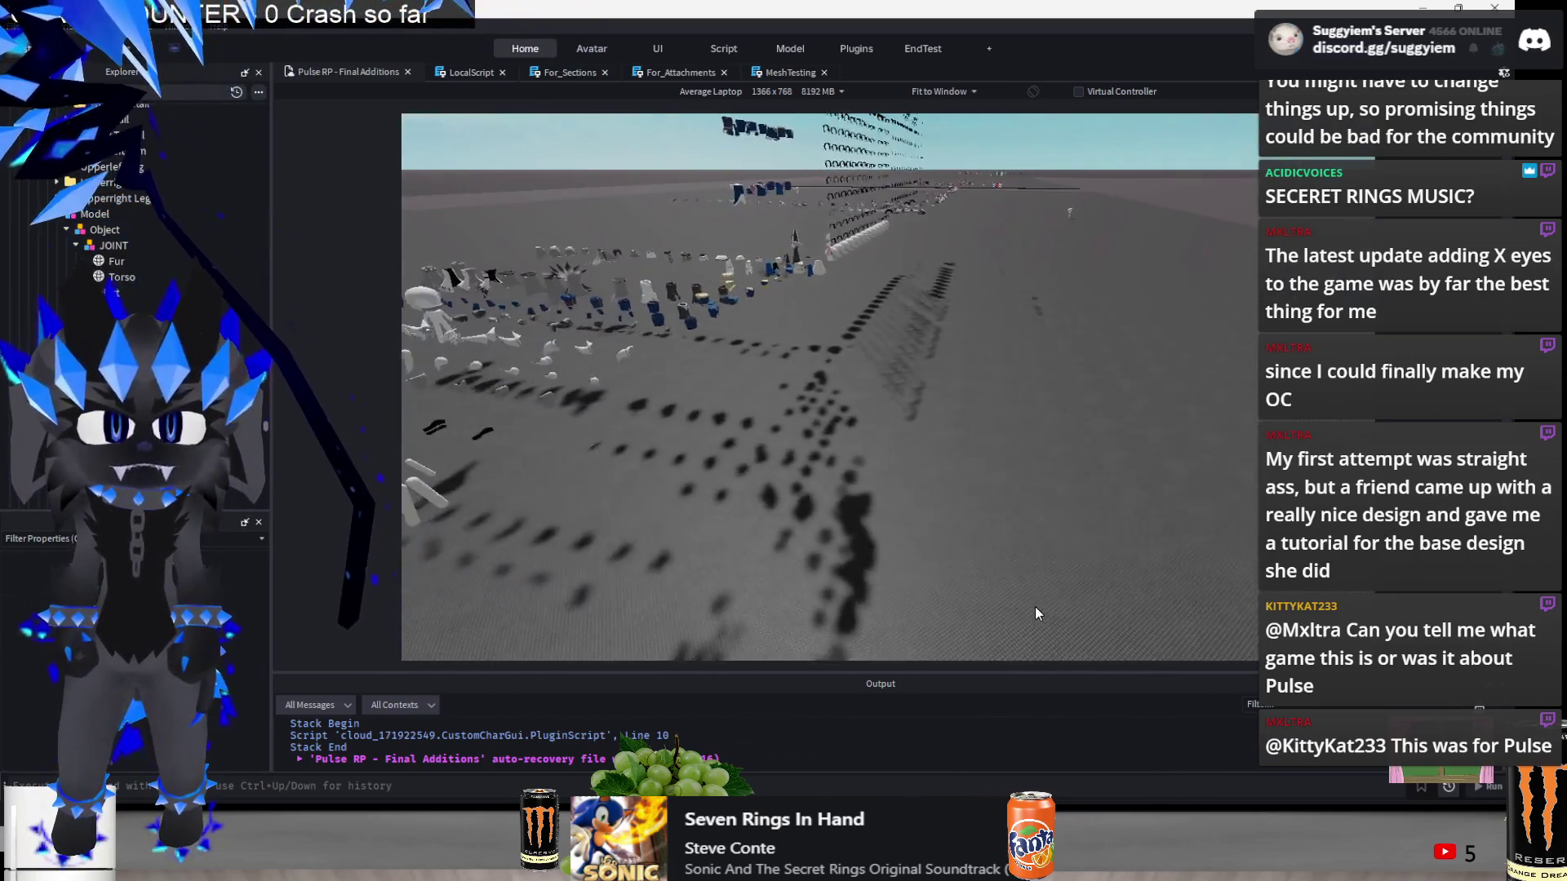
click(559, 379)
key(ctrl+2)
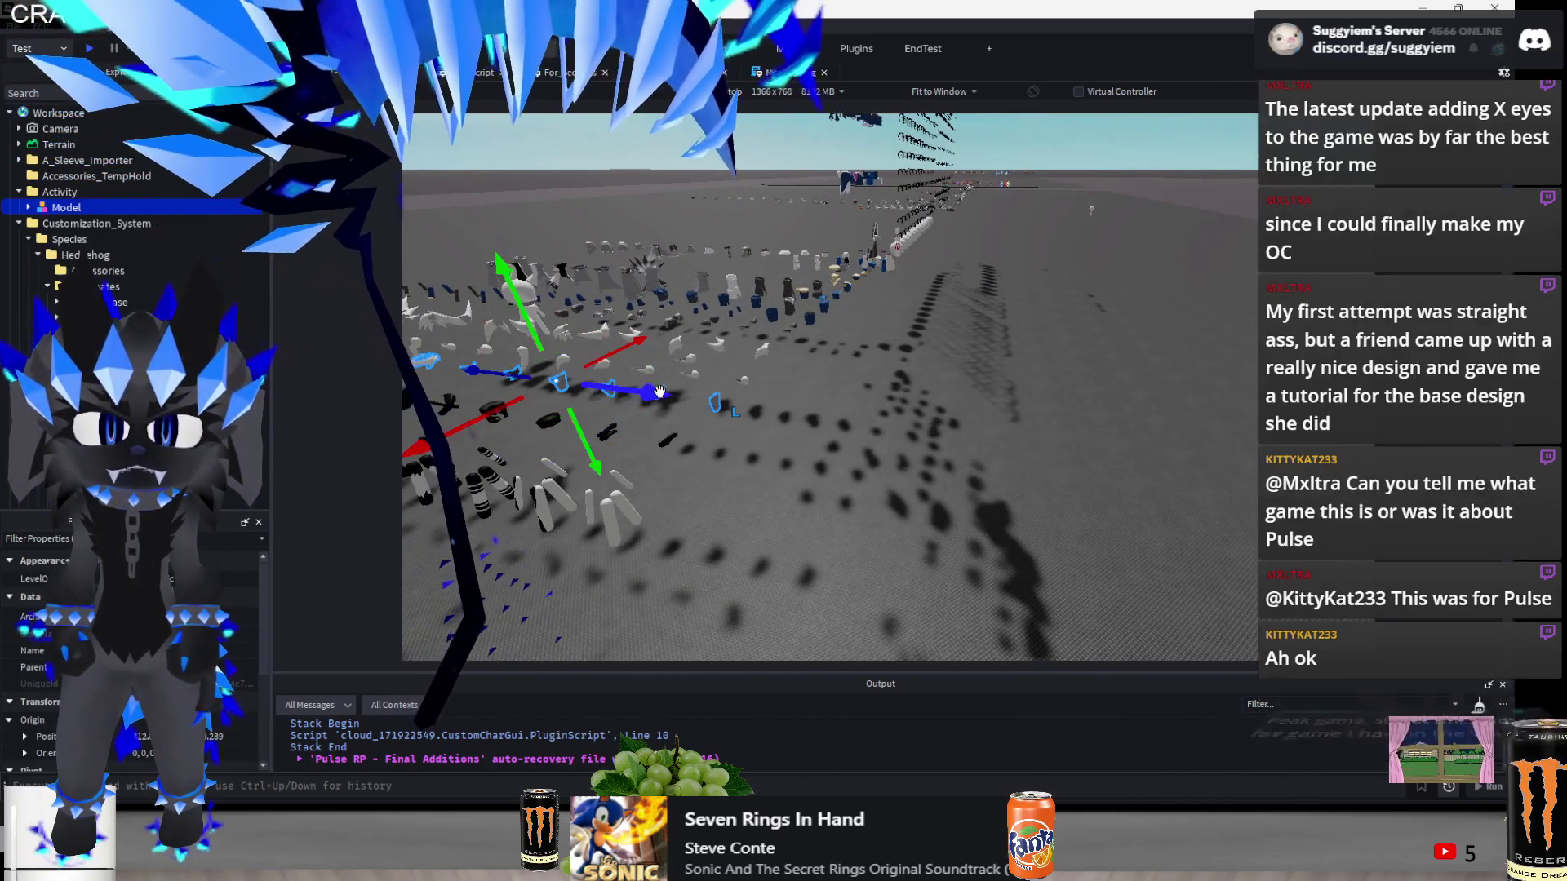
key(f)
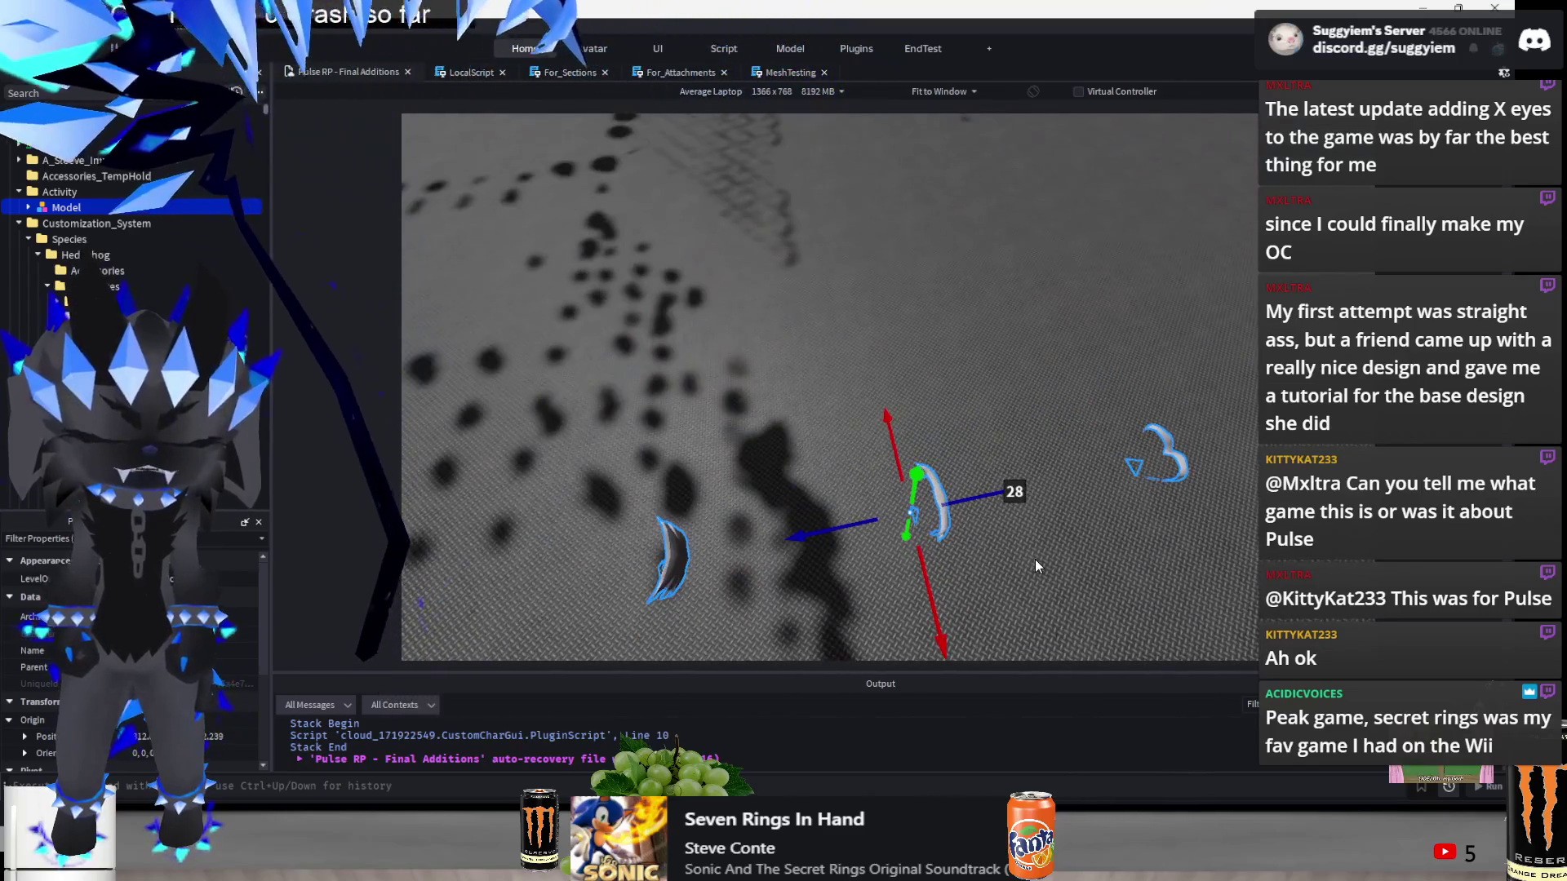
scroll(1034, 560, down, 5)
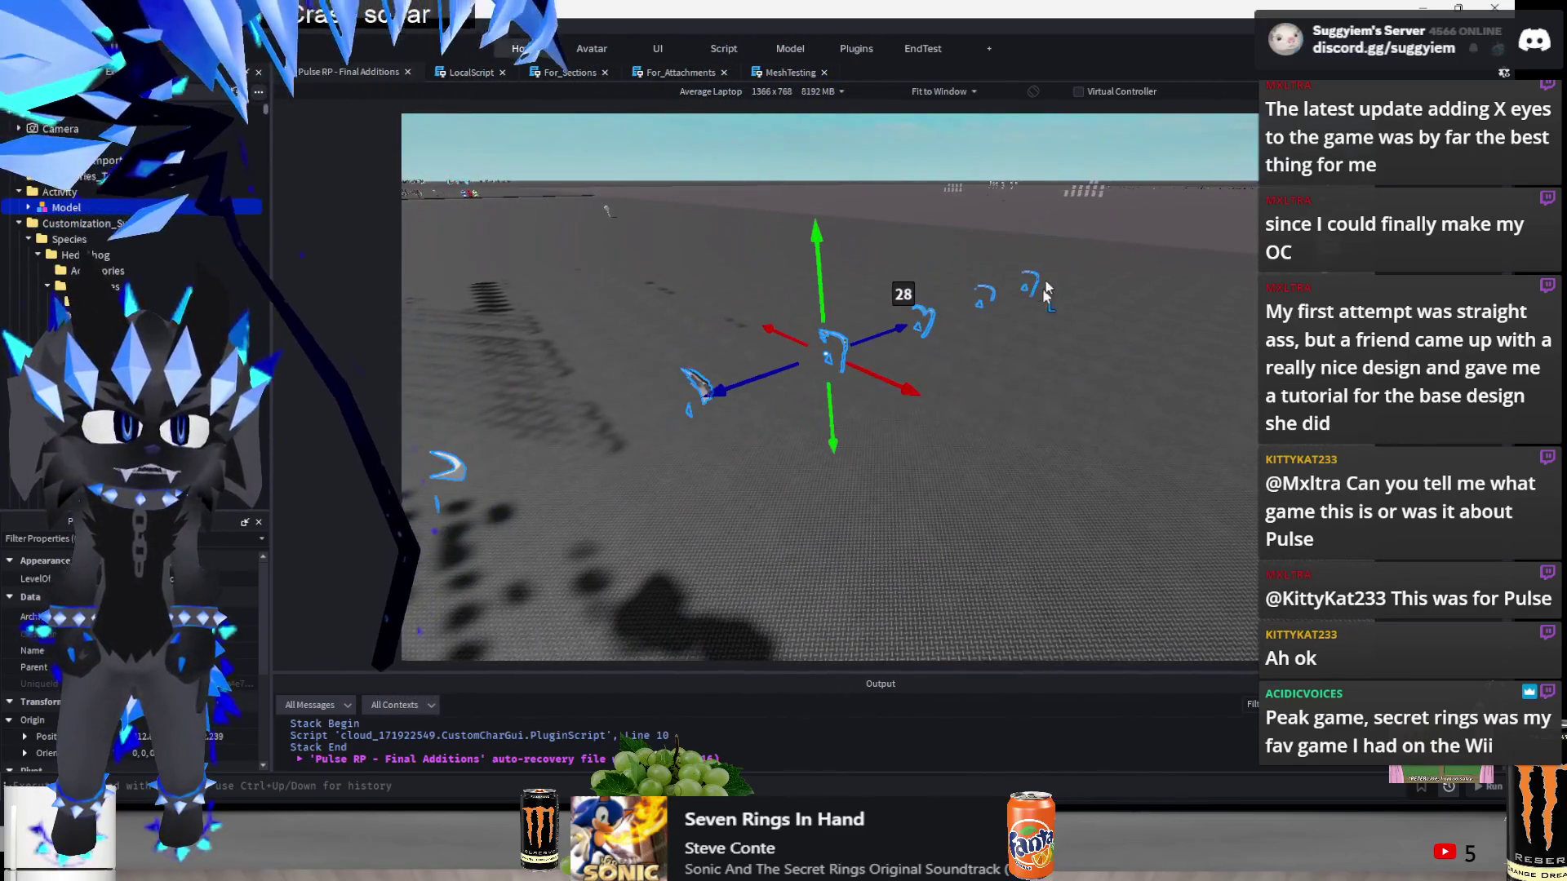
scroll(981, 338, up, 5)
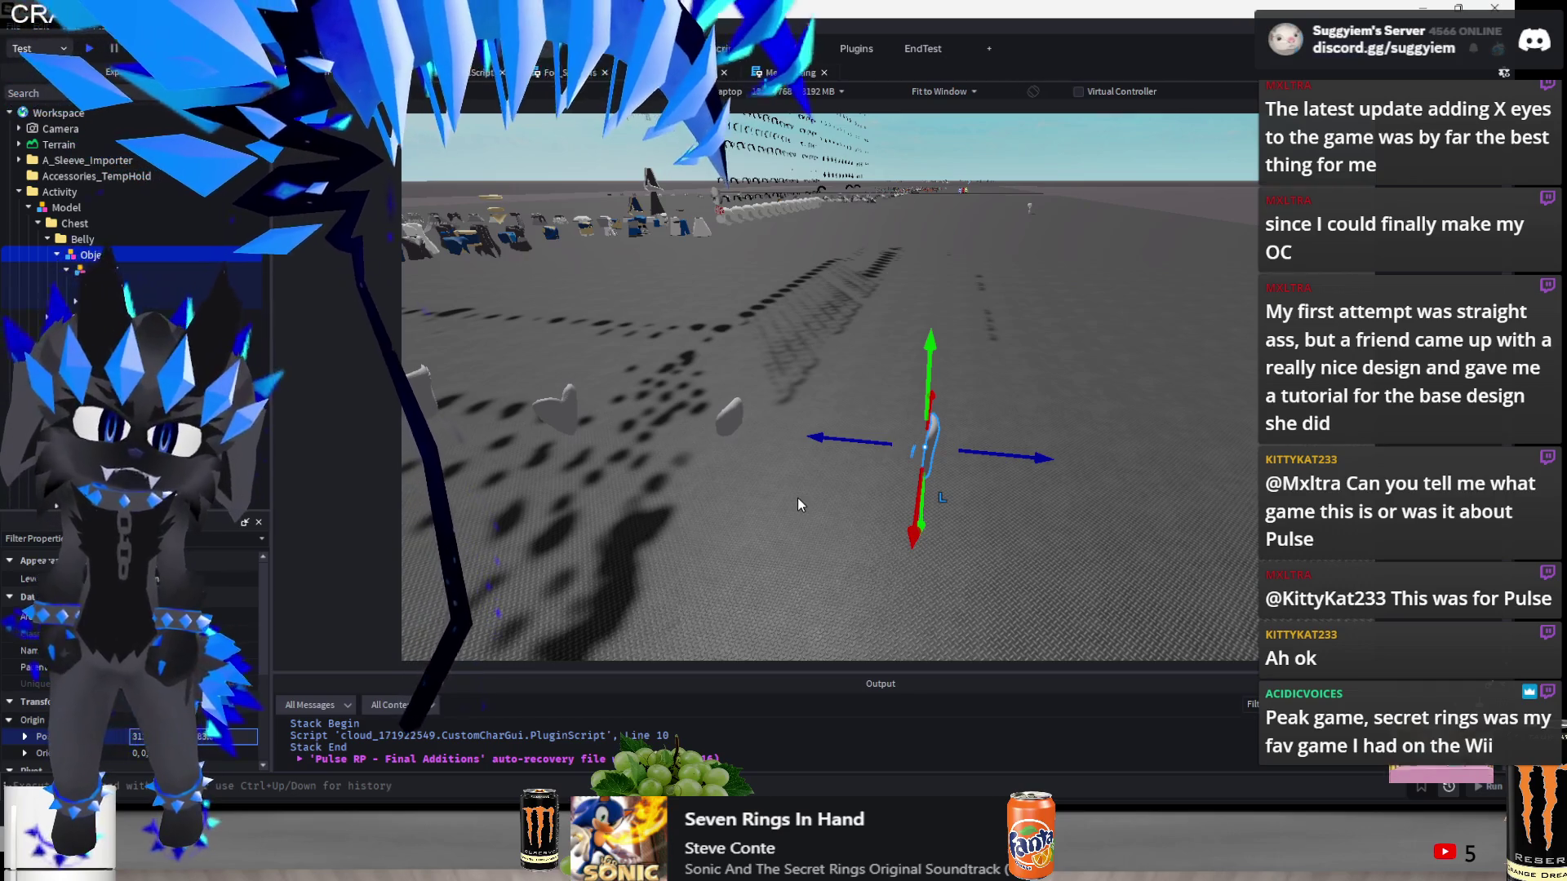
click(927, 445)
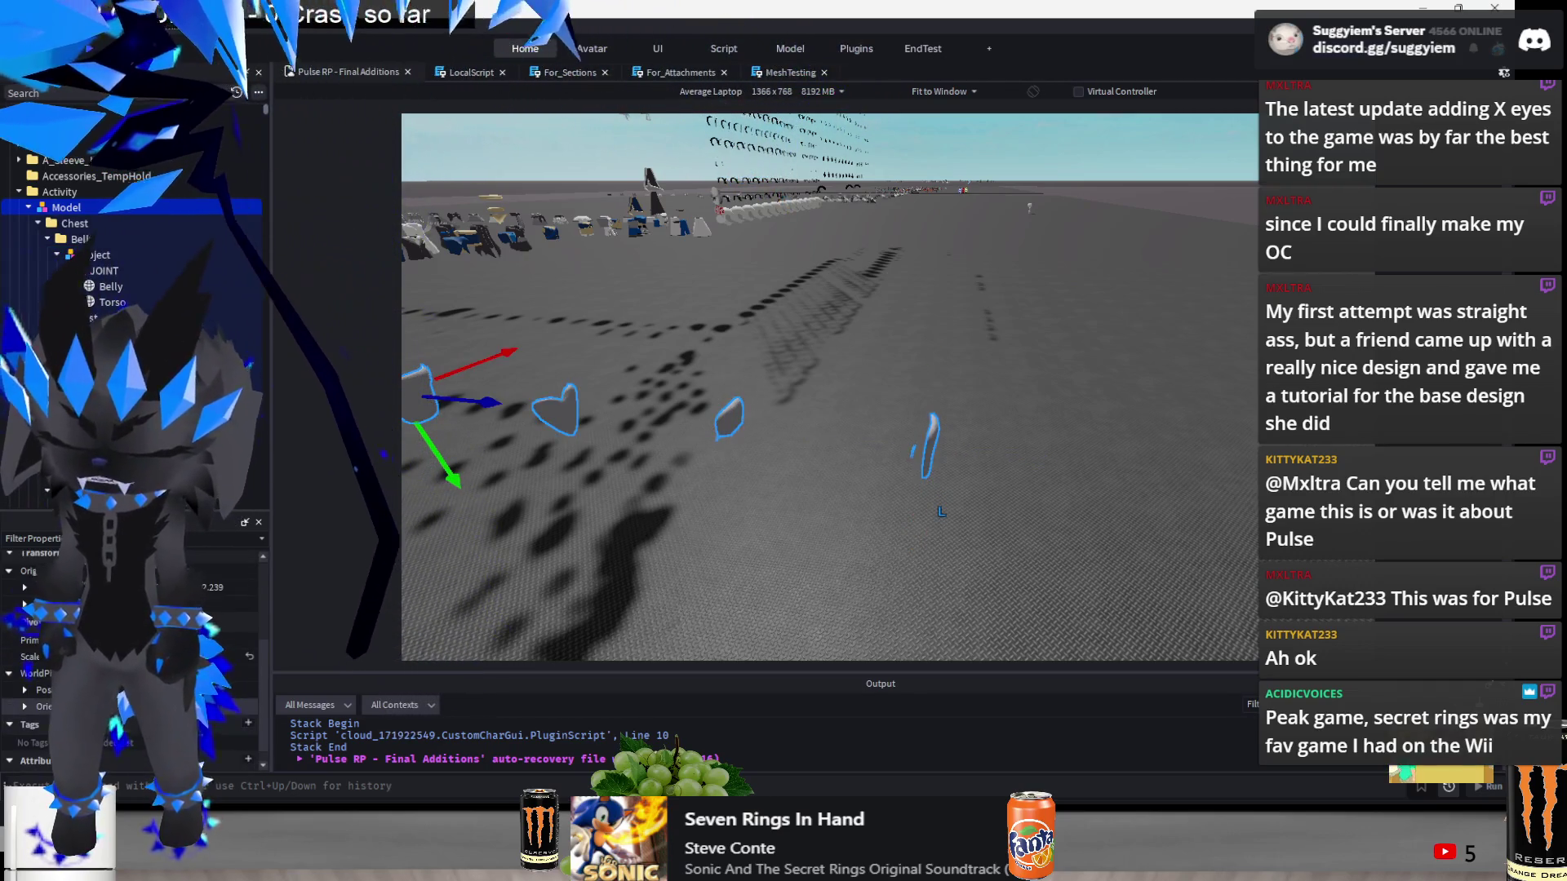
key(f)
key(ctrl+4)
mouse_move(939, 460)
mouse_down()
mouse_move(867, 461)
mouse_move(824, 433)
mouse_move(994, 488)
mouse_move(1049, 449)
mouse_move(1011, 503)
mouse_up()
key(ctrl+2)
scroll(870, 378, up, 5)
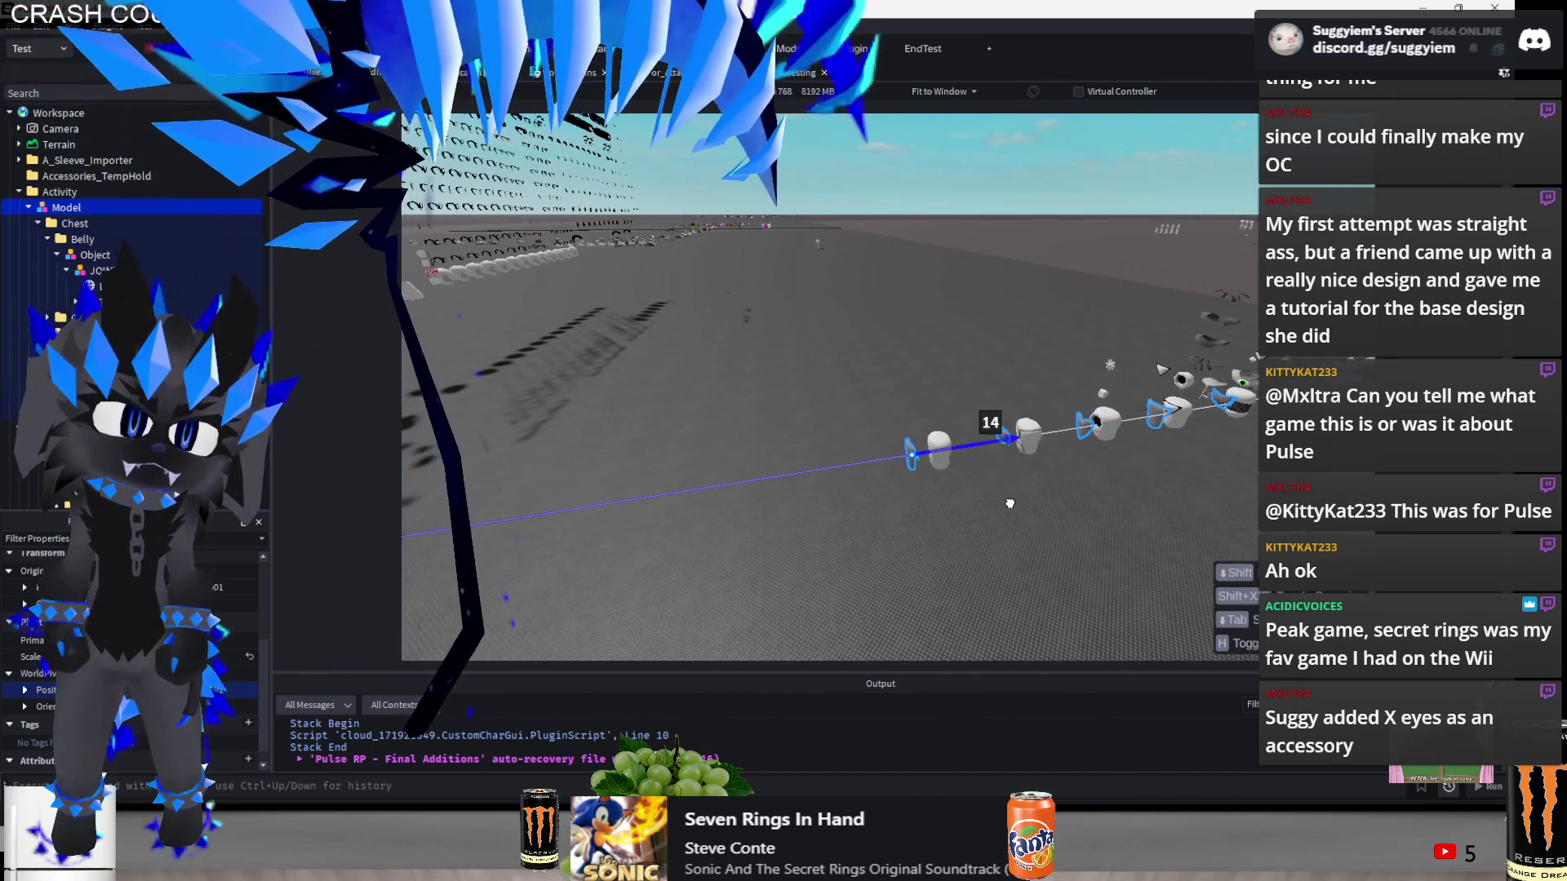
scroll(1010, 503, up, 5)
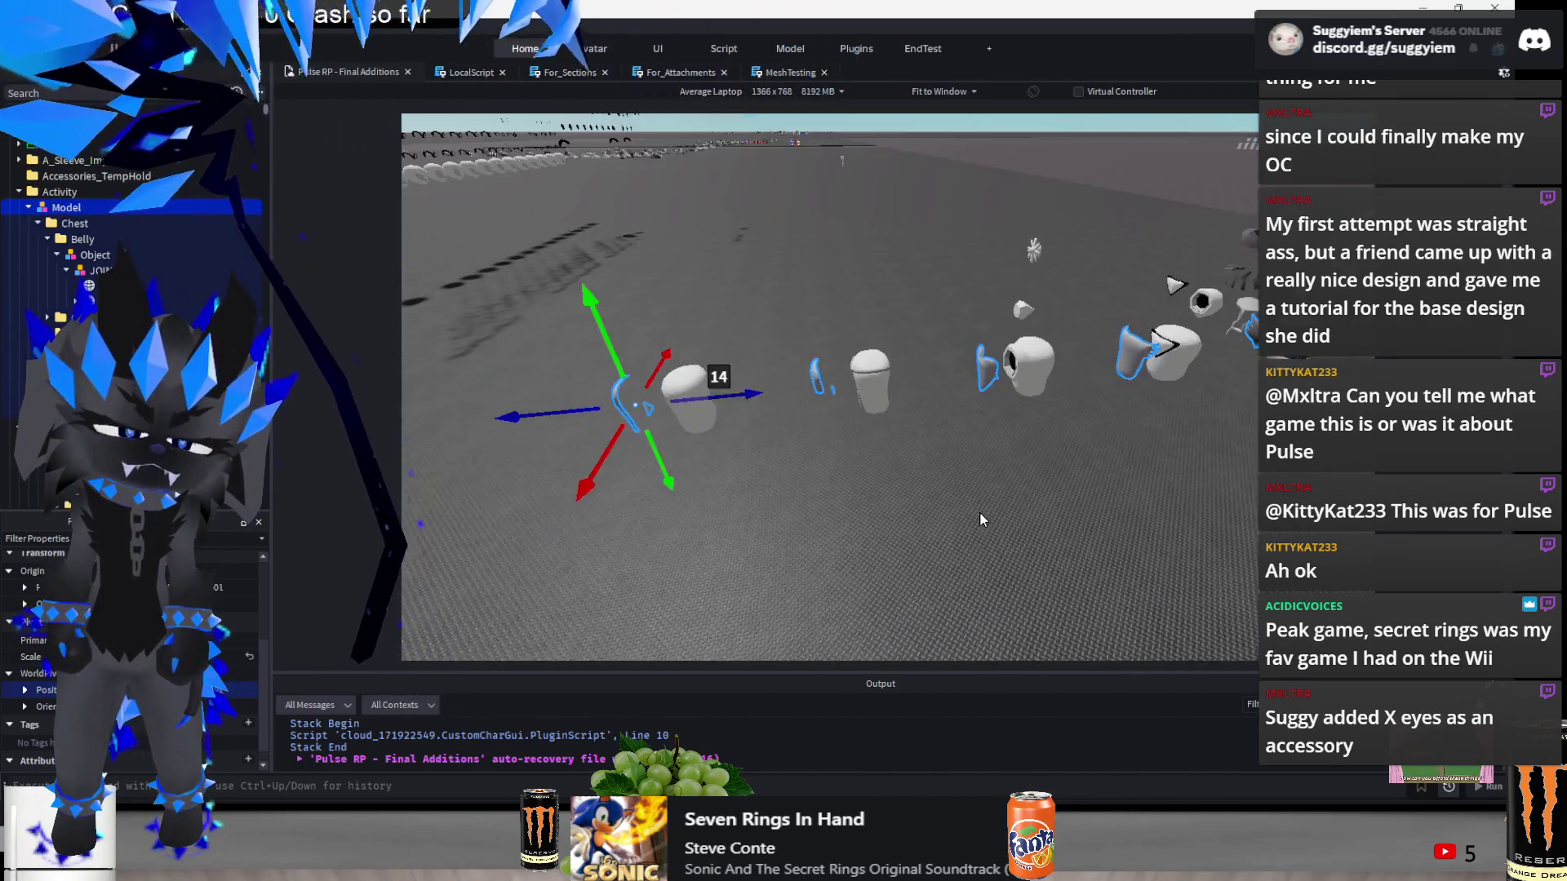
key(a)
key(w)
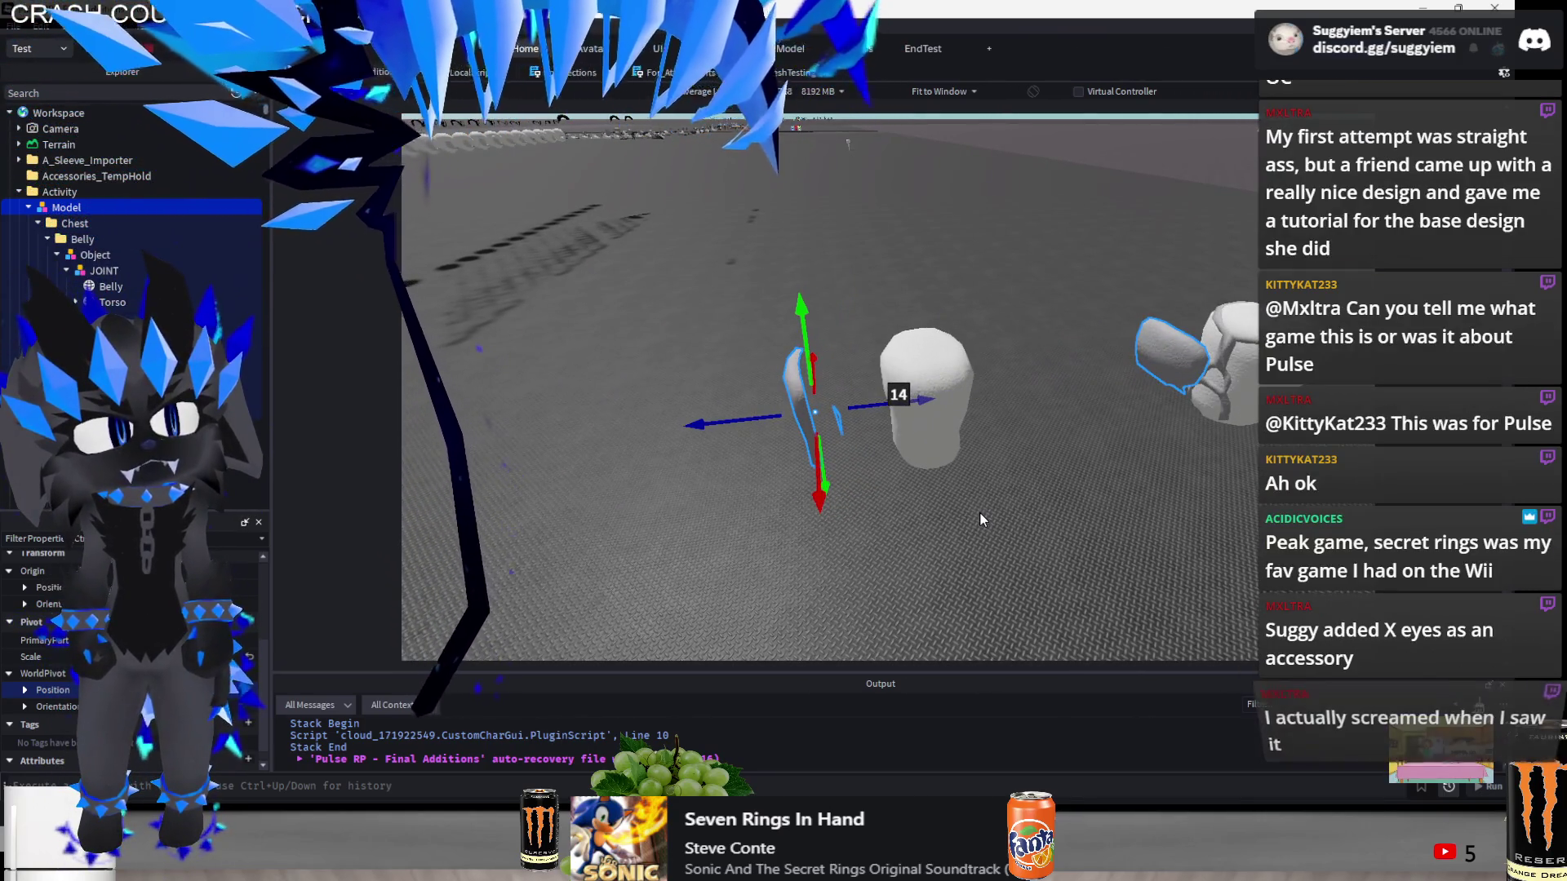
key(s)
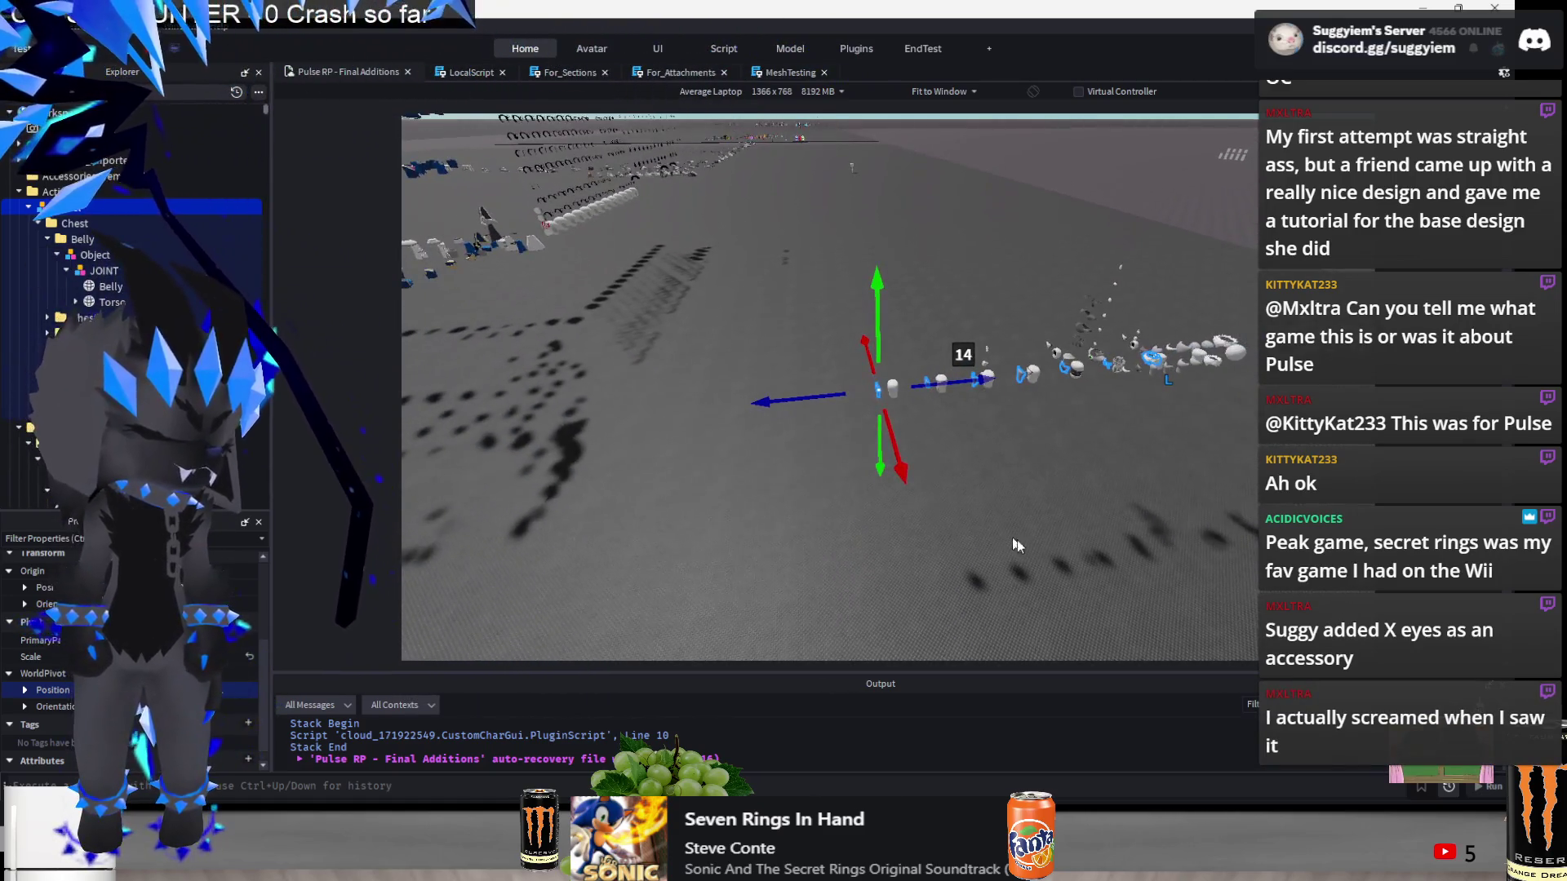
click(1037, 547)
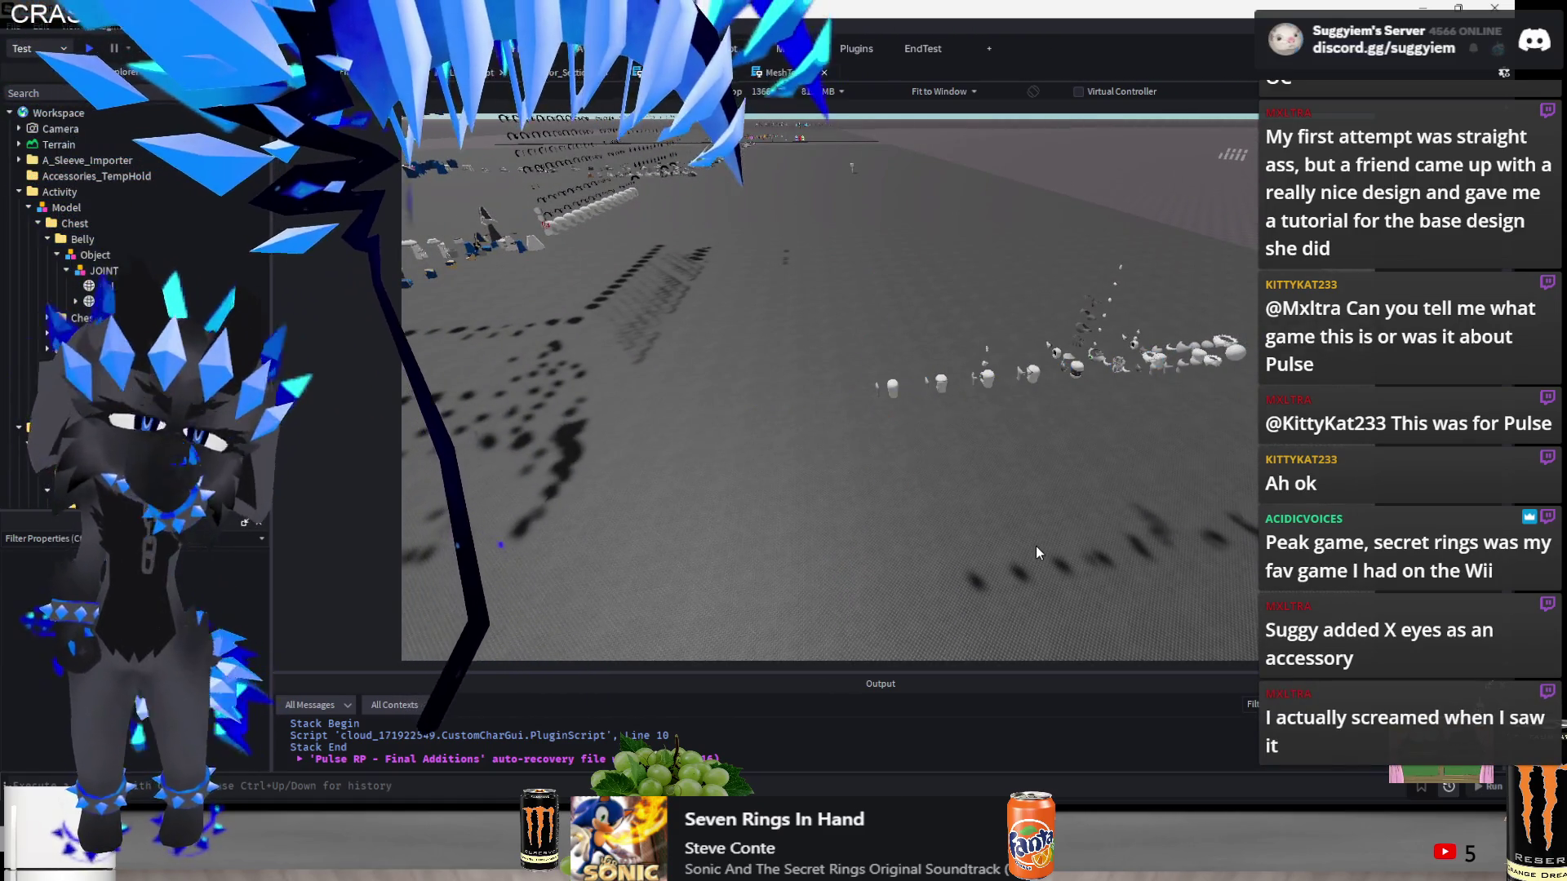
key(ctrl+z)
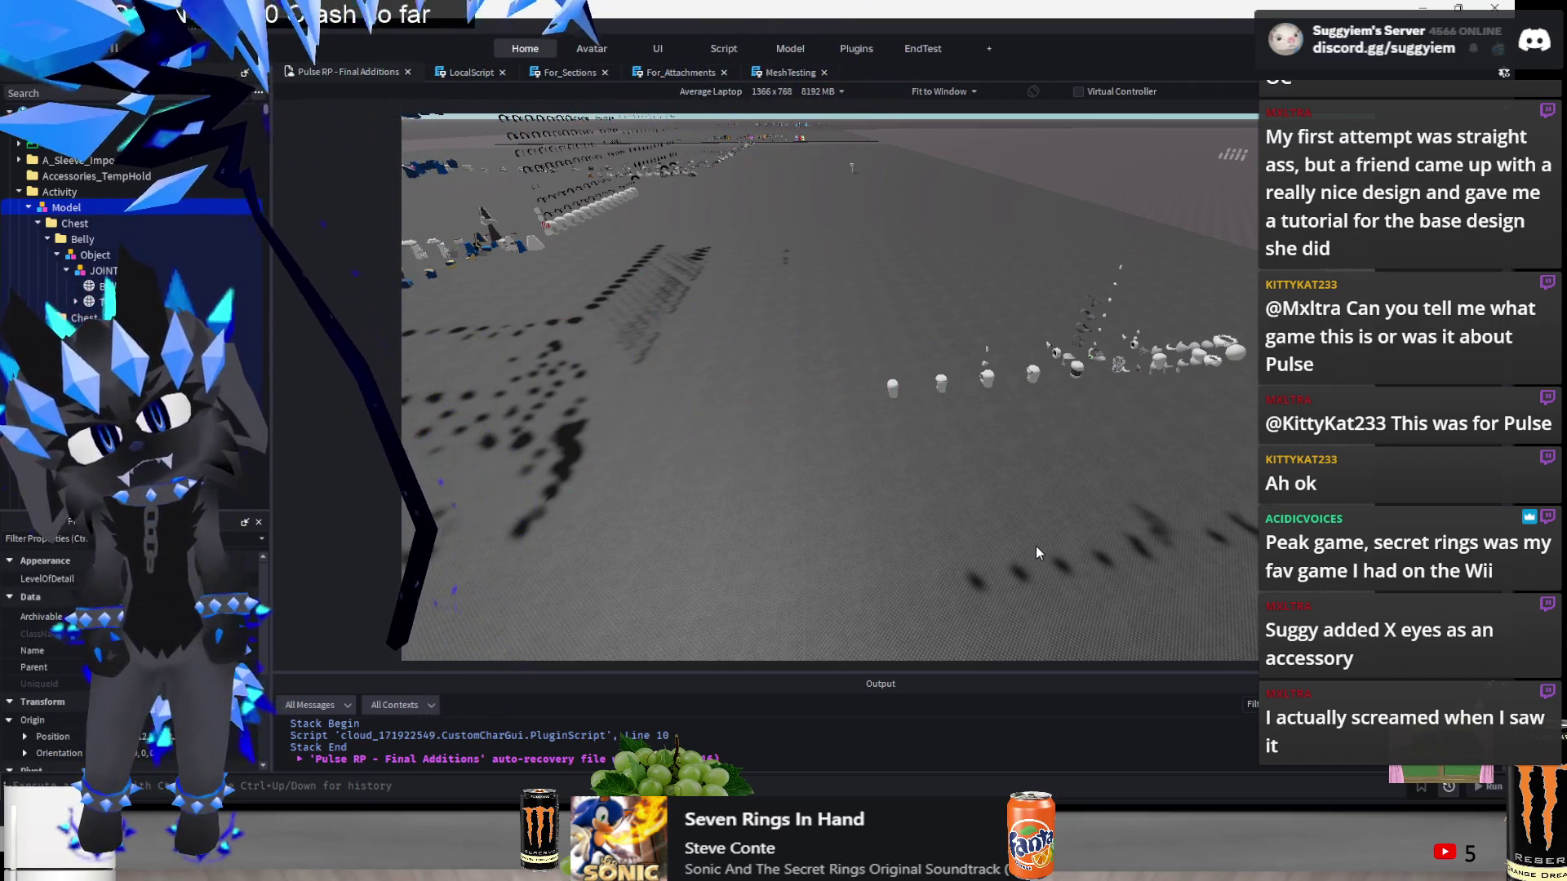
key(f)
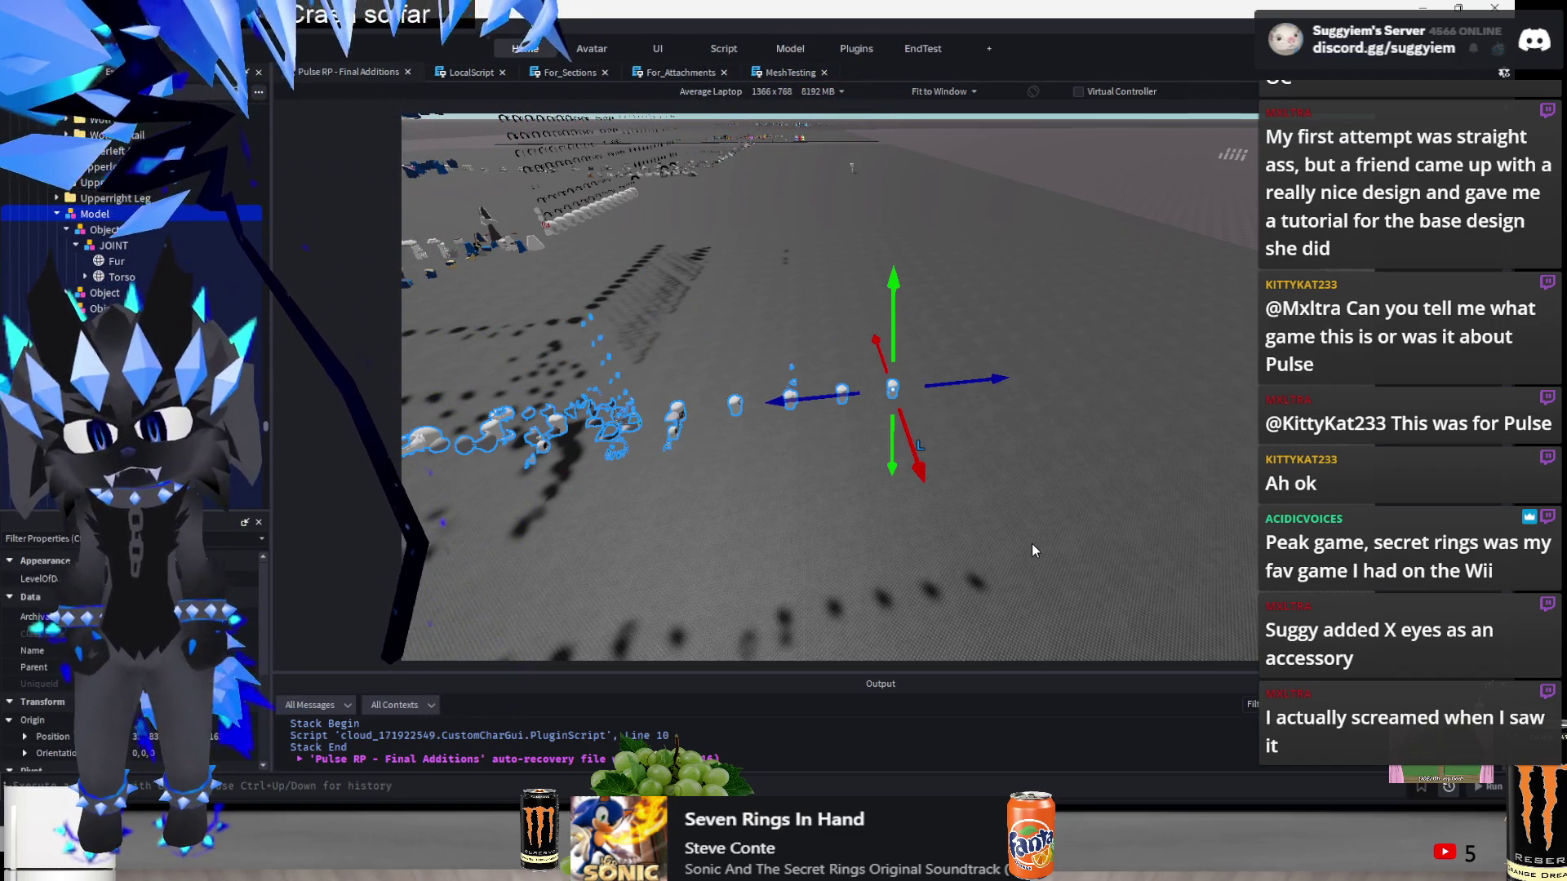
key(s)
key(d)
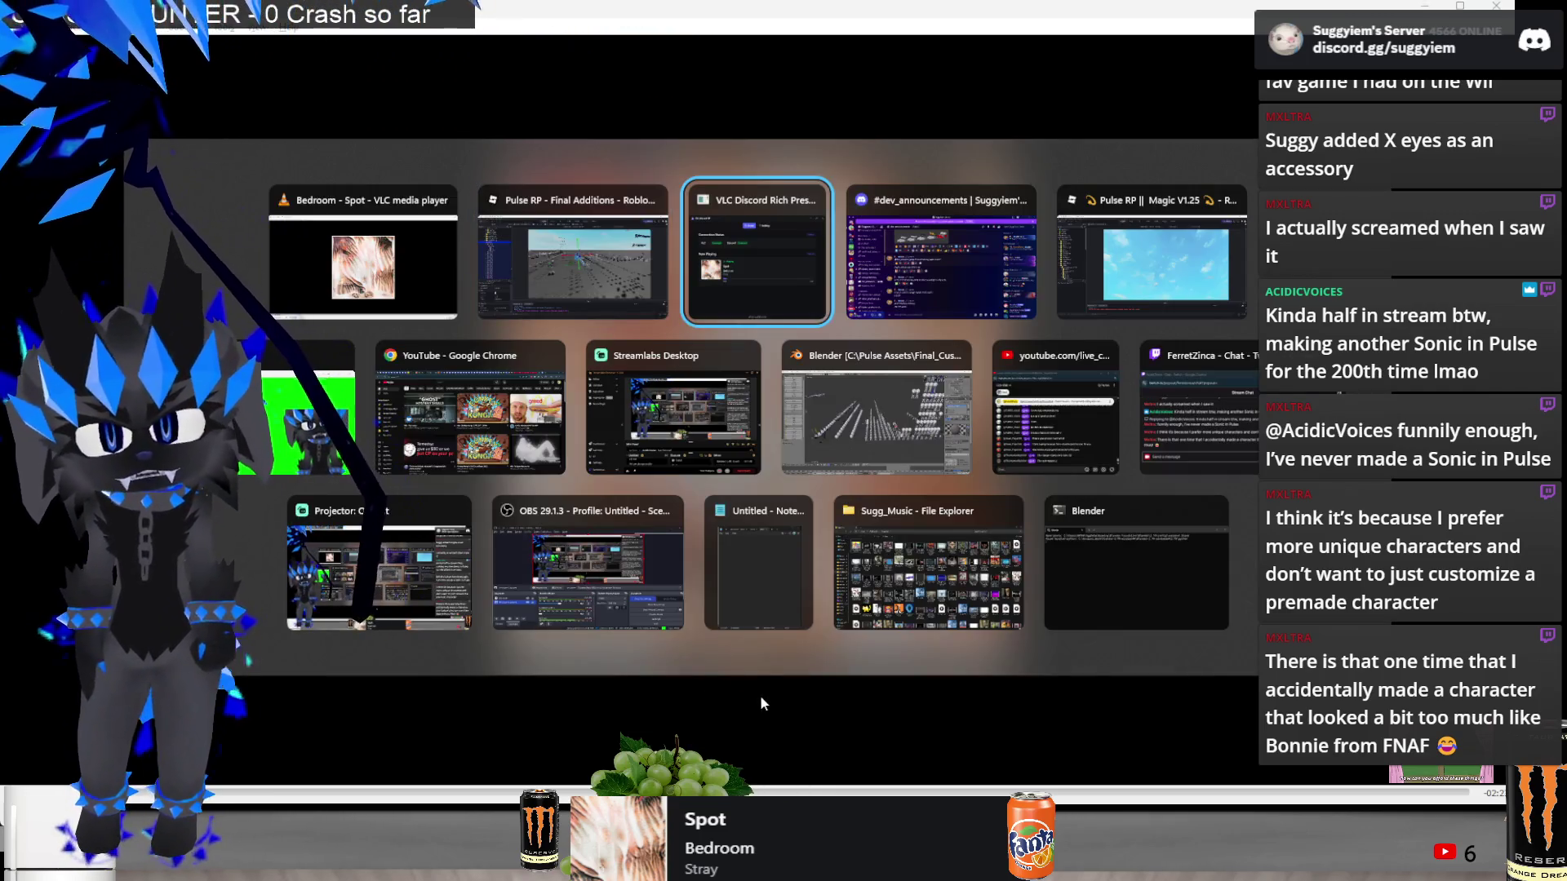
- Return to the Final Additions place and nudge the selected hedgehog model along its blue axis
click(570, 255)
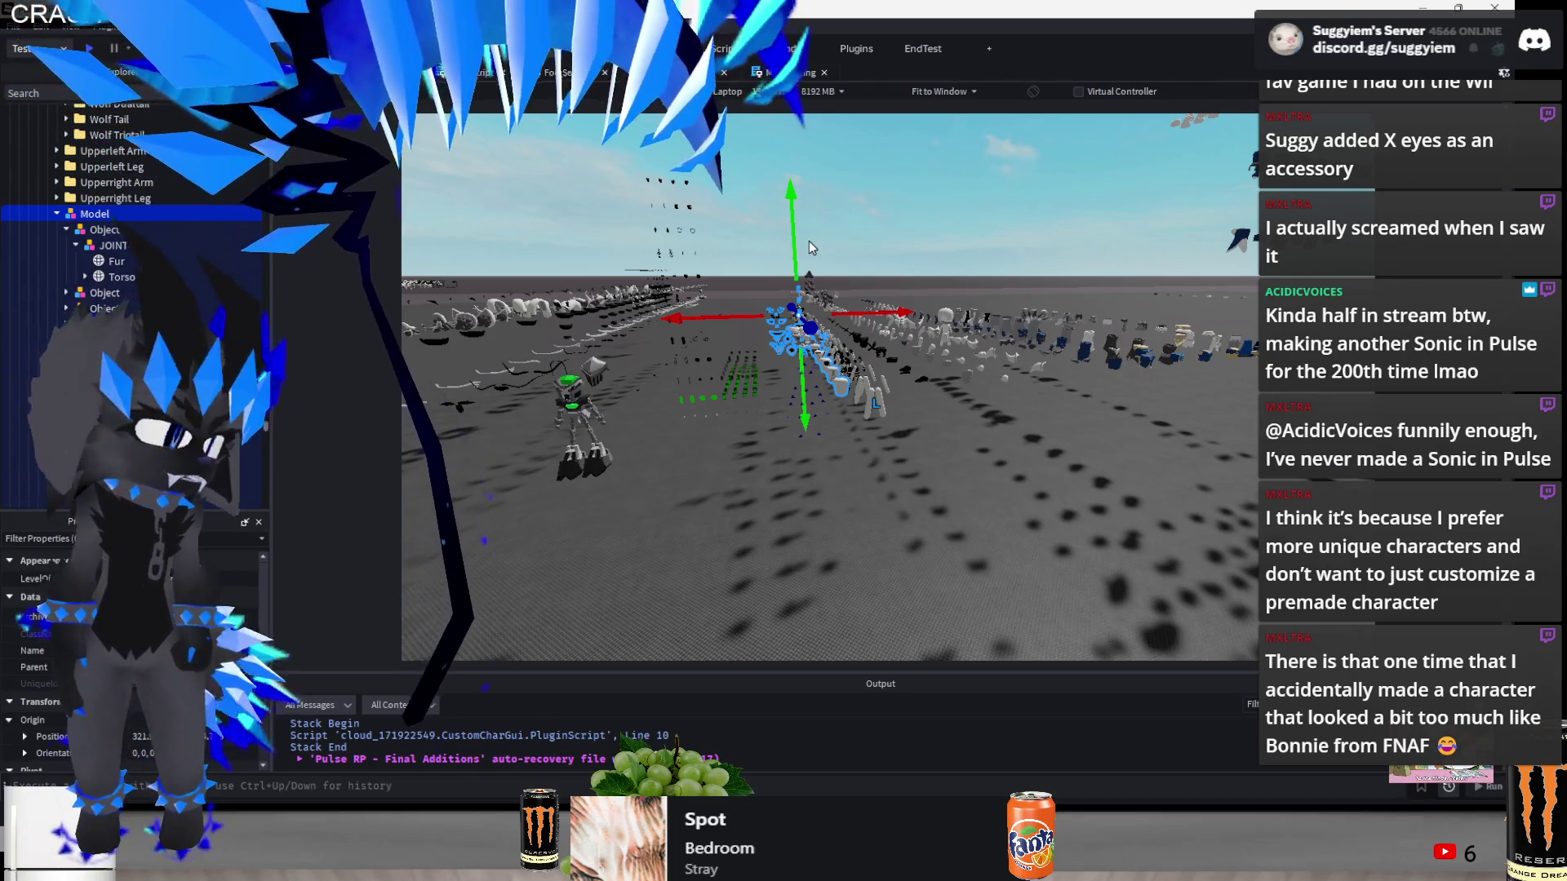
key(w)
key(e)
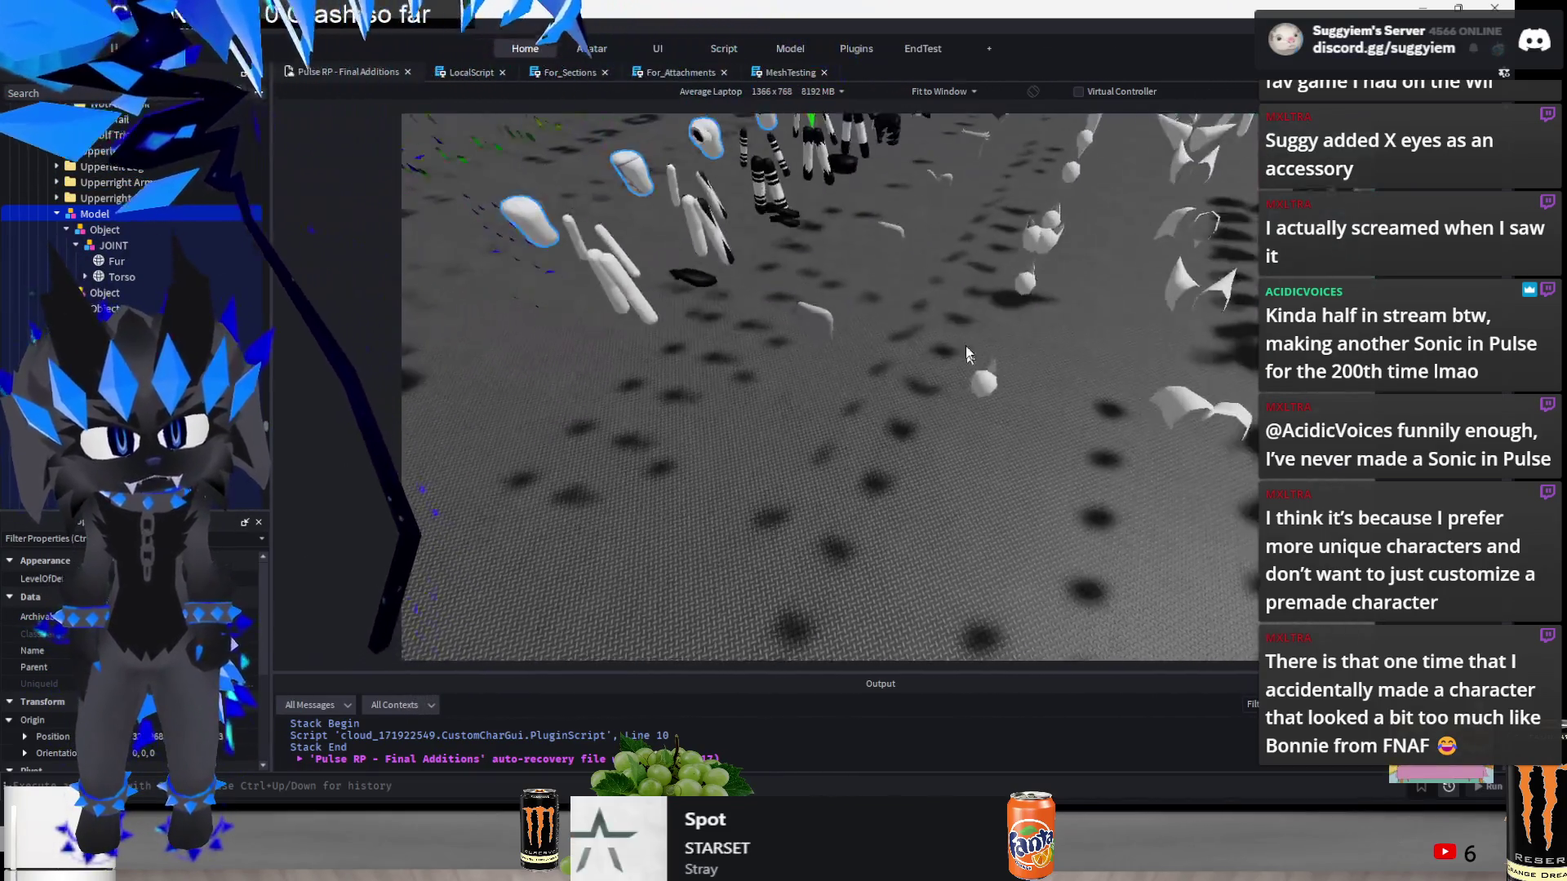
mouse_move(865, 231)
mouse_down()
mouse_move(853, 221)
mouse_move(866, 229)
mouse_up()
key(f)
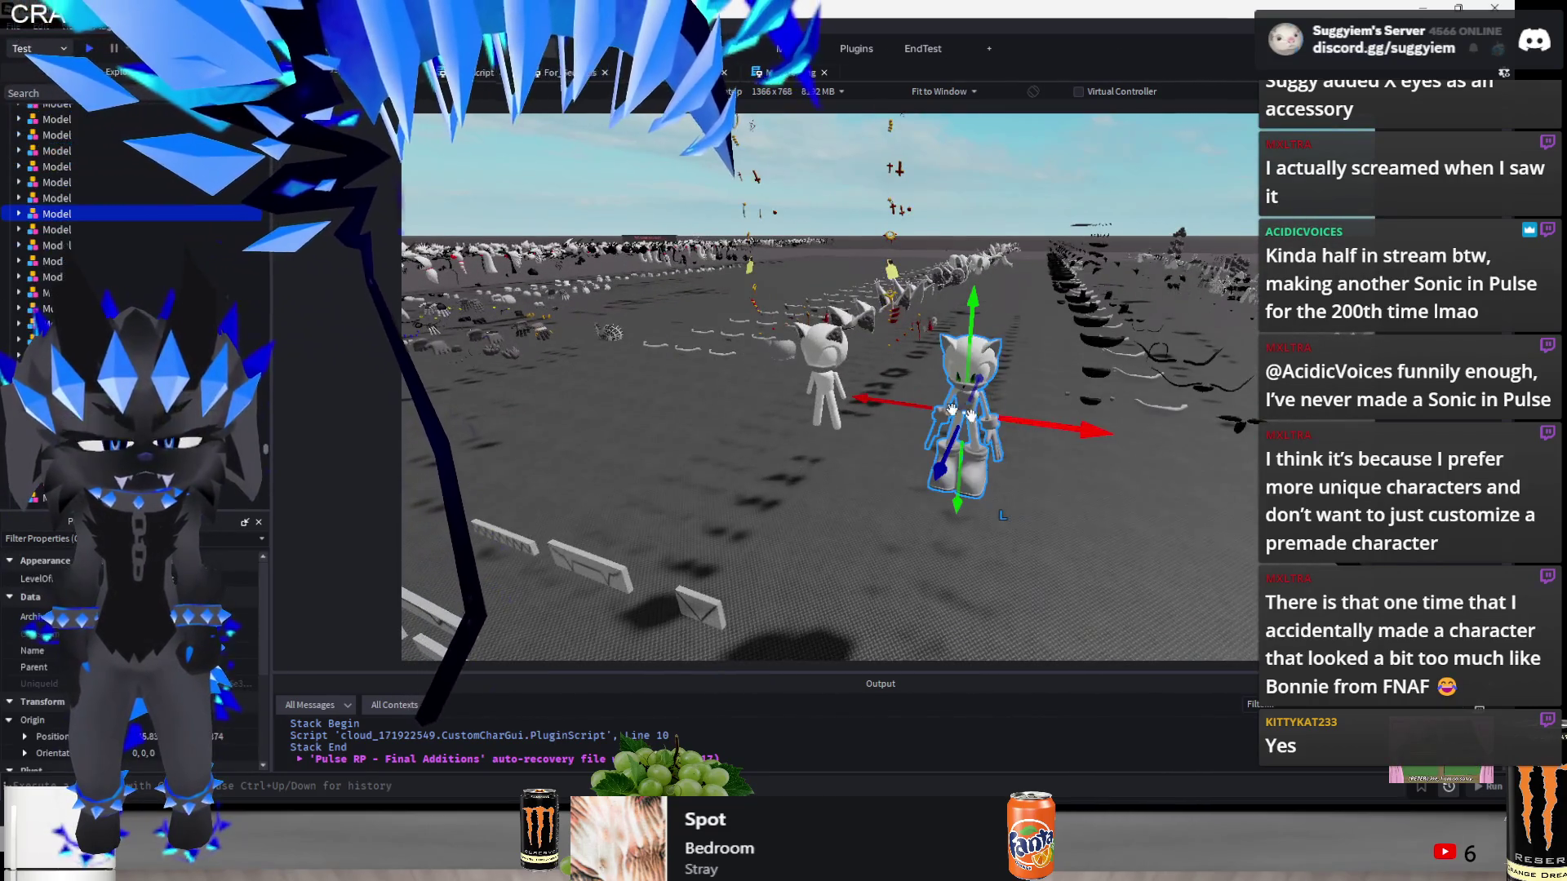
- Add the left hedgehog model and drag both hedgehogs out onto open ground
ctrl+click(824, 375)
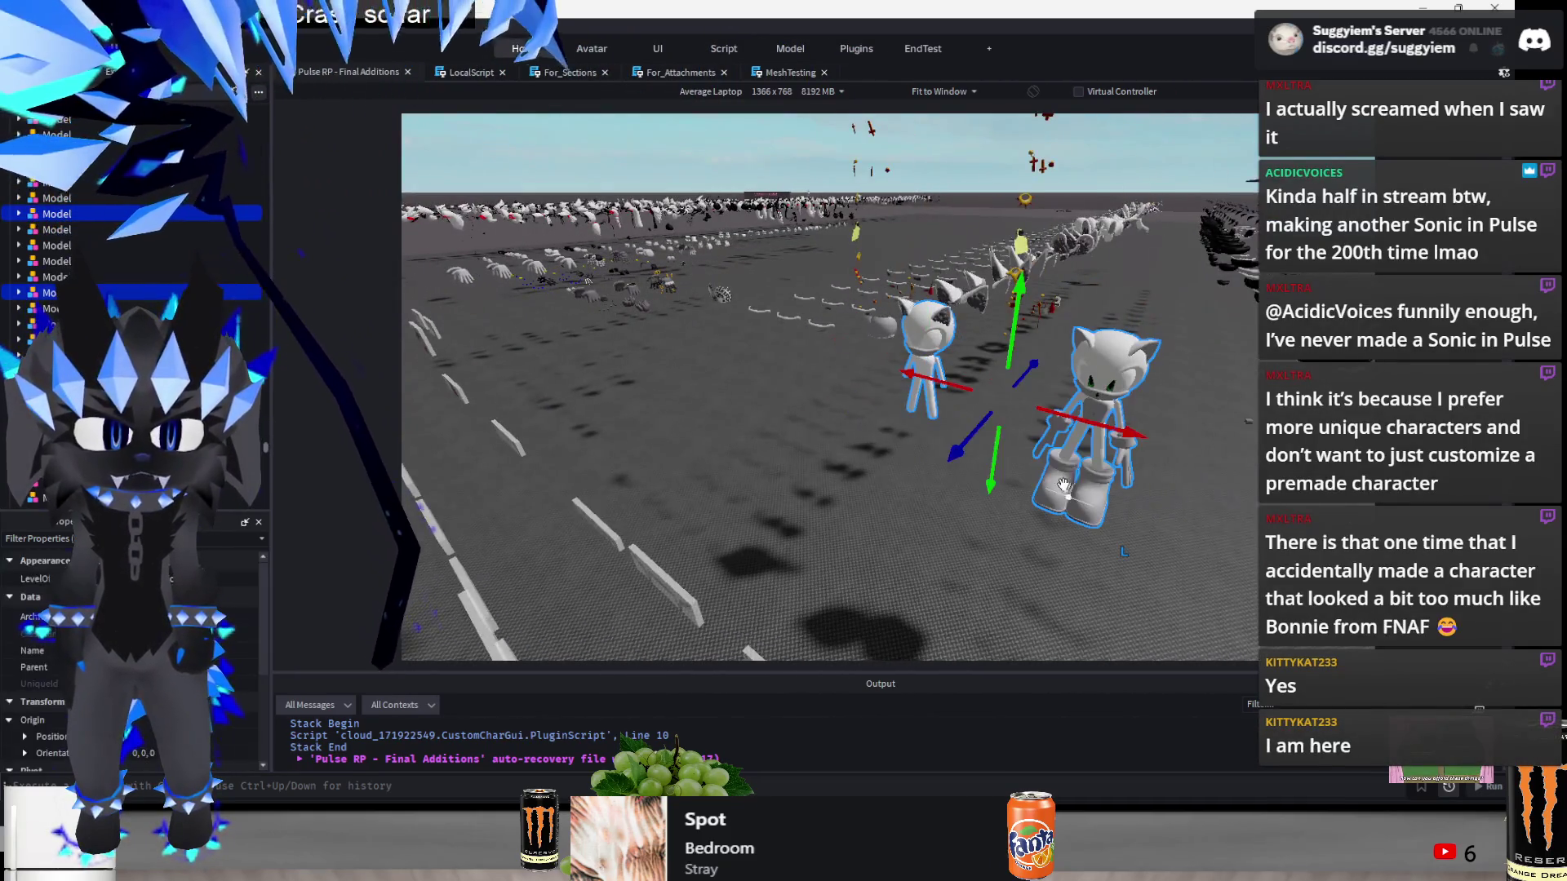
mouse_move(945, 451)
mouse_down()
mouse_move(934, 414)
mouse_move(902, 497)
mouse_up()
mouse_move(1083, 287)
mouse_down()
mouse_move(782, 511)
mouse_move(1051, 468)
mouse_up()
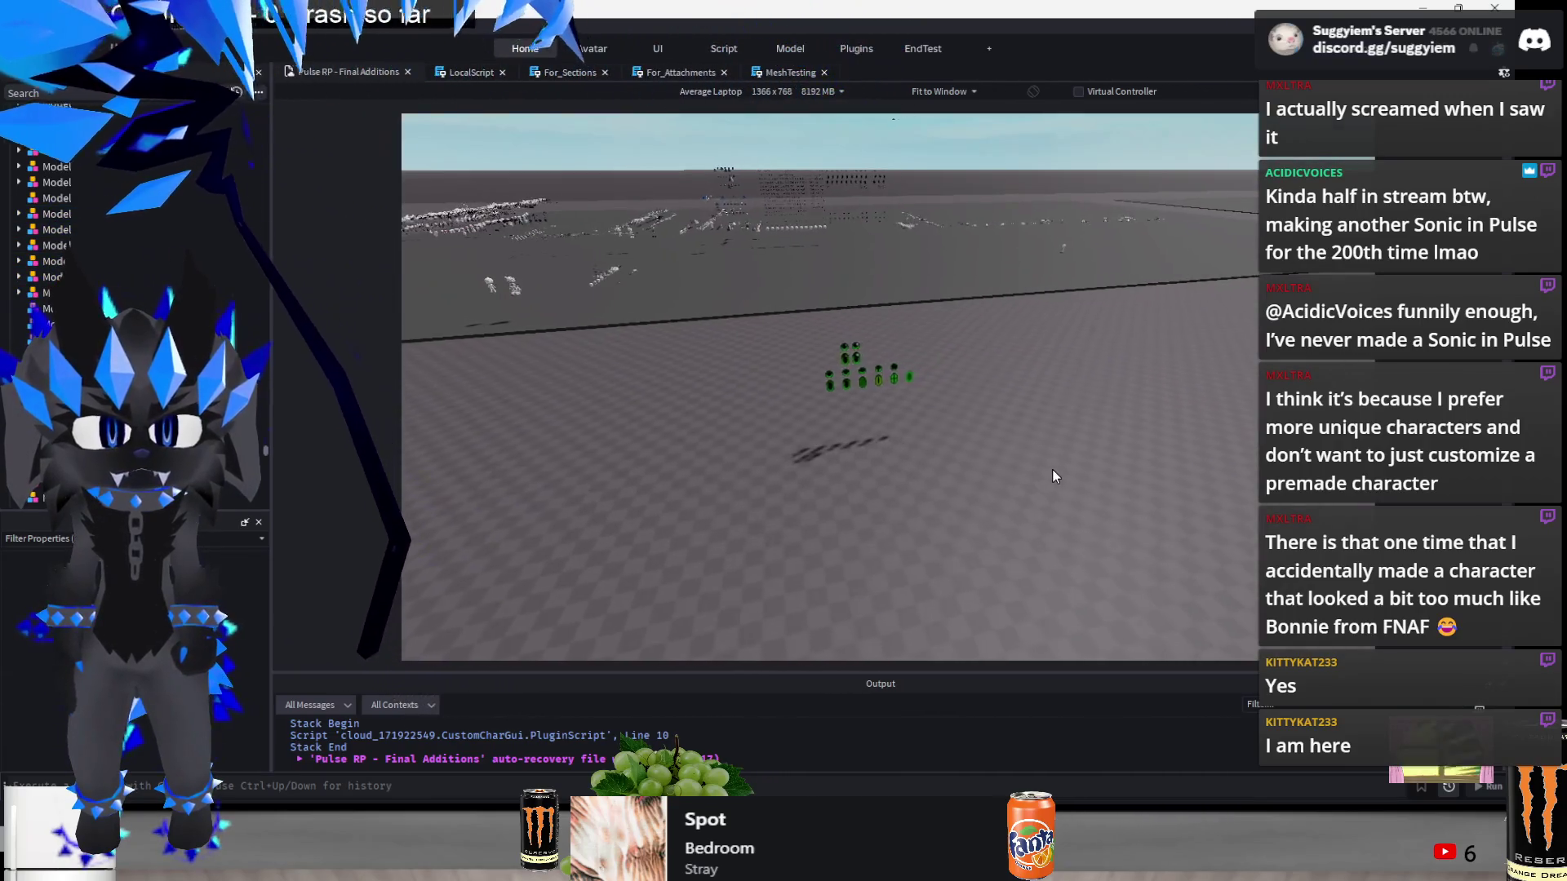
- Move the green eye models 33 studs along blue, 83 studs along red, then 10 studs back
scroll(769, 399, up, 10)
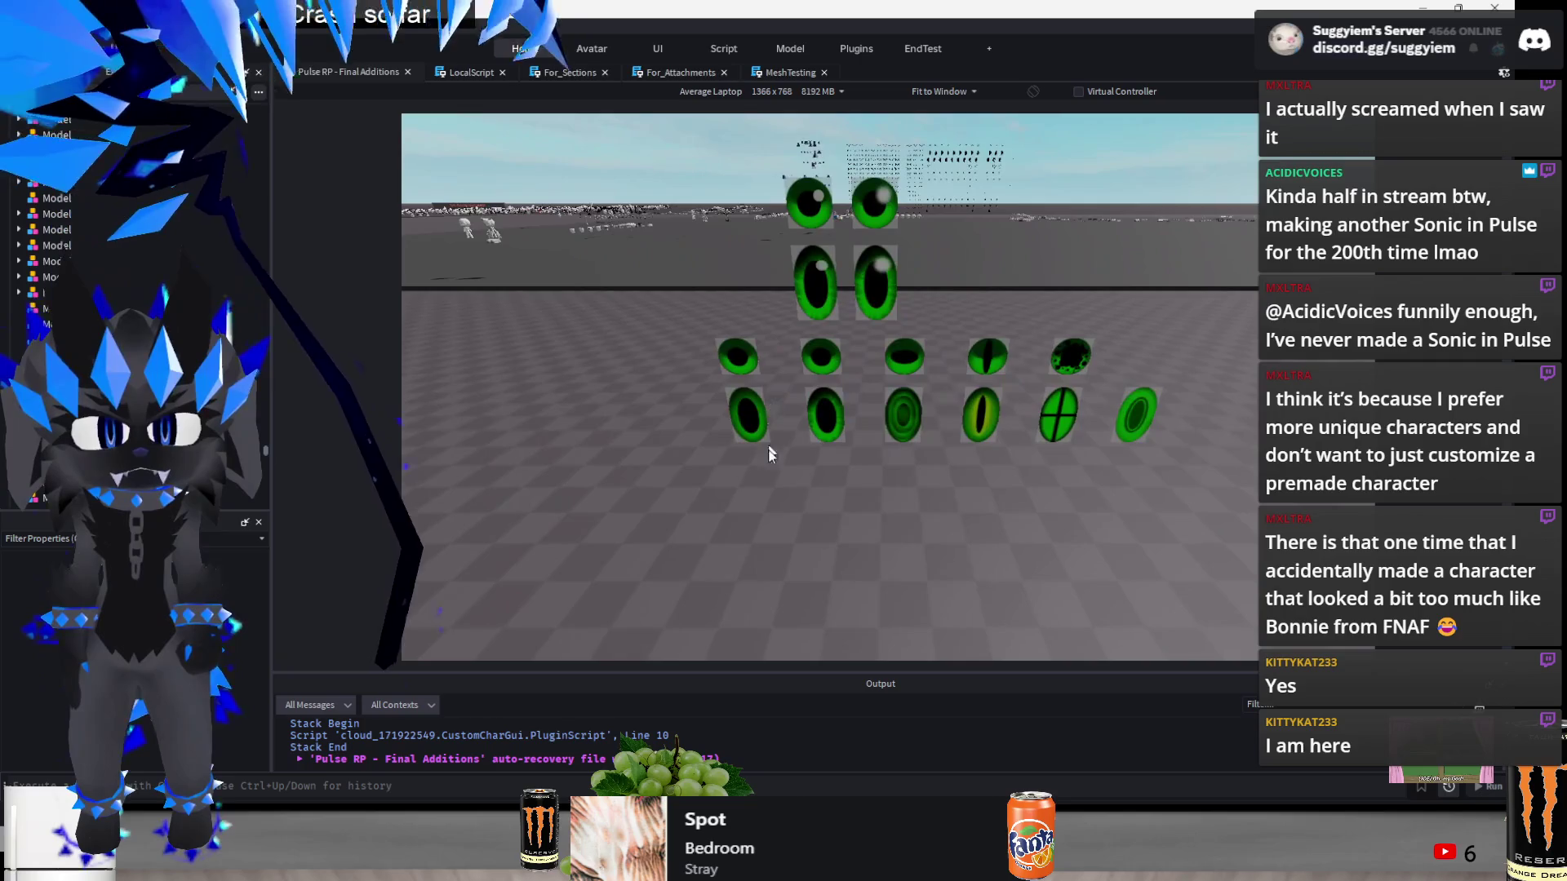
scroll(751, 495, down, 5)
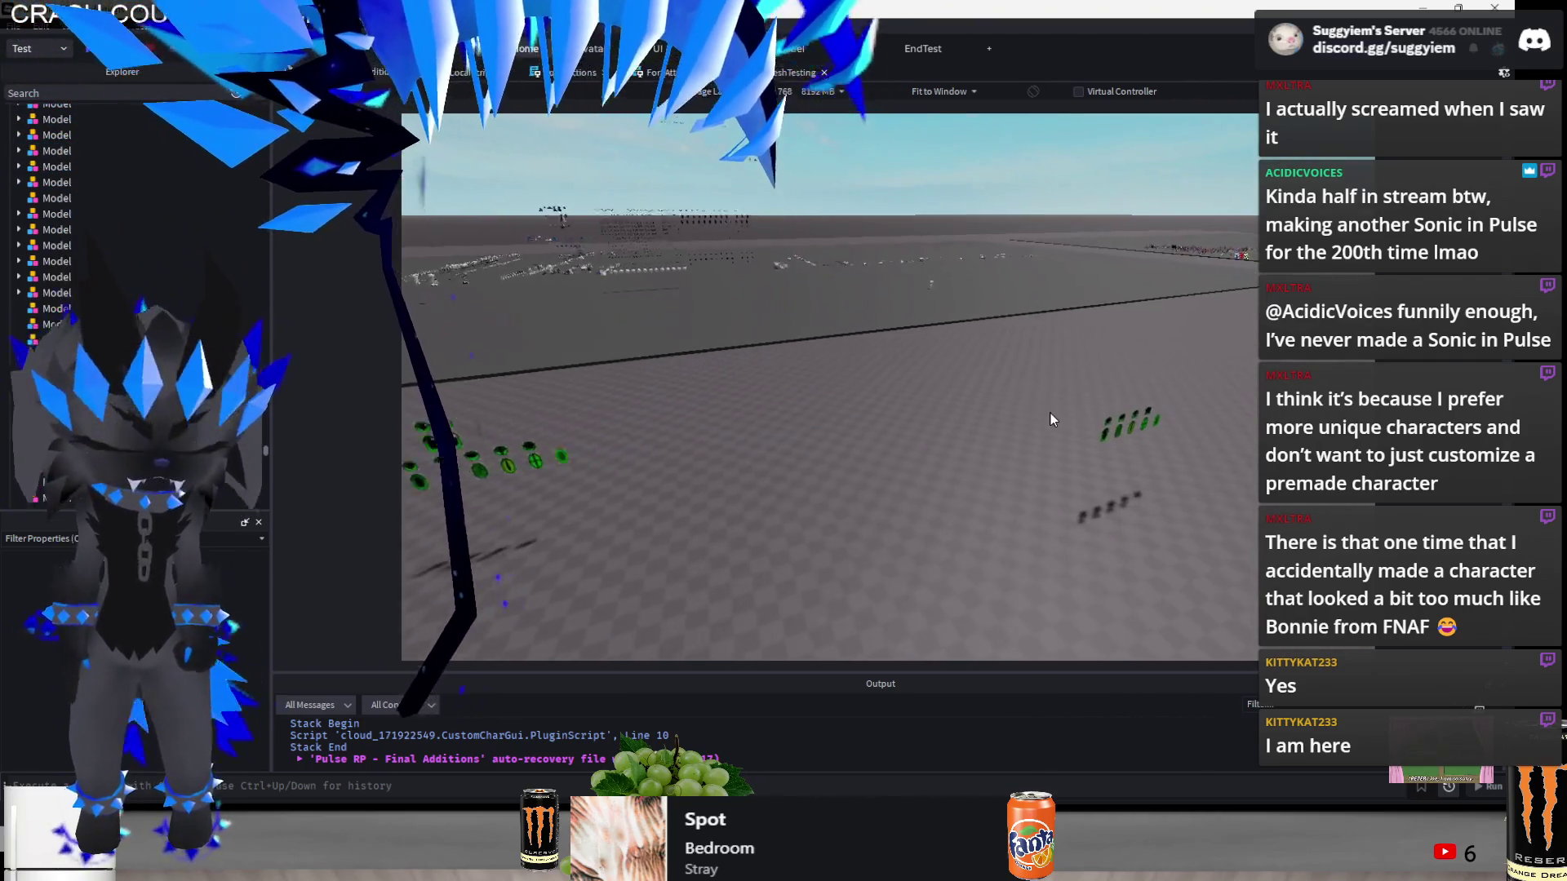
scroll(1123, 466, up, 8)
scroll(885, 511, down, 10)
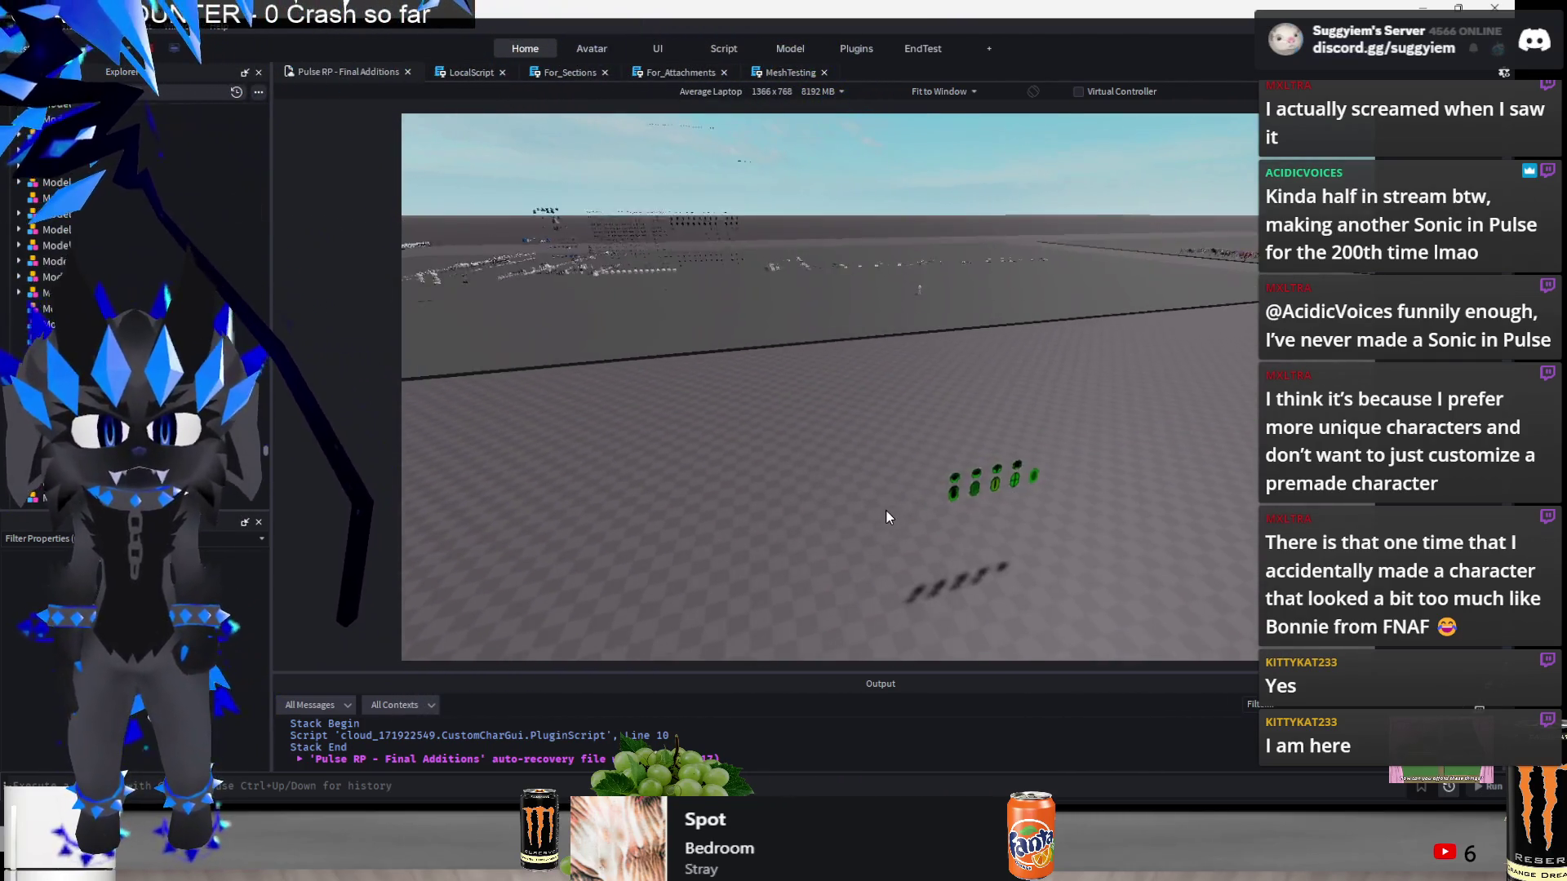
click(684, 429)
mouse_move(645, 489)
mouse_down()
mouse_move(660, 535)
mouse_move(636, 589)
mouse_up()
drag(706, 516, 708, 520)
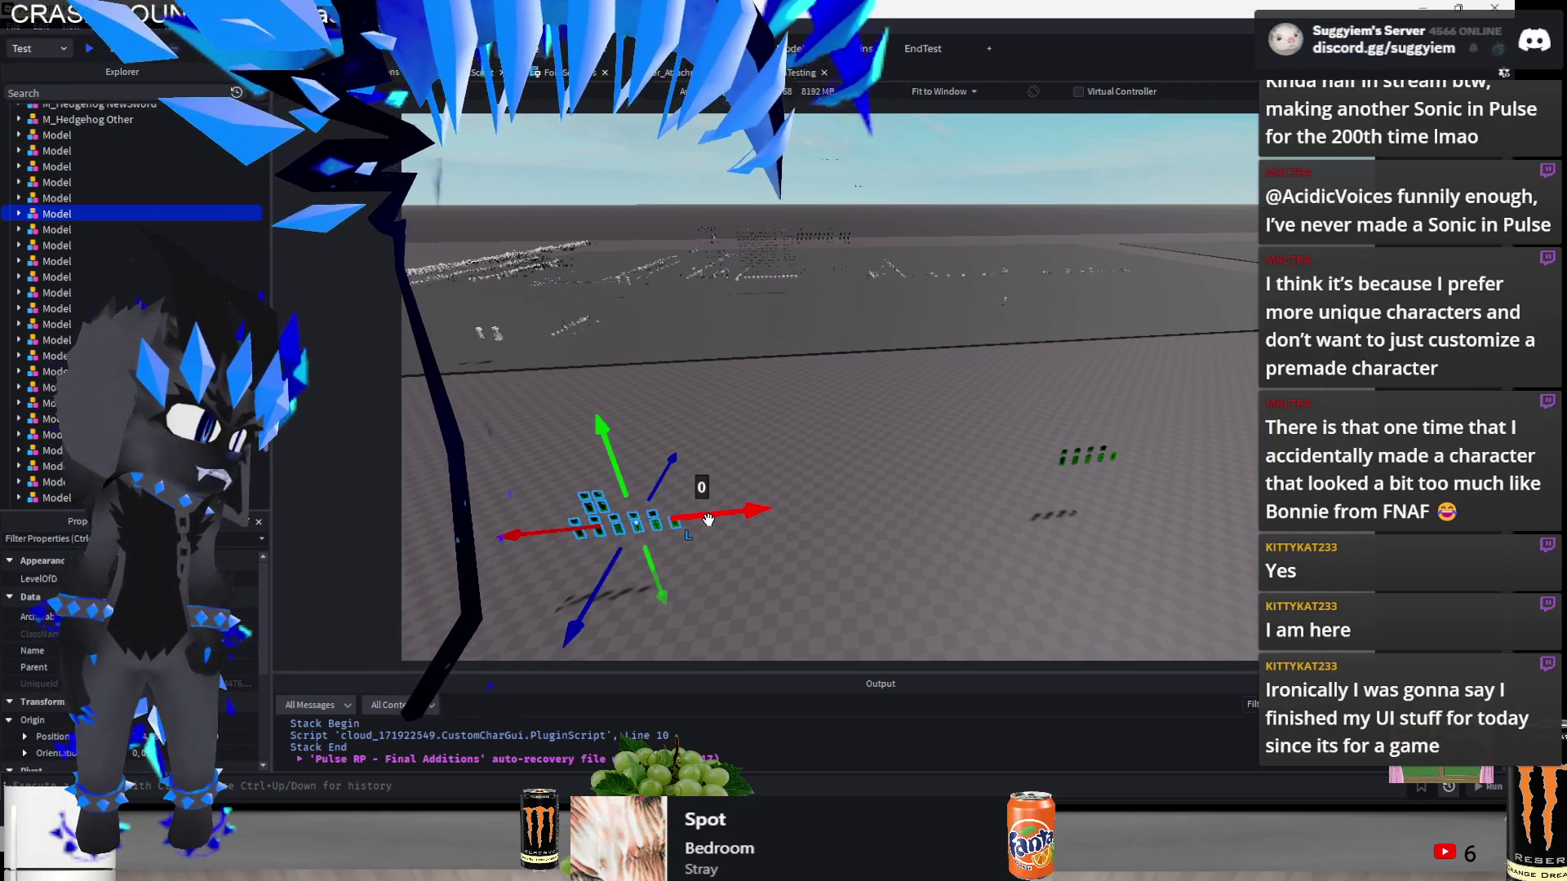
mouse_move(708, 511)
mouse_down()
mouse_move(1077, 450)
mouse_move(1134, 511)
mouse_move(991, 454)
mouse_move(984, 368)
mouse_move(877, 413)
mouse_move(828, 482)
mouse_move(939, 425)
mouse_move(1056, 464)
mouse_move(1022, 484)
mouse_move(1124, 507)
mouse_up()
mouse_move(982, 489)
mouse_down()
mouse_move(786, 562)
mouse_move(850, 584)
mouse_up()
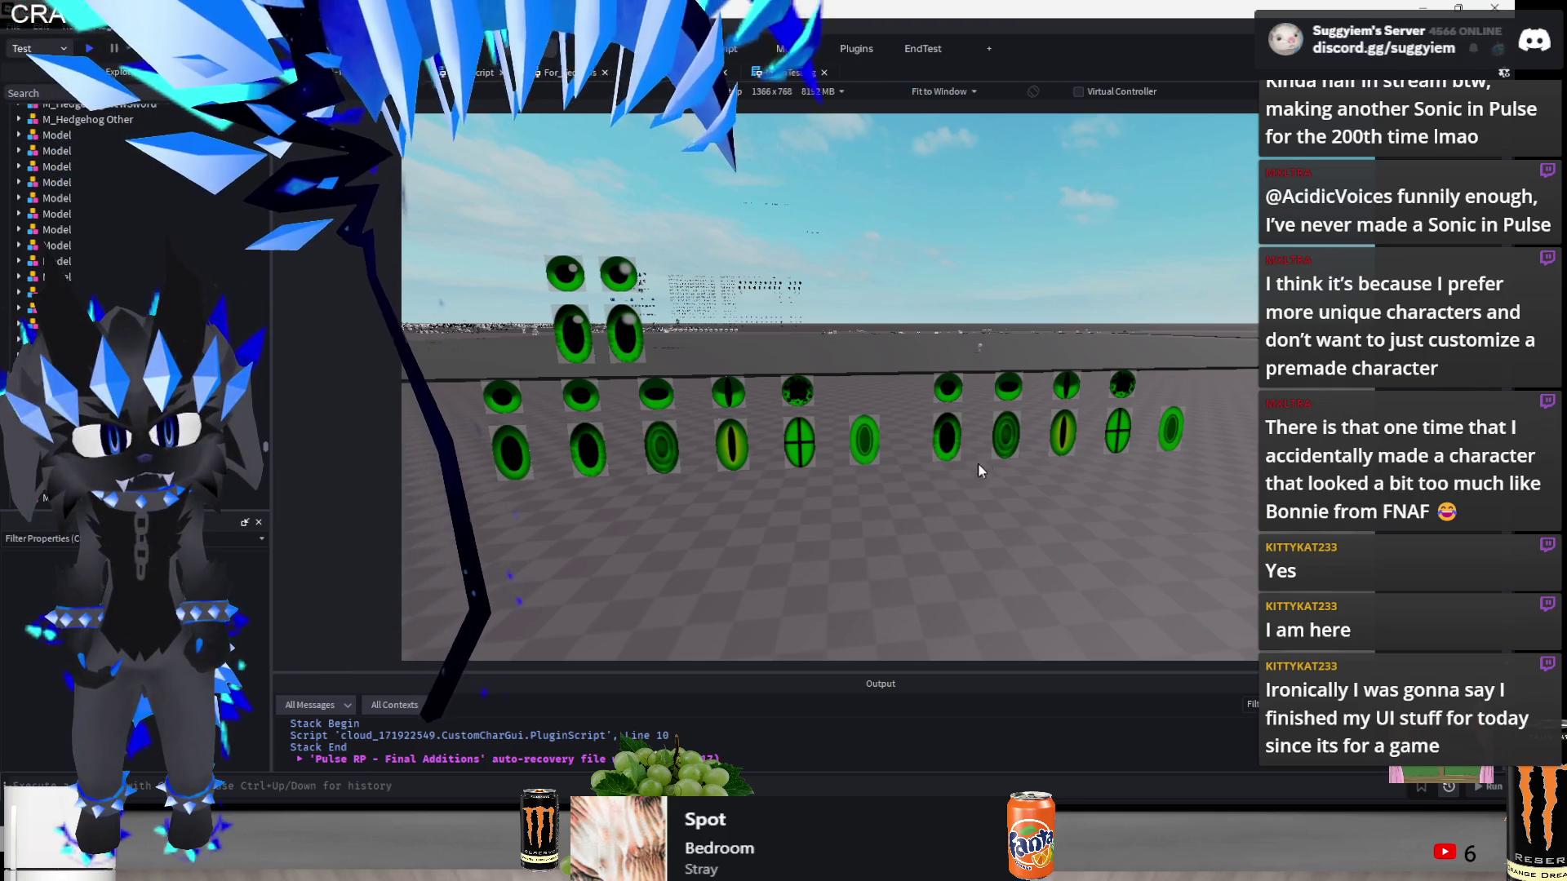
- Delete the duplicate right-hand eye group and slide the left group 29 studs sideways
click(989, 454)
key(Delete)
click(800, 441)
mouse_move(797, 422)
mouse_down()
mouse_move(1031, 499)
mouse_move(955, 501)
mouse_up()
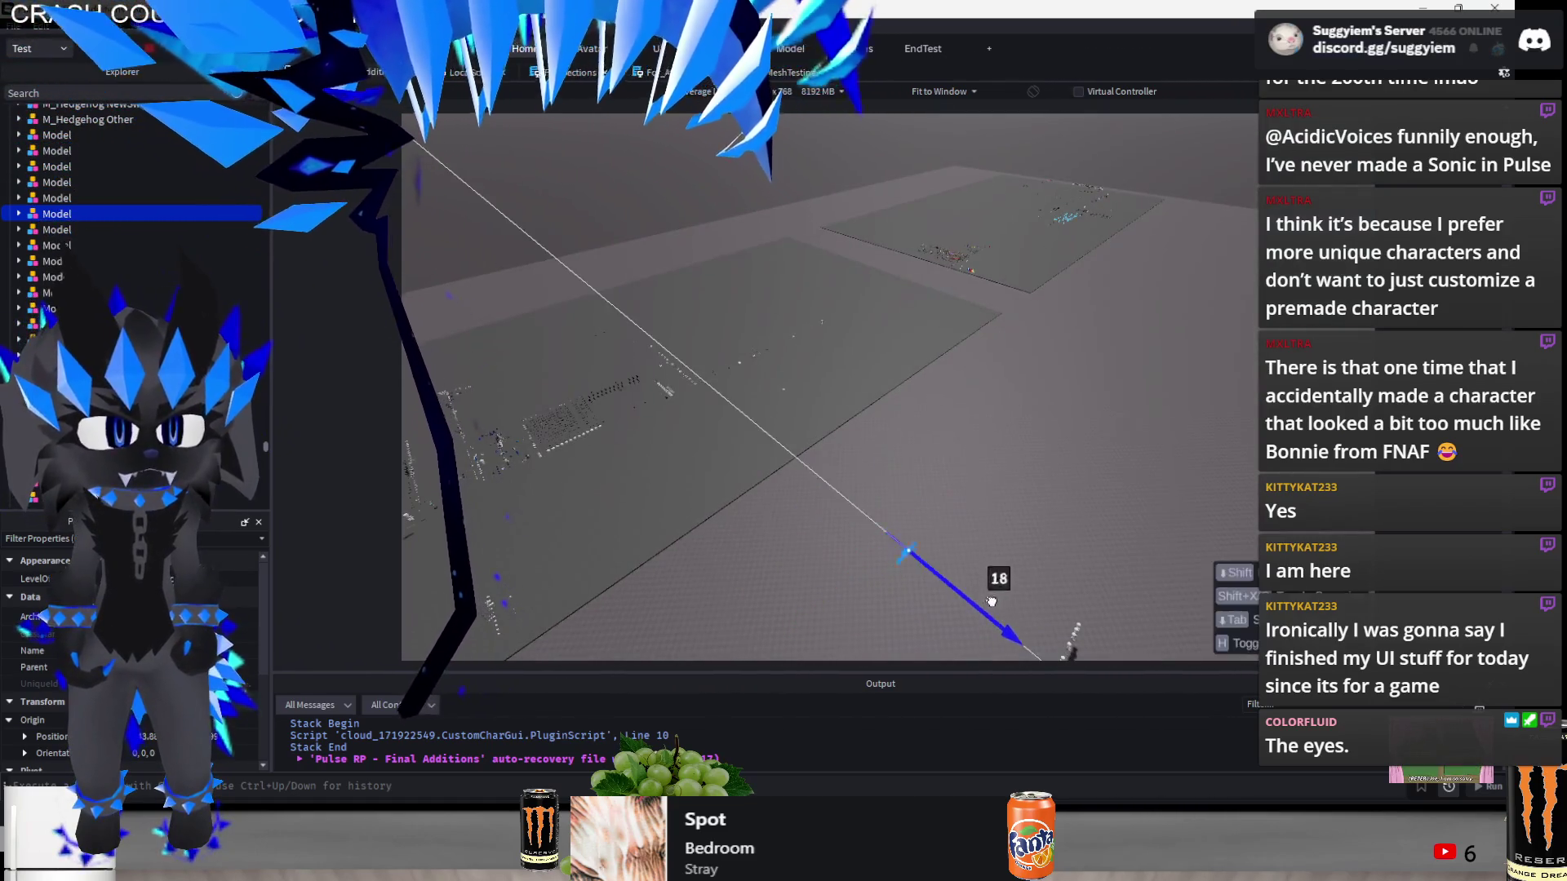
- Fly down to the white character models, box-select them all, then deselect them
click(1078, 543)
key(w)
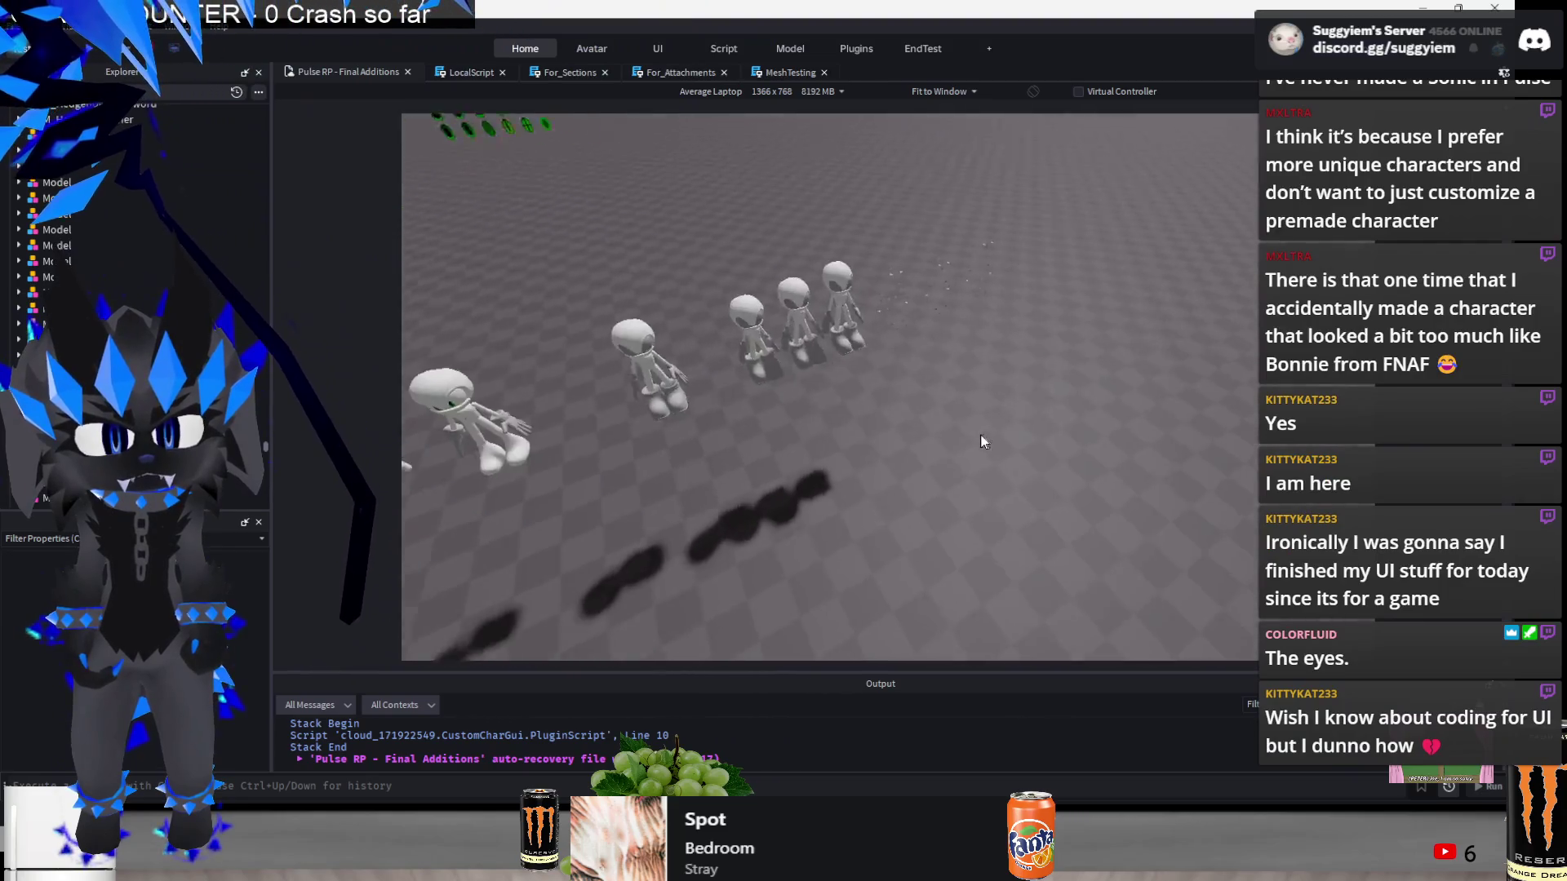
scroll(981, 435, down, 3)
drag(1204, 330, 634, 468)
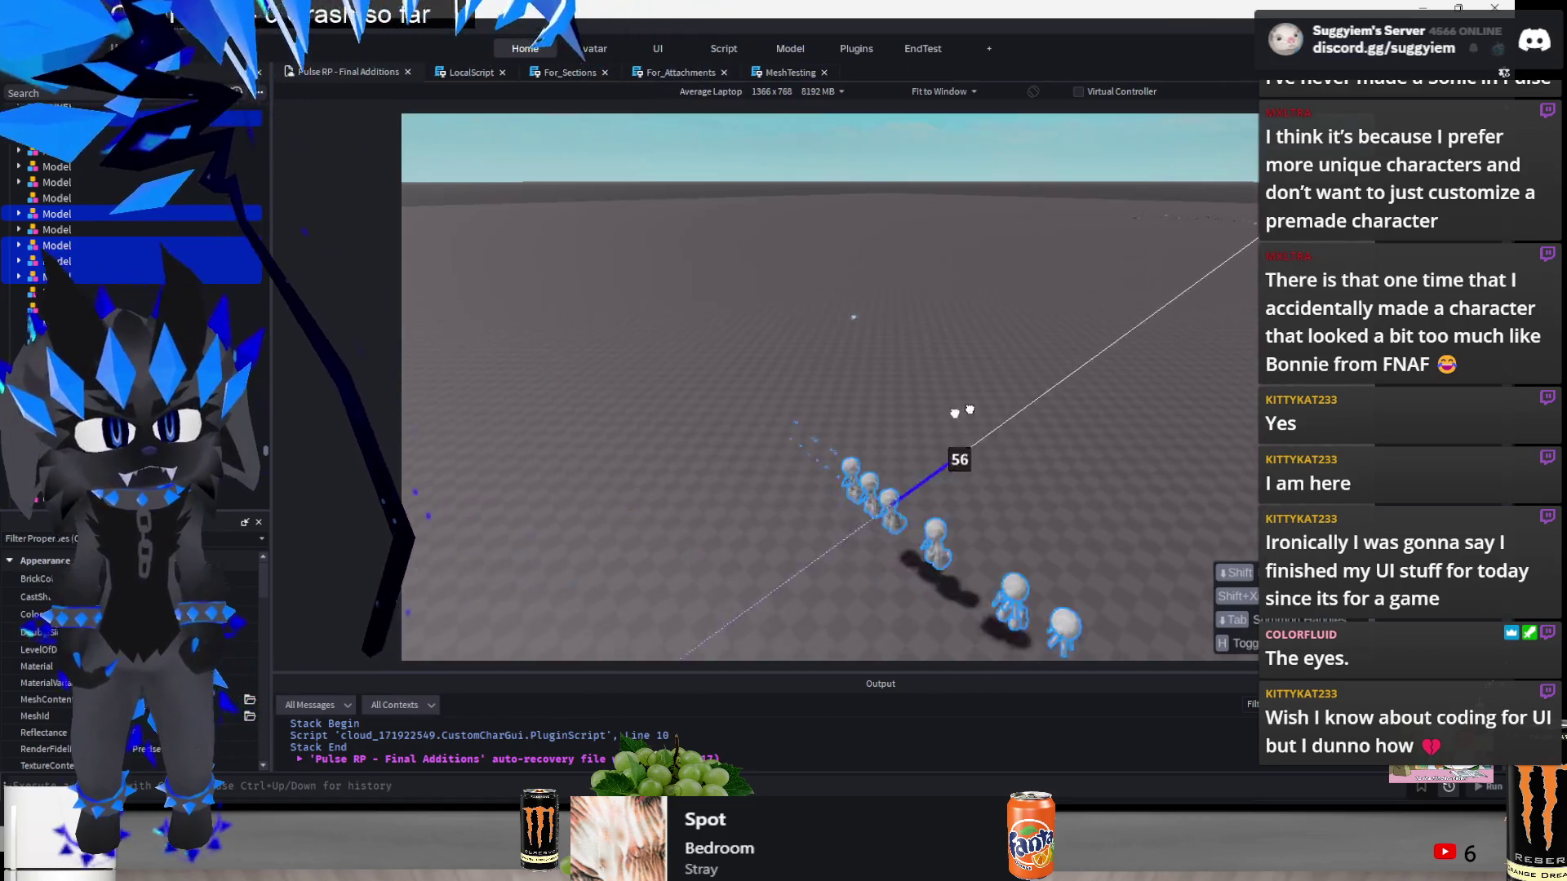
scroll(997, 409, down, 5)
click(867, 303)
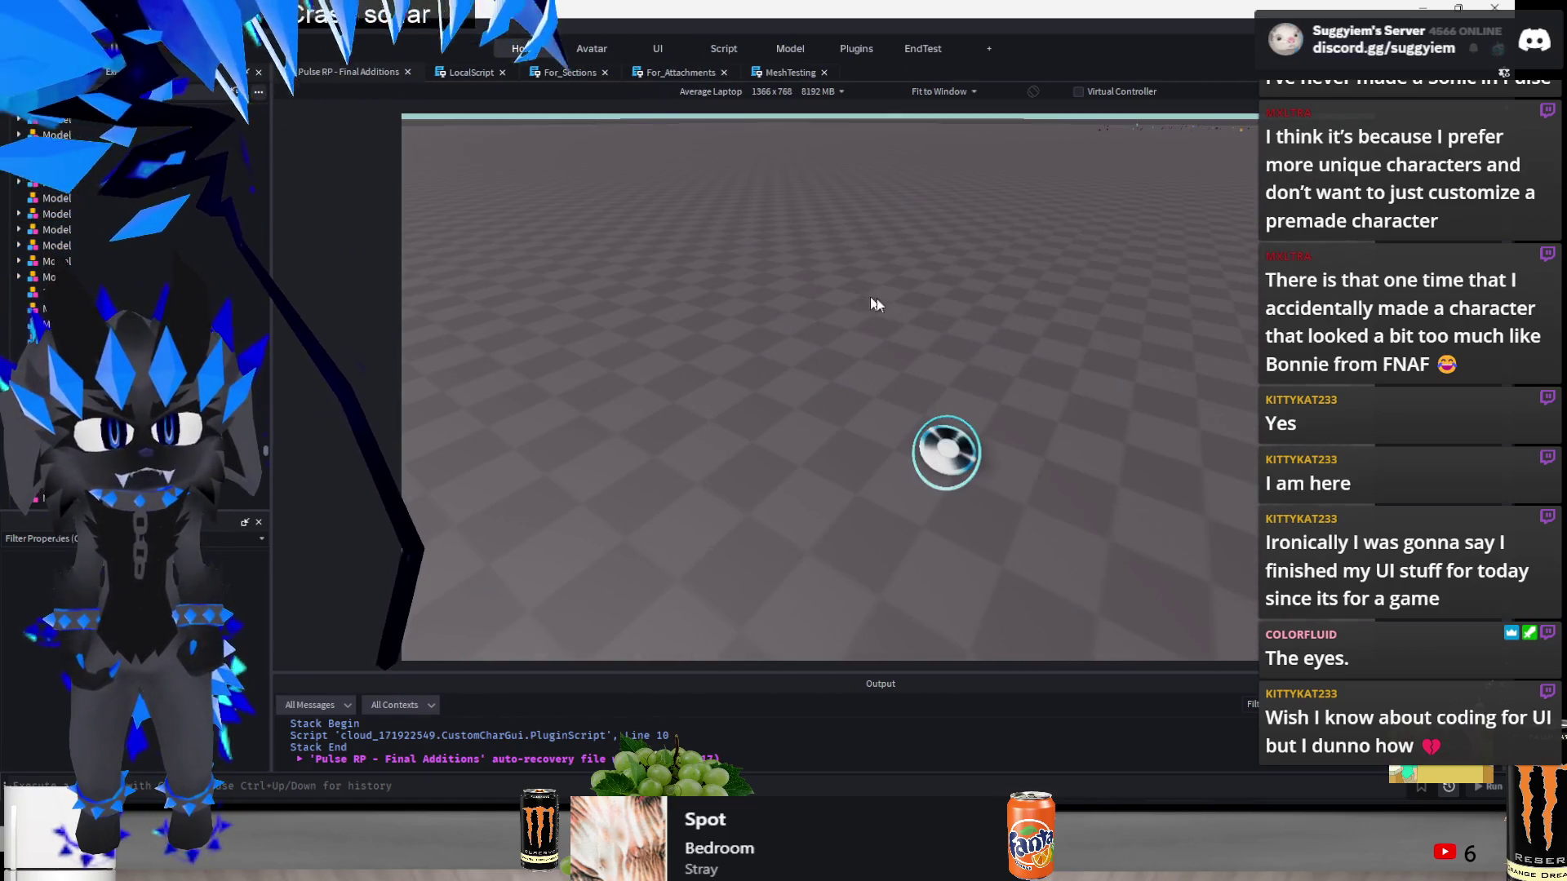
- Select the small Future Aura model, focus on it and zoom around it
click(938, 453)
key(f)
scroll(747, 519, down, 5)
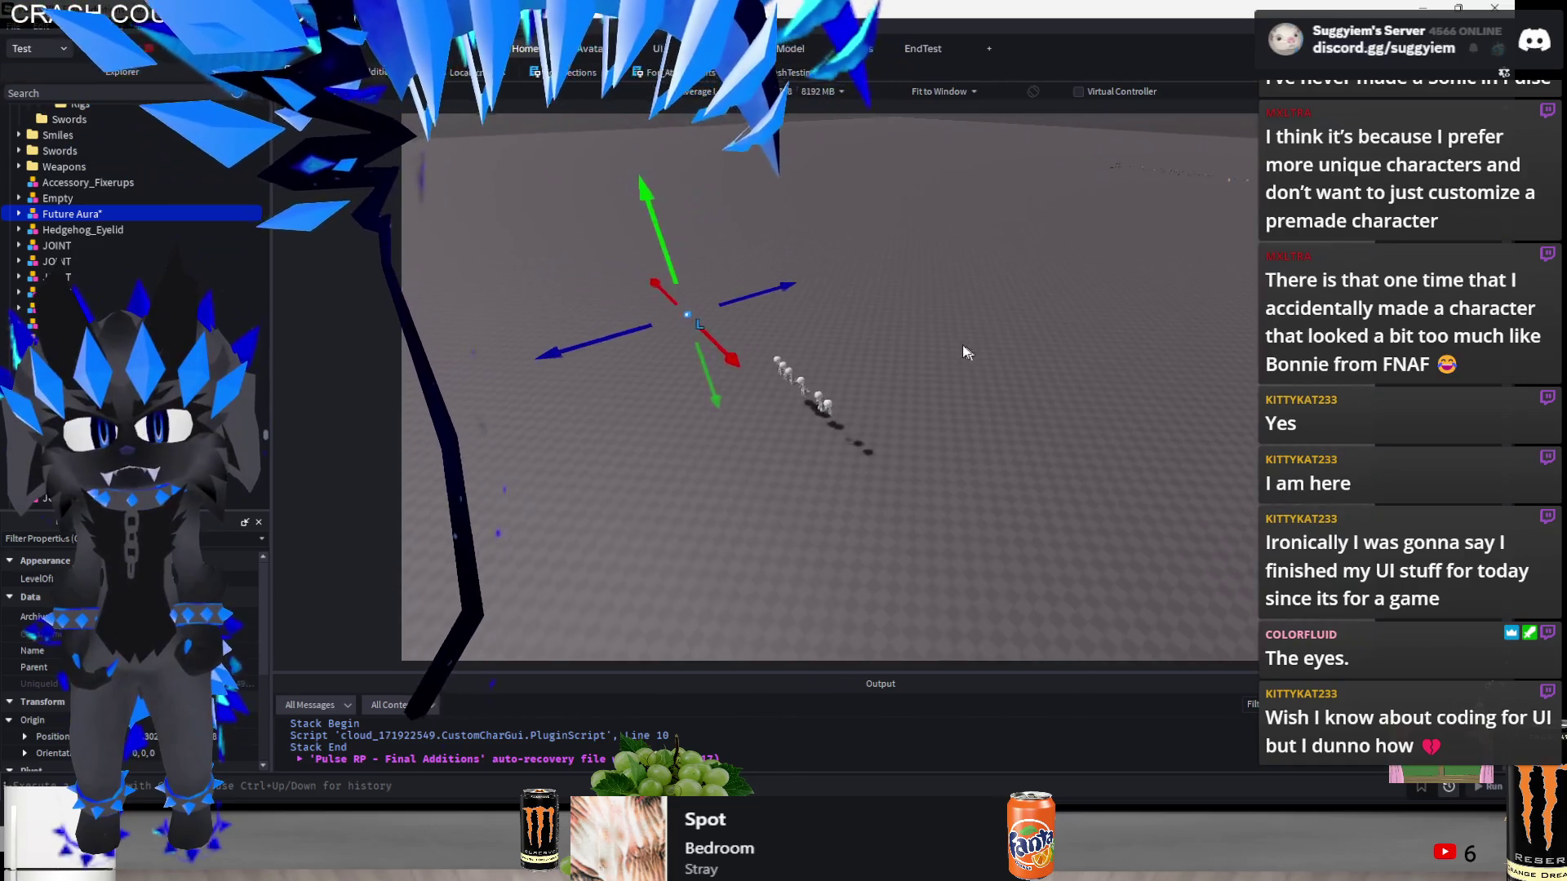
drag(916, 272, 533, 536)
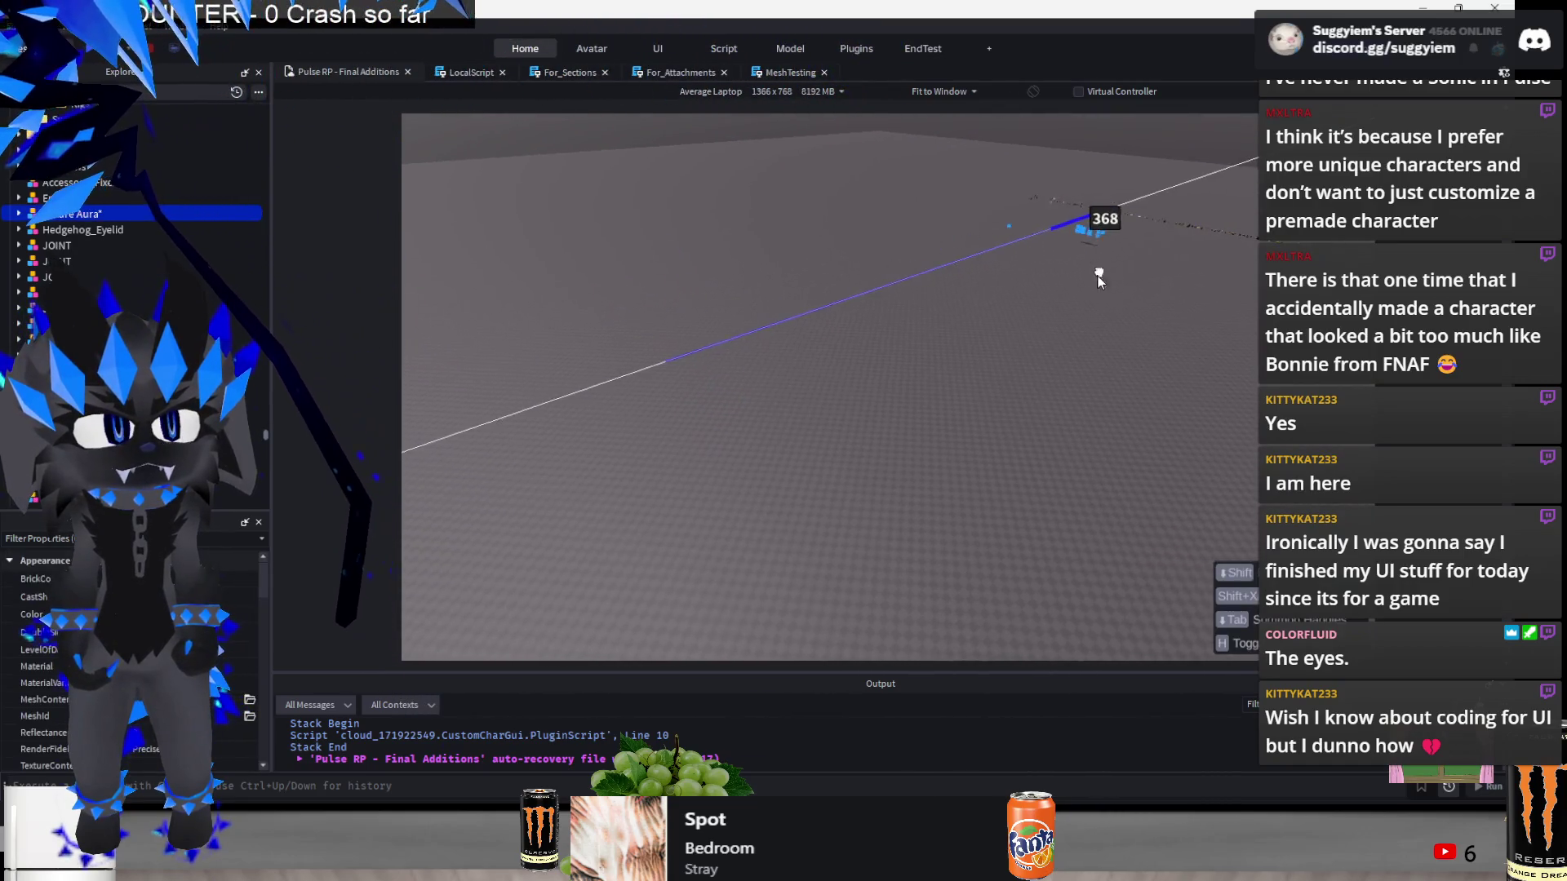
scroll(991, 384, up, 5)
scroll(991, 384, down, 5)
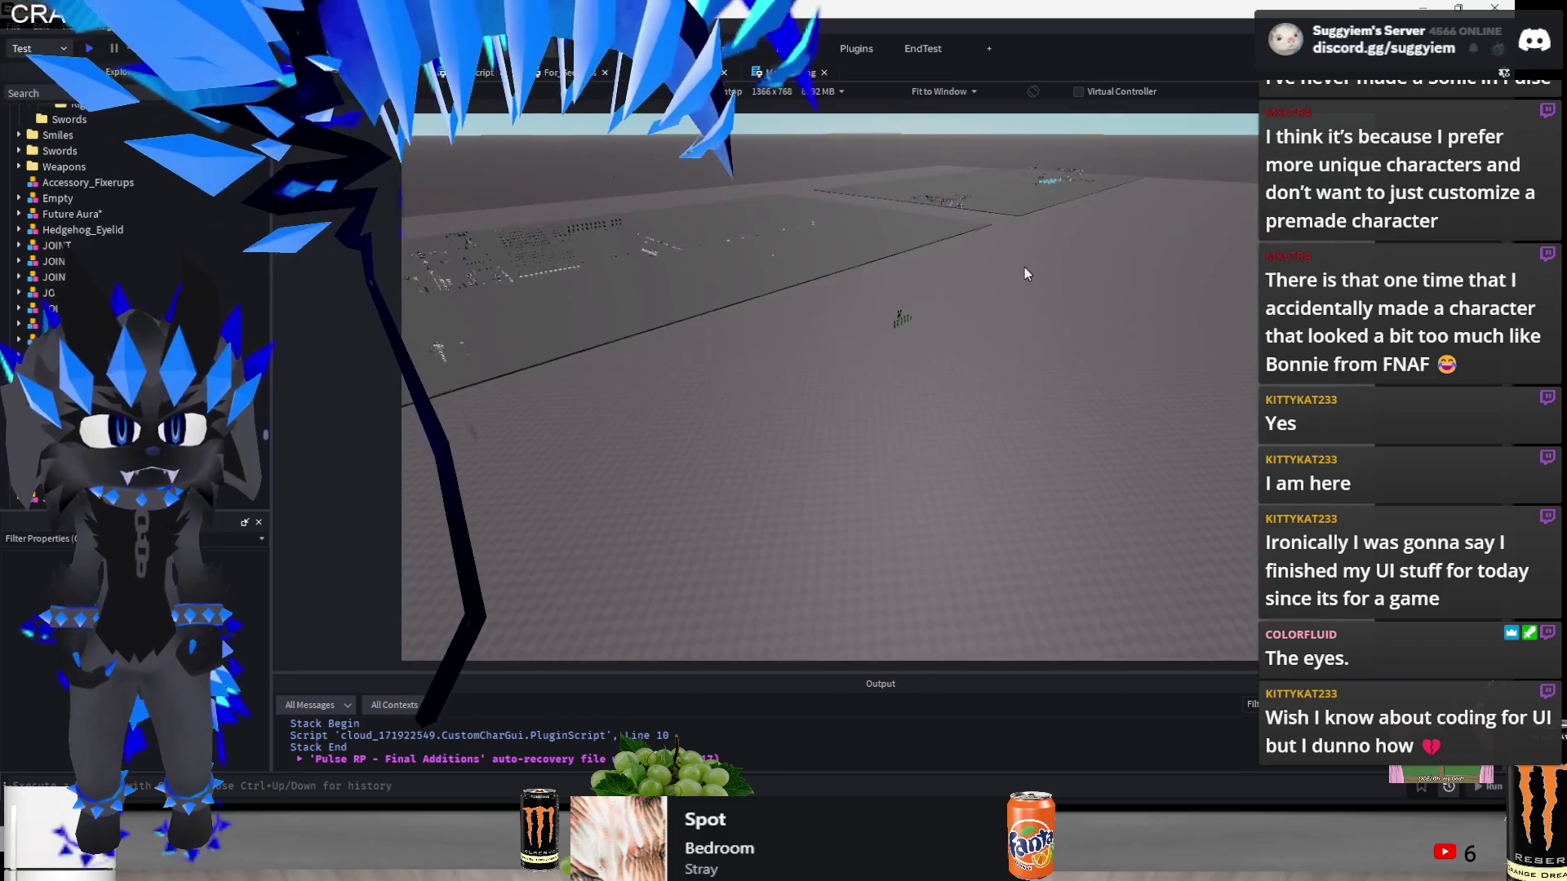
scroll(953, 296, up, 5)
scroll(937, 339, down, 5)
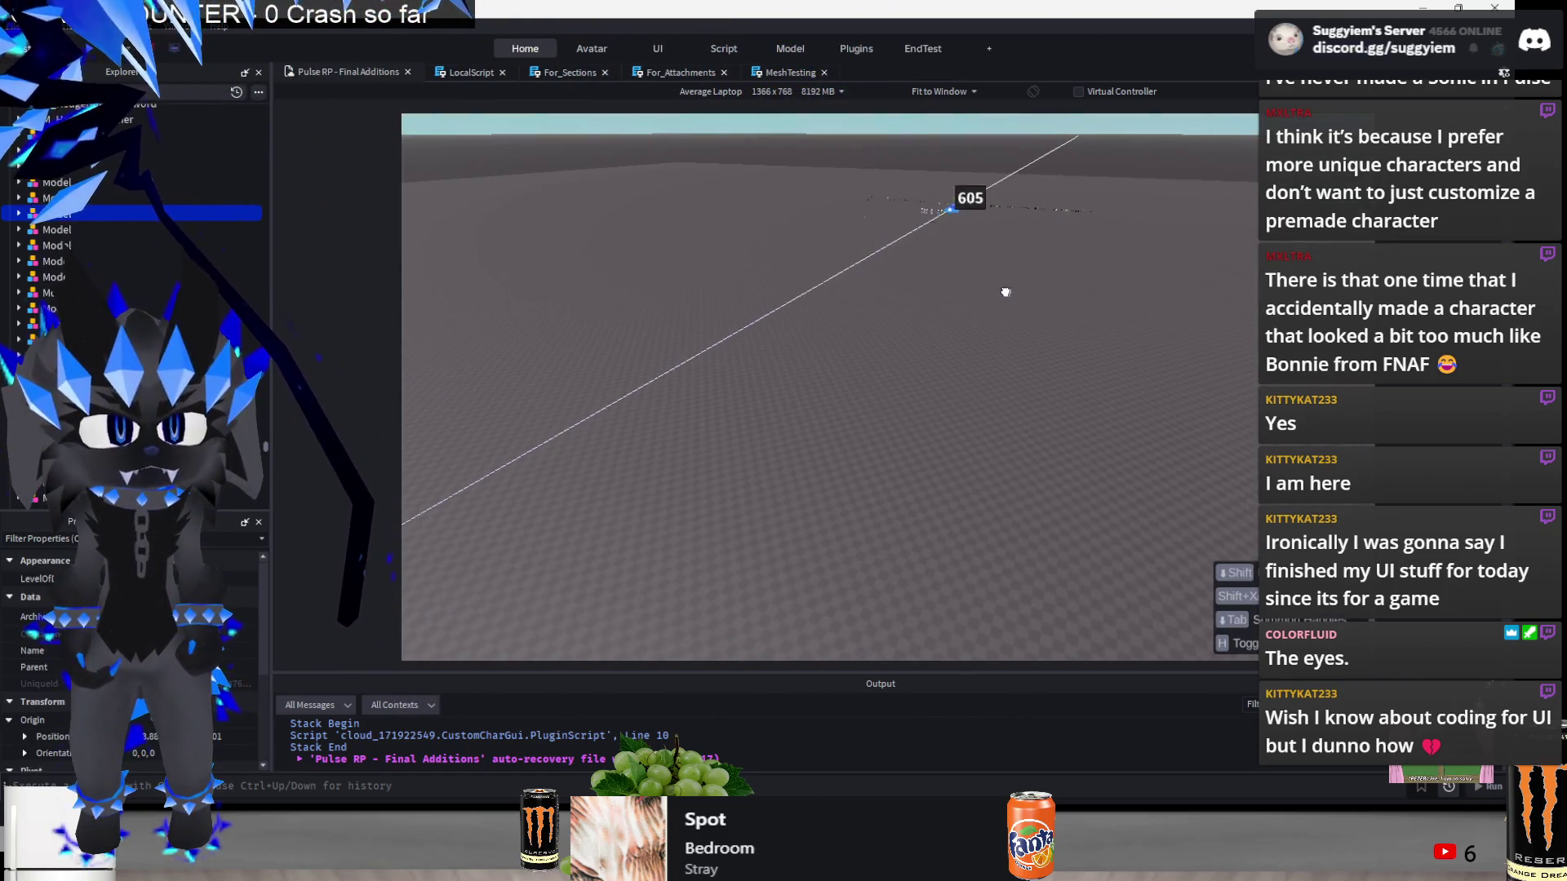
scroll(1049, 317, up, 3)
scroll(1052, 320, down, 5)
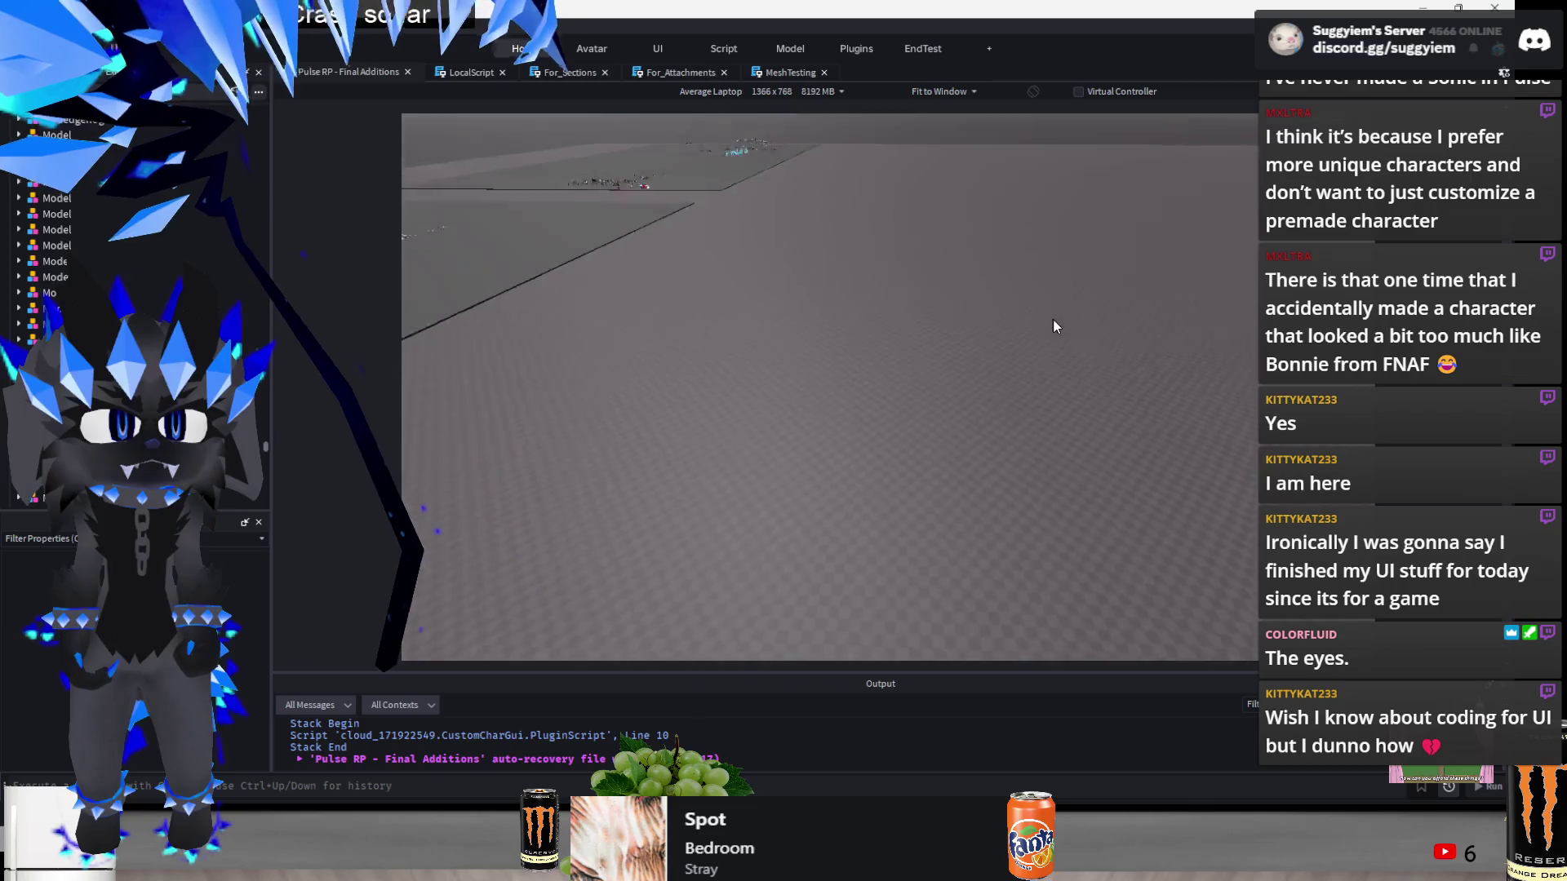
scroll(672, 319, down, 3)
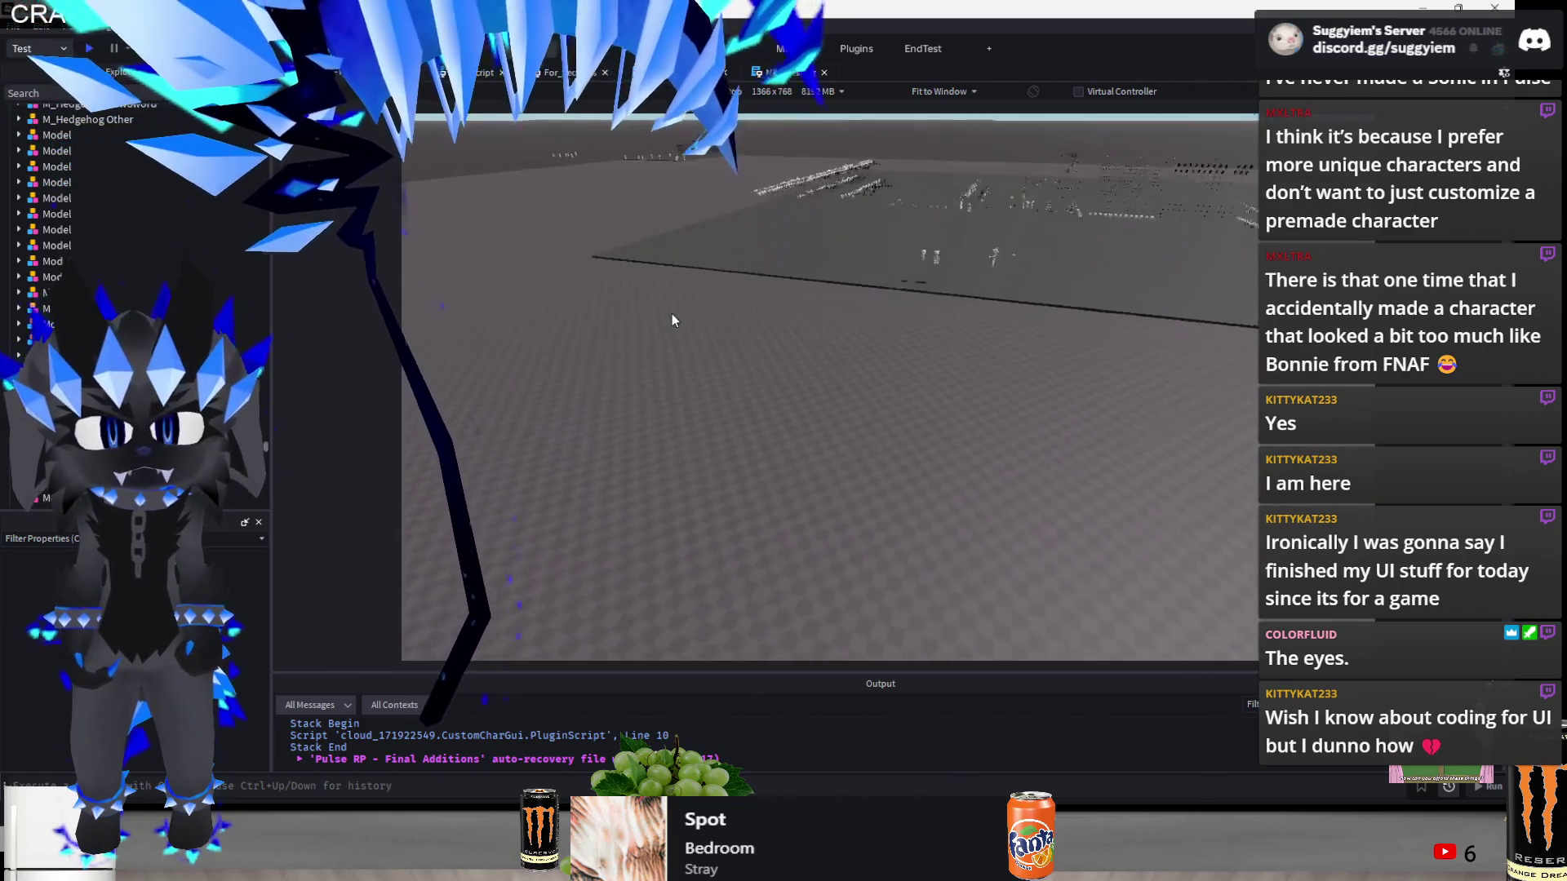
scroll(672, 318, up, 1)
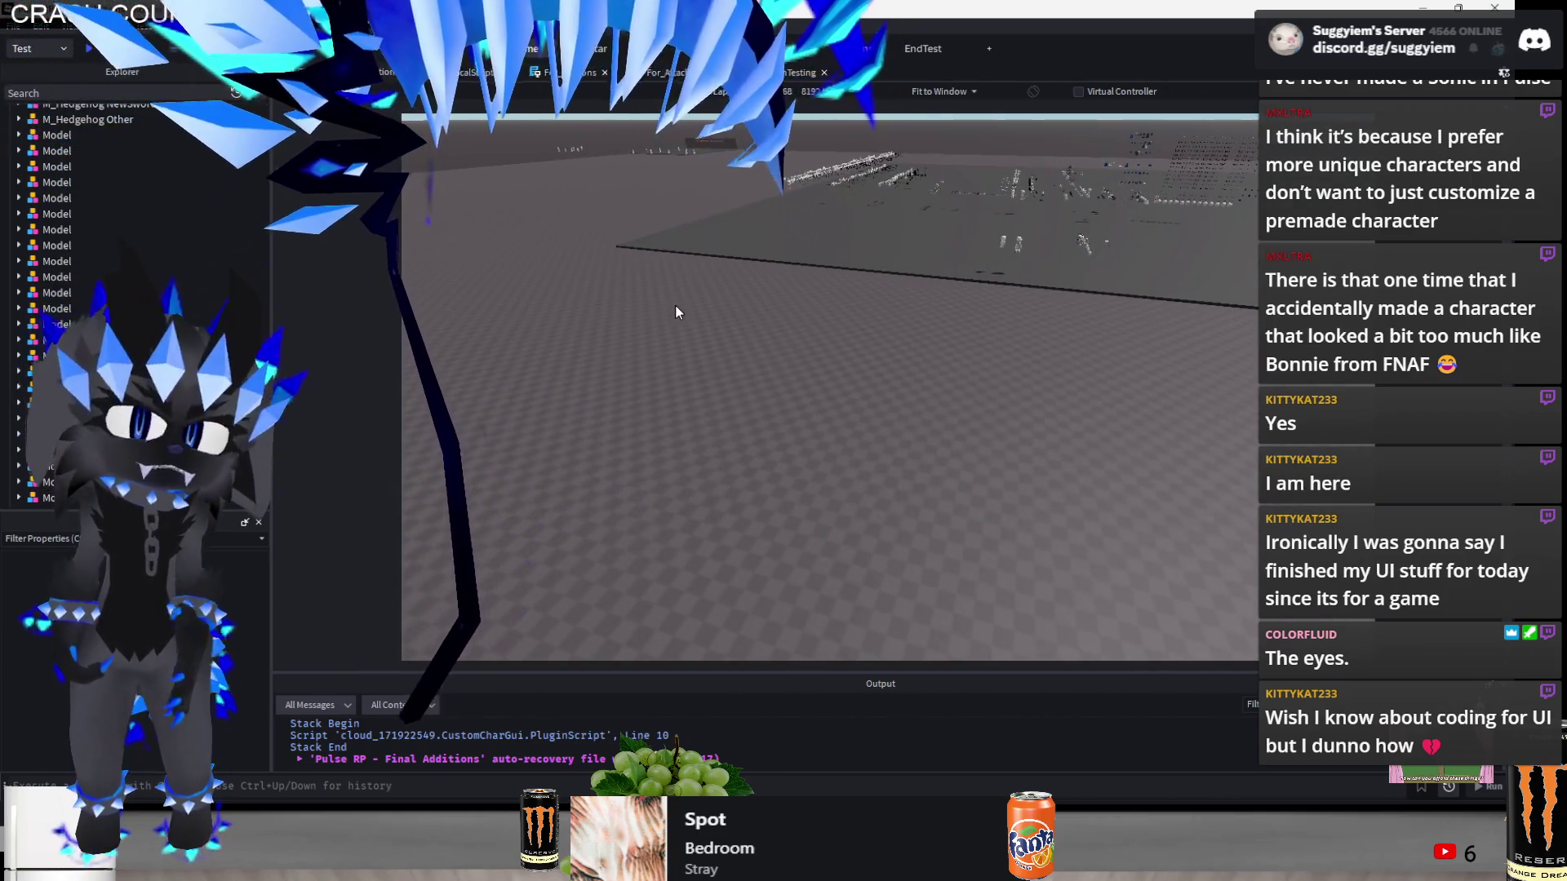
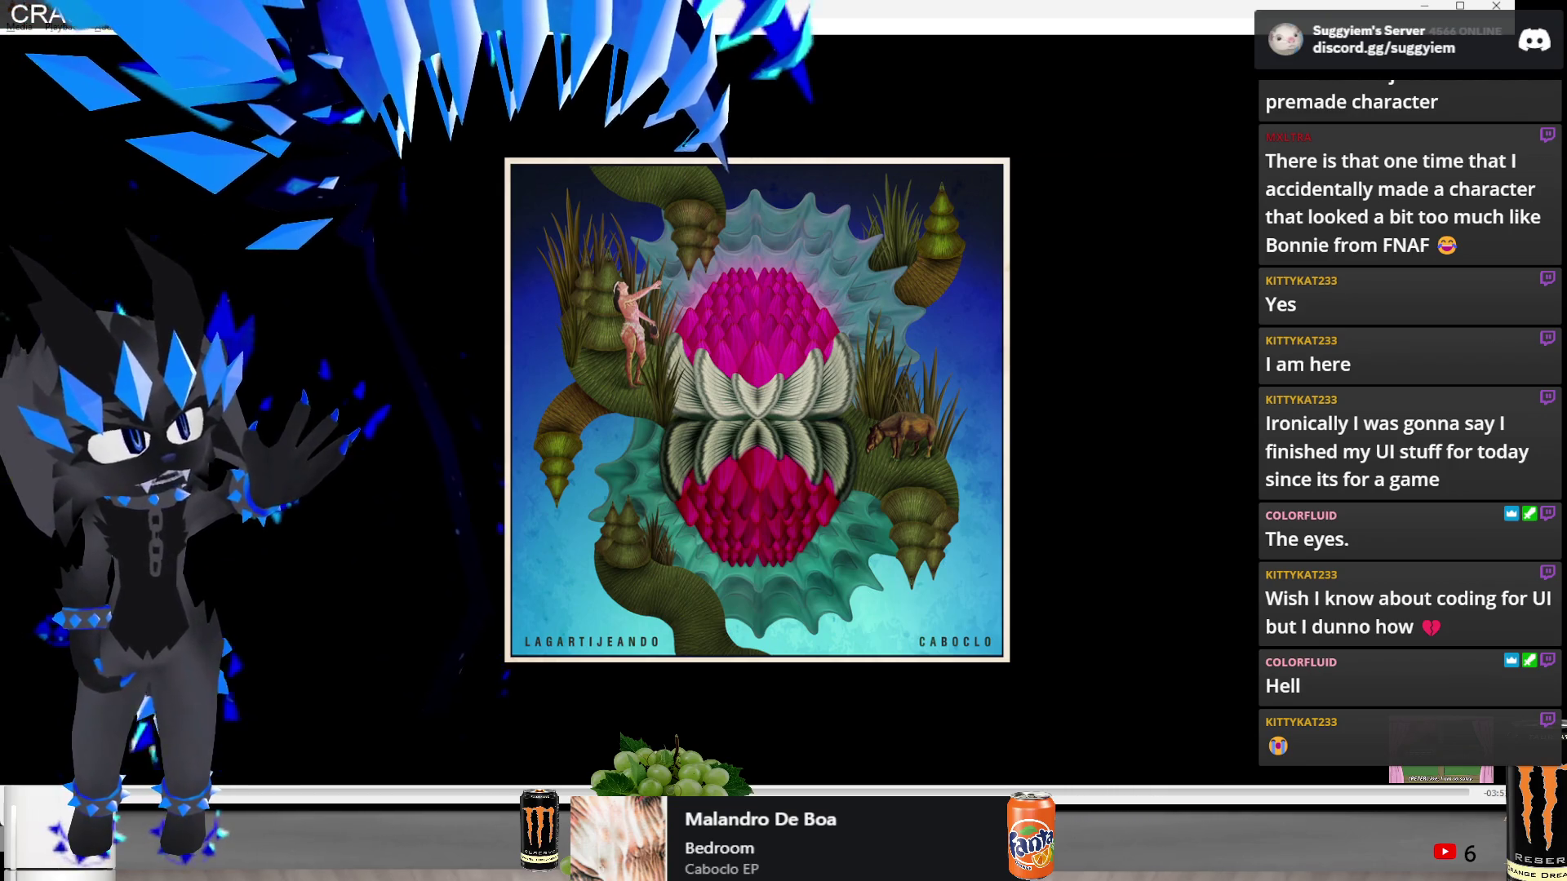
- Switch from VLC media player to the Chrome window showing the Pulse RP bug list
key(alt+Tab)
key(Escape)
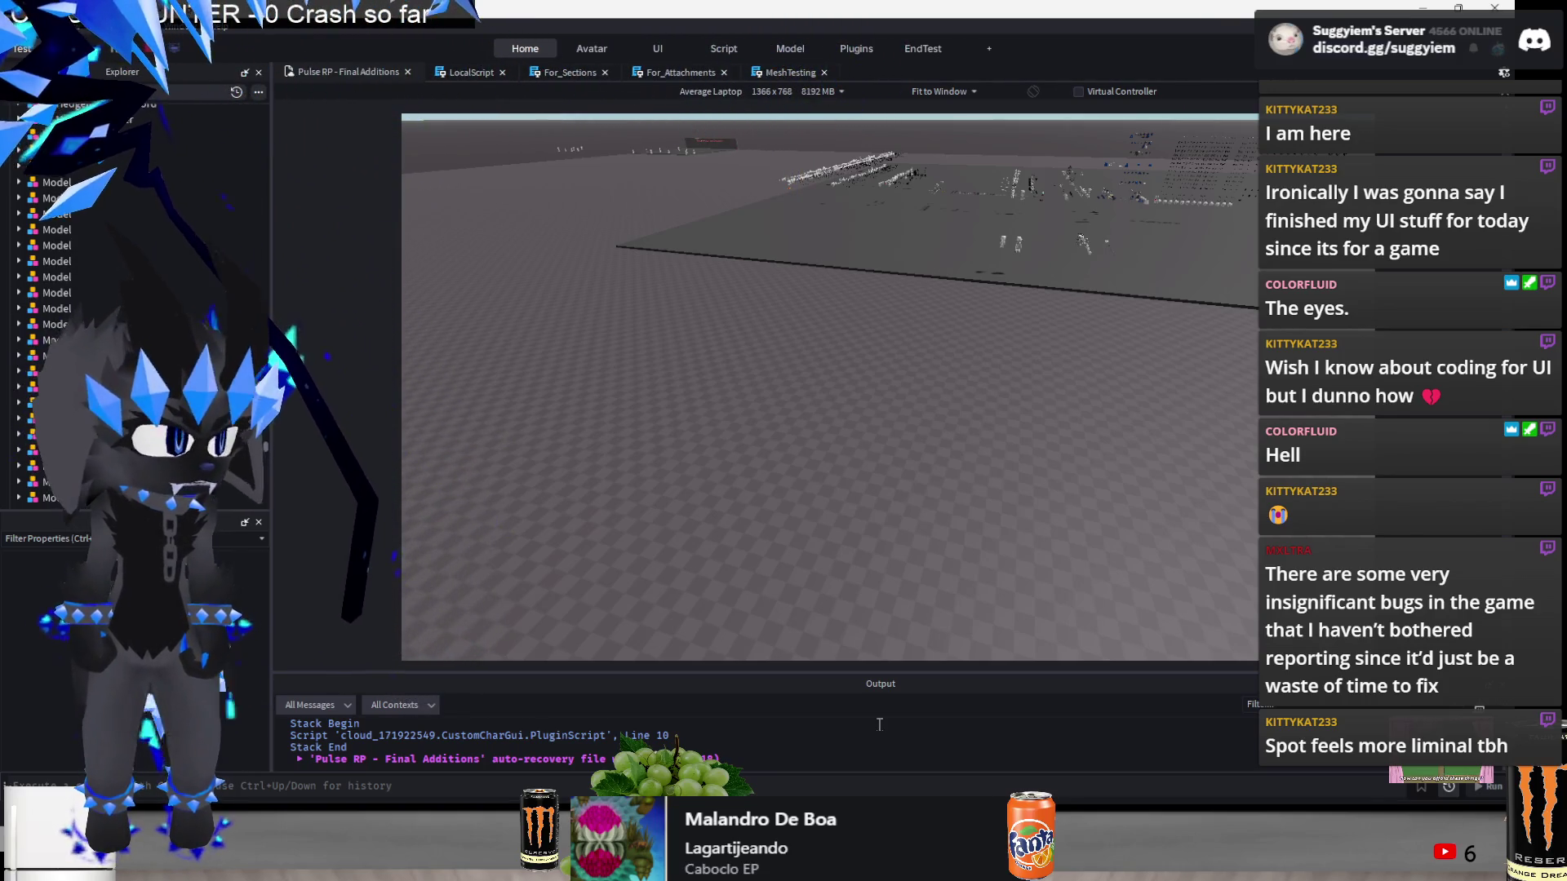
key(alt+Tab)
key(alt+Tab)
key(alt+Tab)
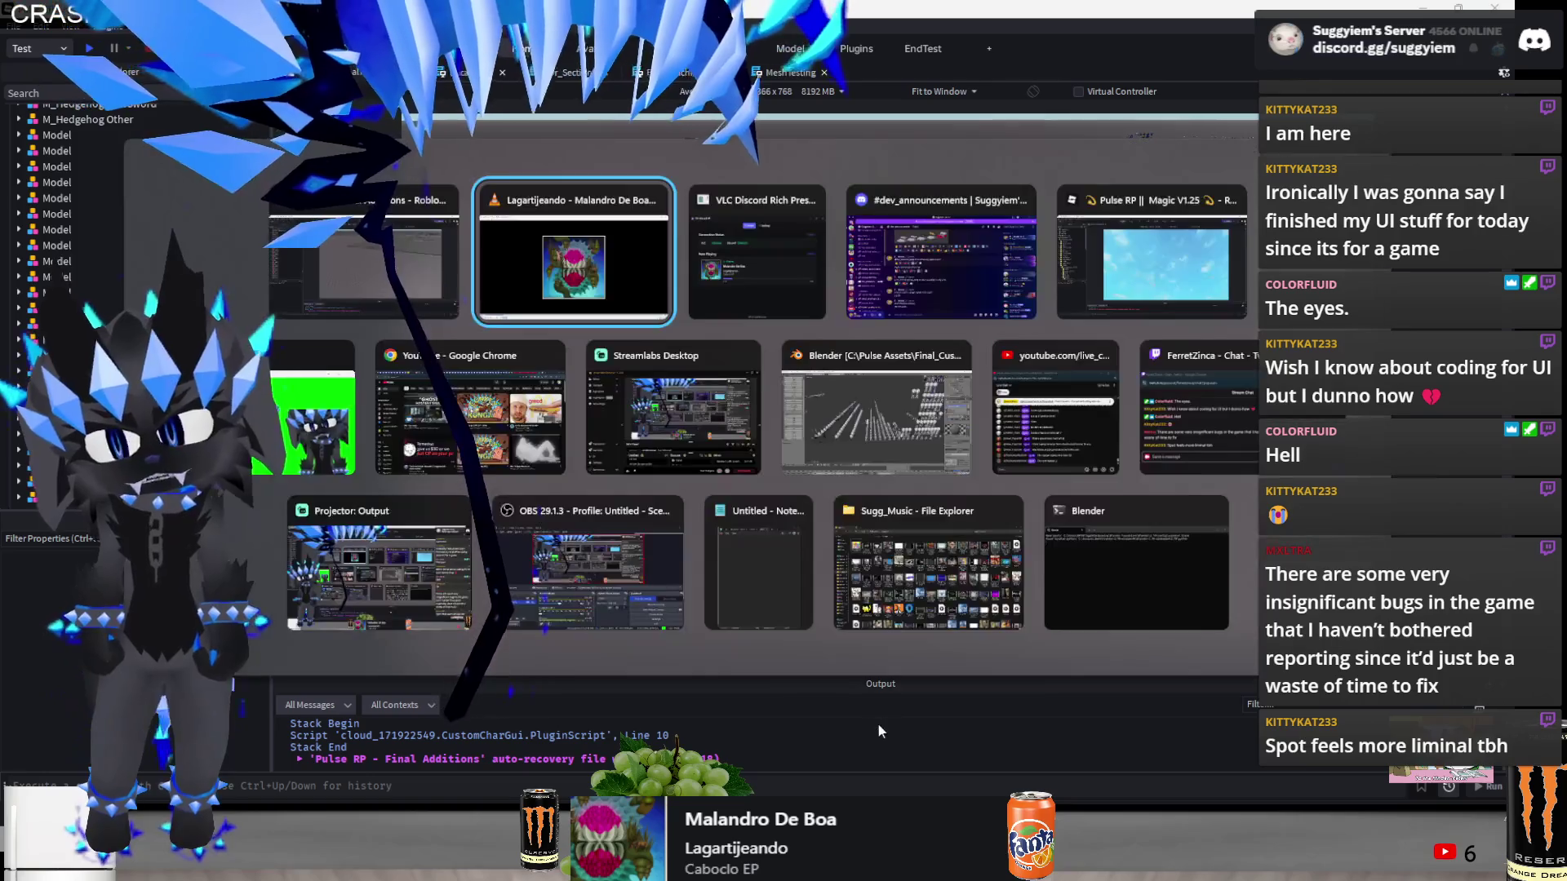
key(alt+Tab)
key(alt+Tab)
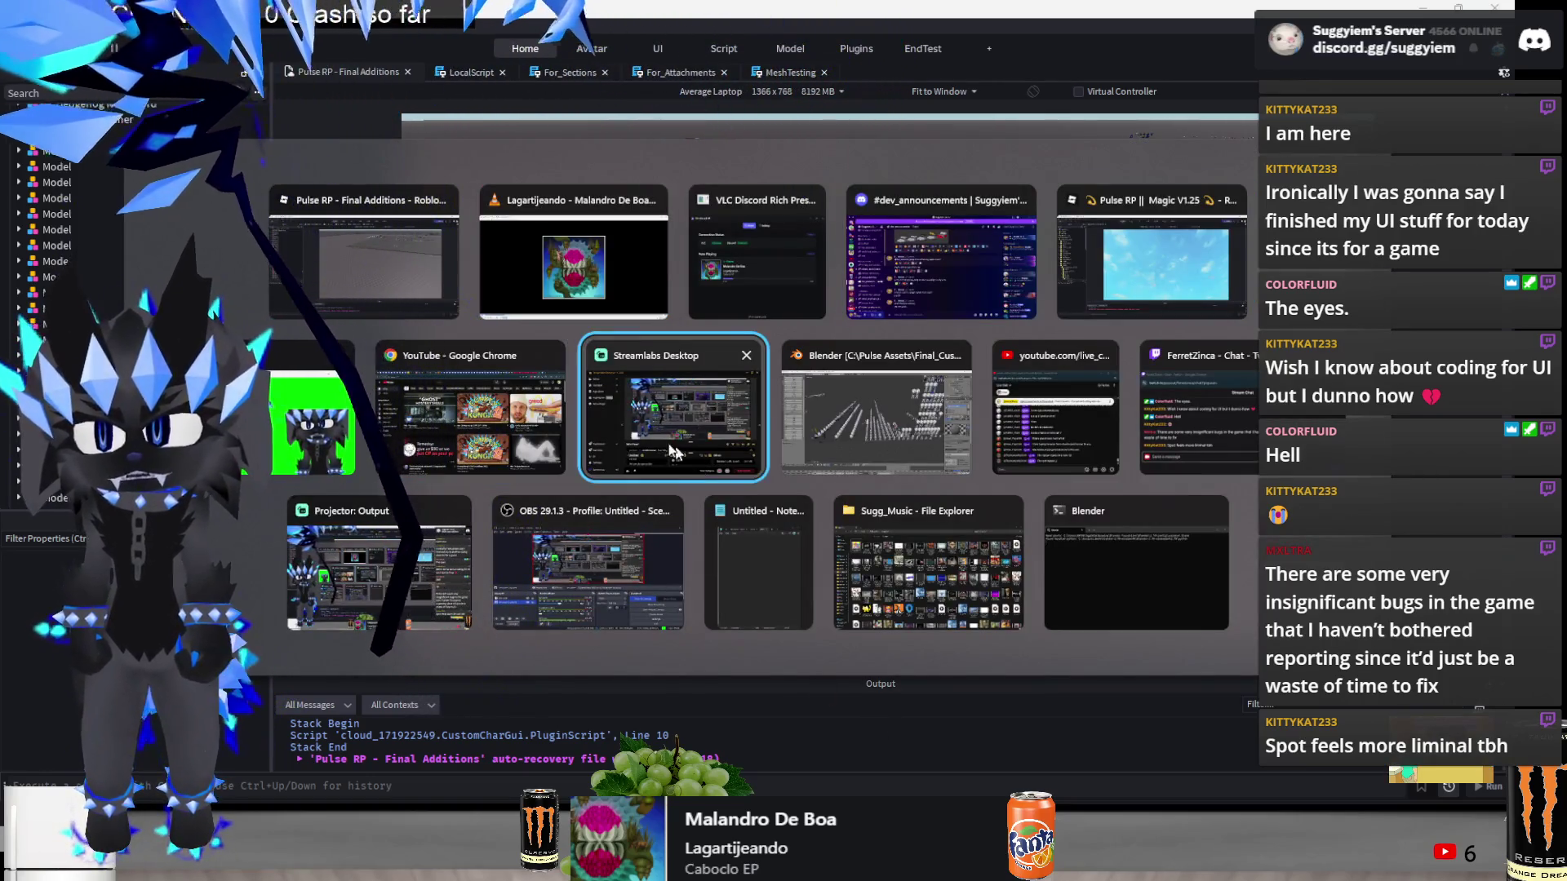
key(alt+shift+Tab)
click(1330, 7)
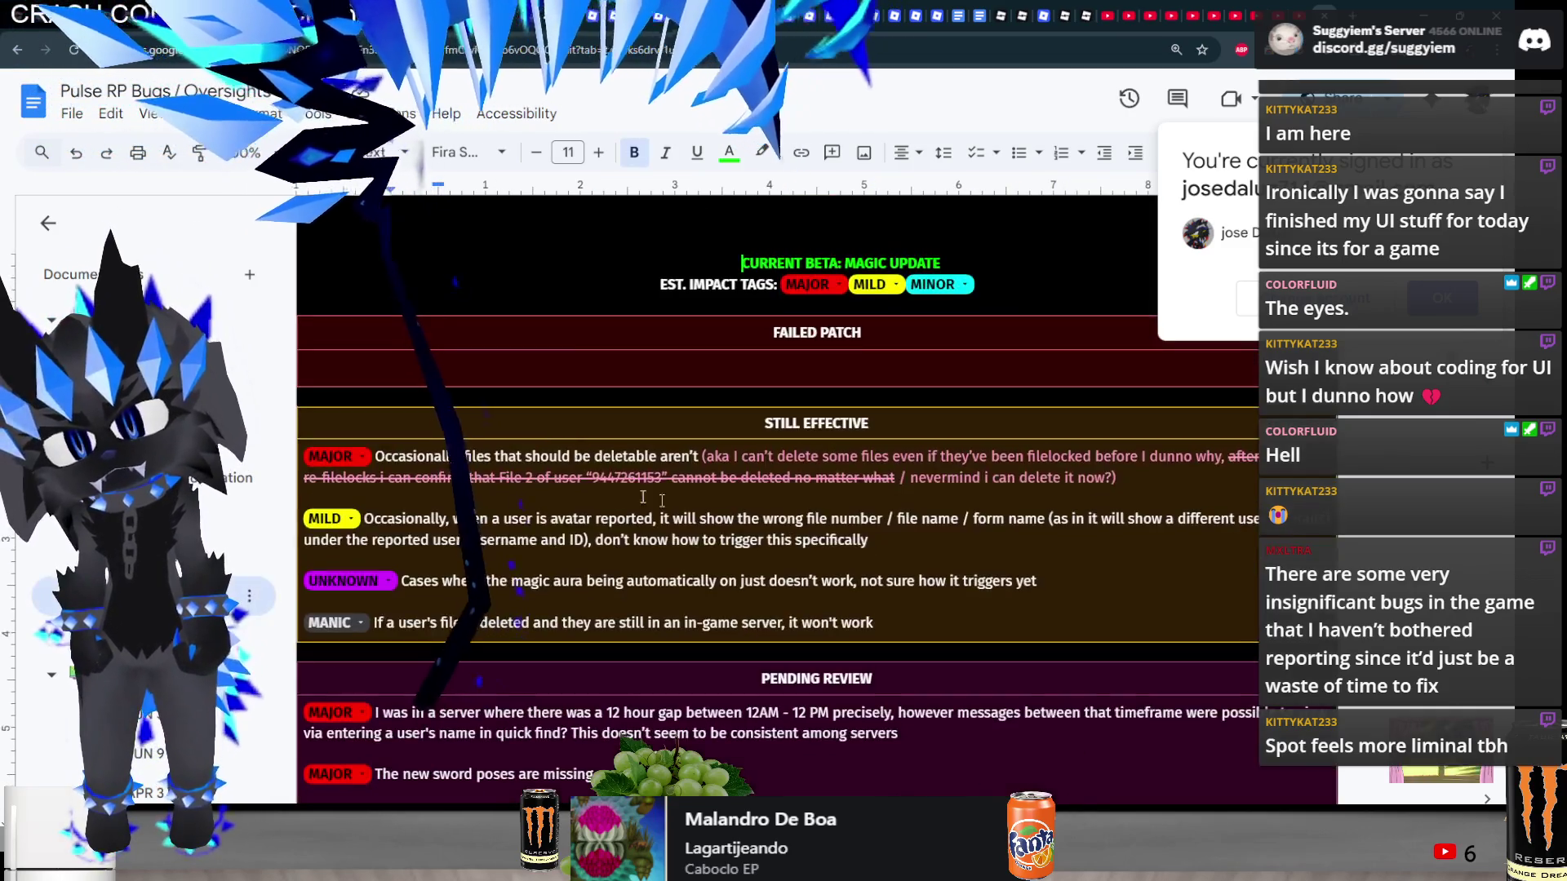
- Browse the chat commands, player rendering and movement bug sections, then minimize Chrome
key(Up)
key(Up)
key(Up)
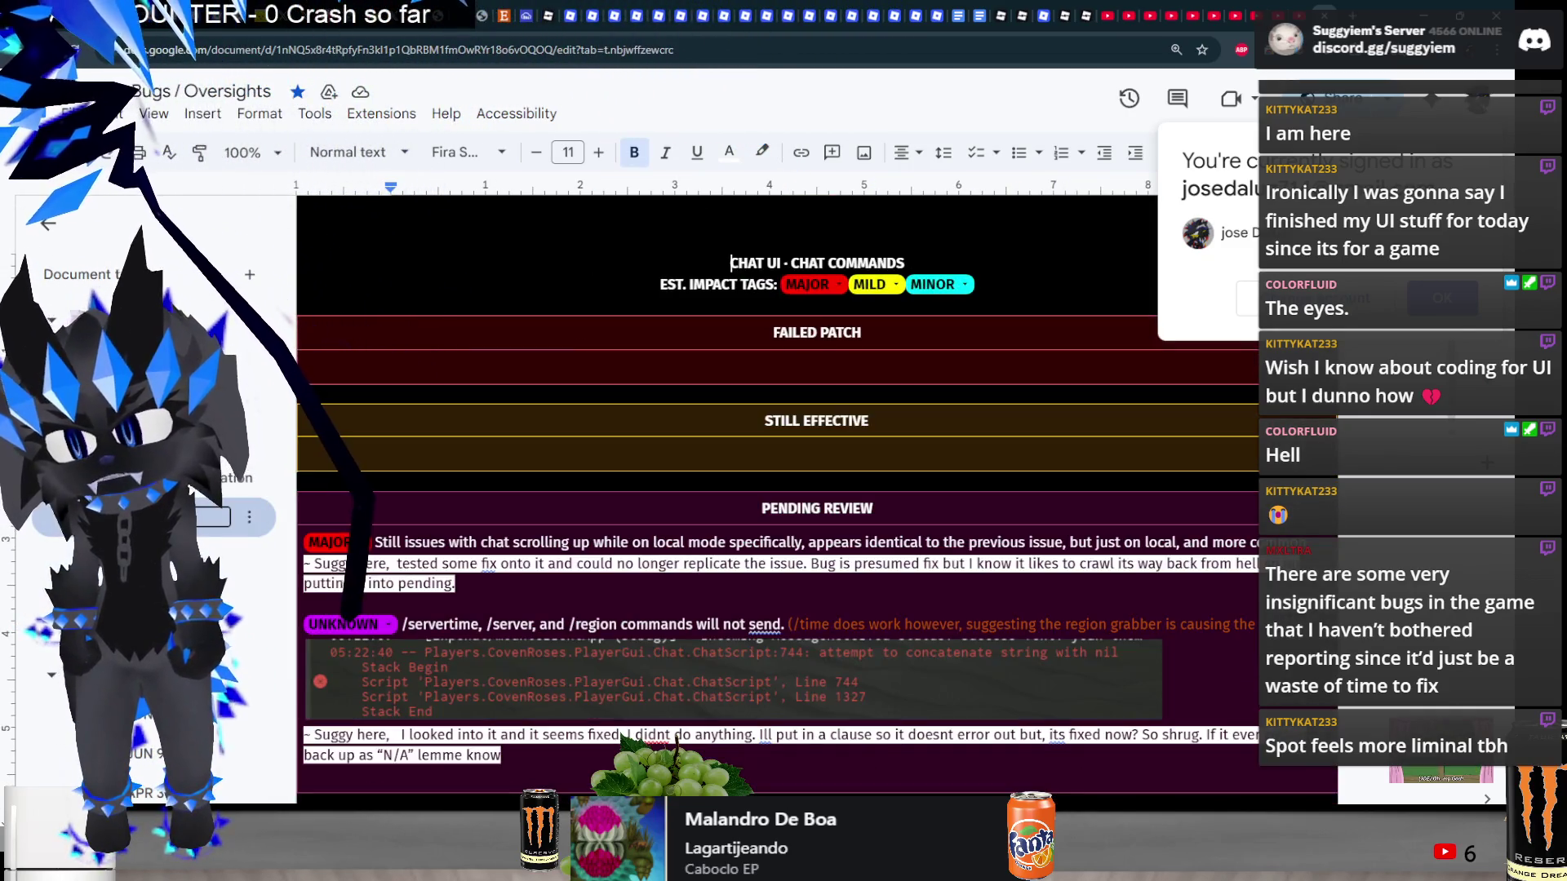
key(Up)
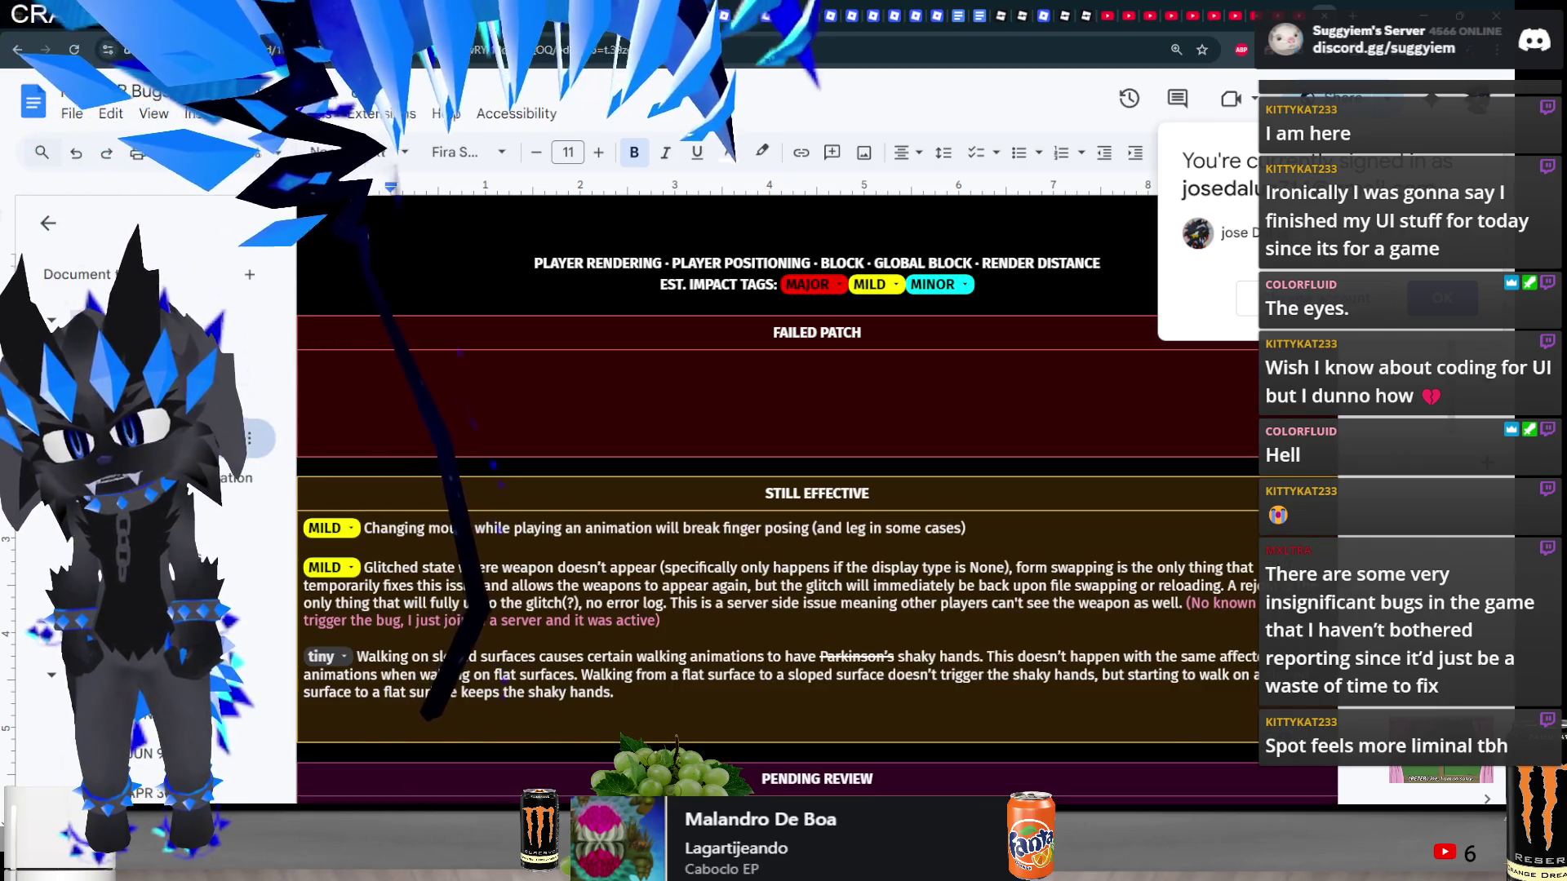
key(Up)
scroll(786, 419, down, 10)
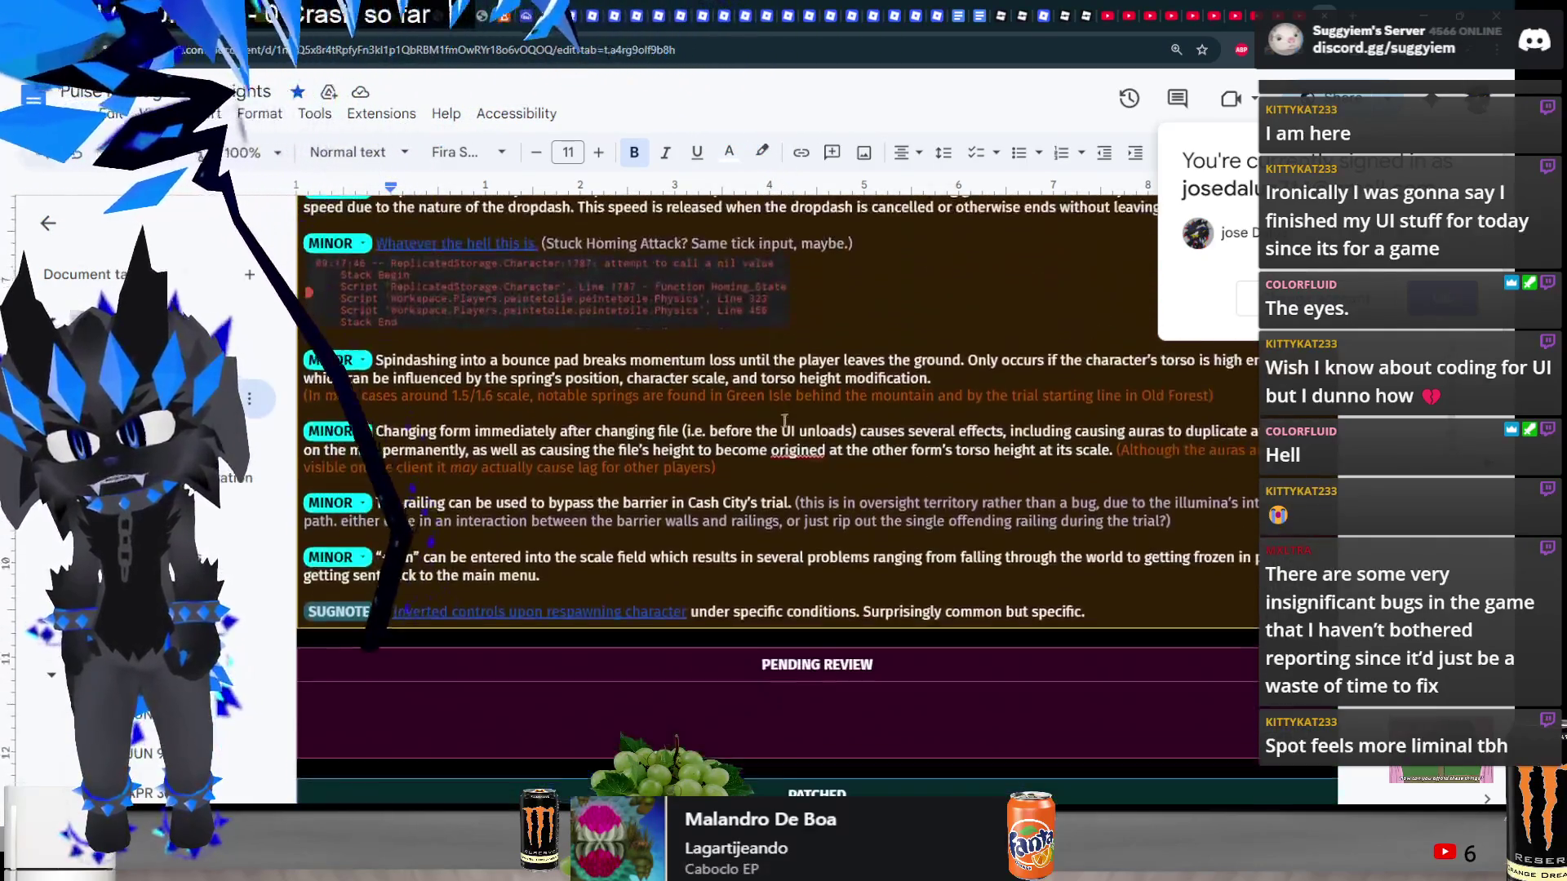
scroll(786, 418, down, 2)
scroll(781, 413, up, 9)
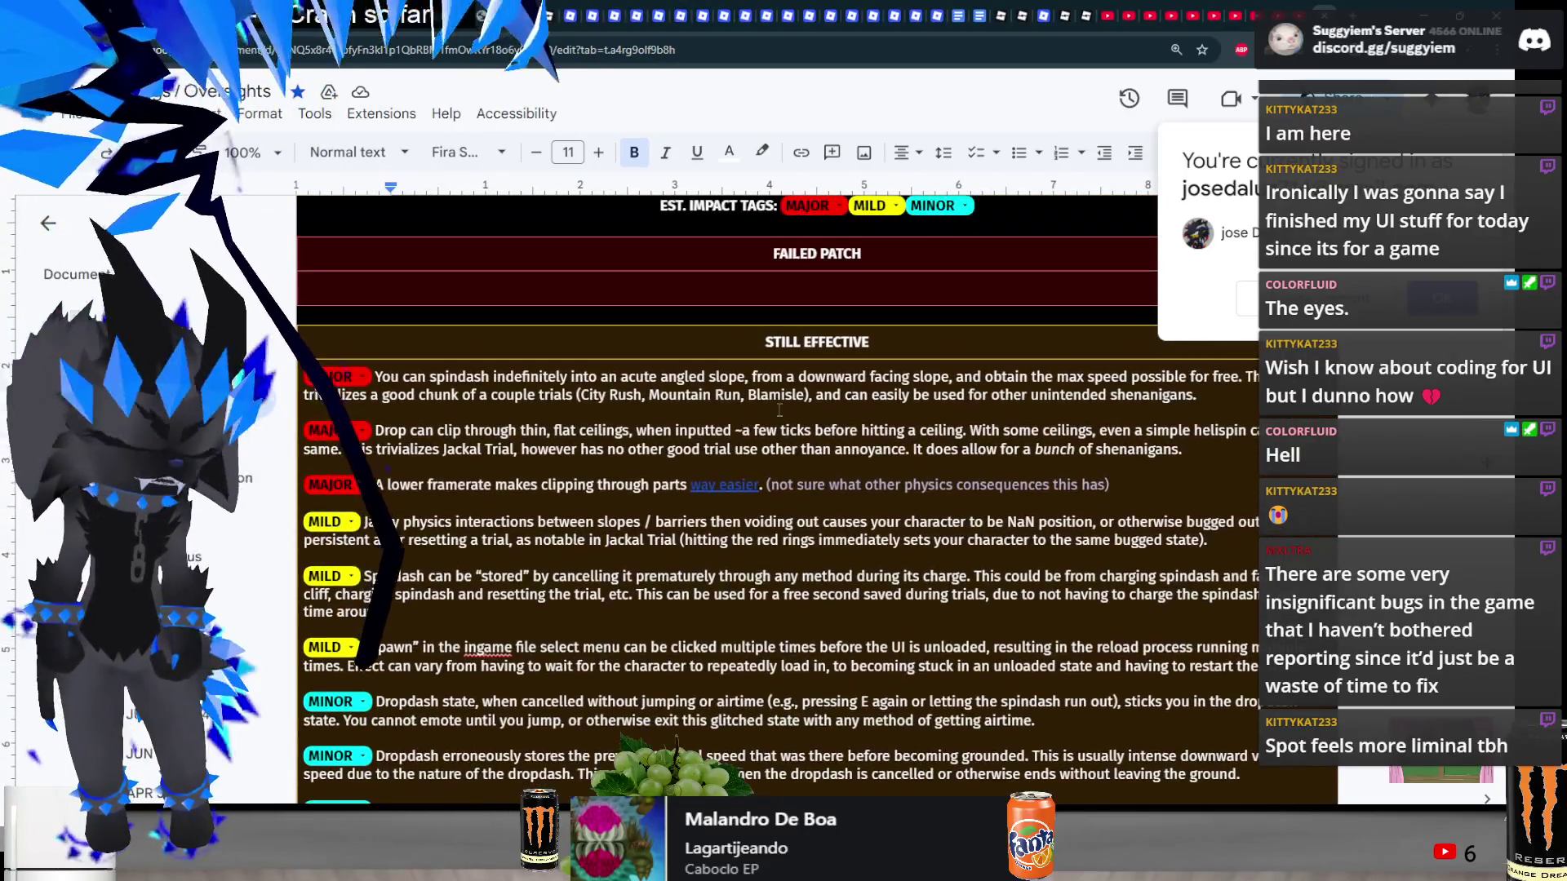
scroll(779, 410, down, 3)
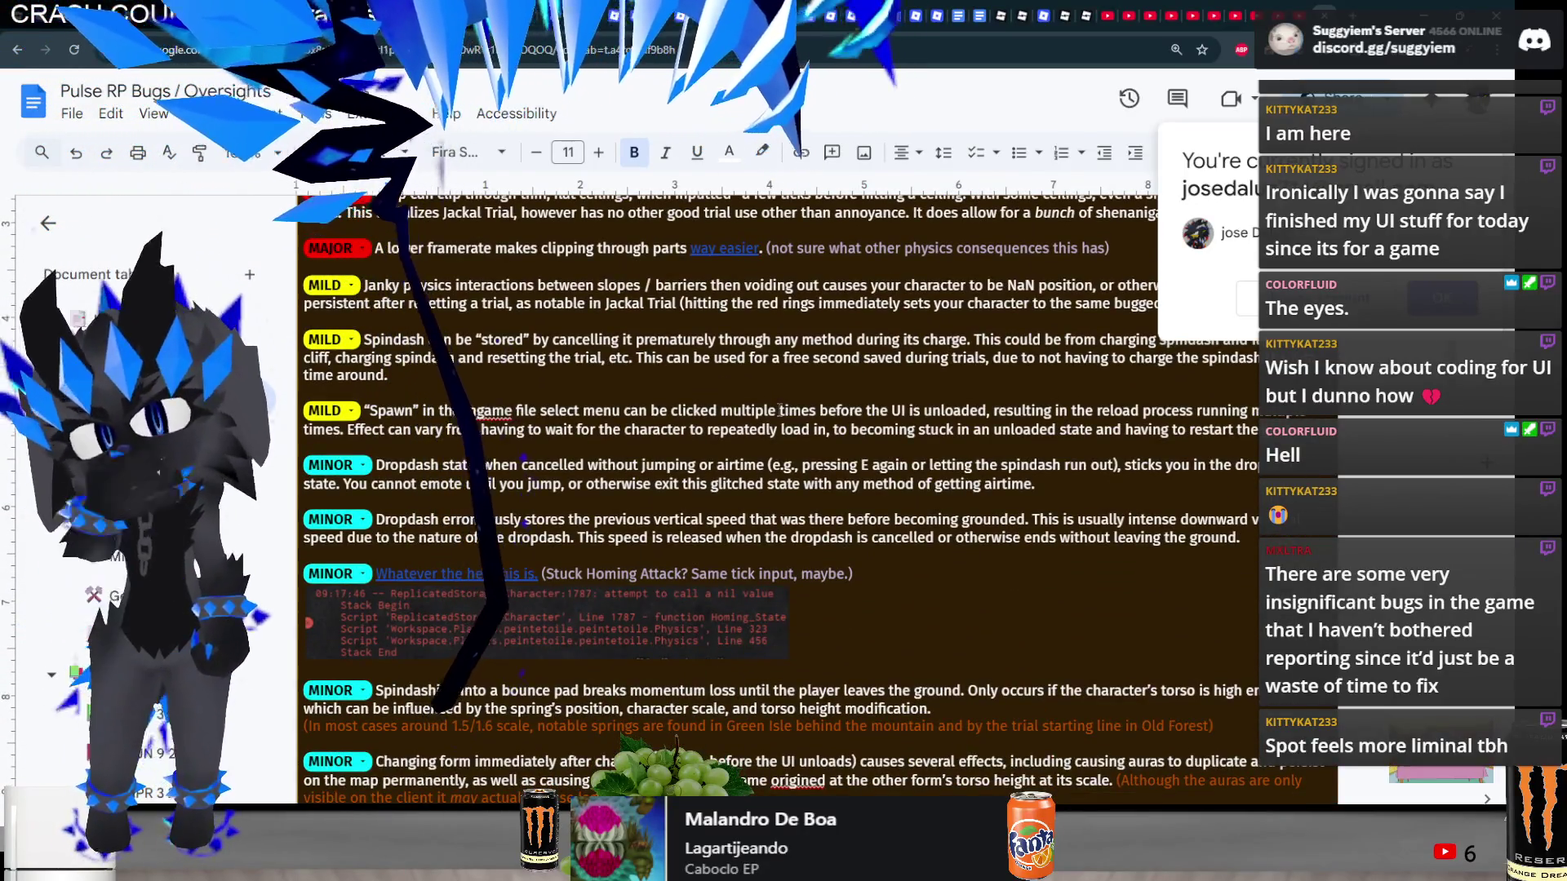
scroll(780, 410, down, 8)
scroll(718, 406, up, 10)
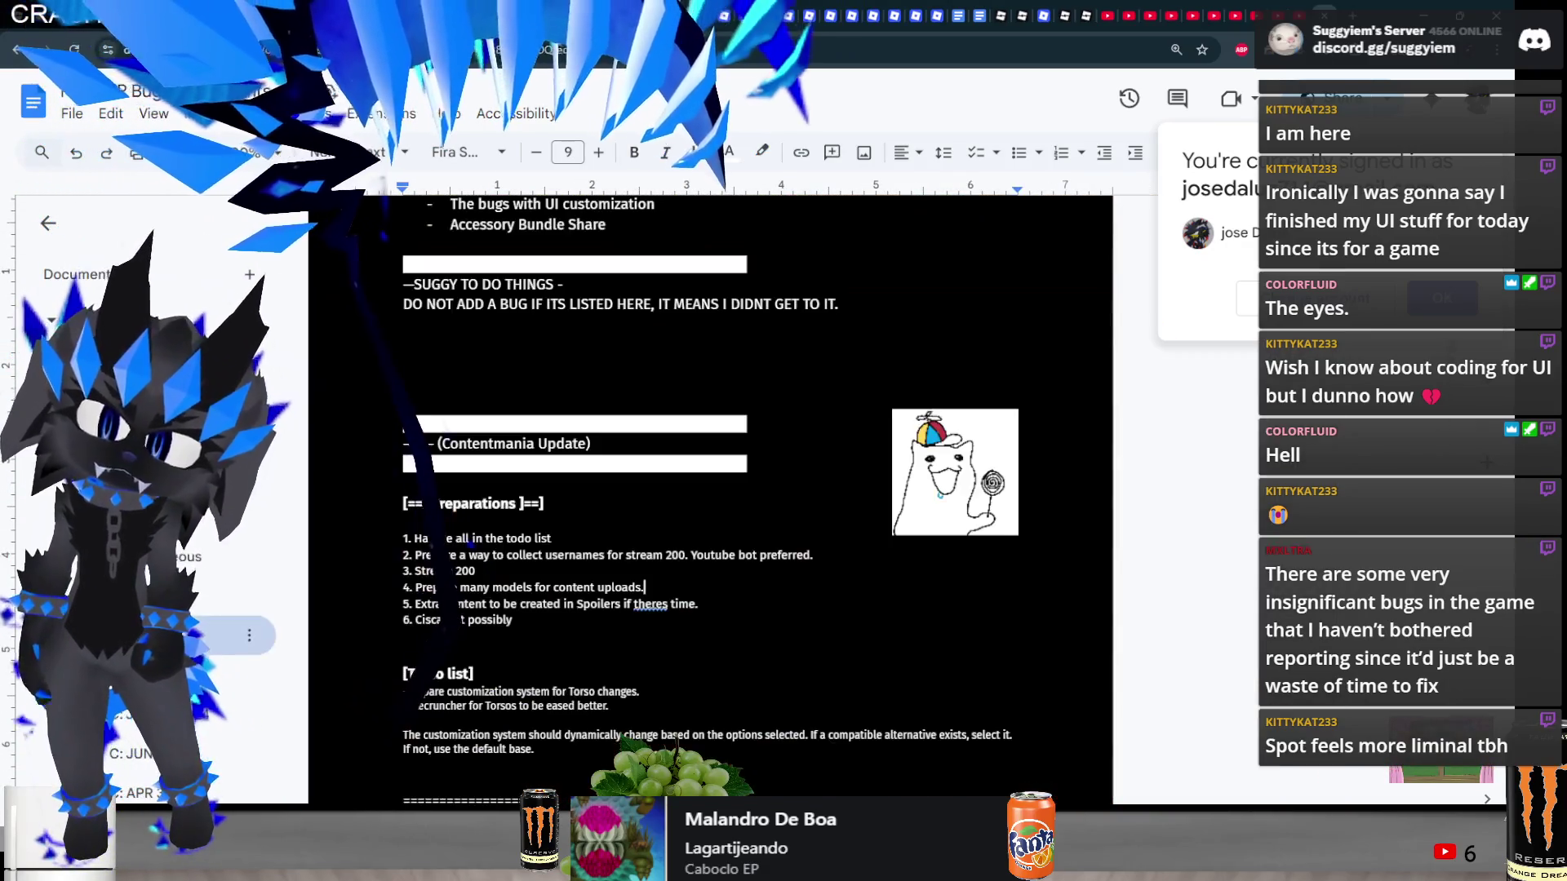
click(1424, 12)
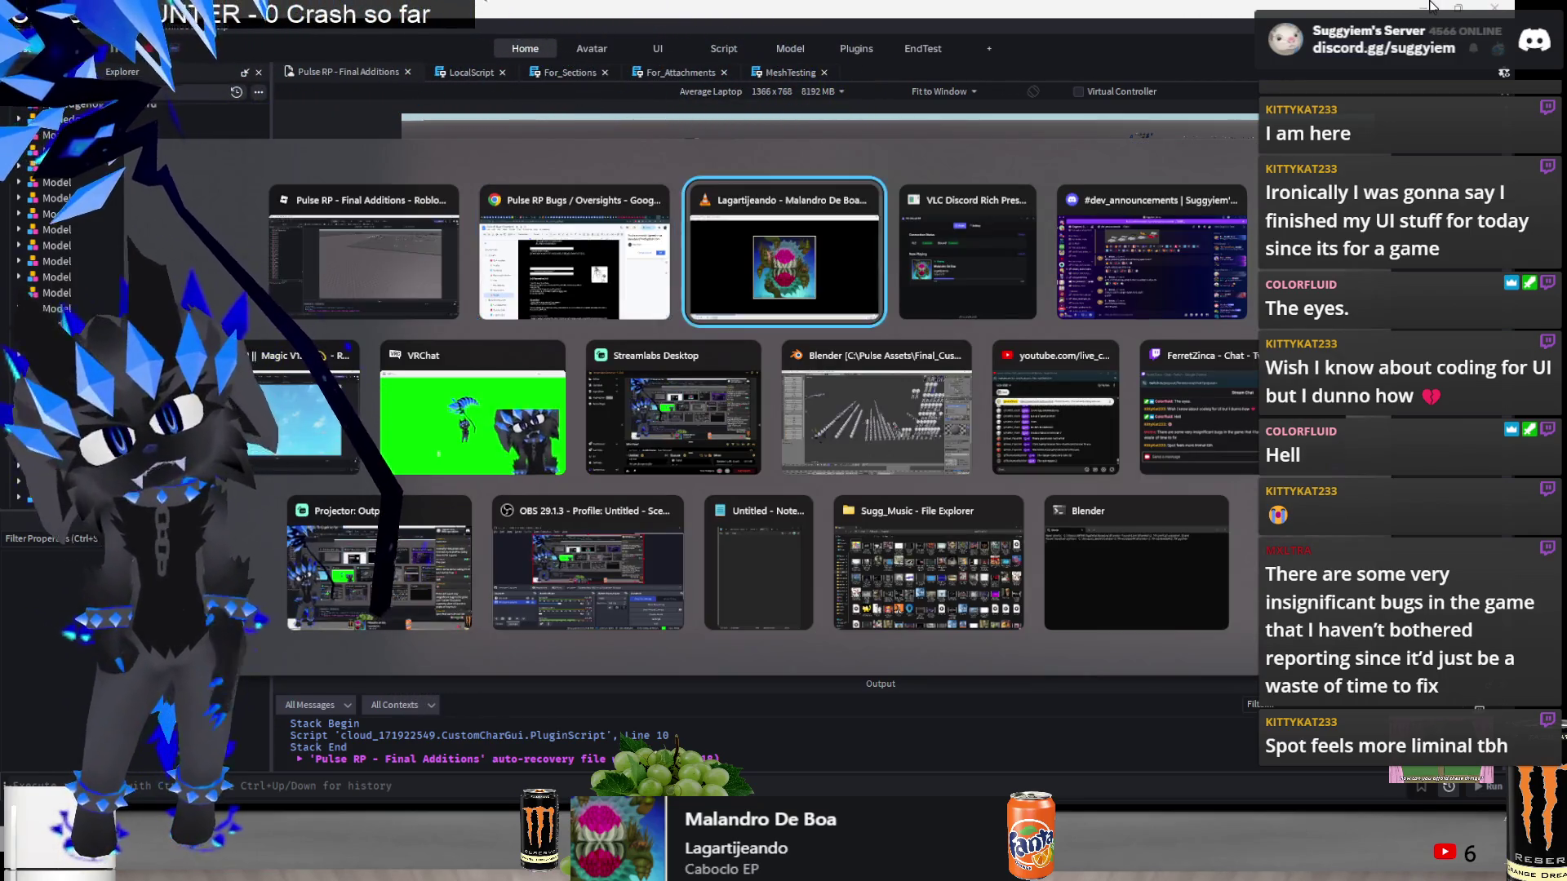
- Return to Roblox Studio, look over the floor and collapse the Activity model hierarchy
key(alt+Tab)
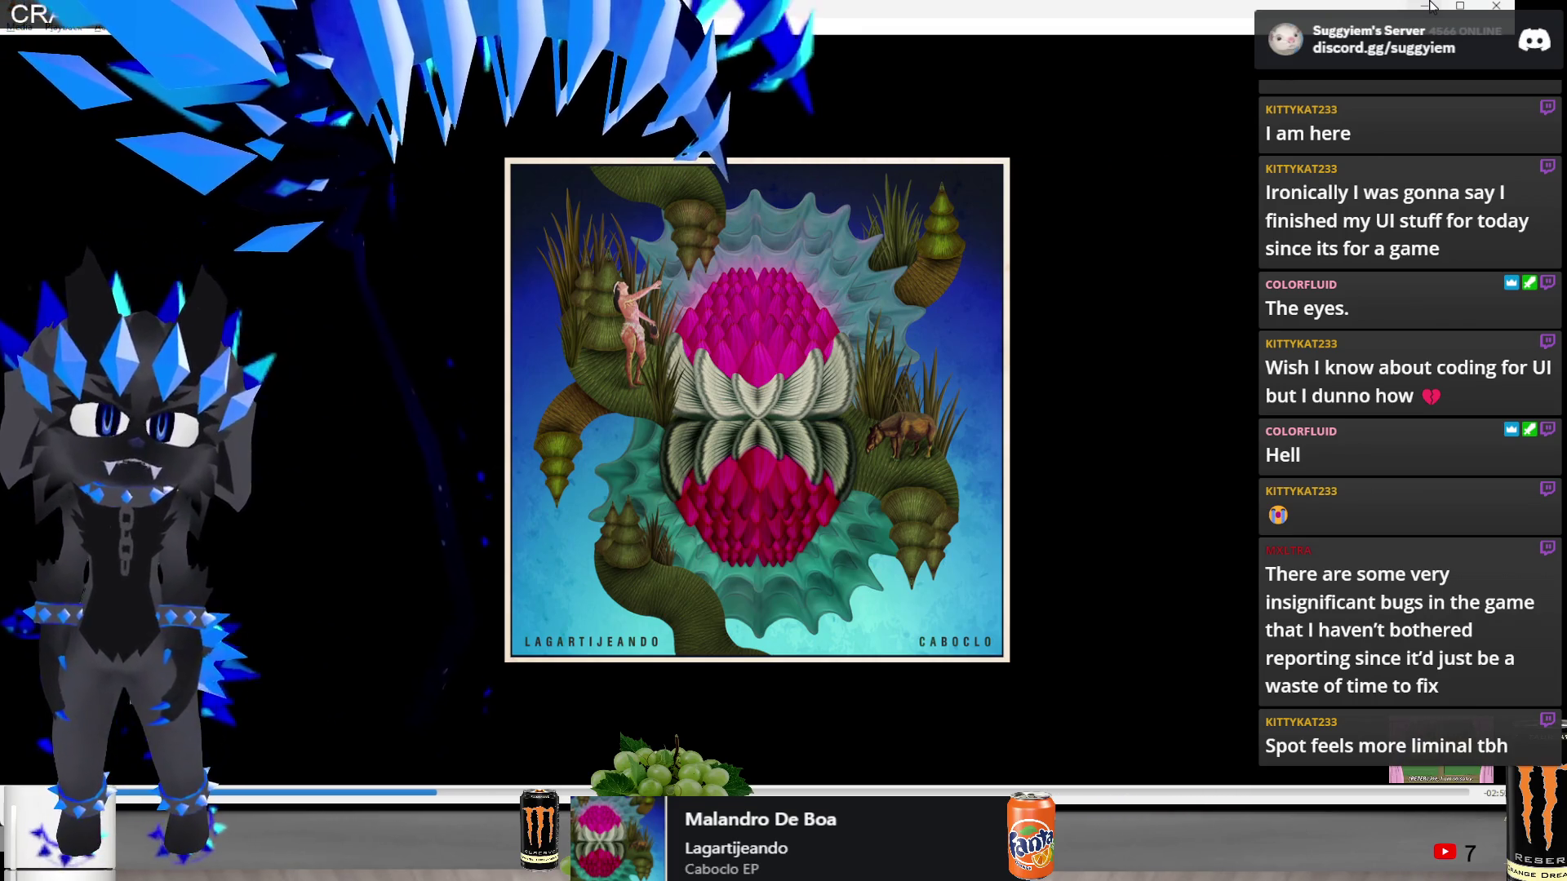
key(alt+Tab)
drag(661, 256, 674, 267)
key(w)
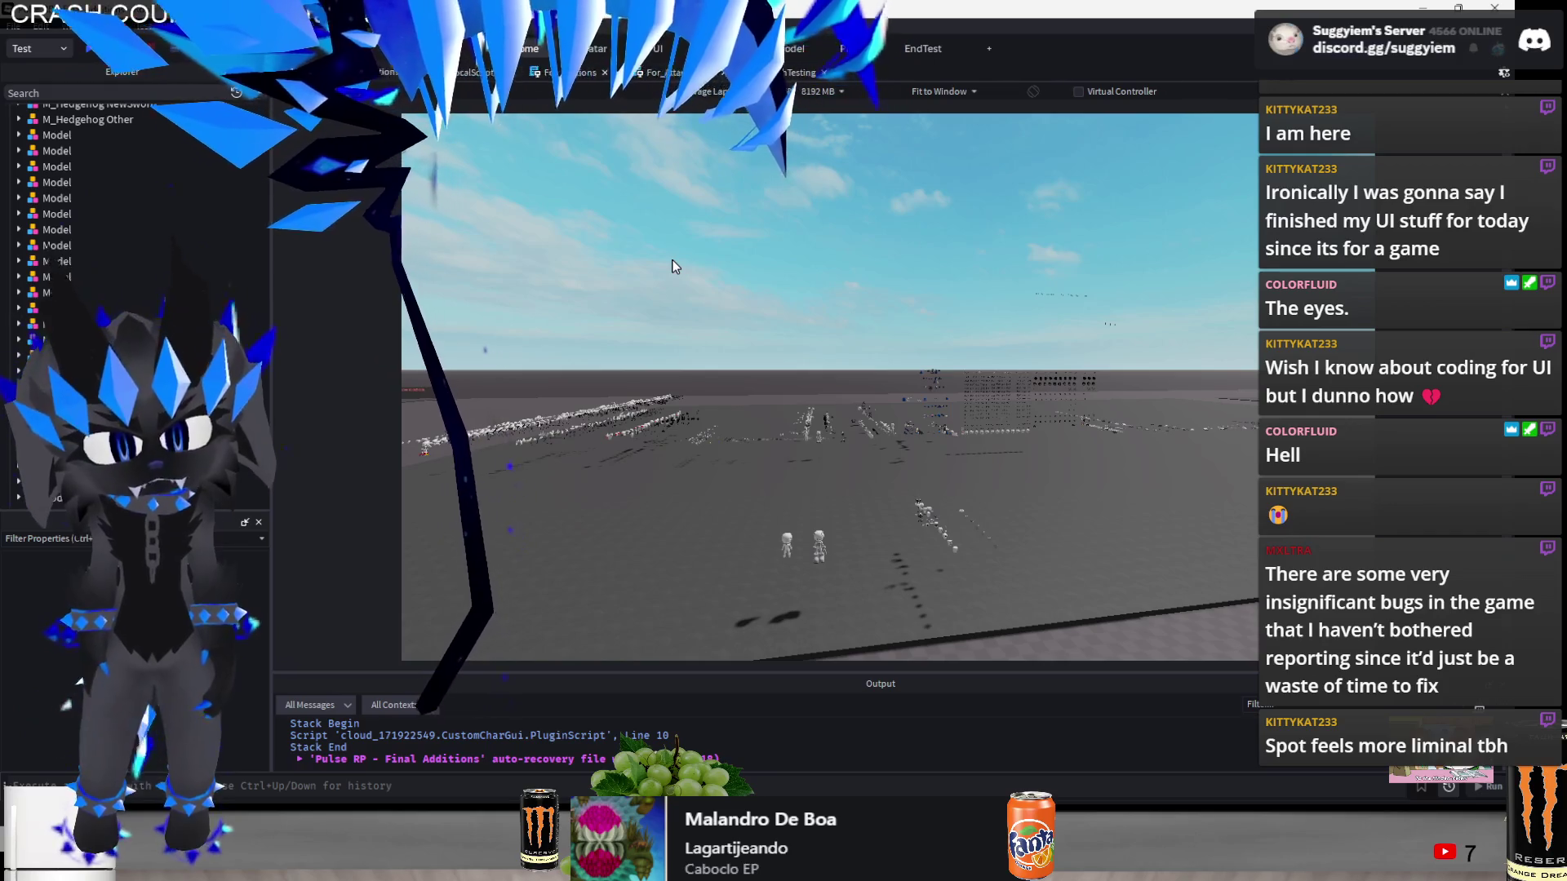
drag(699, 297, 699, 304)
key(a)
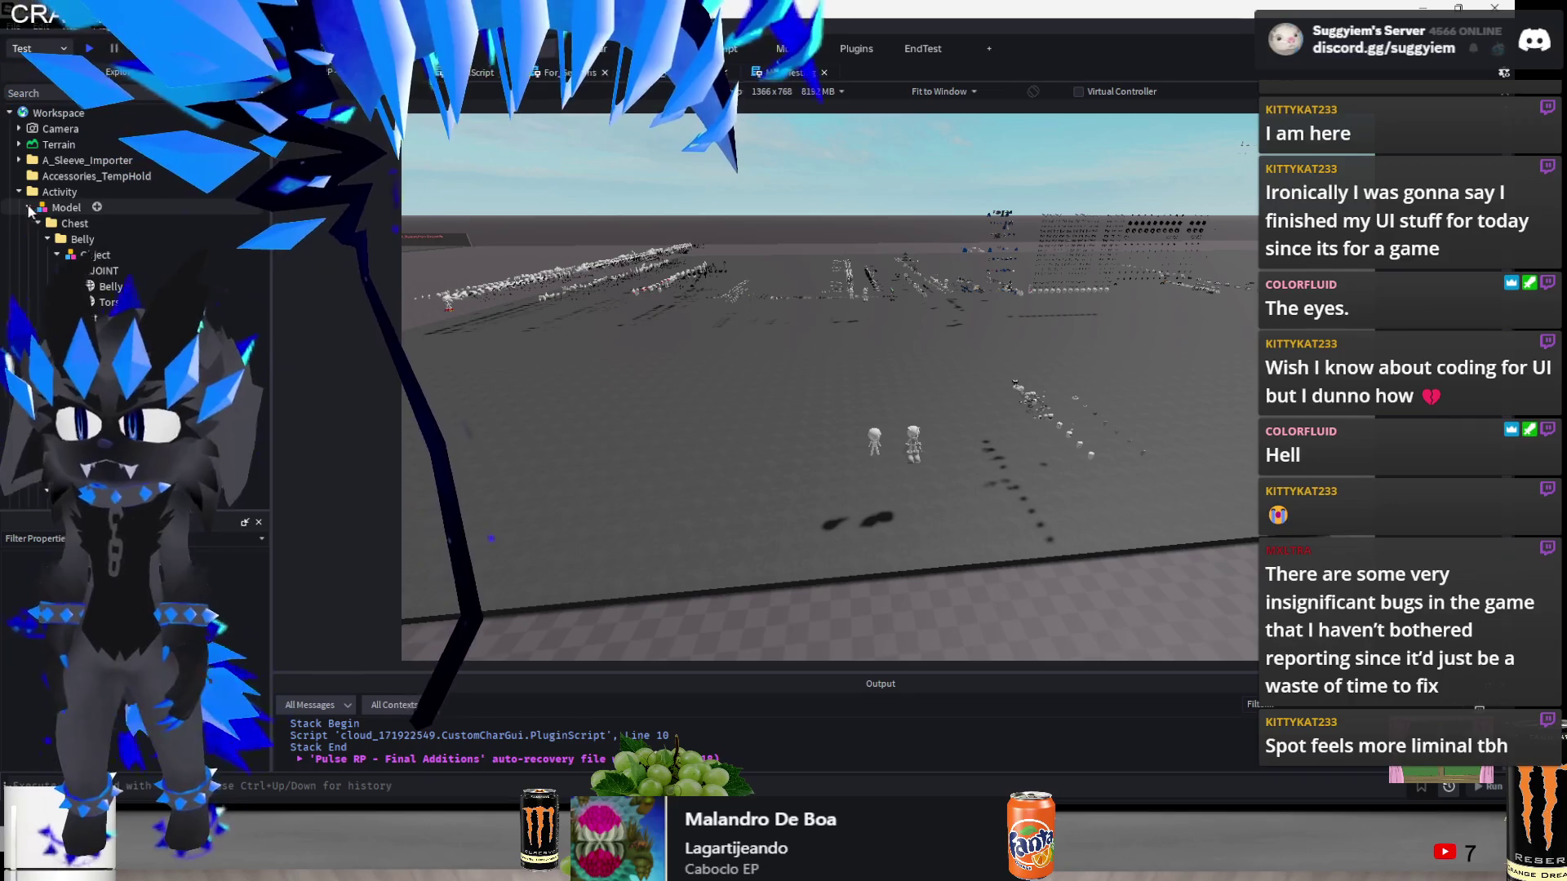
click(30, 209)
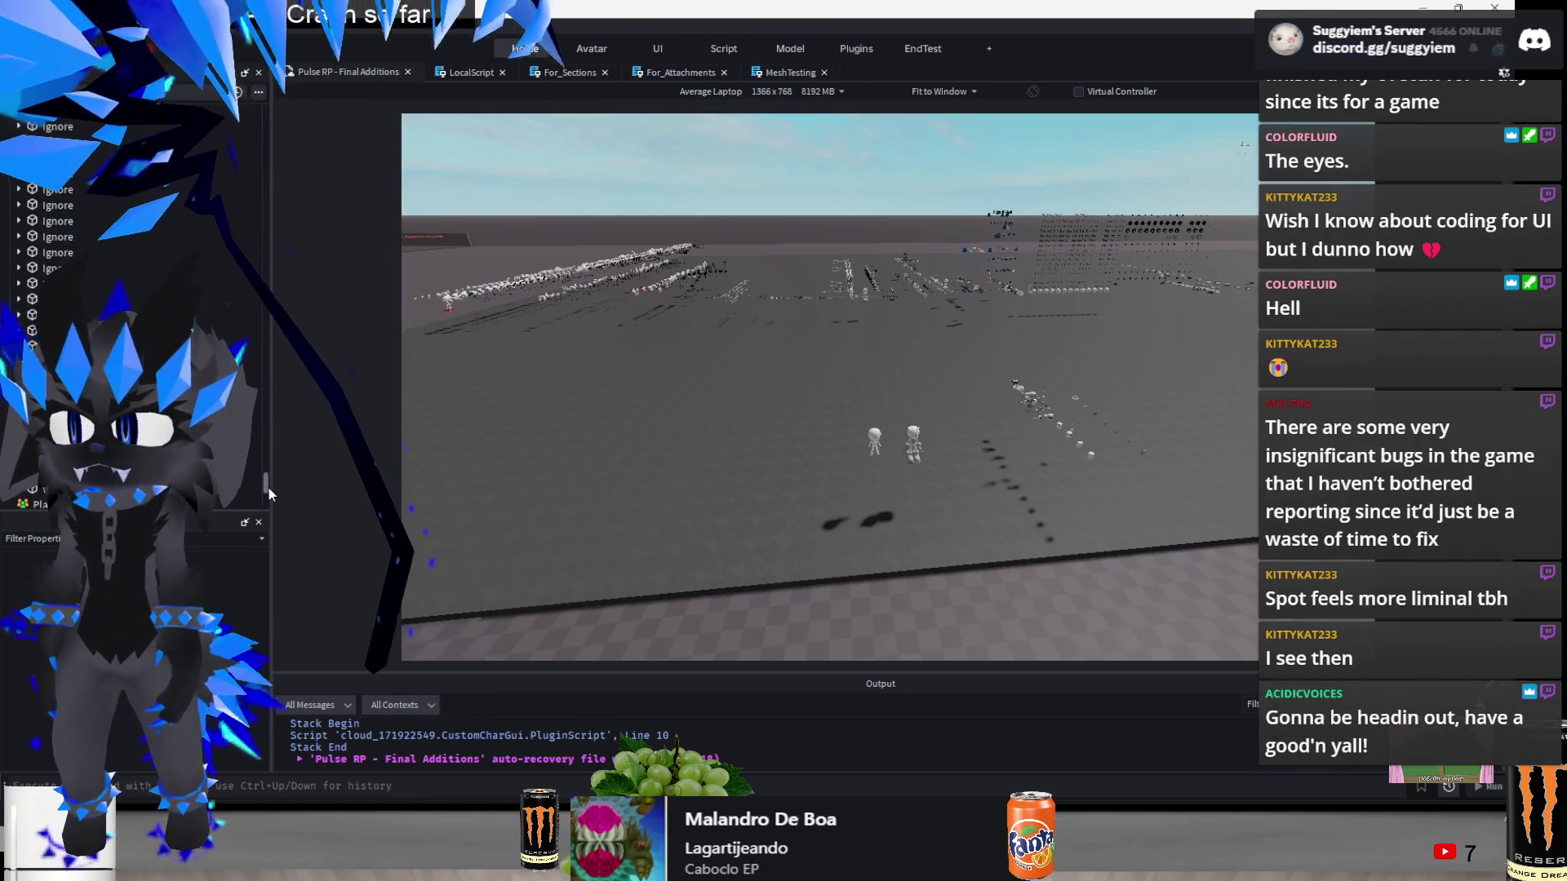
- Stretch the large floor part from 951 to 1076 with the Scale tool
click(423, 241)
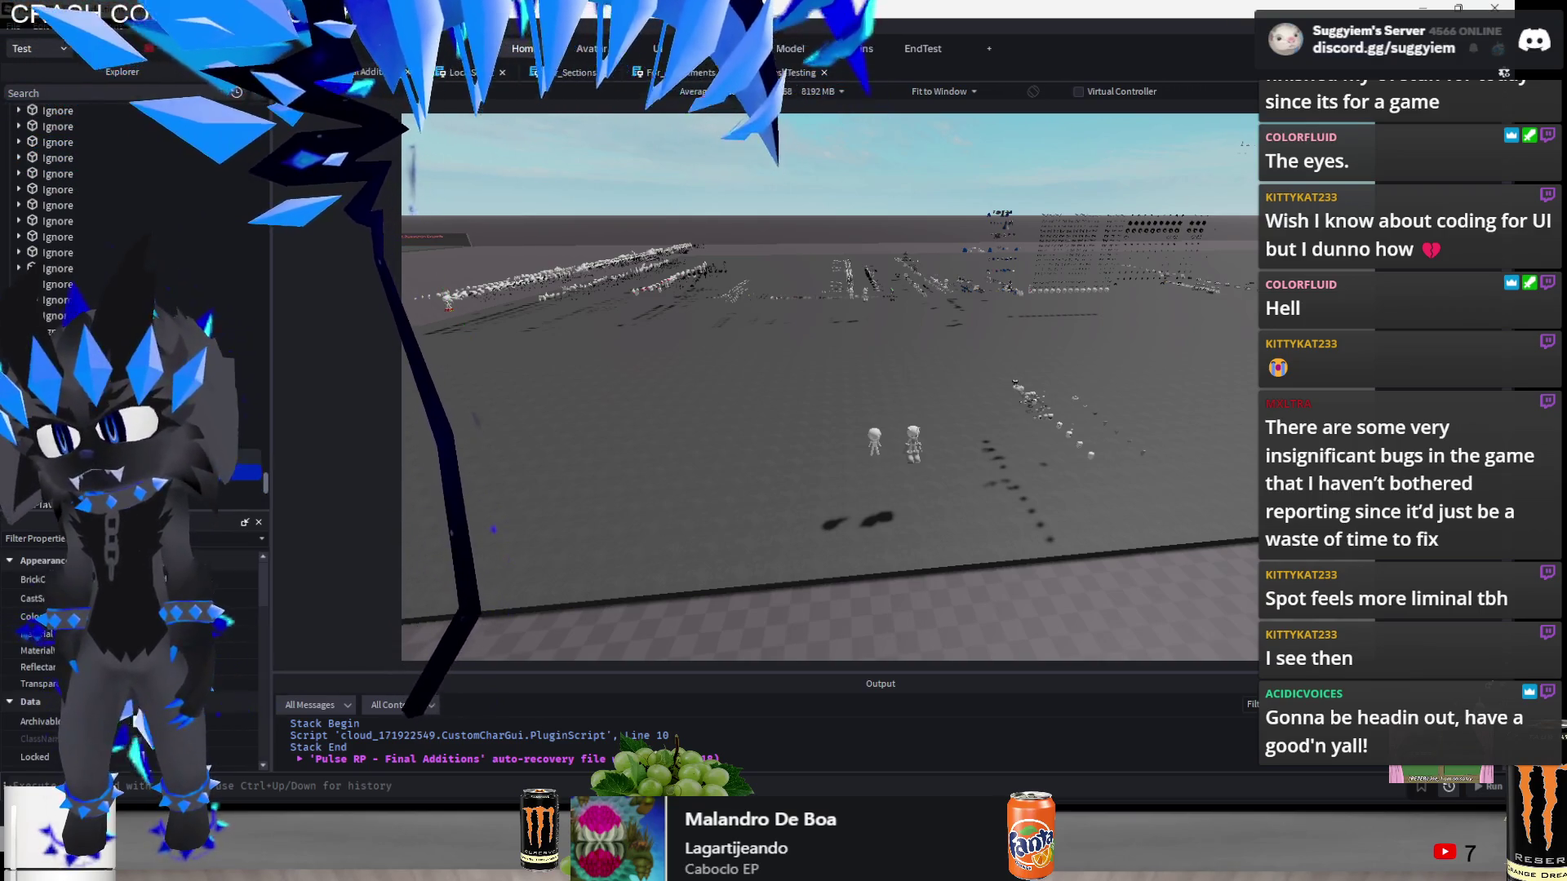
key(f)
key(ctrl+3)
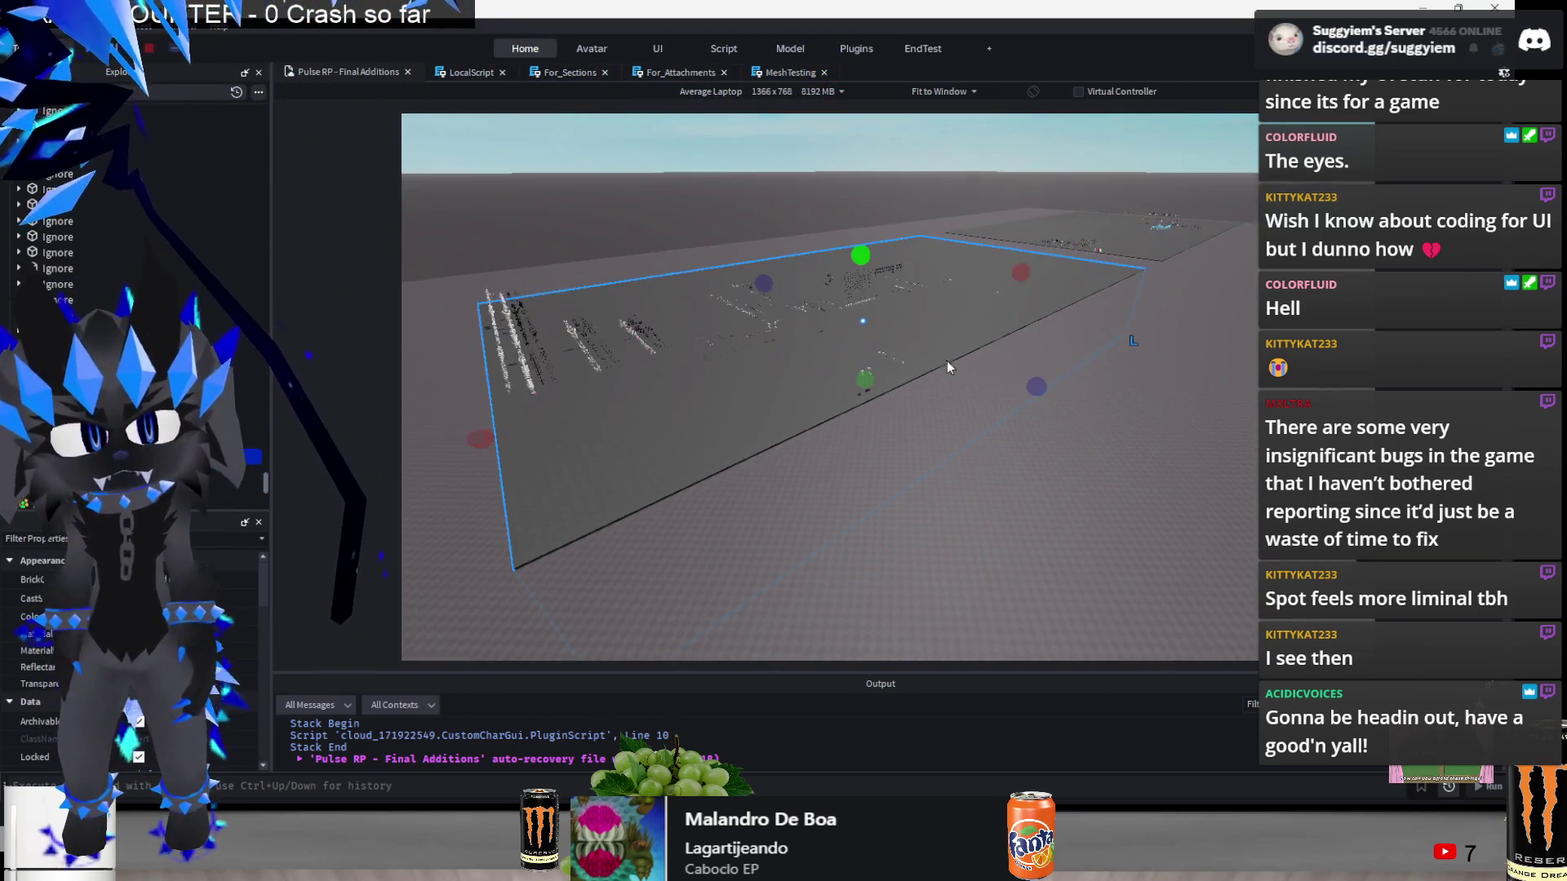
mouse_move(1003, 386)
mouse_down()
mouse_move(863, 335)
mouse_move(903, 319)
mouse_move(1020, 321)
mouse_up()
drag(1130, 352, 1131, 353)
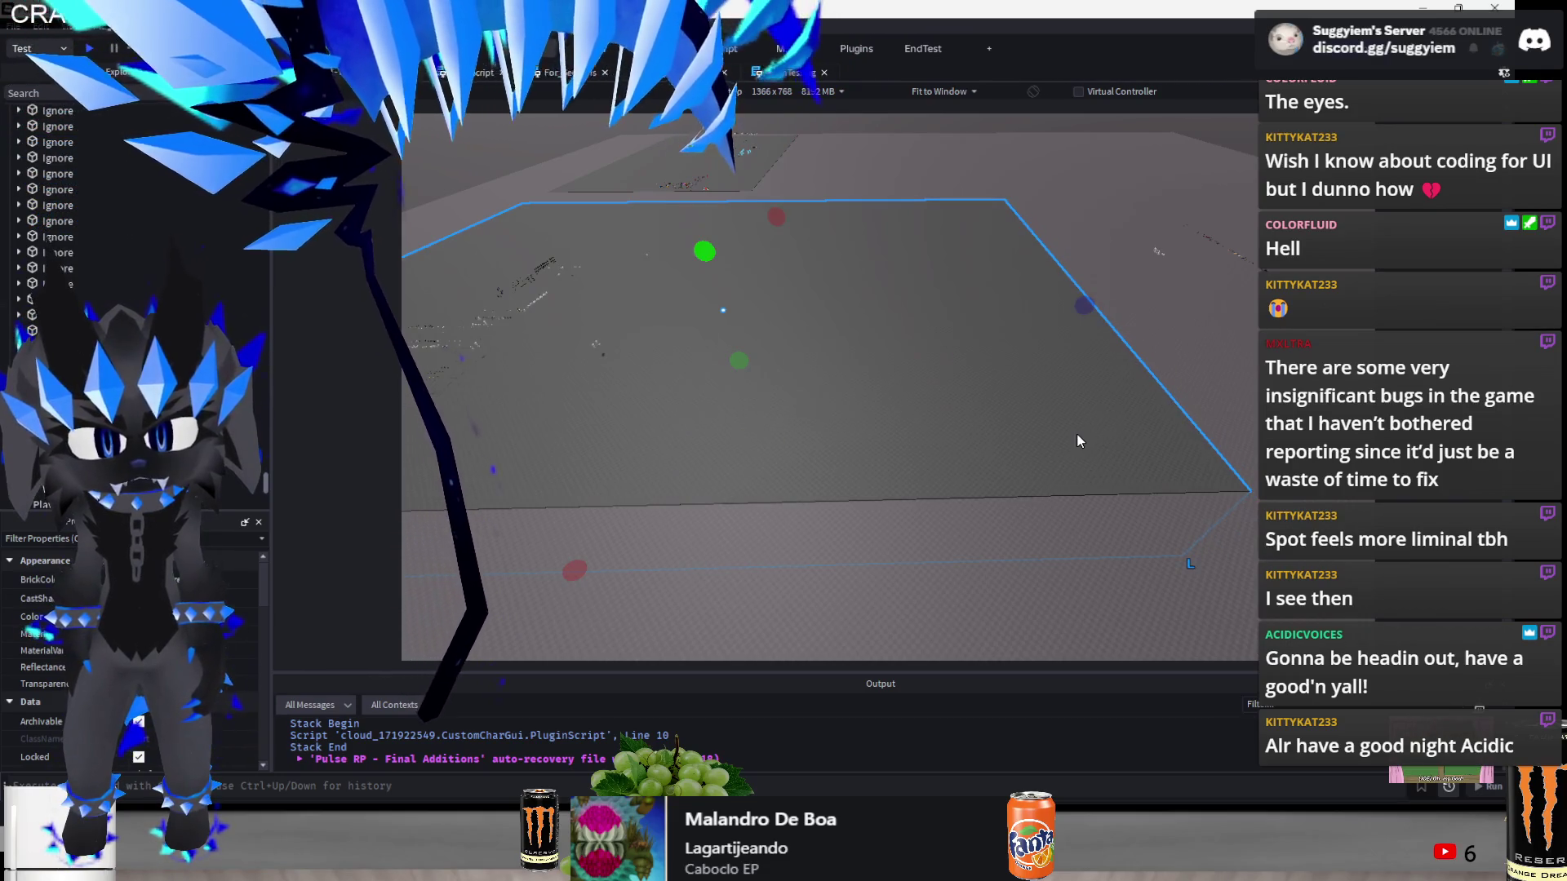
click(1078, 435)
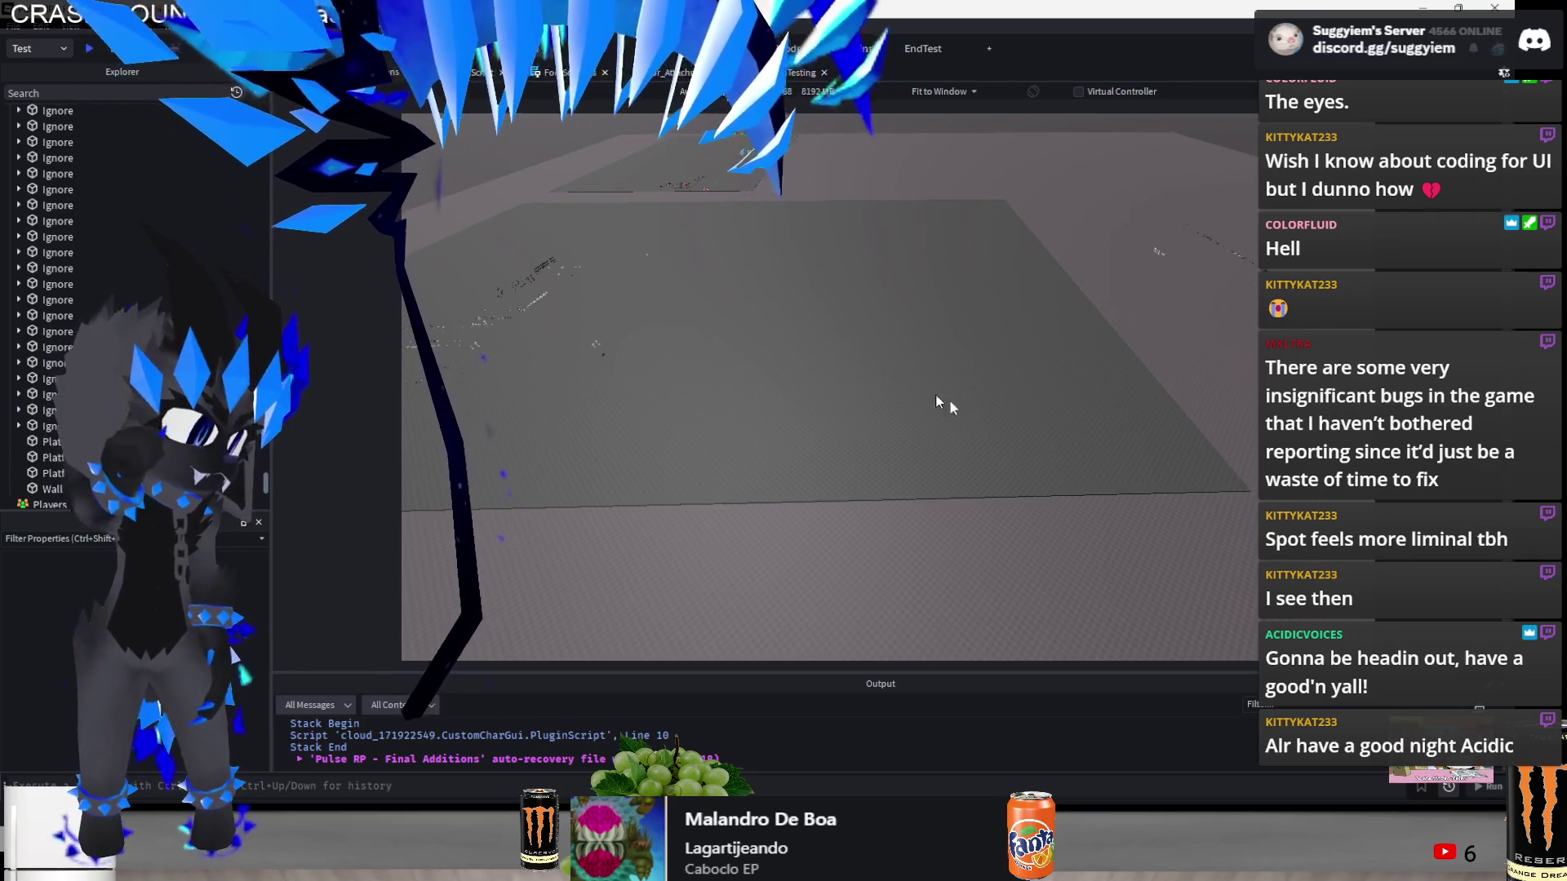
- Inspect the two character models and the line of scattered objects, then return to Google Docs
drag(949, 399, 1031, 355)
scroll(1031, 355, up, 10)
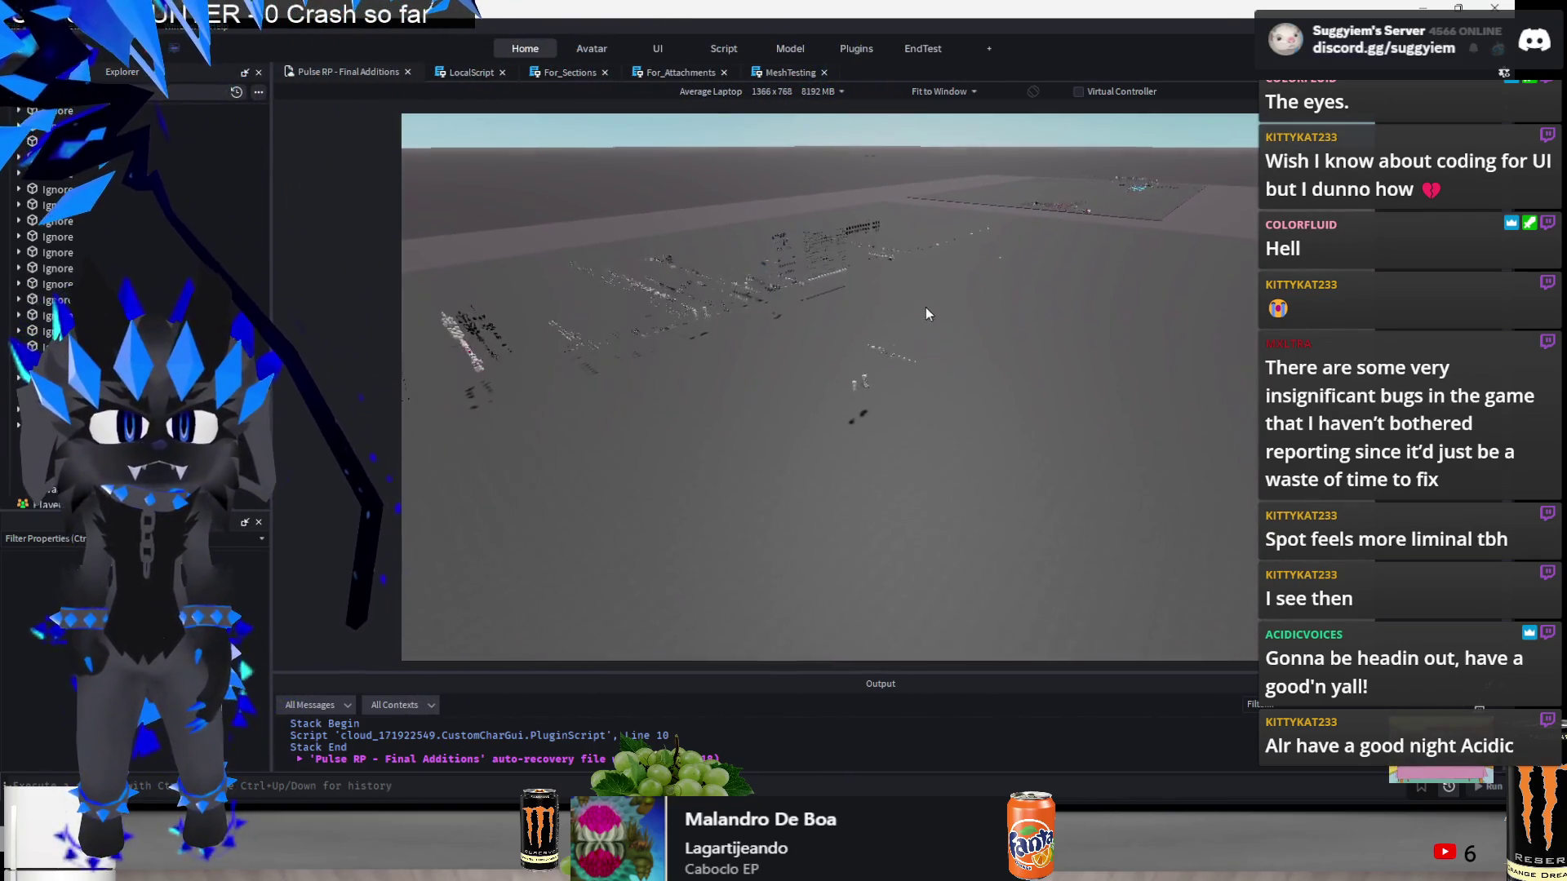
key(w)
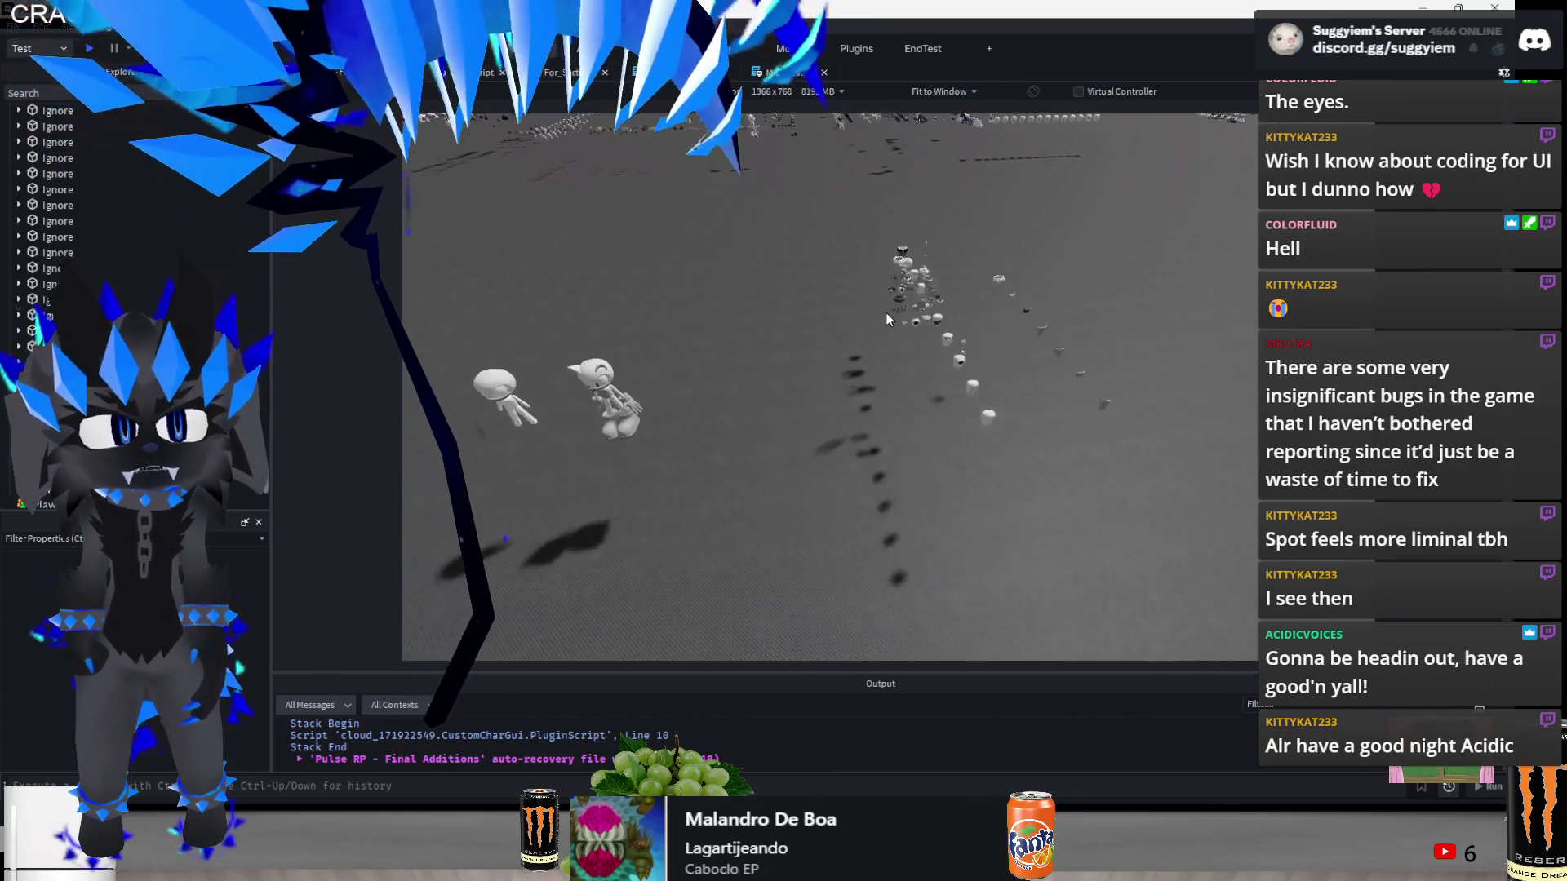
drag(727, 310, 524, 462)
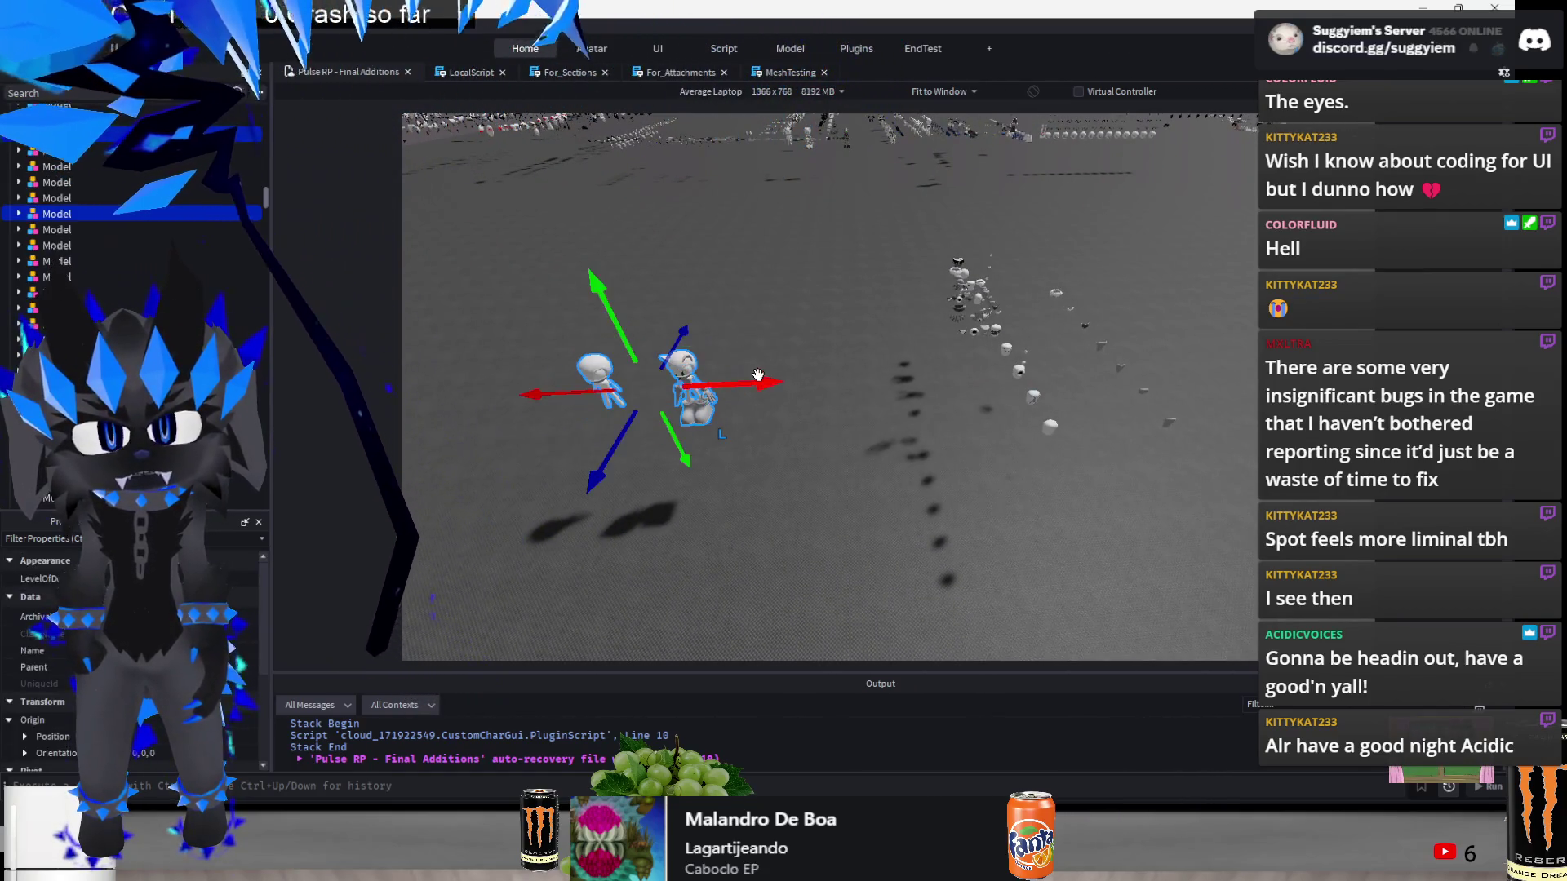
click(774, 480)
key(w)
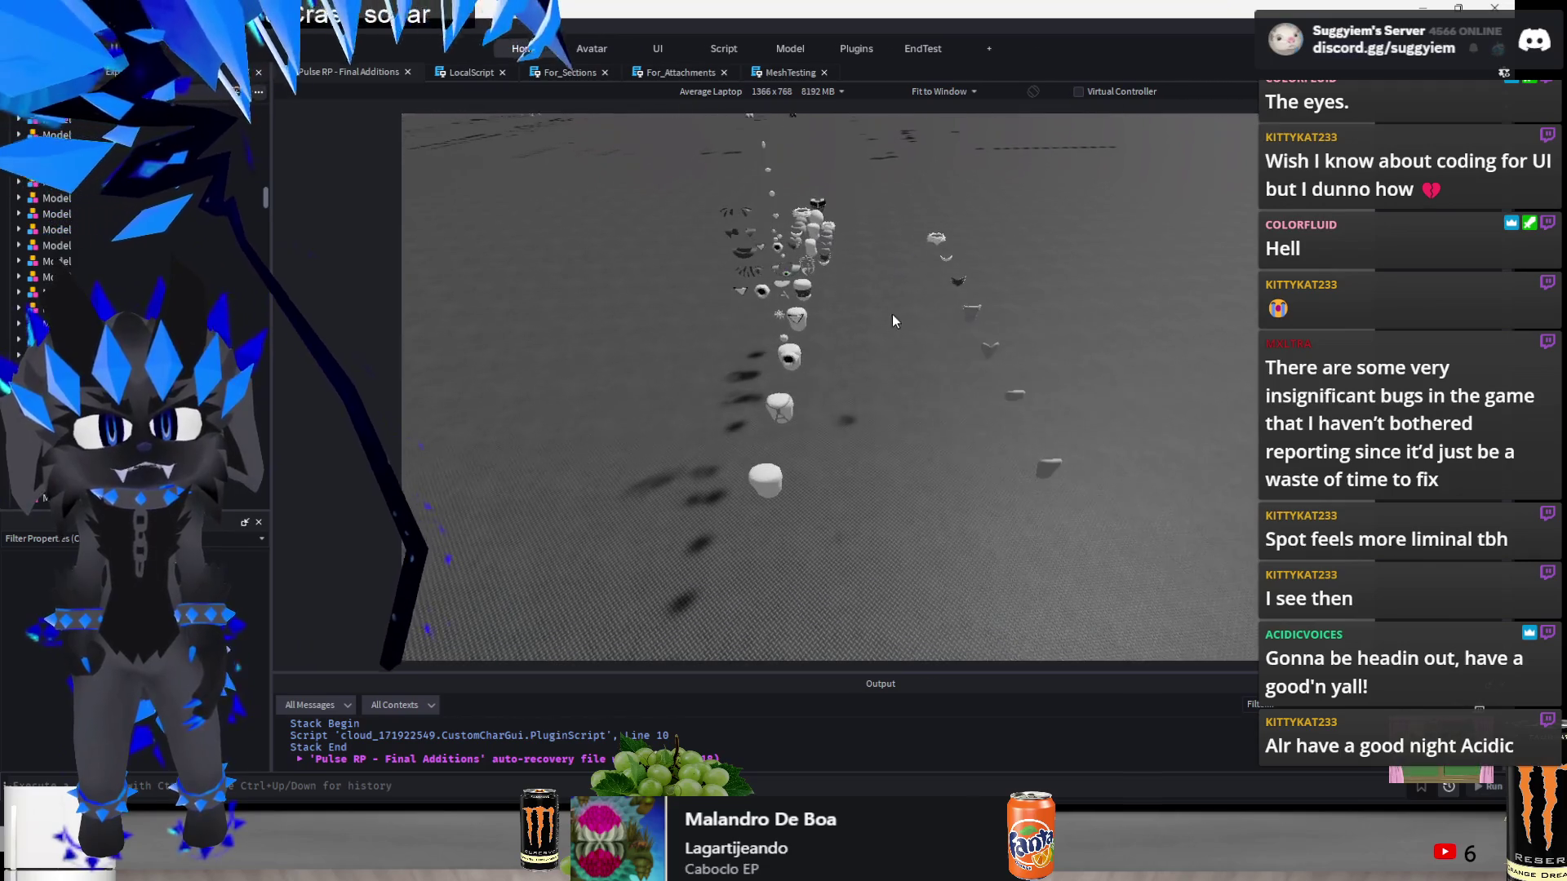
drag(892, 310, 847, 403)
key(a)
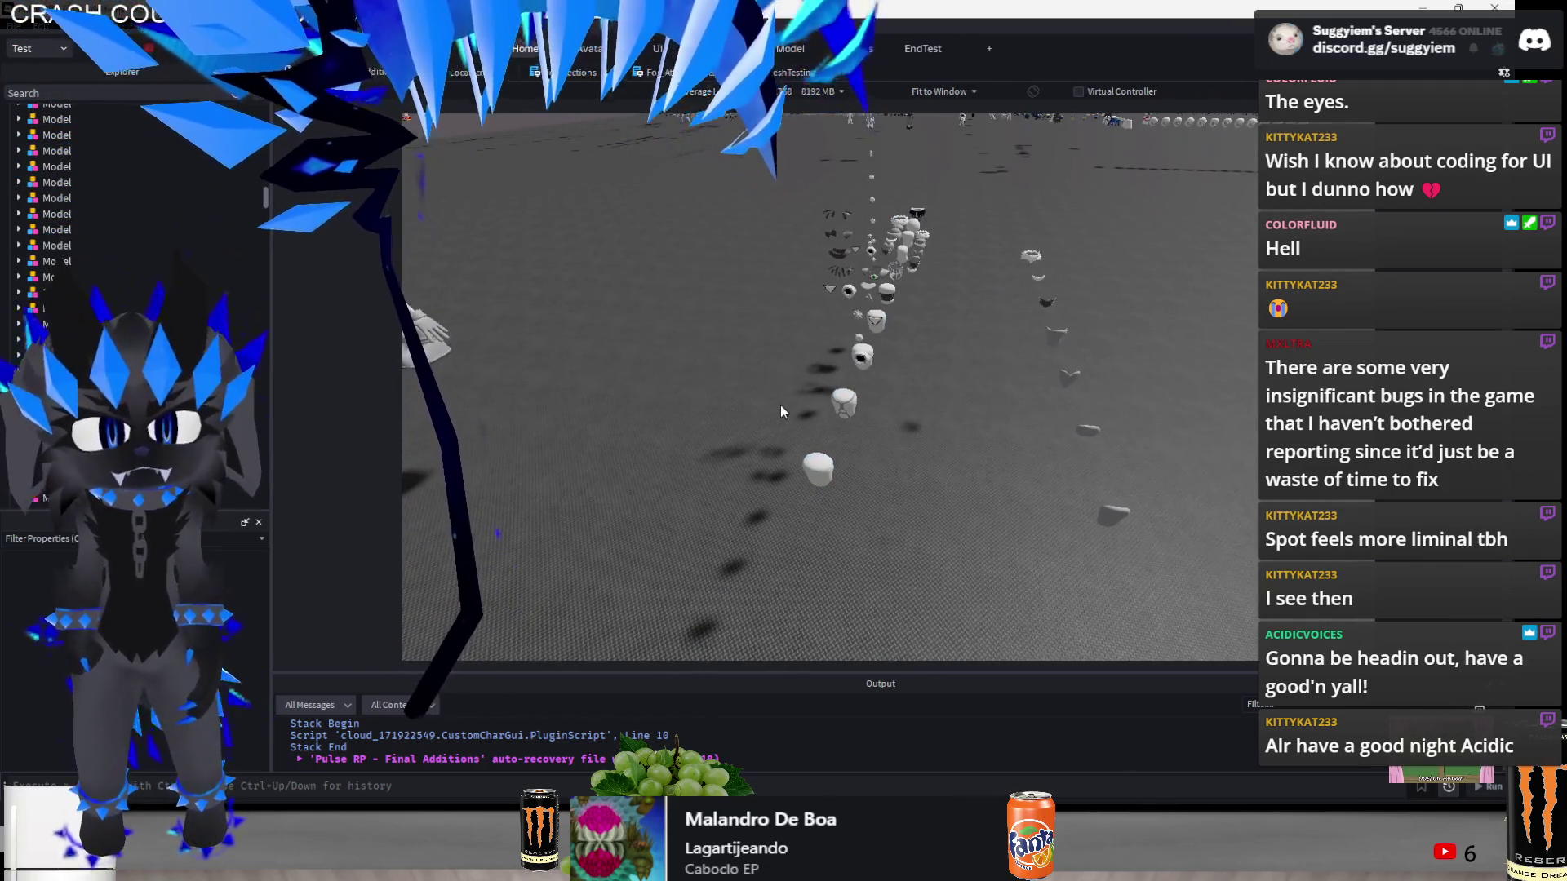
key(alt+Tab)
key(alt+Tab)
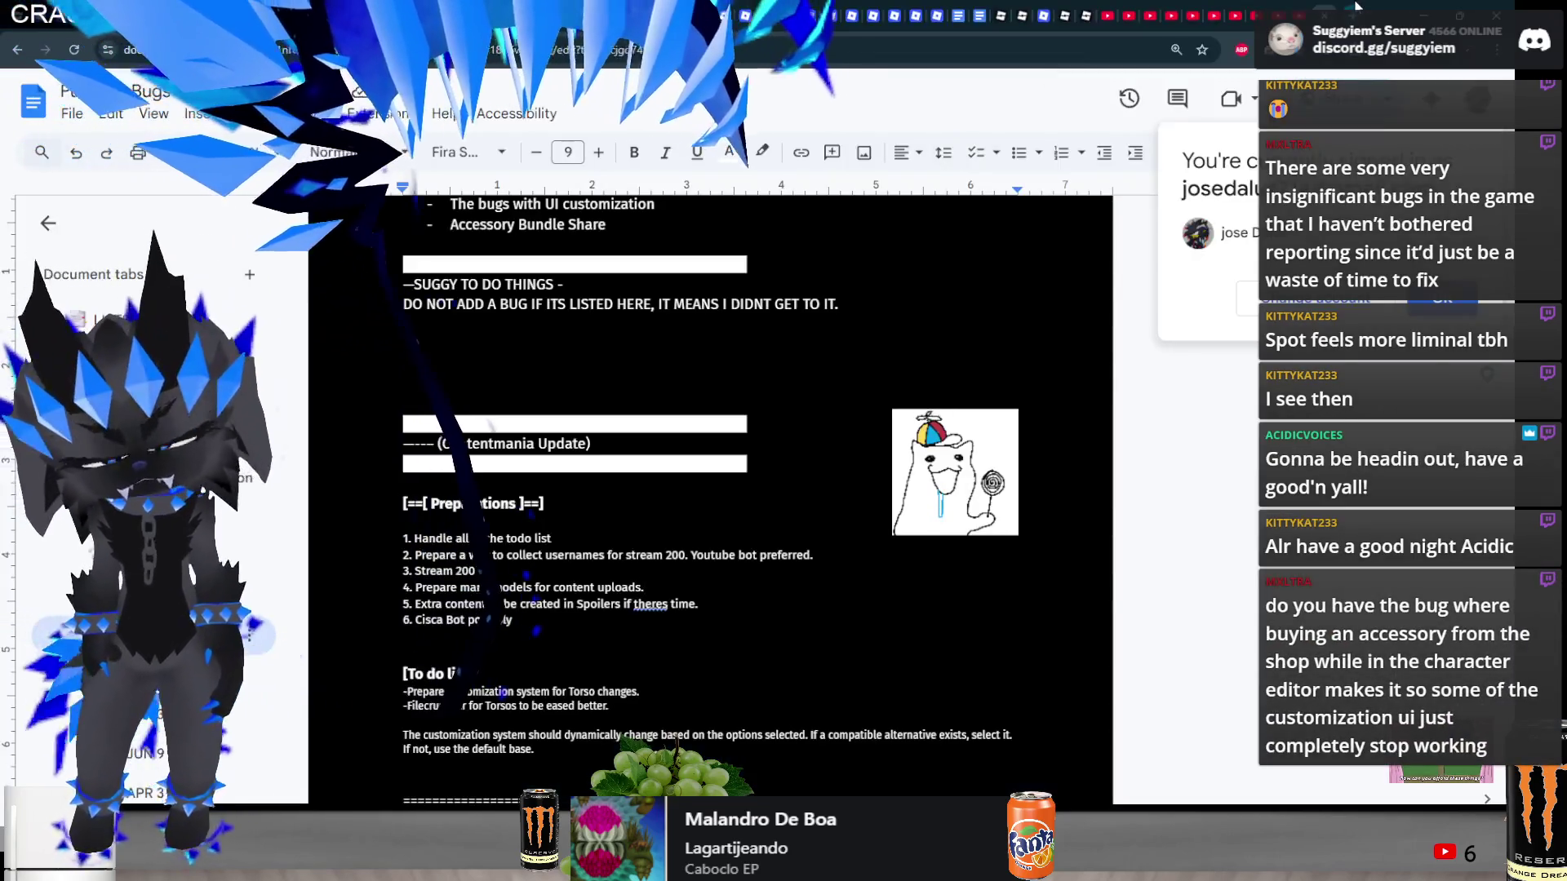
- Close the bug list tab and bring the Roblox Studio project back to the front
key(ctrl+w)
key(alt+Tab)
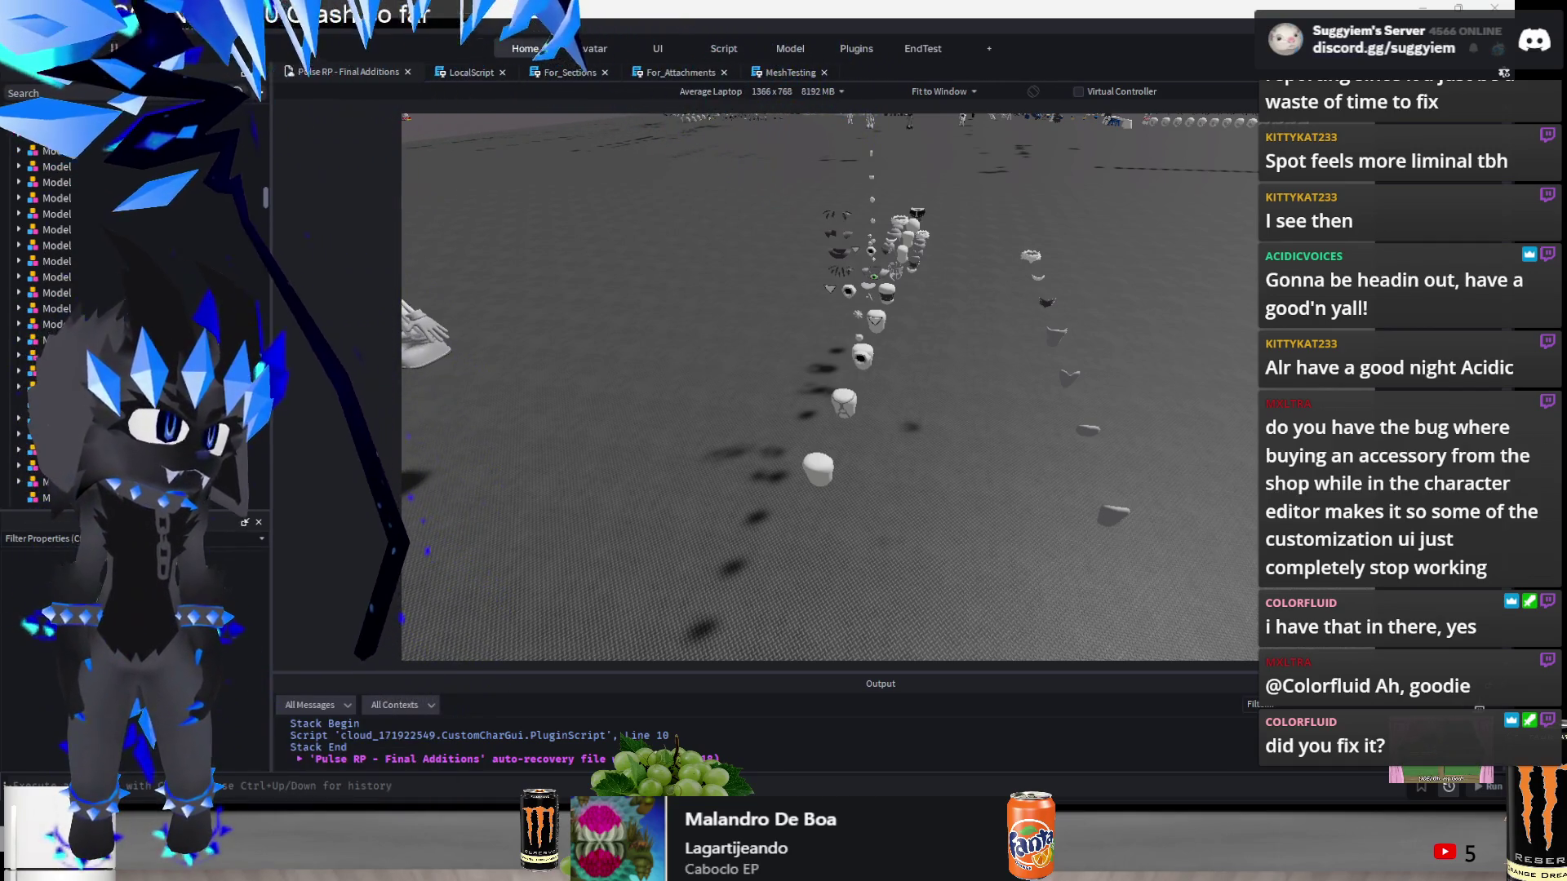
- Join the game's Testing server, then close the game to return to Studio
key(alt+Tab)
click(461, 620)
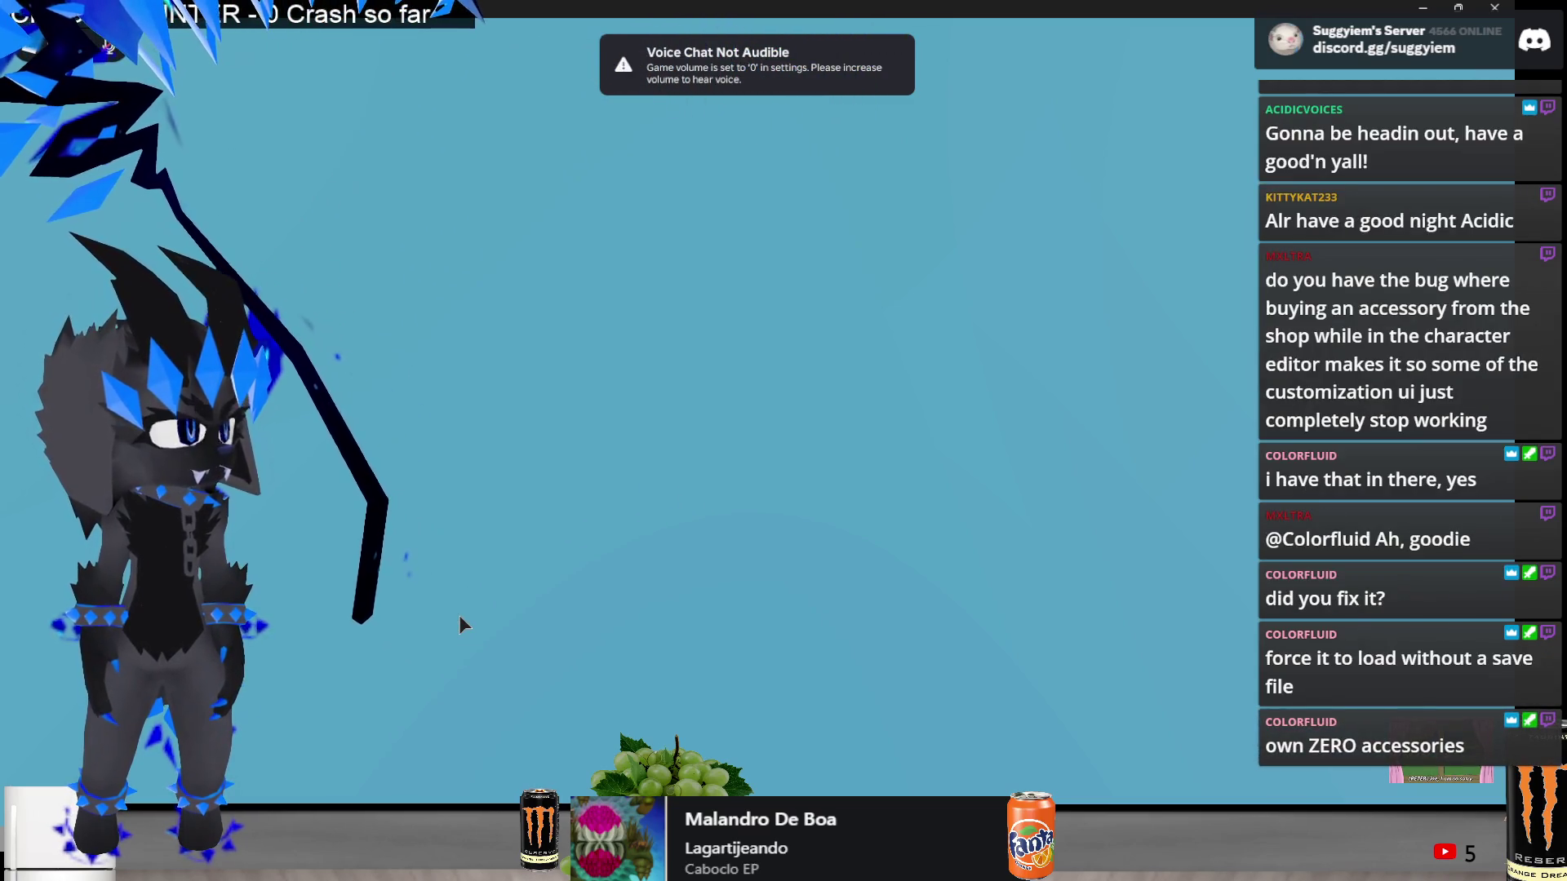
click(1512, 5)
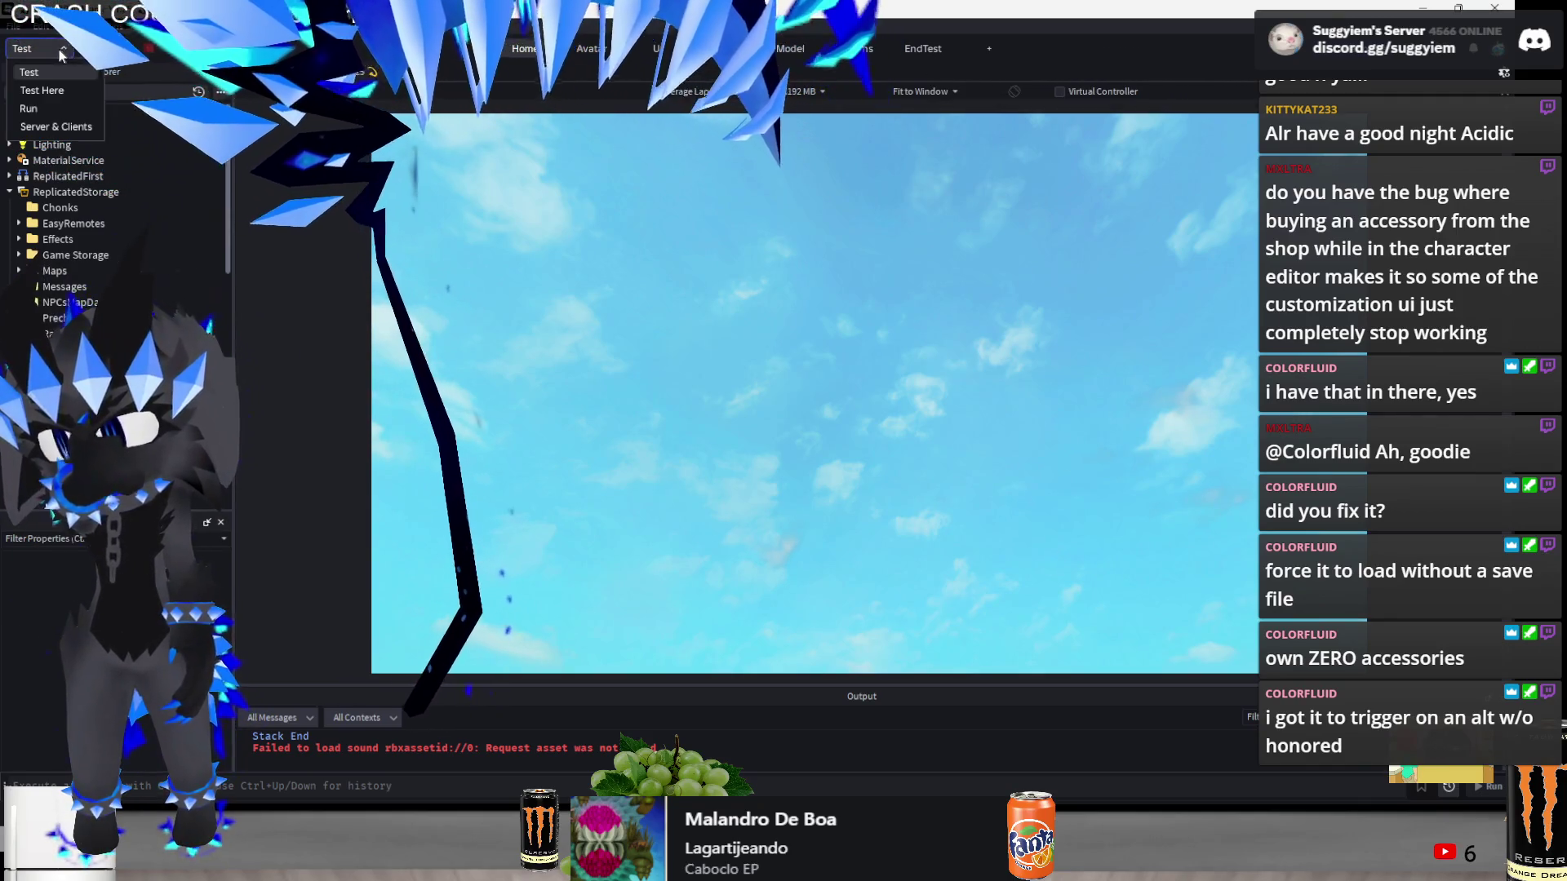
- Set the New_Server script's UserOverride attribute to another player's user id
click(9, 192)
click(18, 224)
click(65, 224)
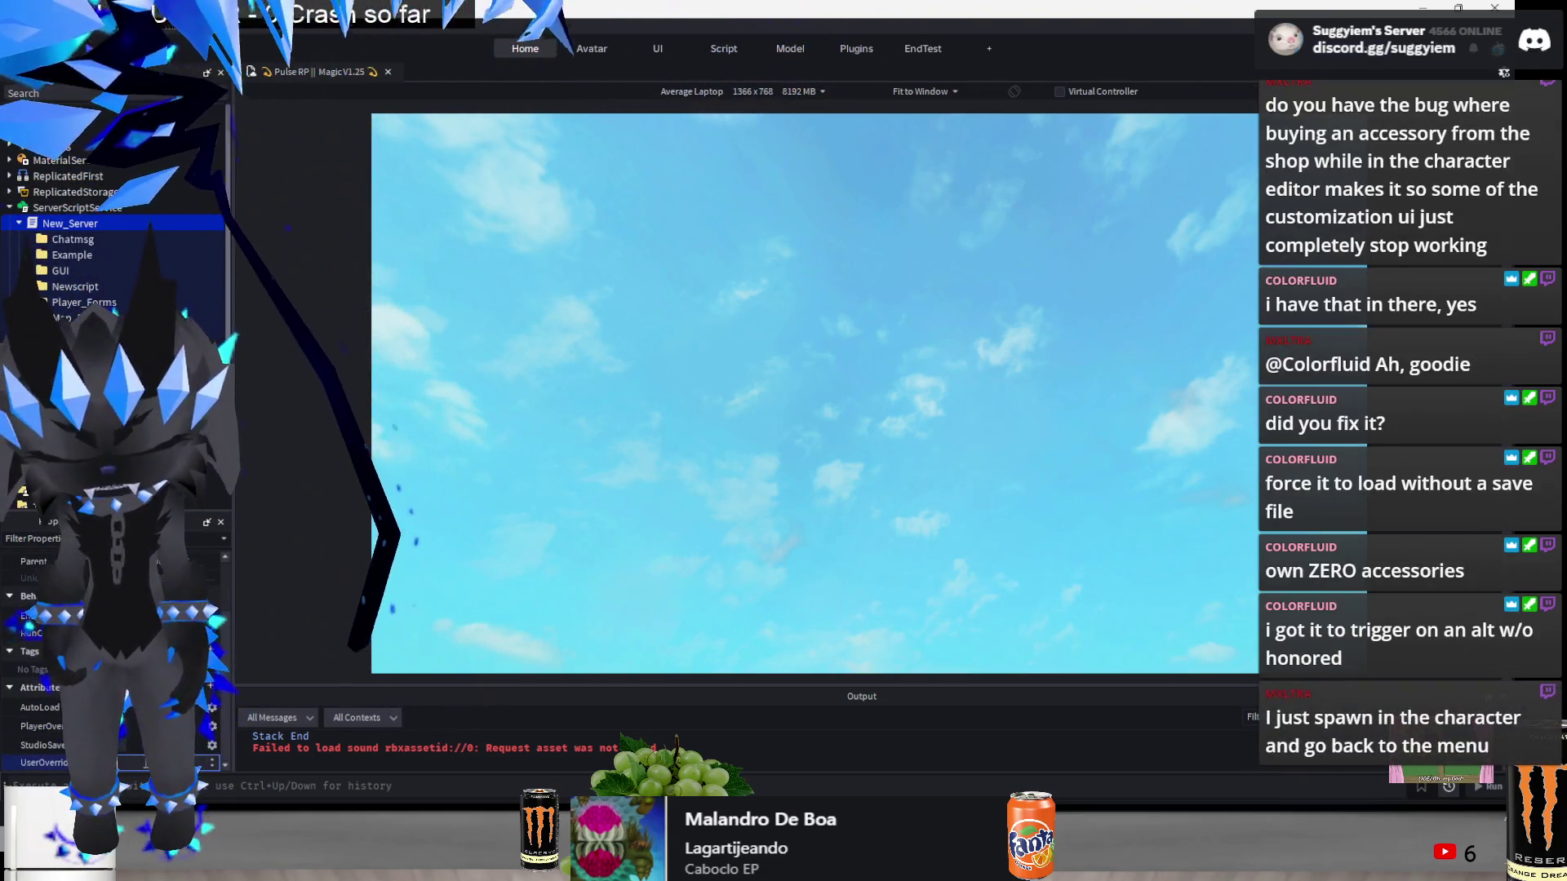
text(240234)
click(146, 763)
text(-24023402)
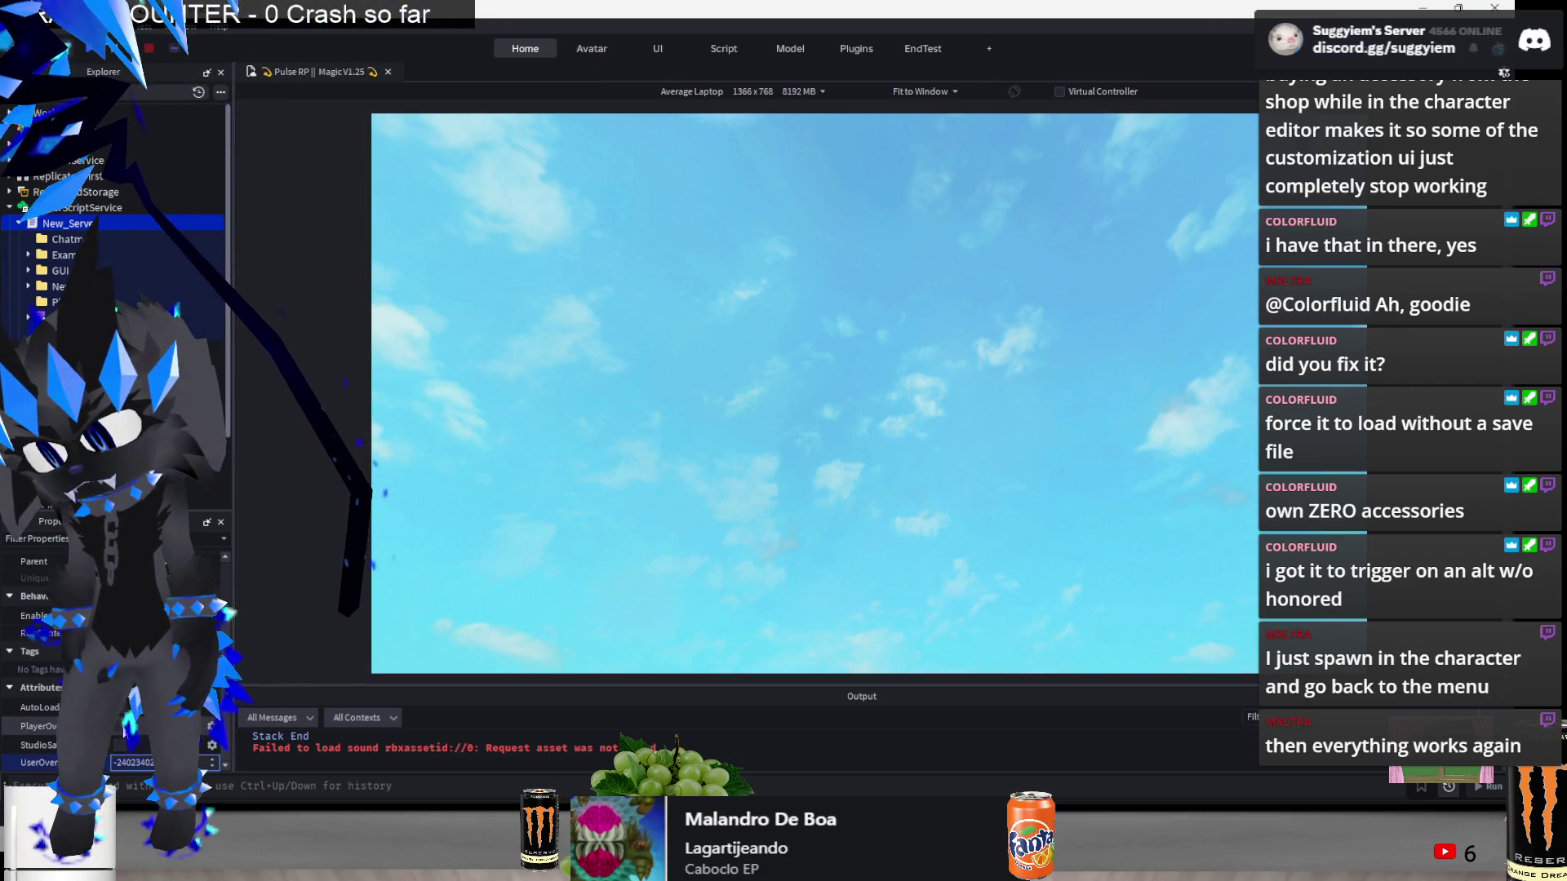
click(824, 520)
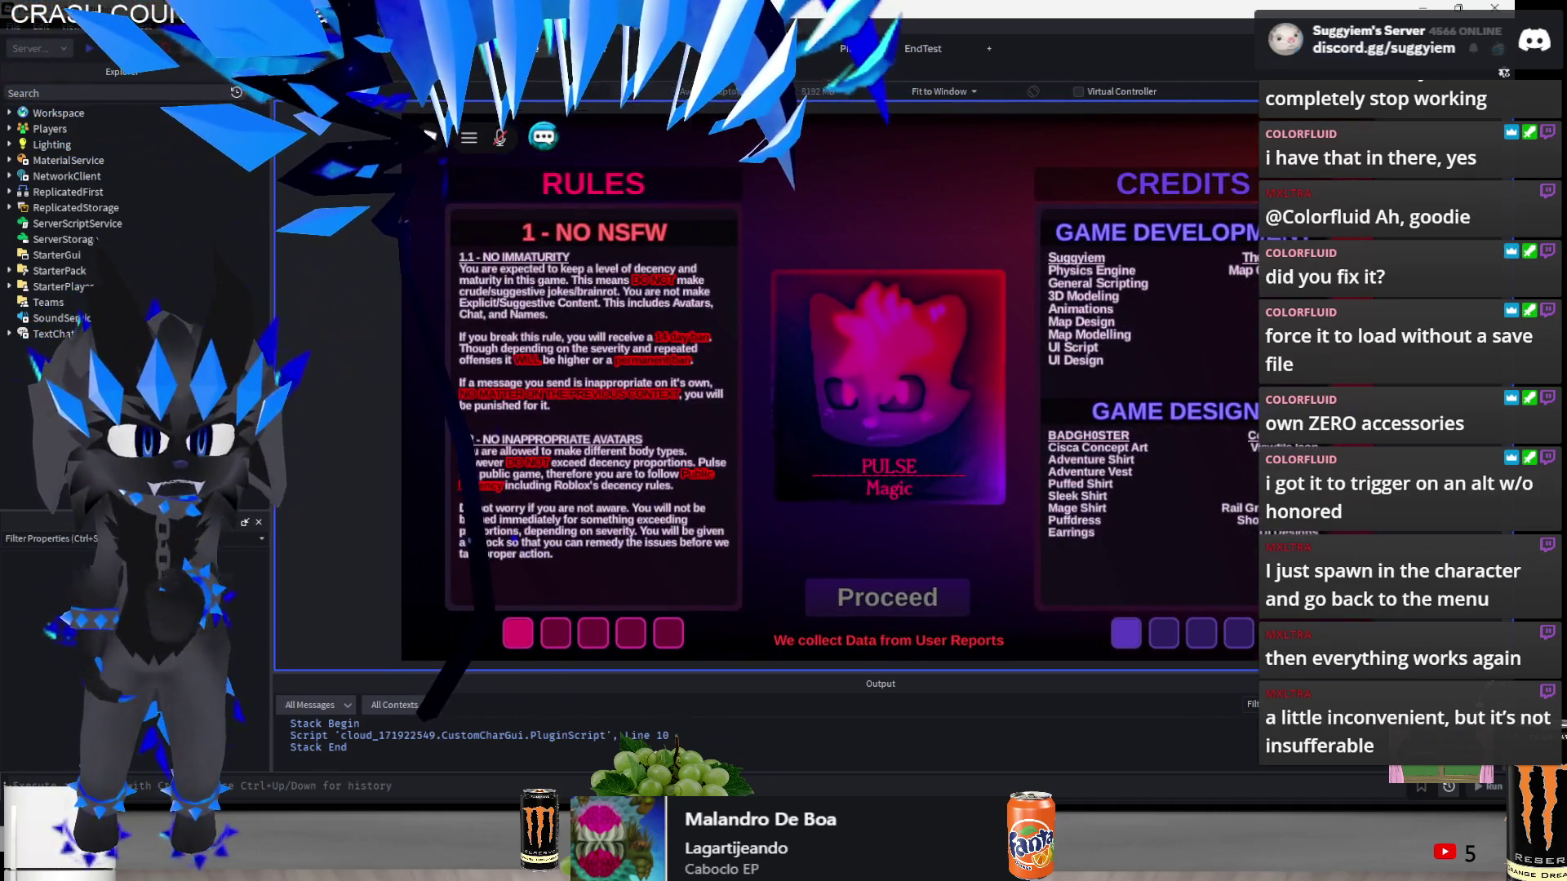
- Proceed past the rules, choose Roleplay and Custom, and create a character on FILE 1
click(887, 597)
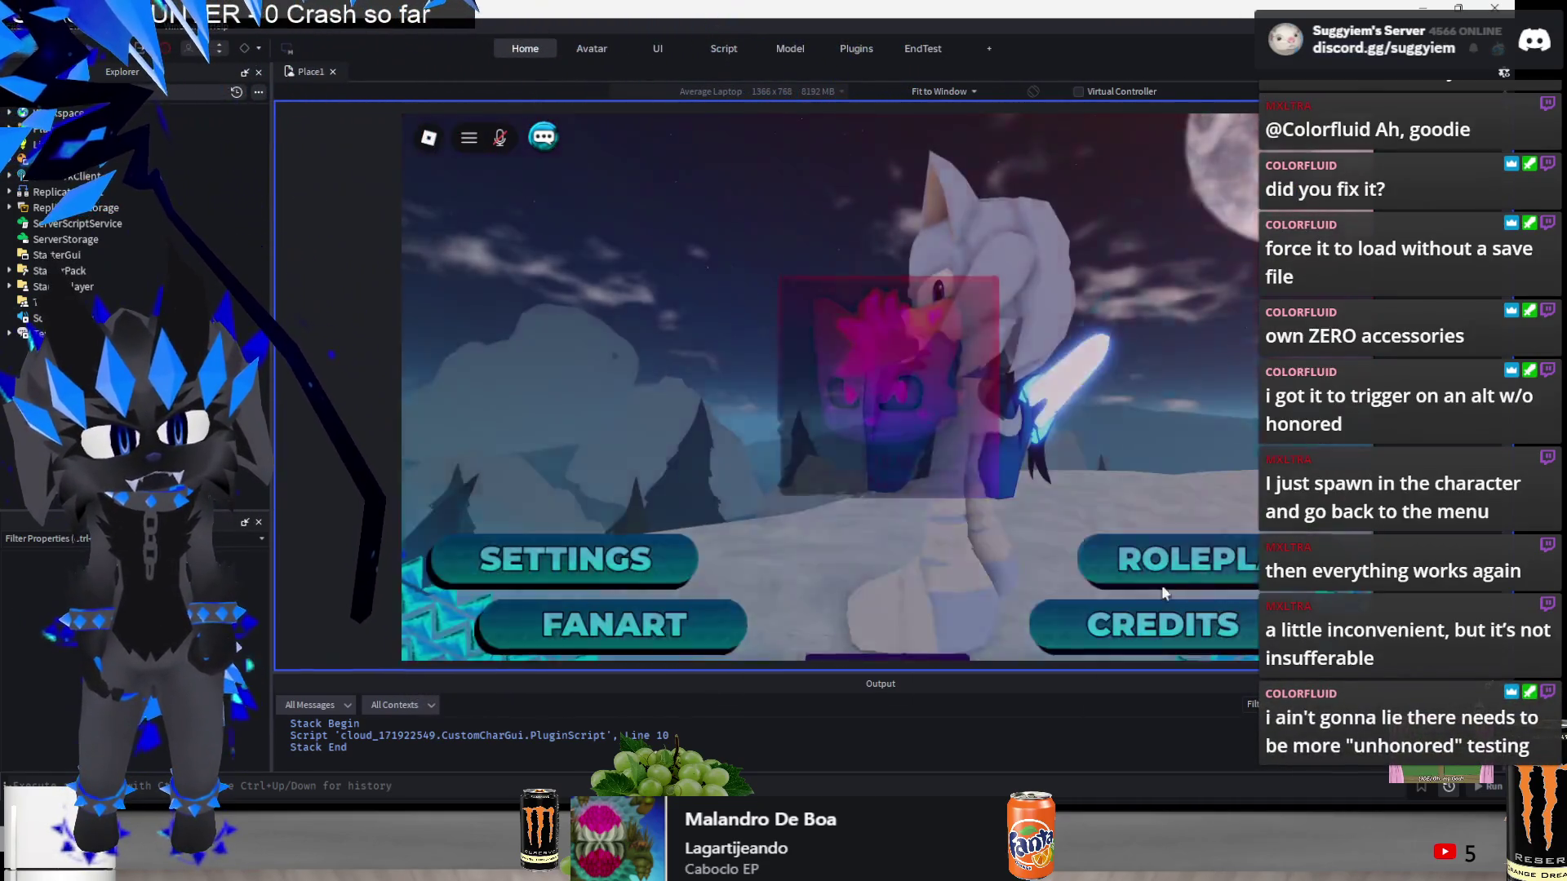
click(1192, 556)
click(1224, 168)
click(493, 305)
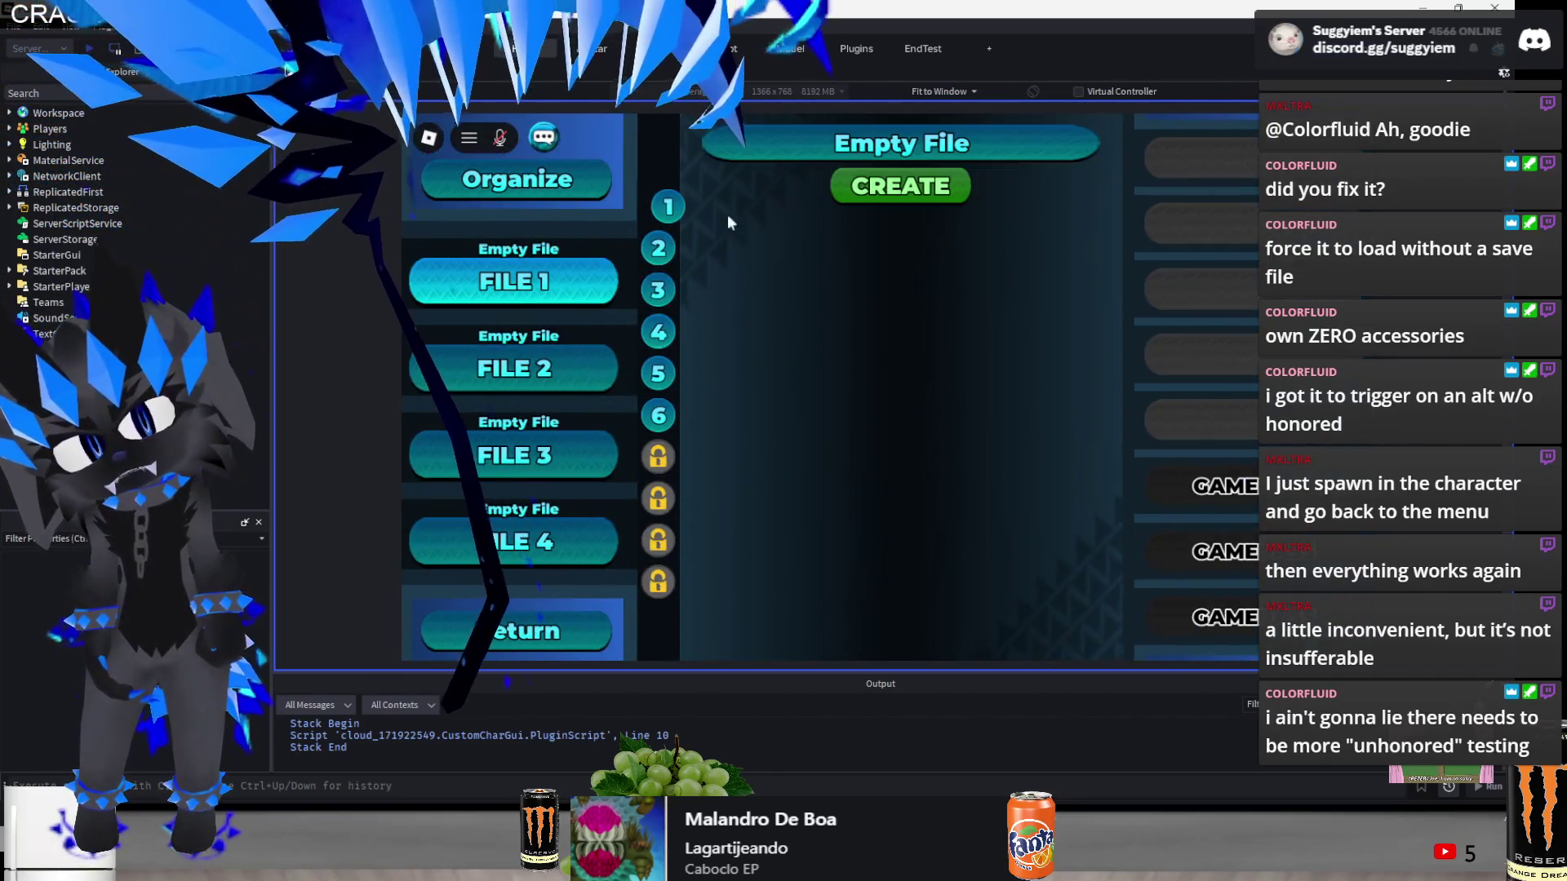
click(918, 185)
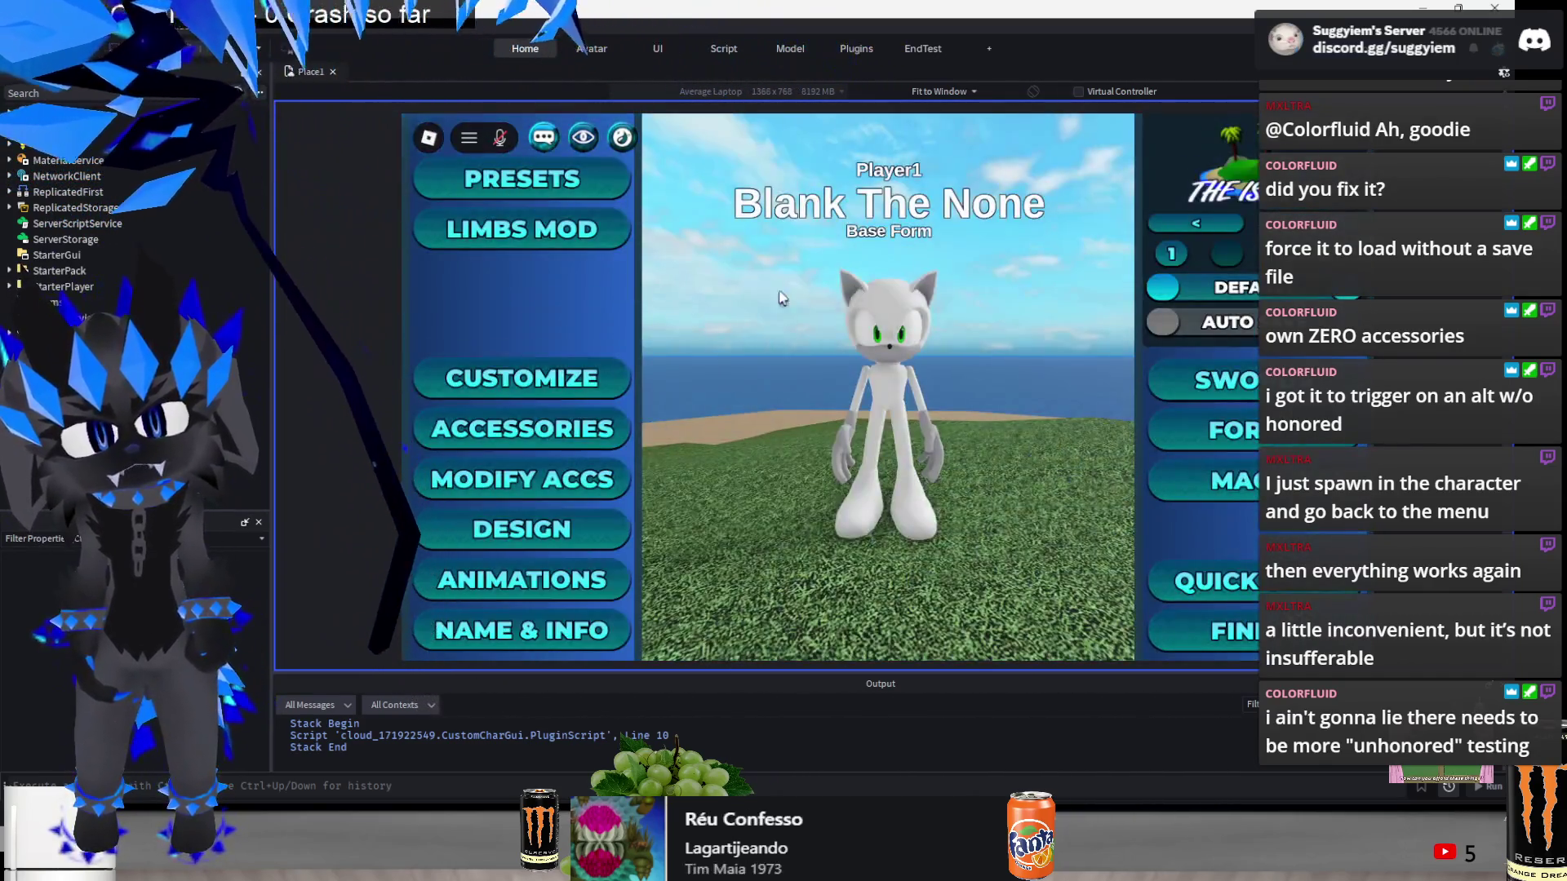
- Browse the LOOKSWEAR shop's Facewears and NEW Wears categories, then close the shop
click(522, 429)
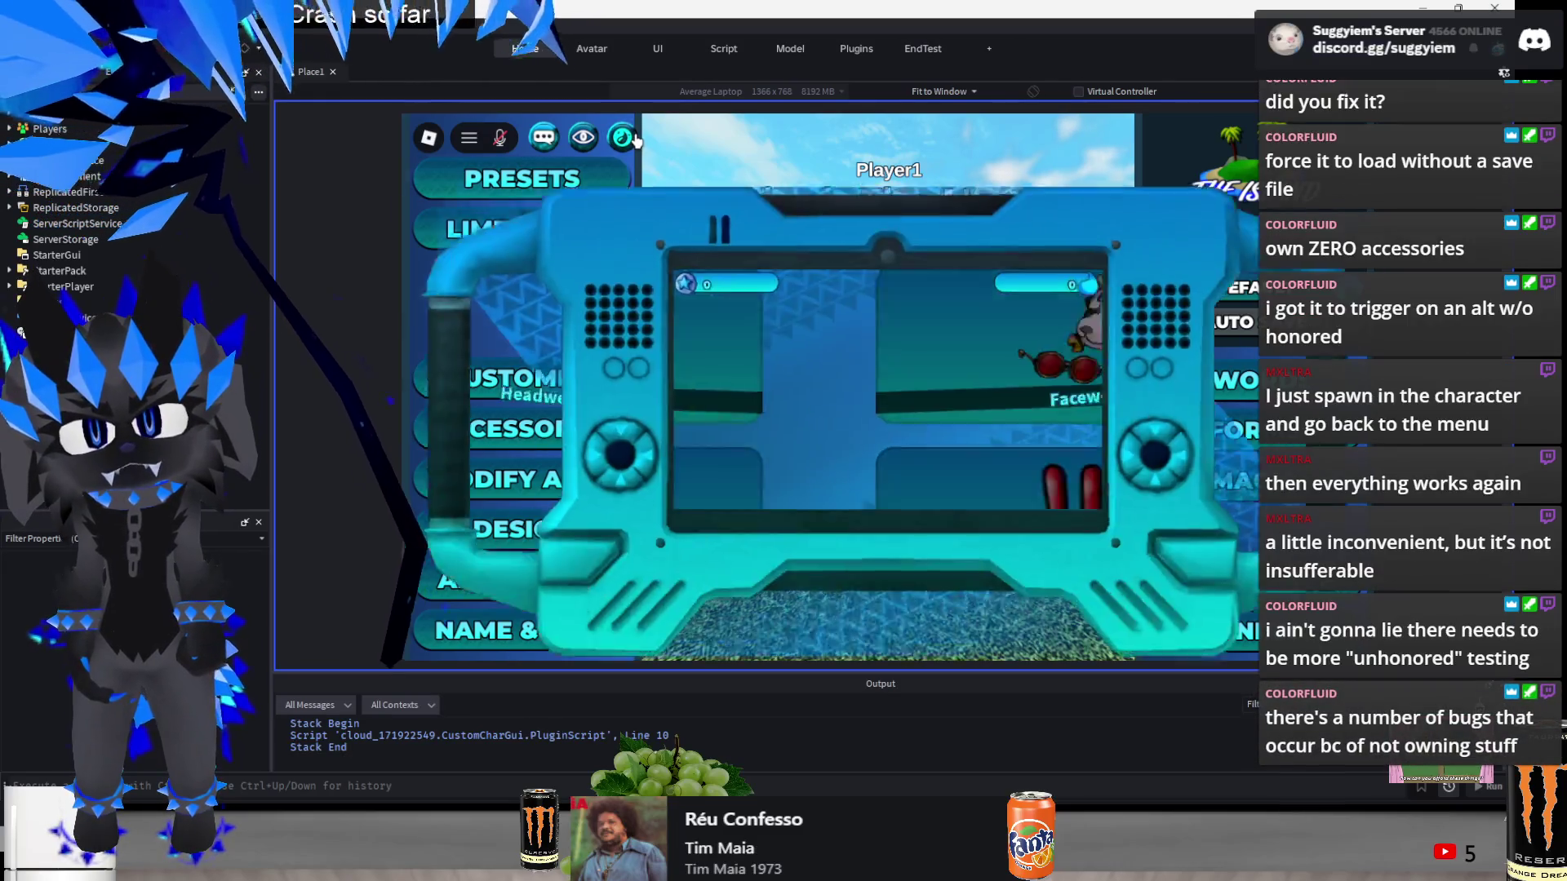
click(952, 322)
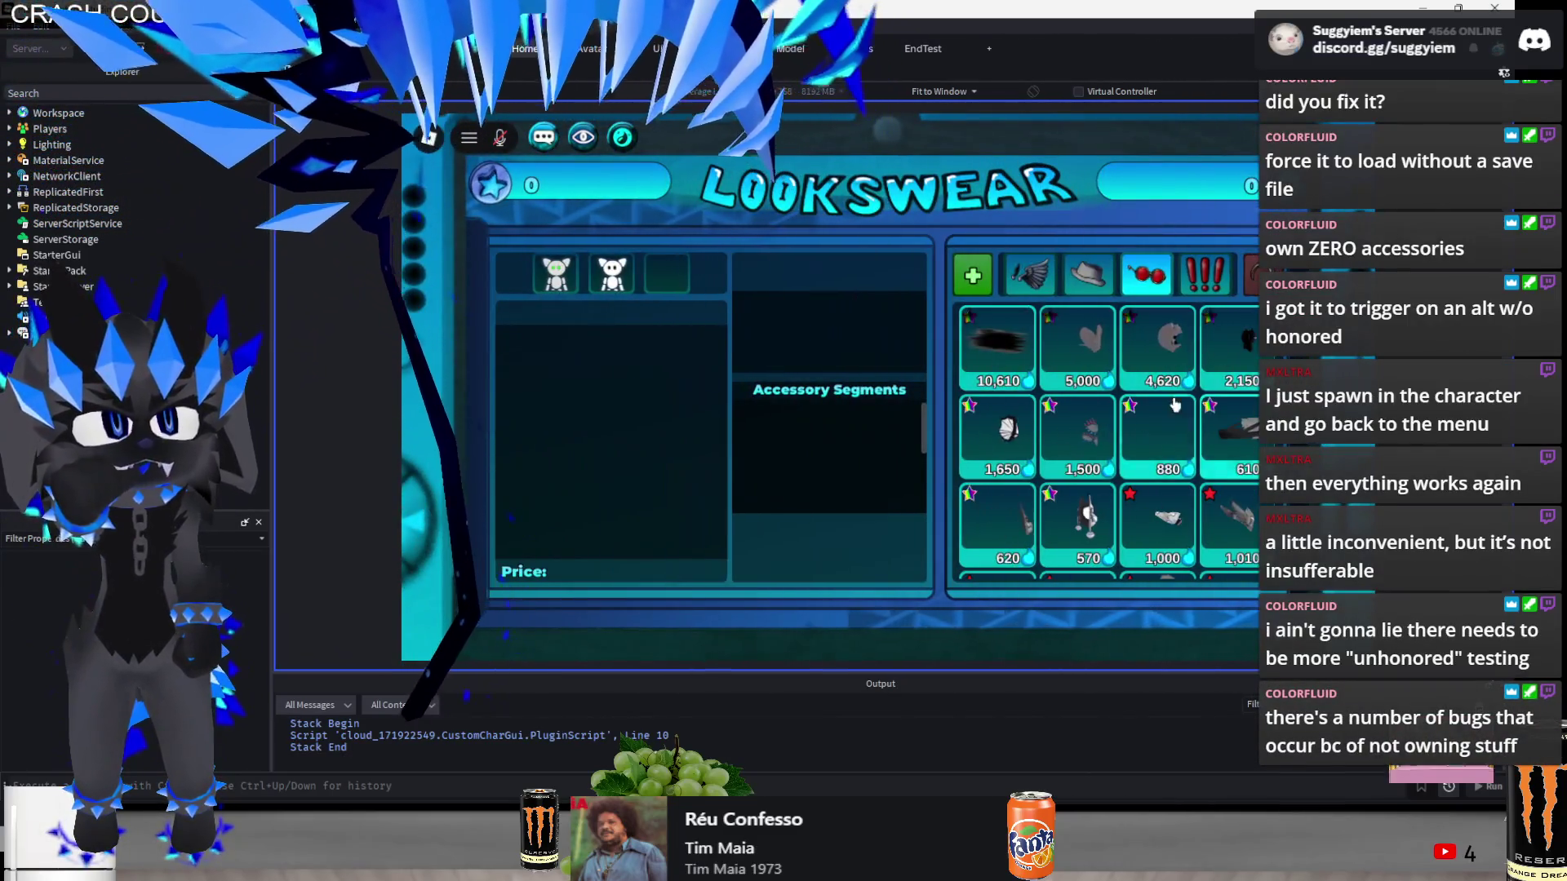
click(622, 137)
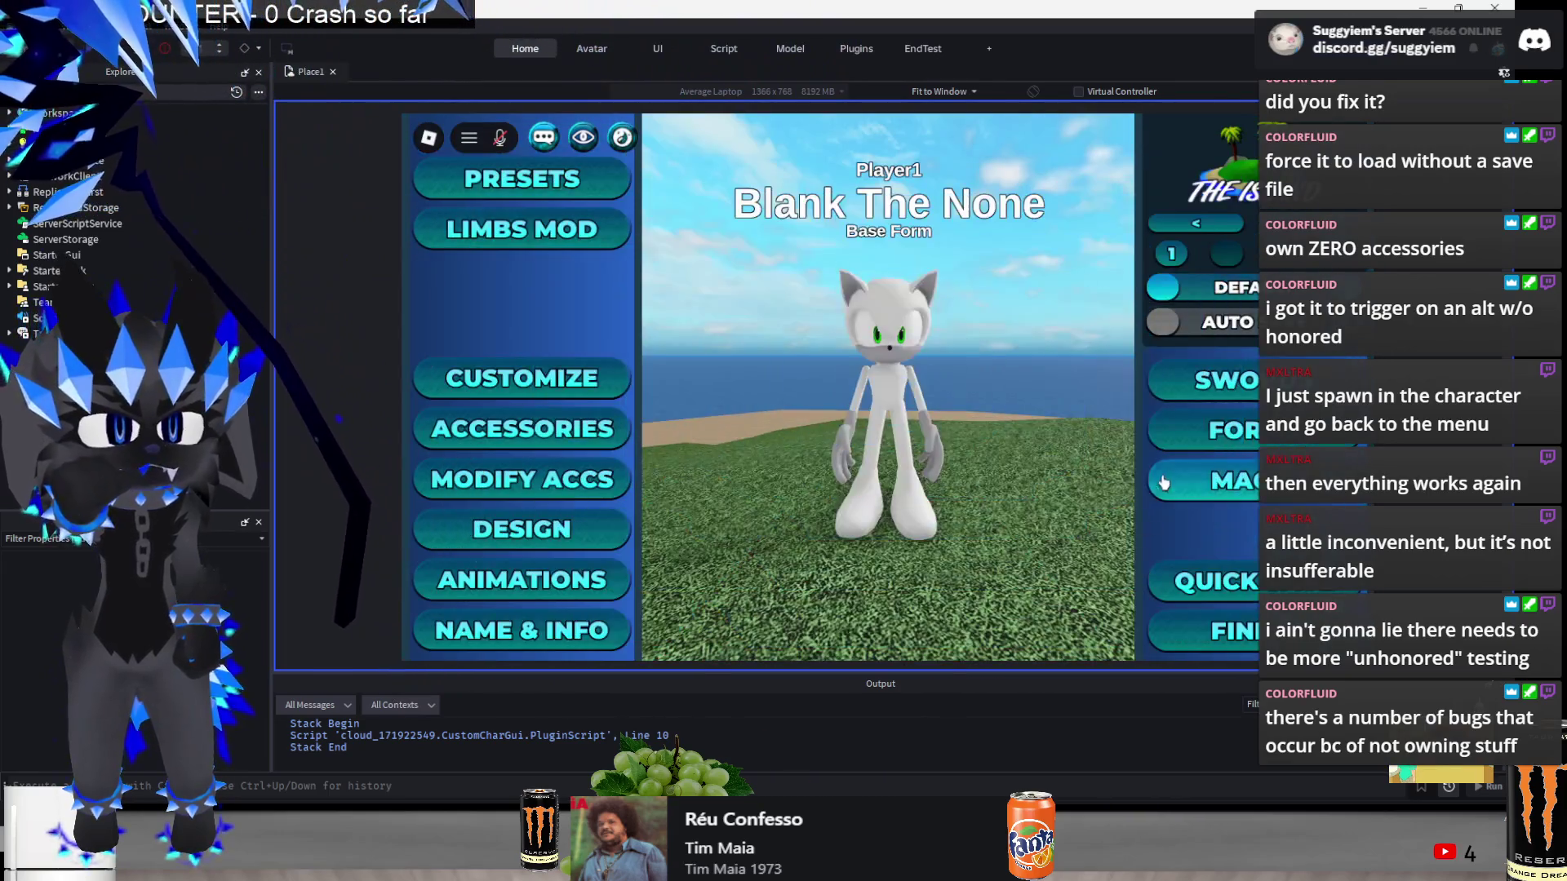
click(564, 440)
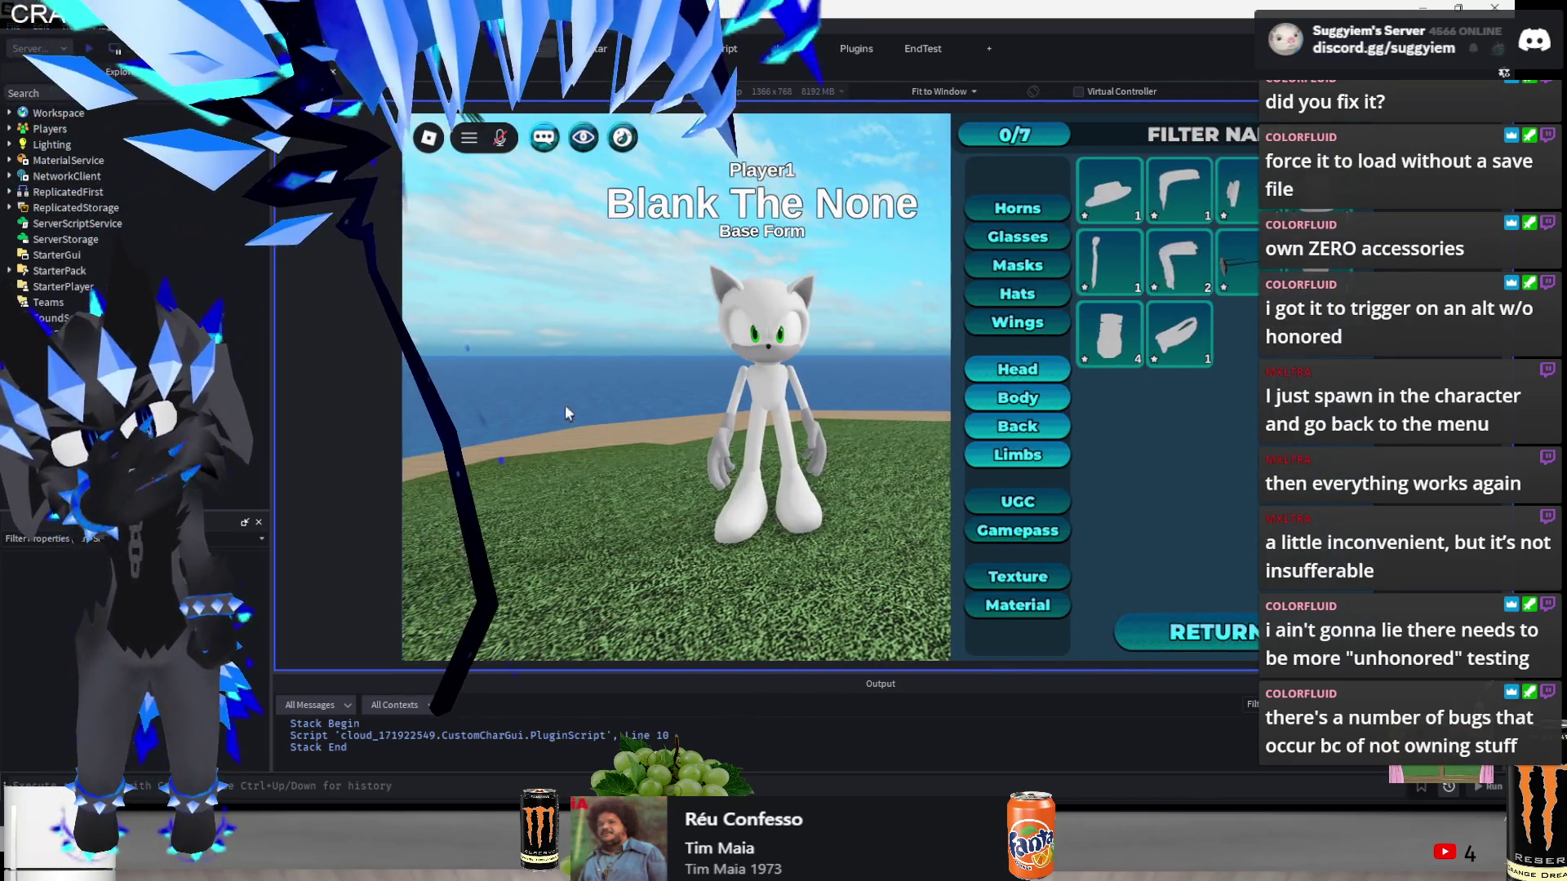
click(565, 414)
click(919, 476)
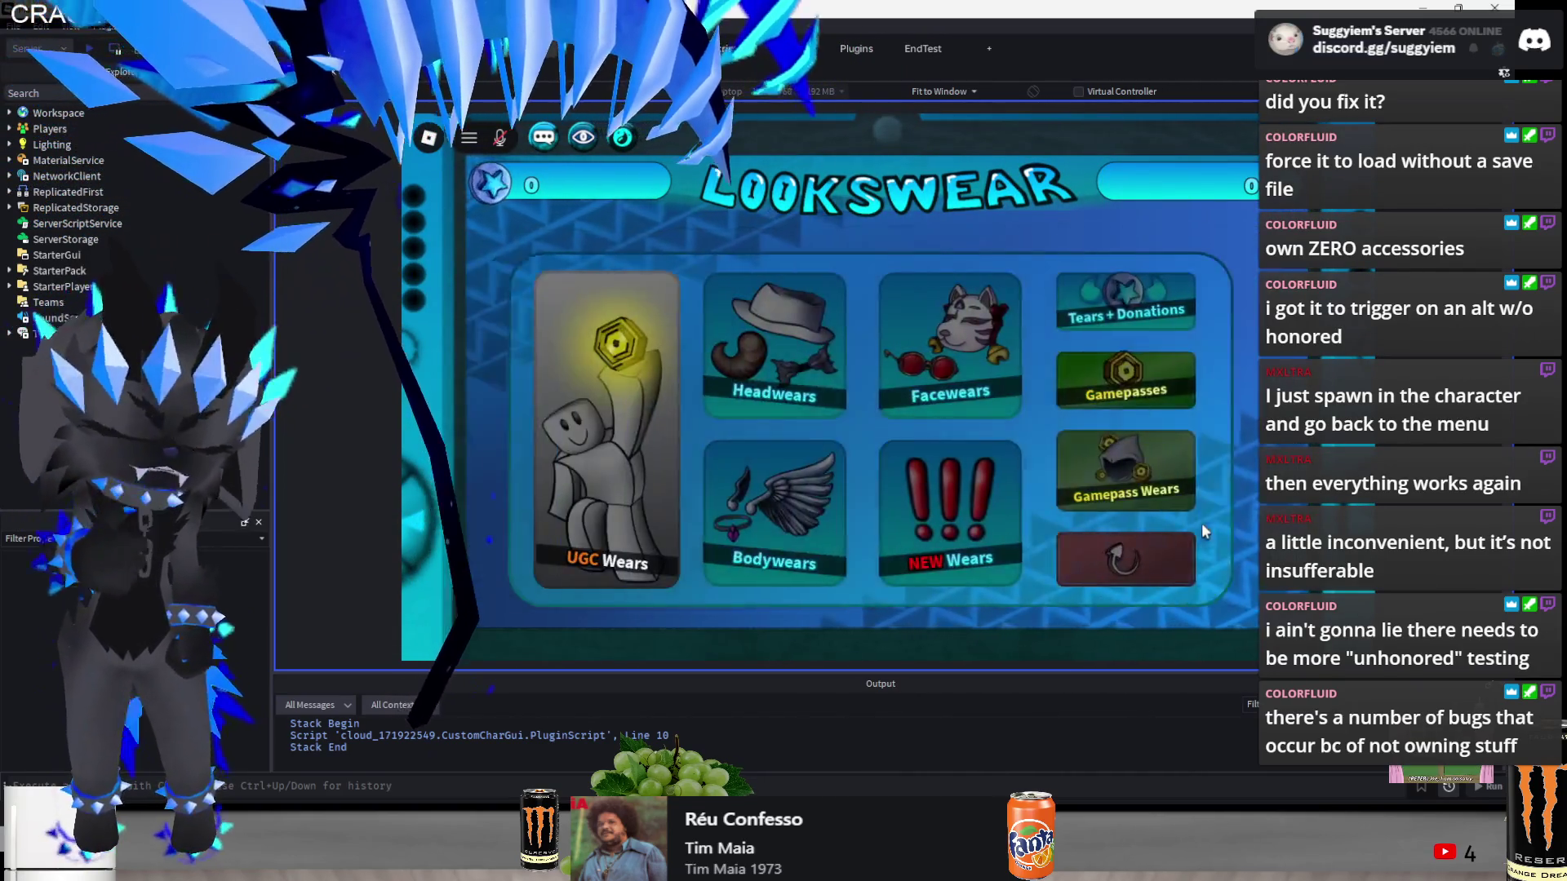
click(1201, 523)
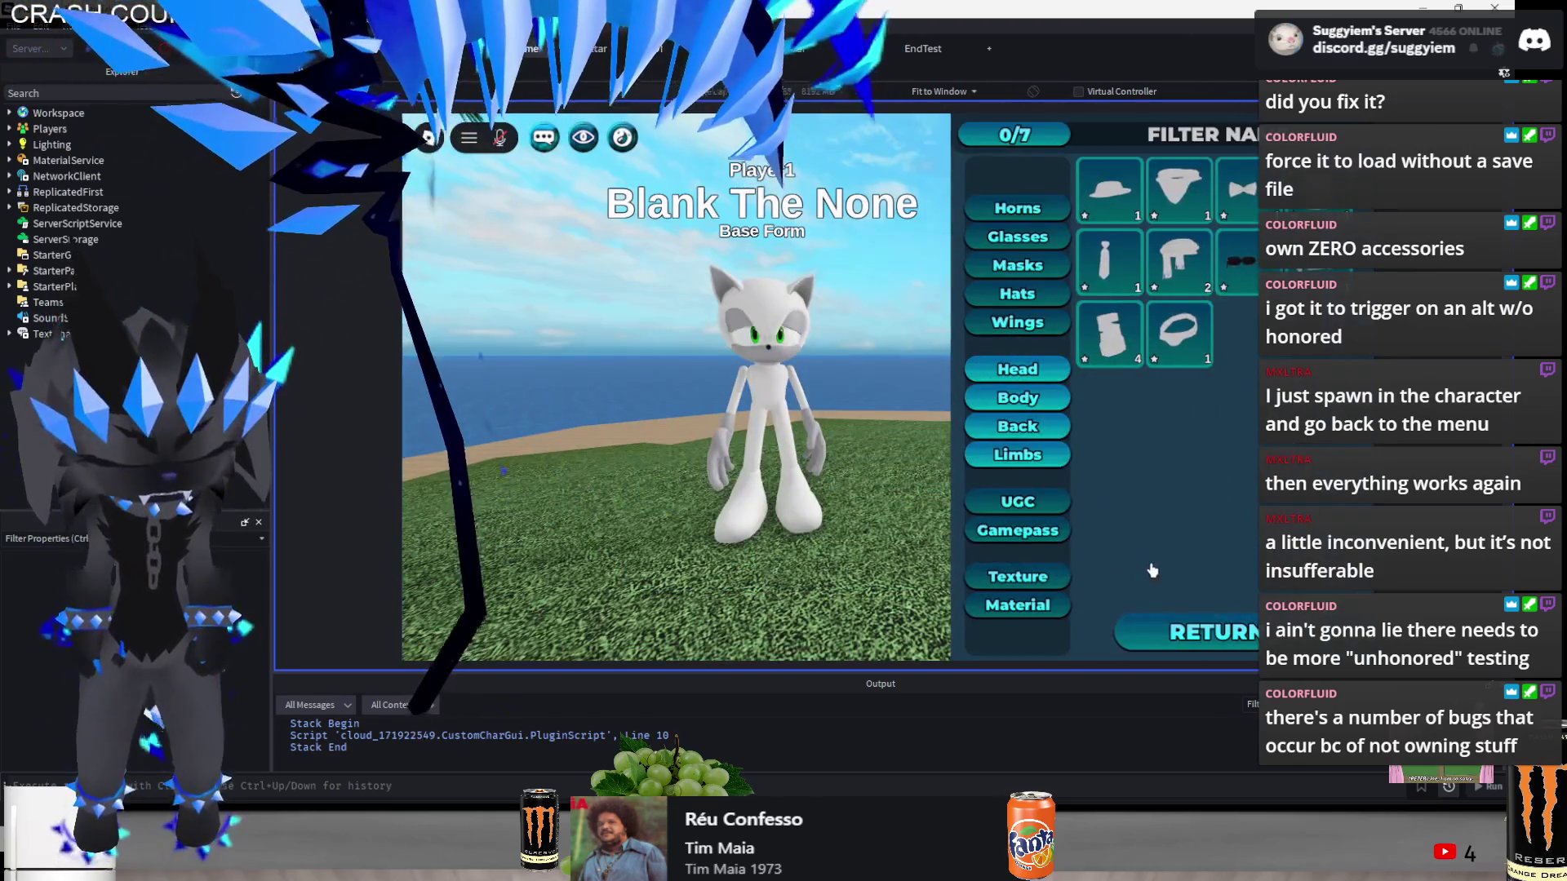
- Open the LooksWear Tears + Donations page and buy the 6000 Tears + 15 Donation Tokens pack
click(620, 141)
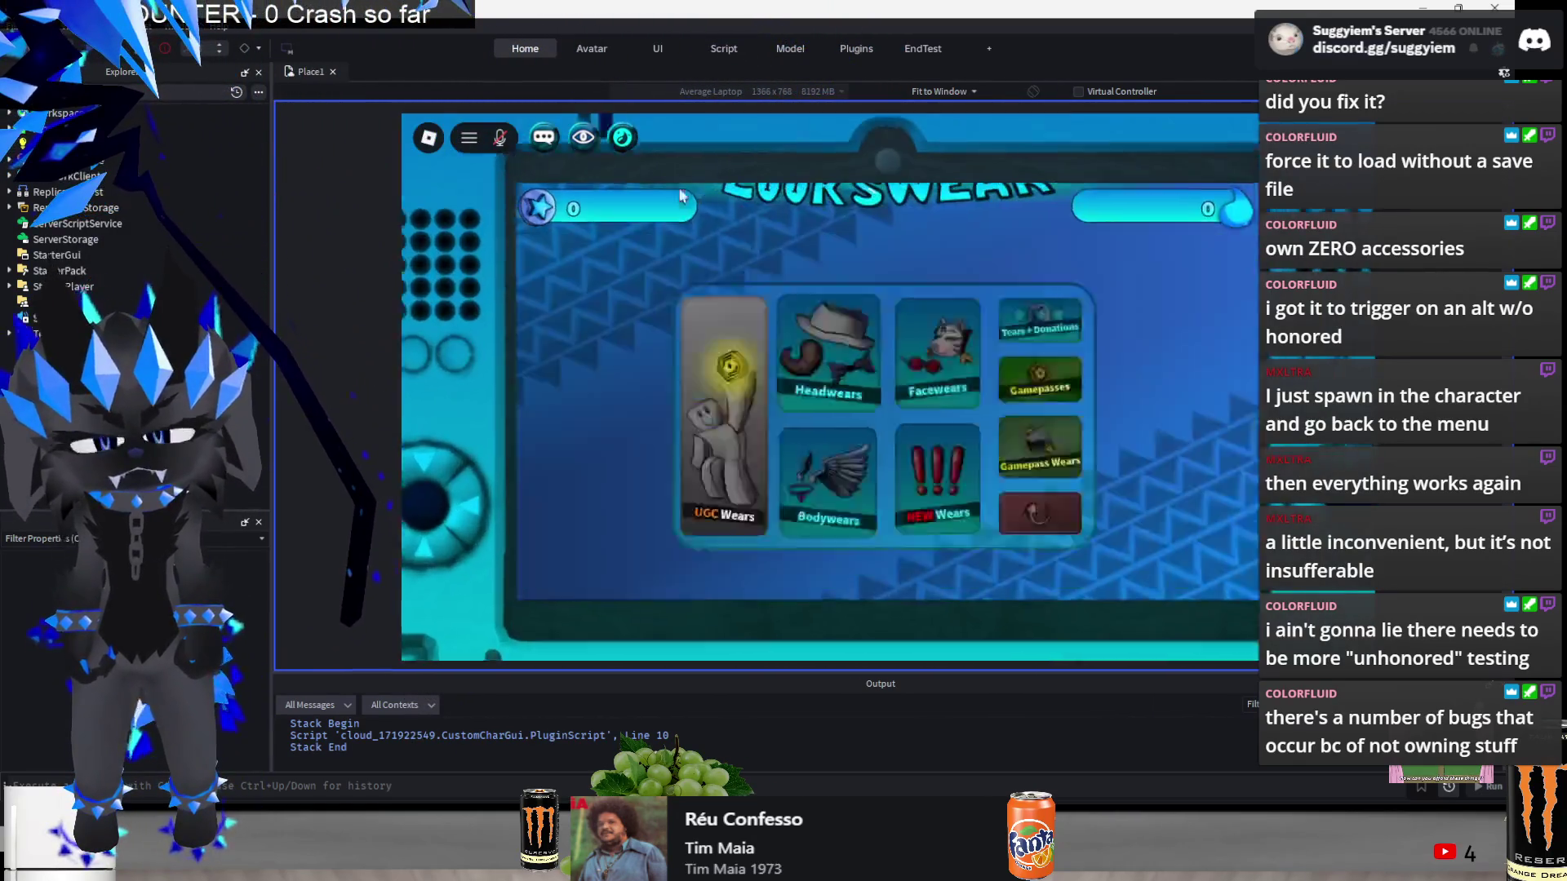
click(1146, 286)
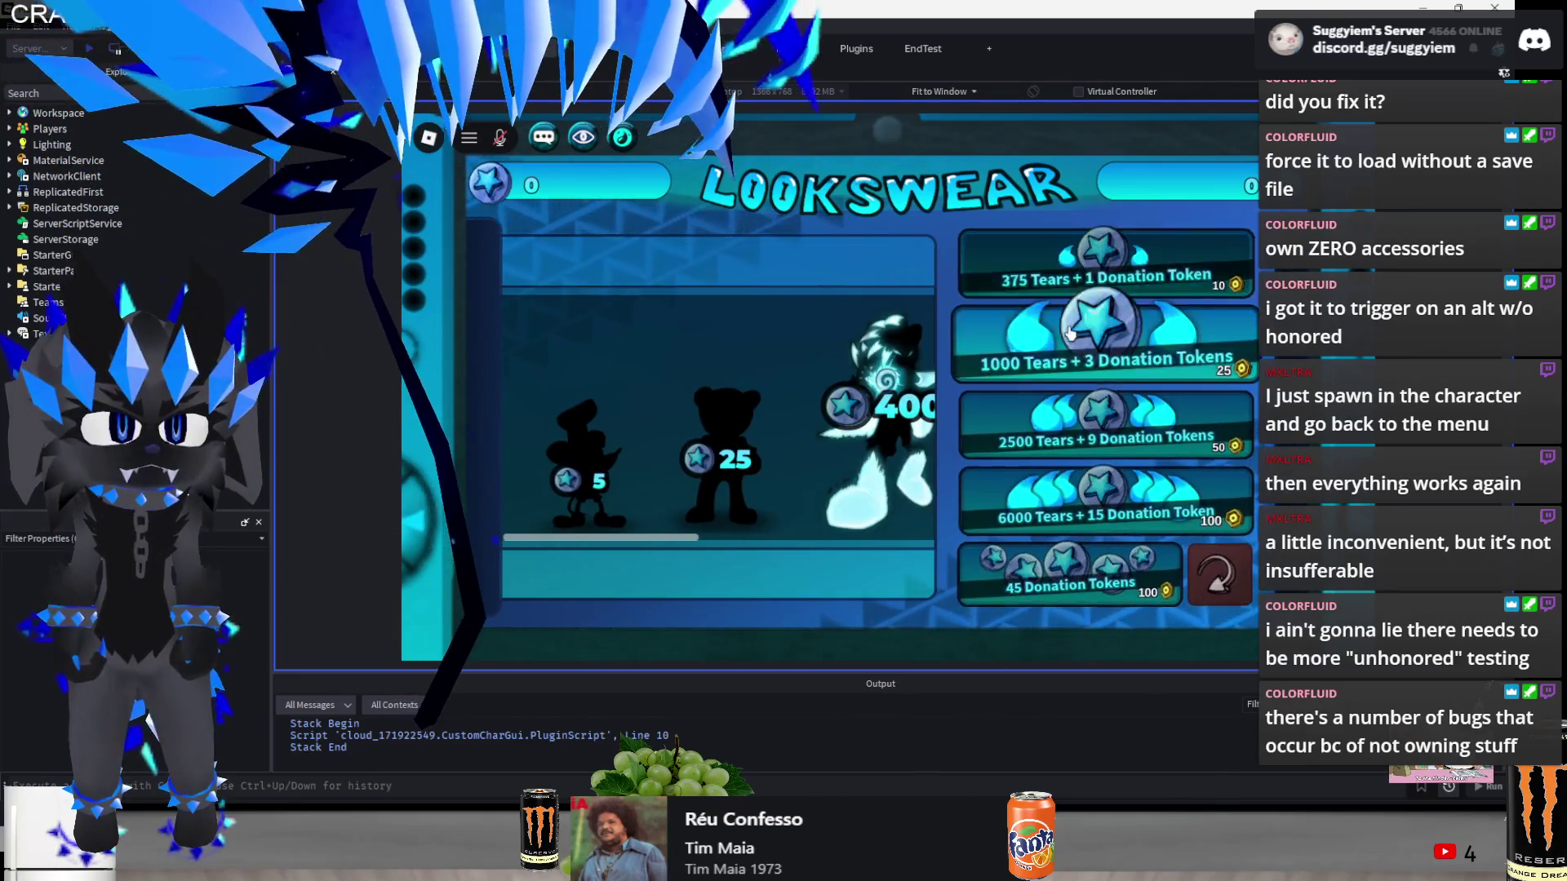
click(1065, 501)
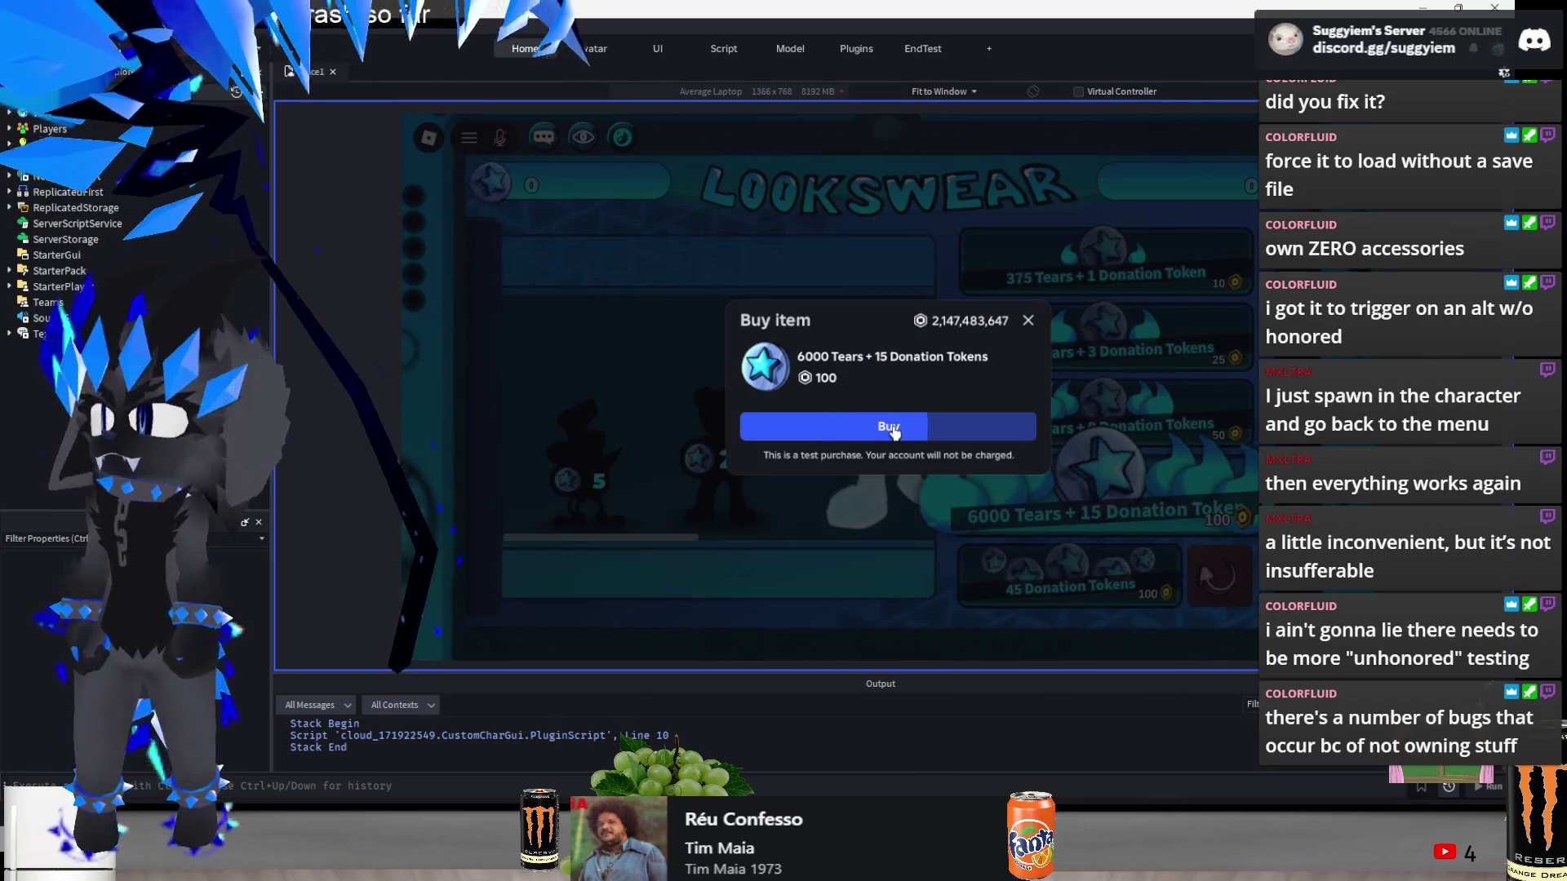
- Complete the Tears test purchase and buy the Ritual Eyes facewear for 1,500 Tears
click(894, 429)
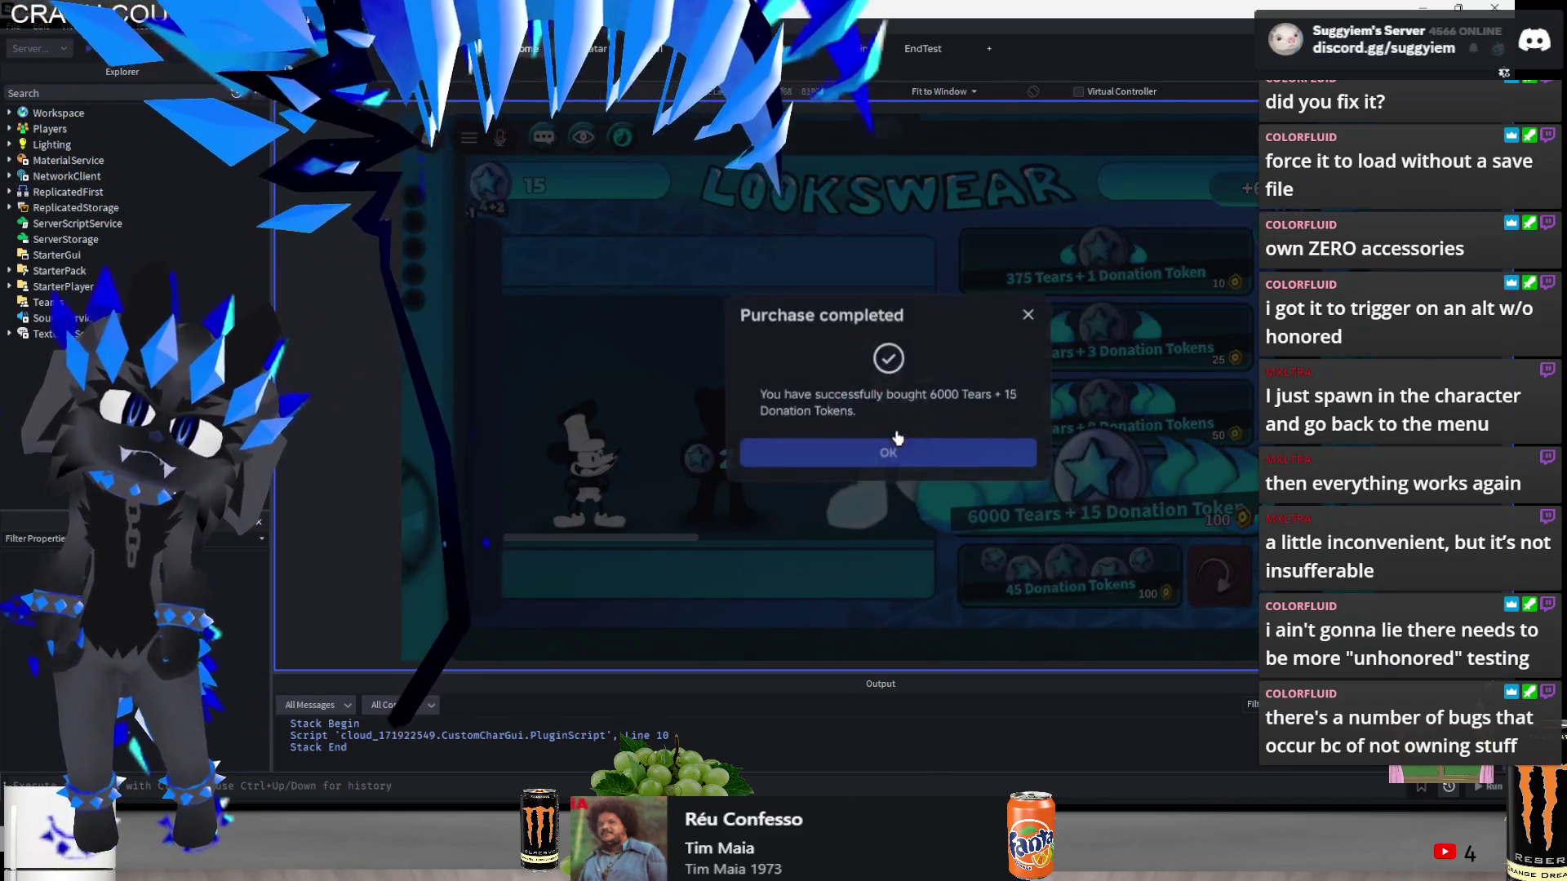
click(938, 445)
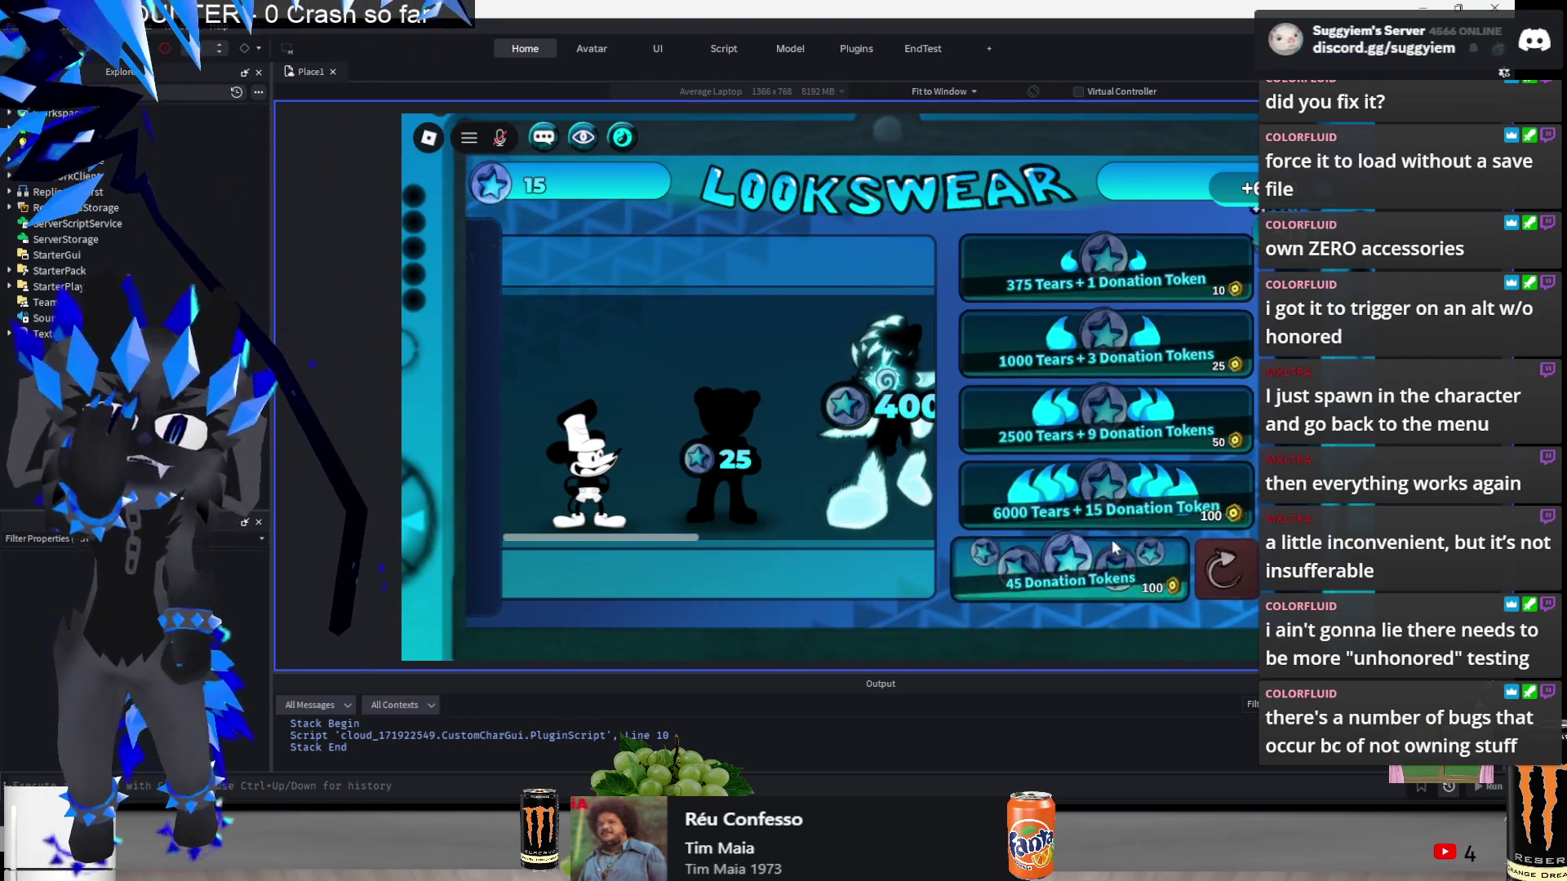
click(1211, 584)
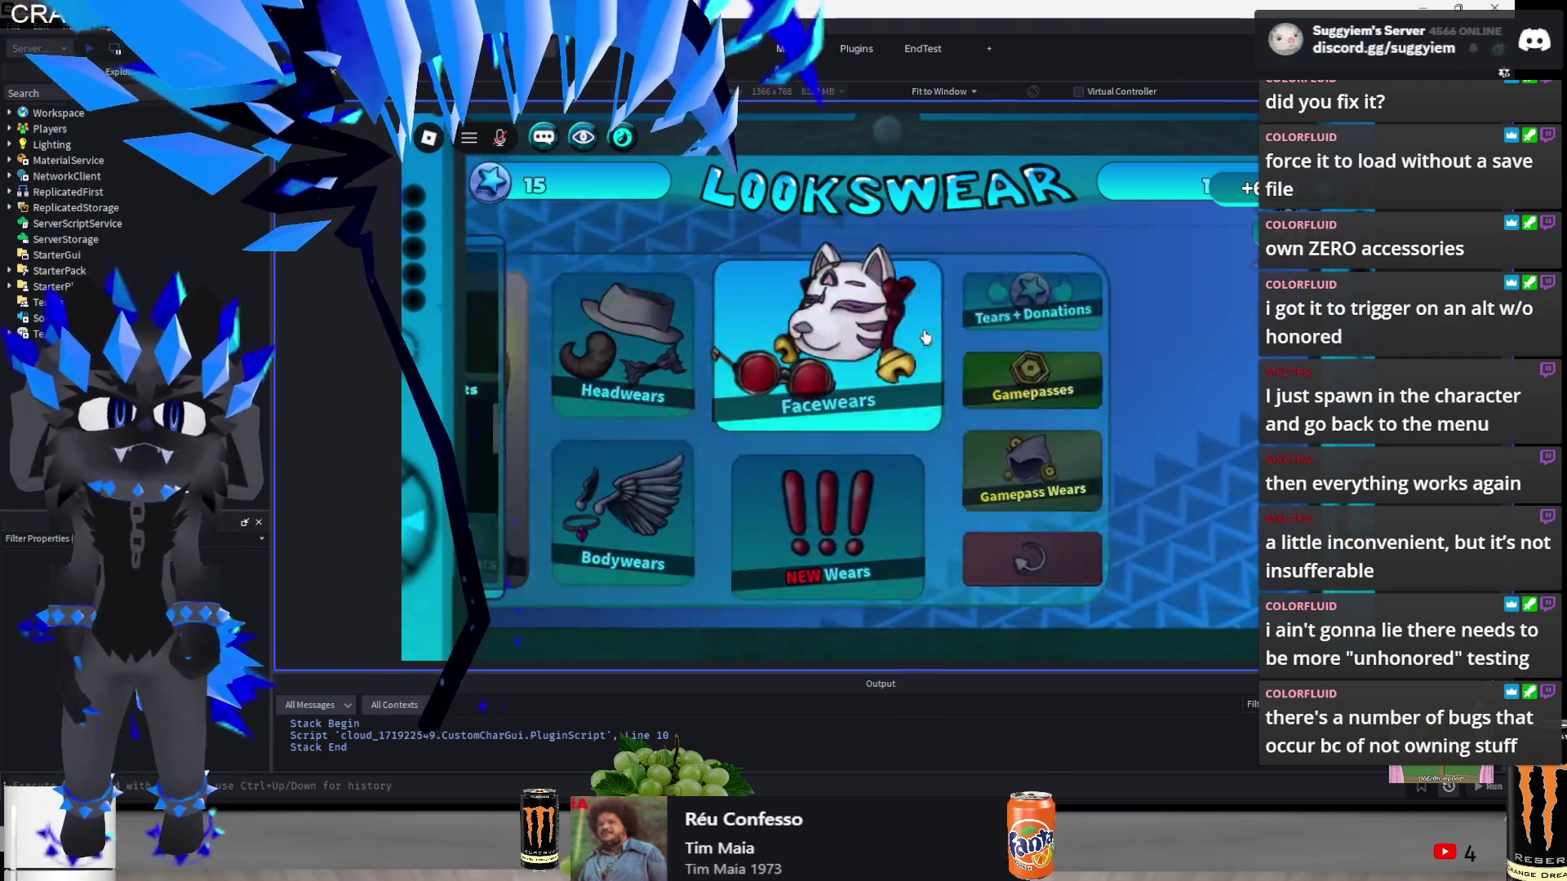
click(898, 351)
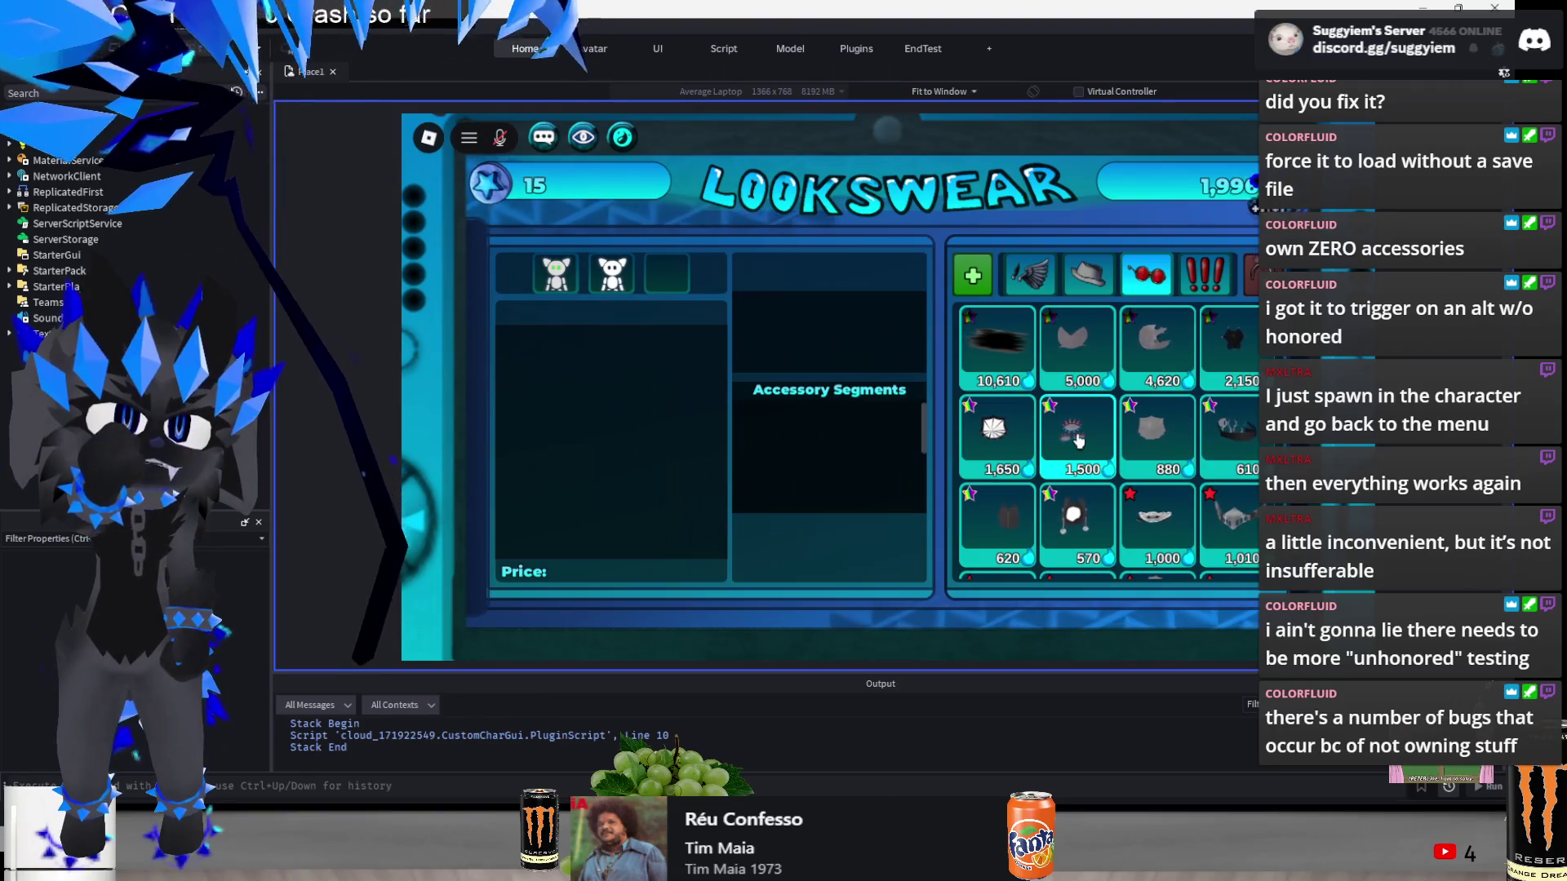
click(1078, 439)
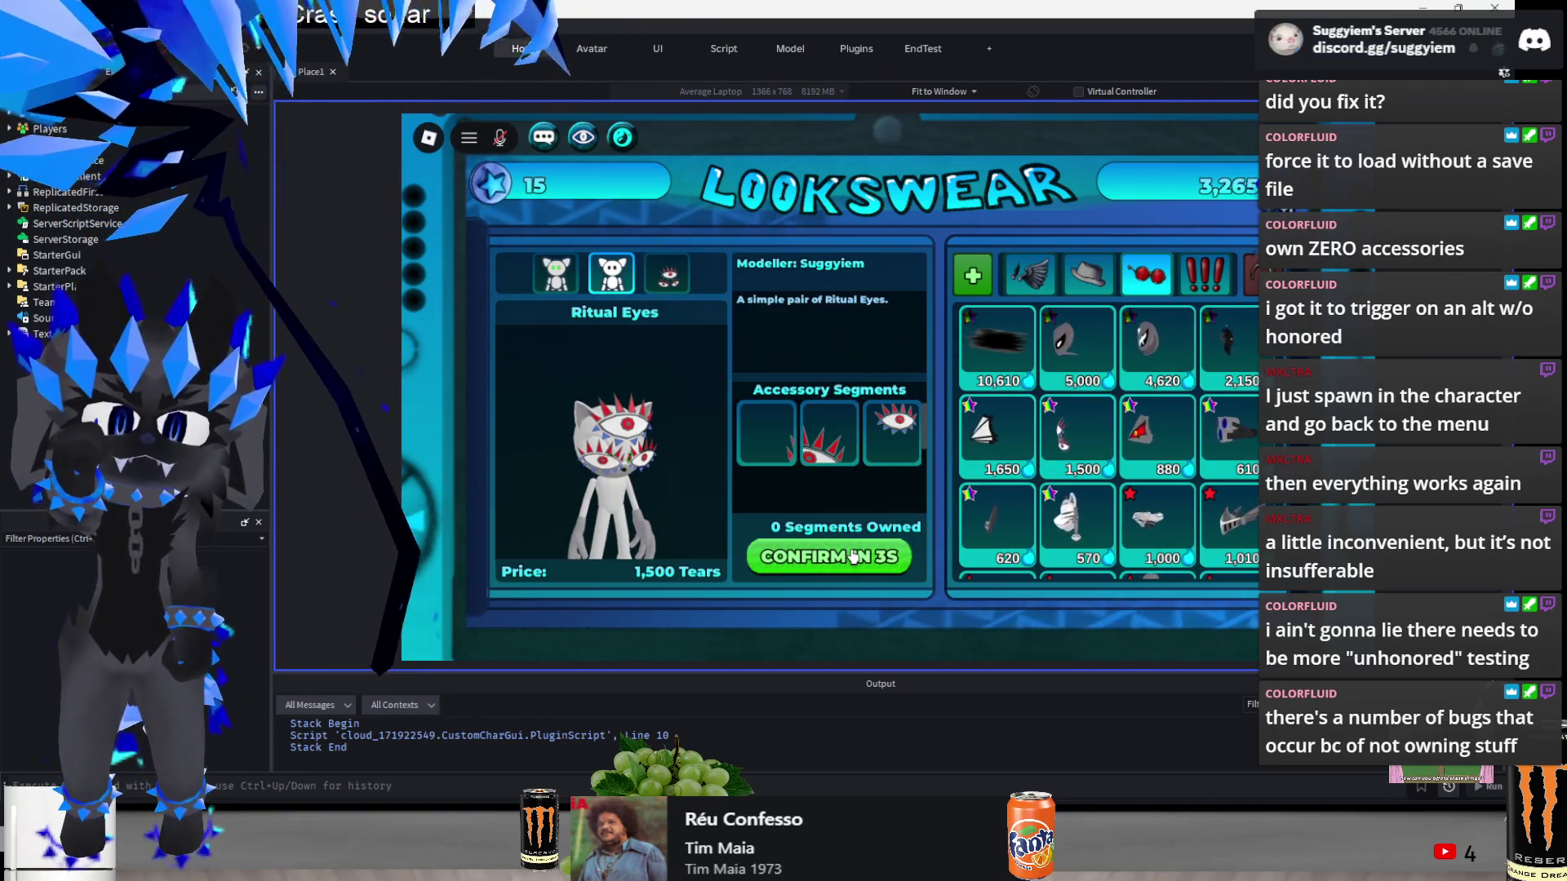
click(853, 557)
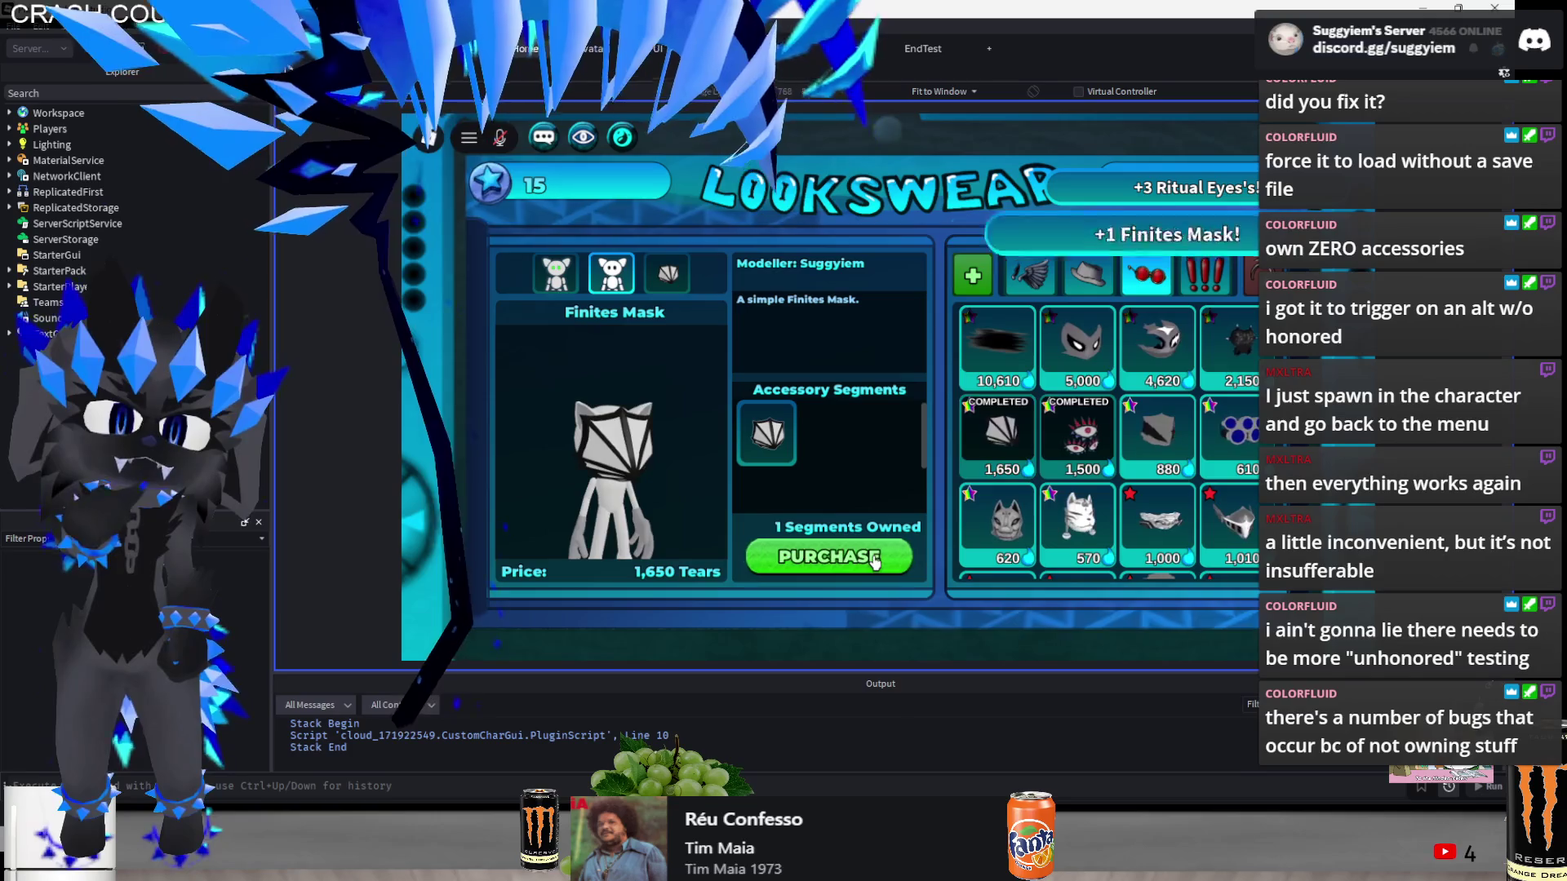
- Return to the character editor, reopen the accessory editor and jump to the error's script line
click(874, 563)
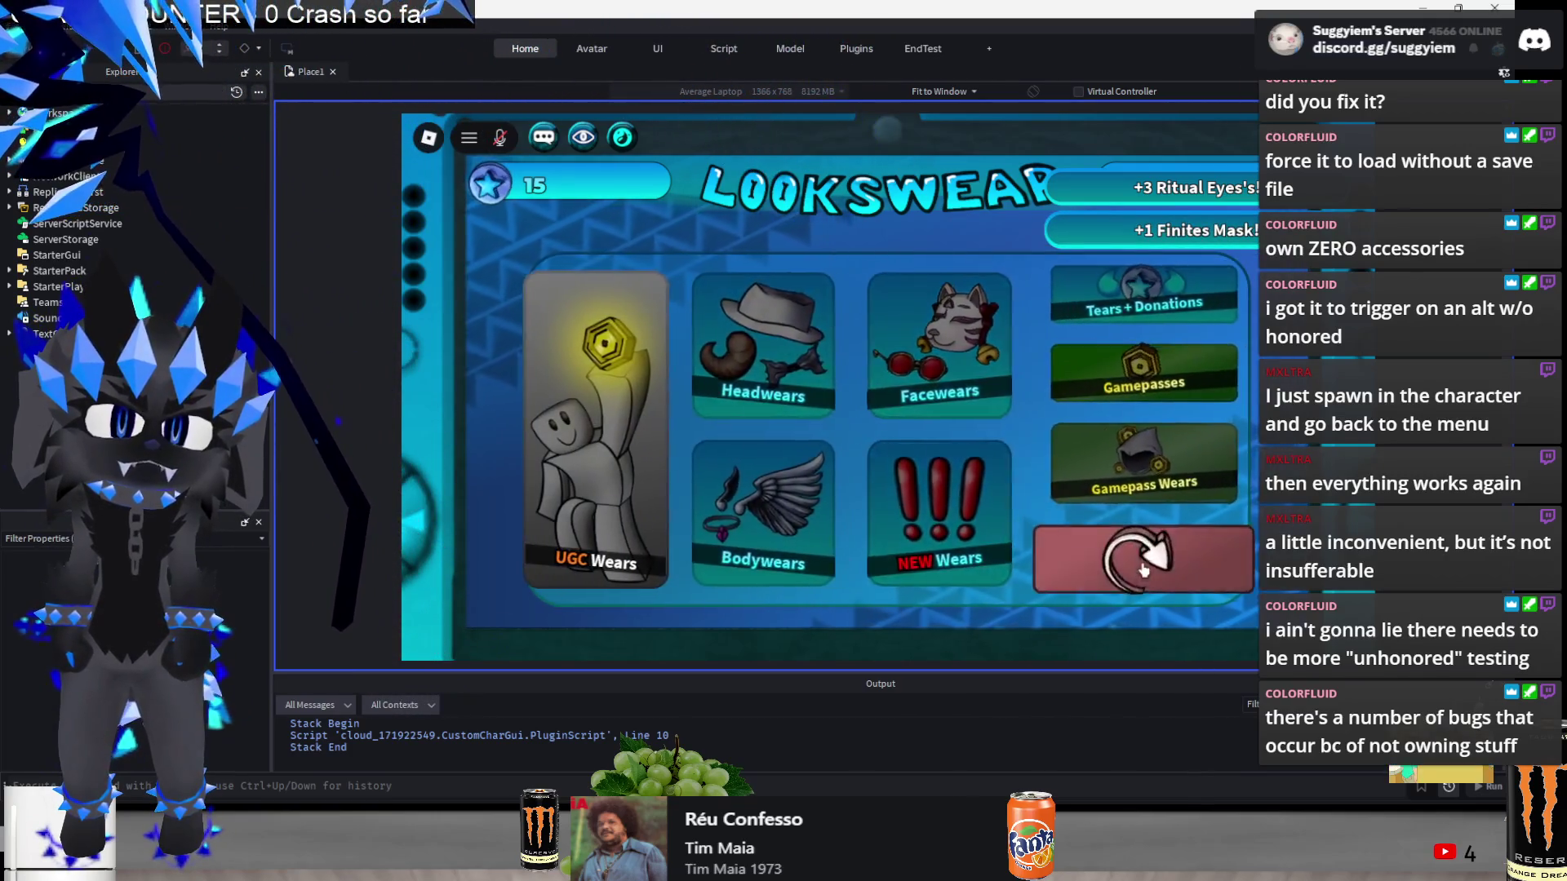
click(1143, 569)
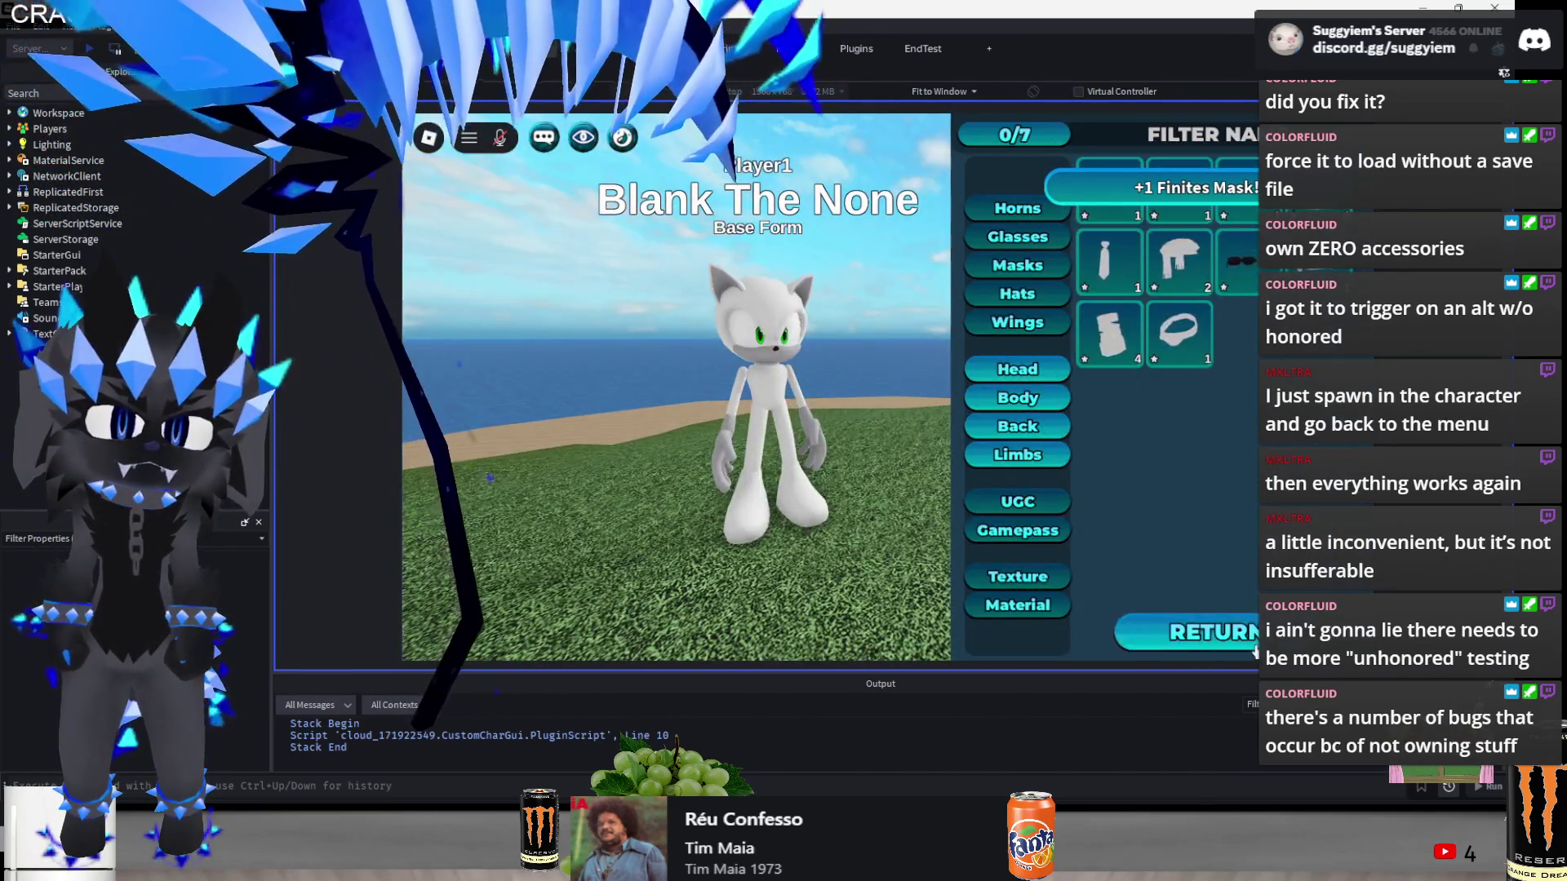
click(1216, 632)
click(525, 427)
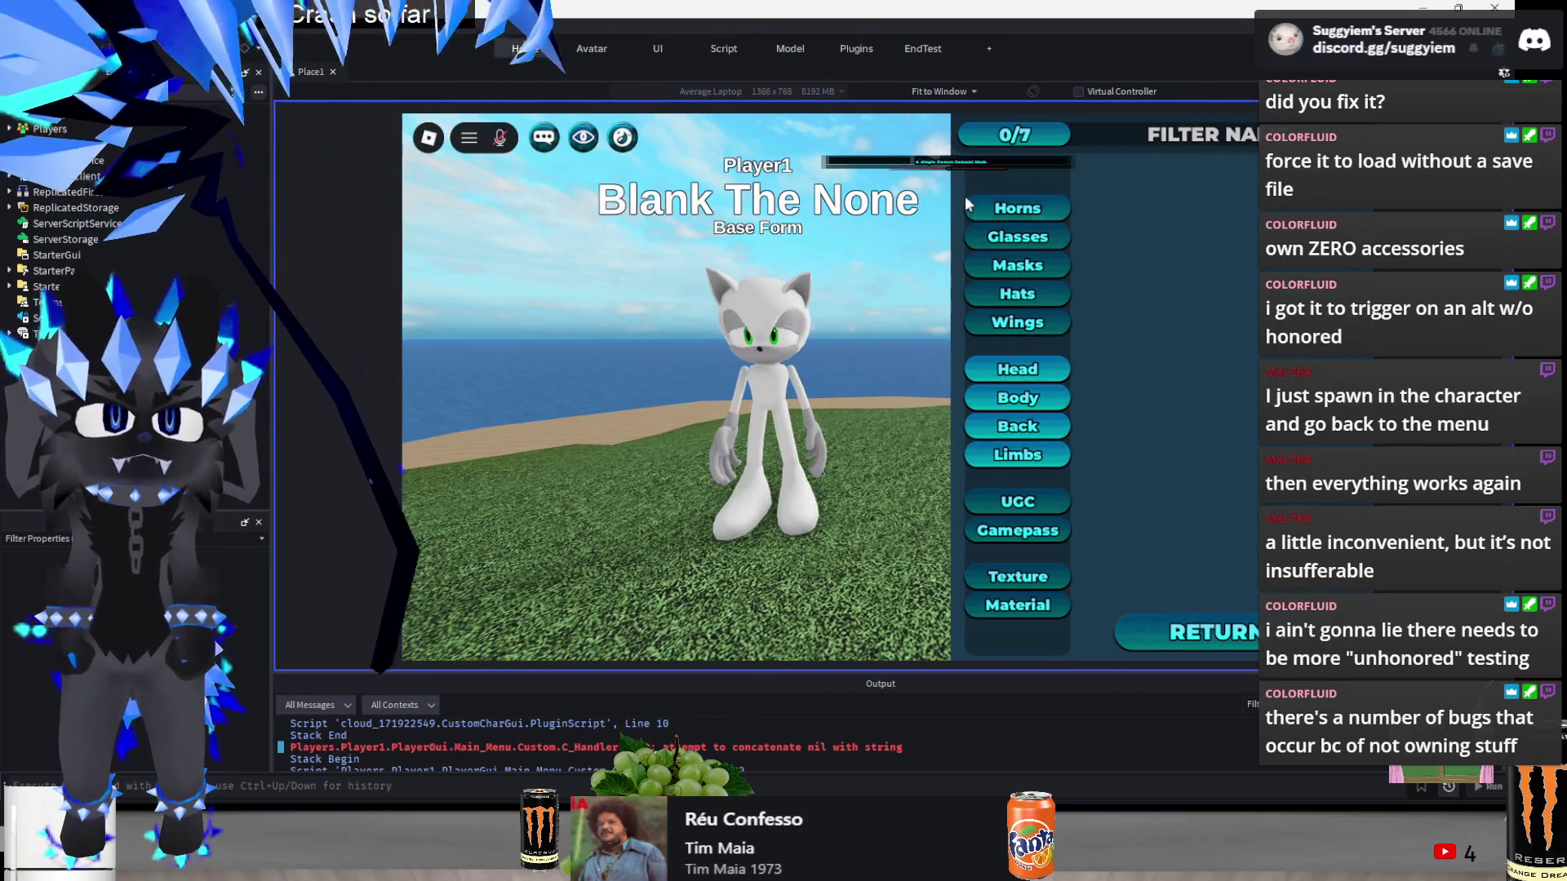
click(781, 748)
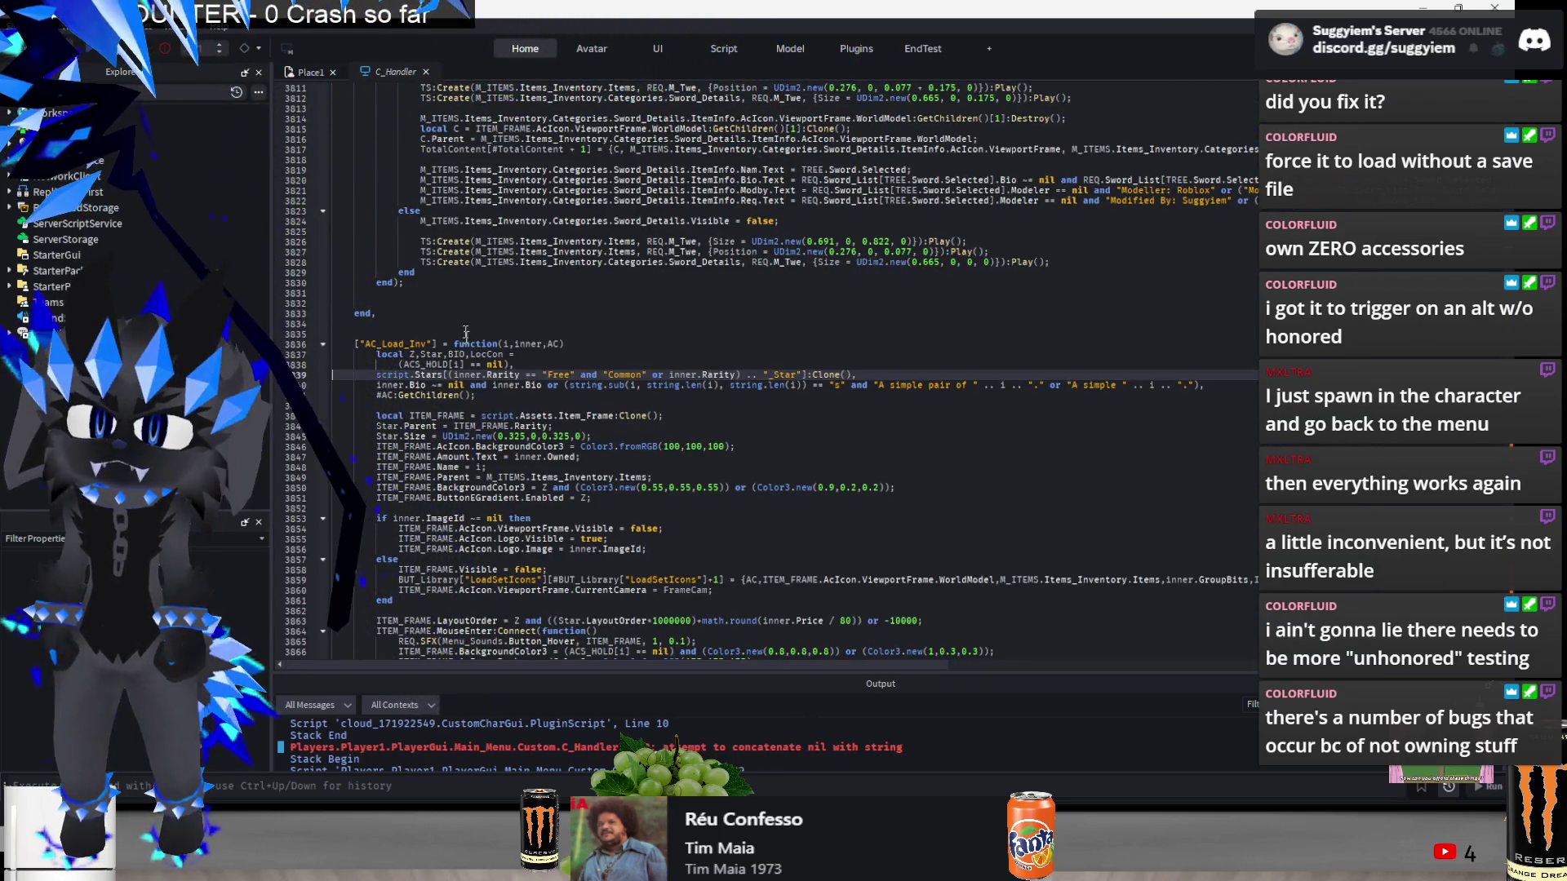
- Back in the game view, finish and quit the character without saving, then create a new one
click(308, 71)
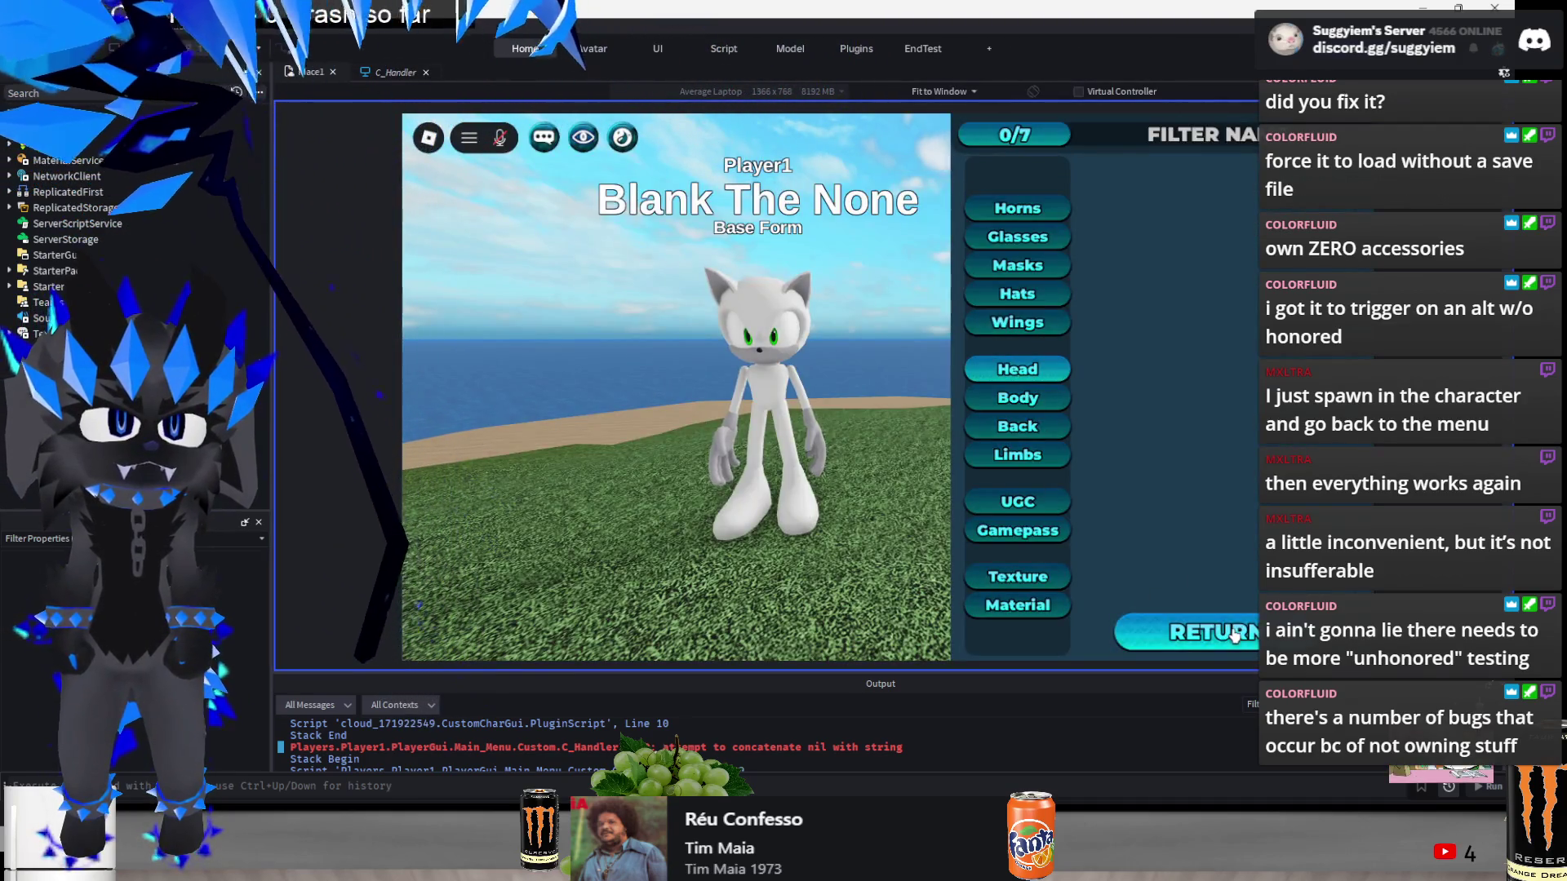
click(1233, 635)
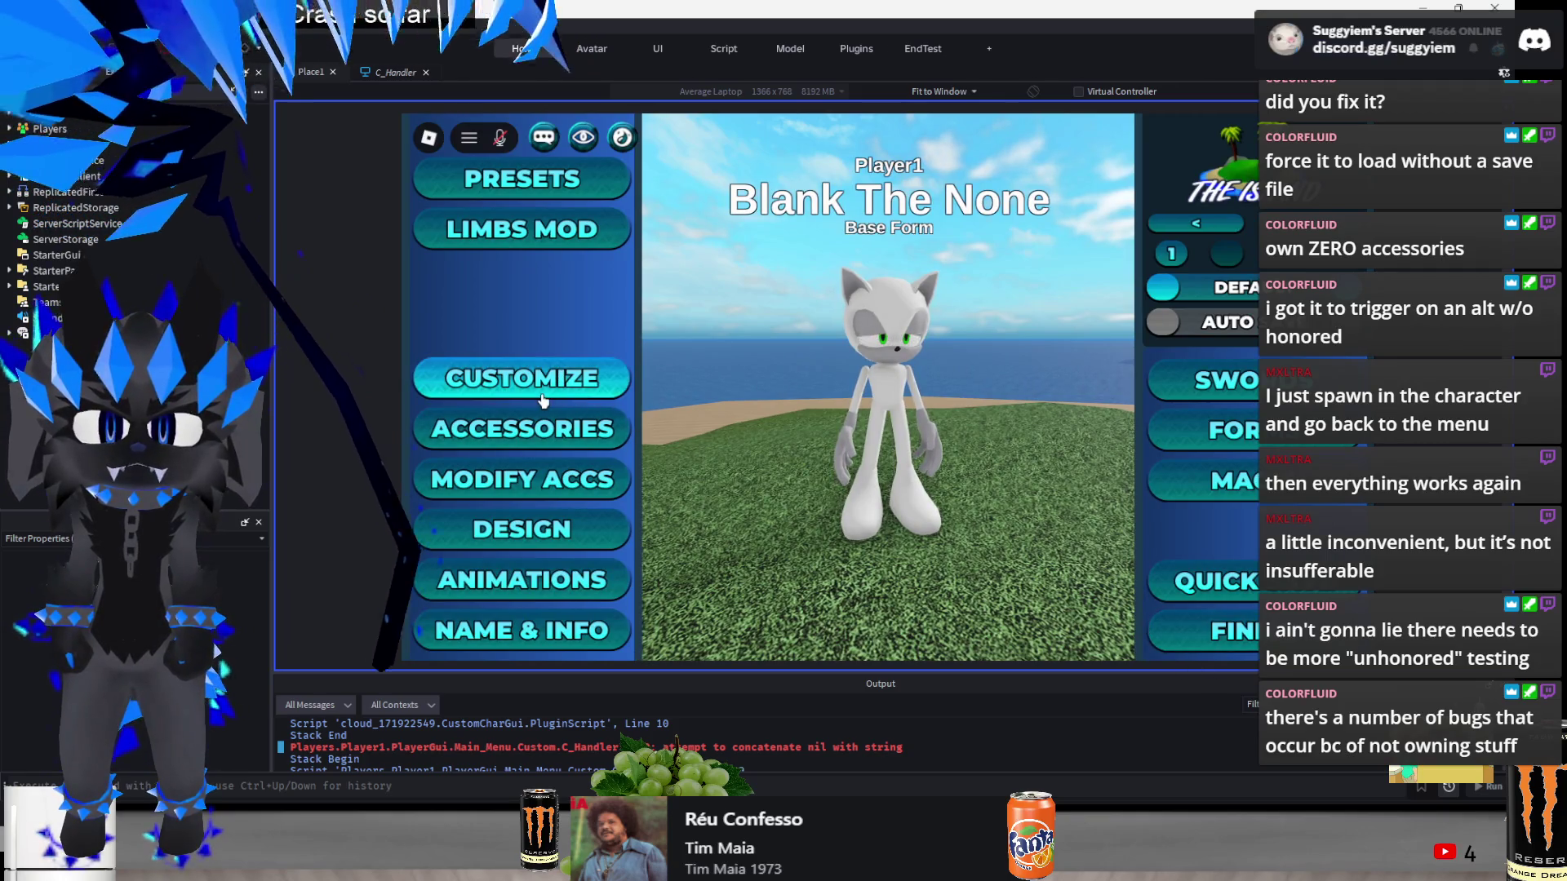
click(1208, 631)
click(738, 628)
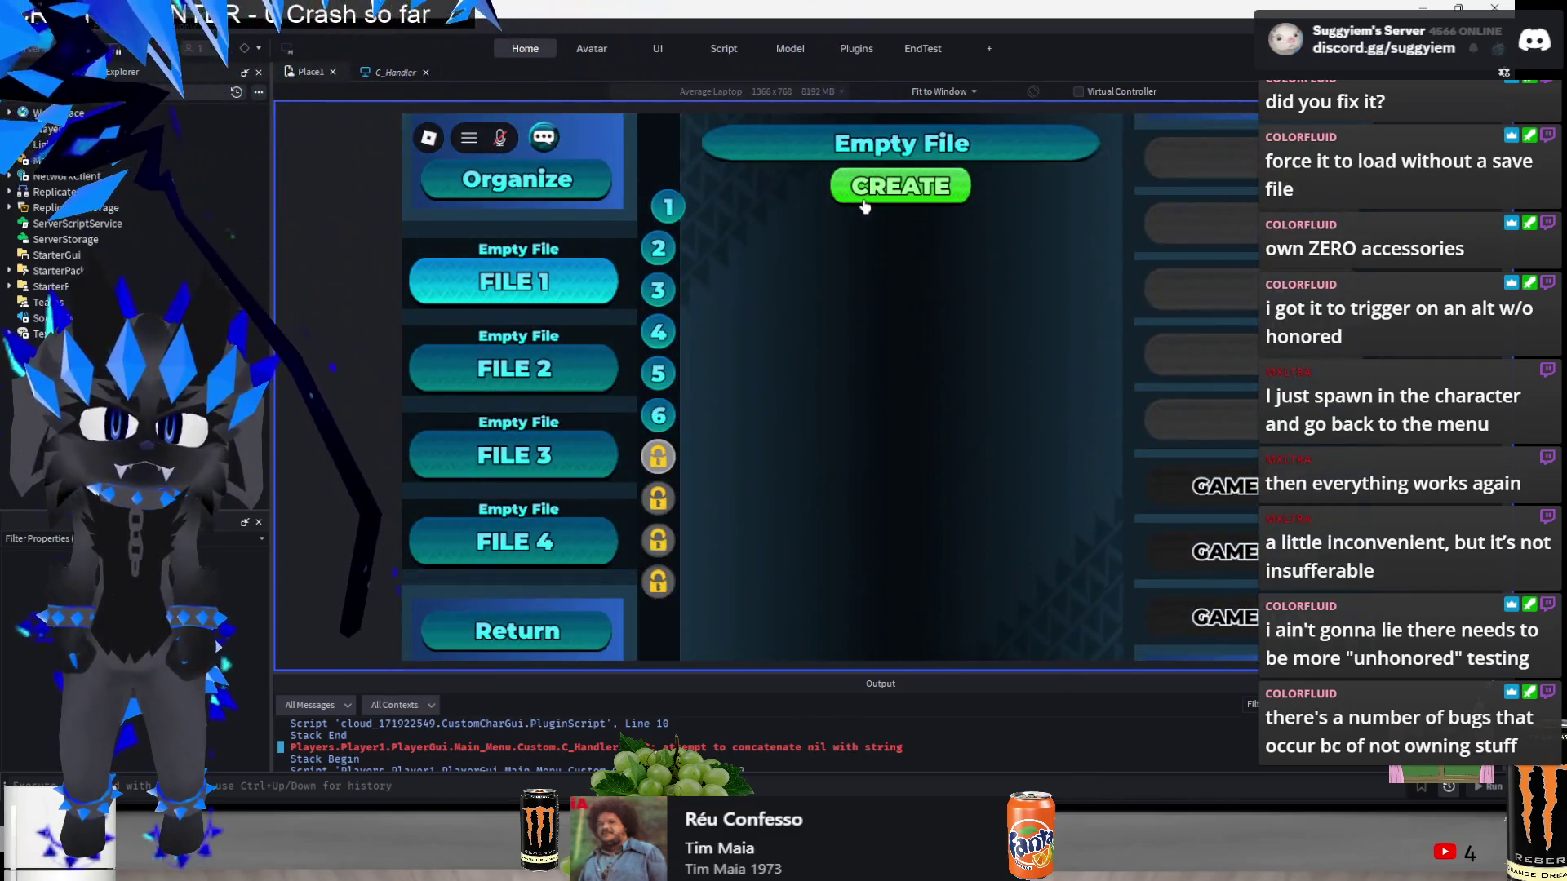
click(867, 203)
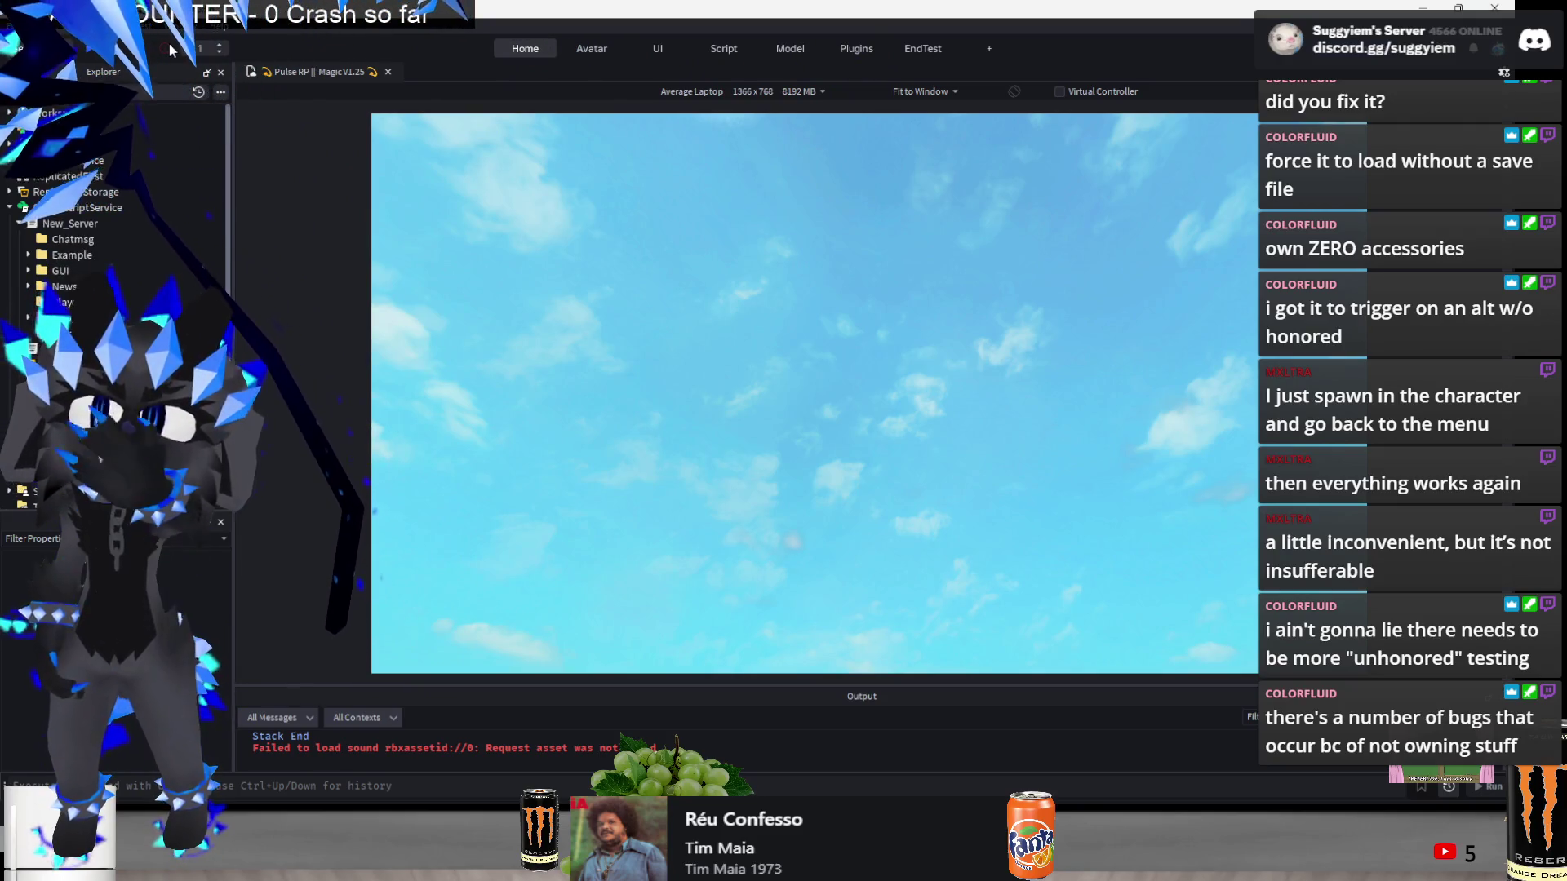
- Switch from the playtest via the Roblox game page to the Pulse RP bugs document
key(alt+Tab)
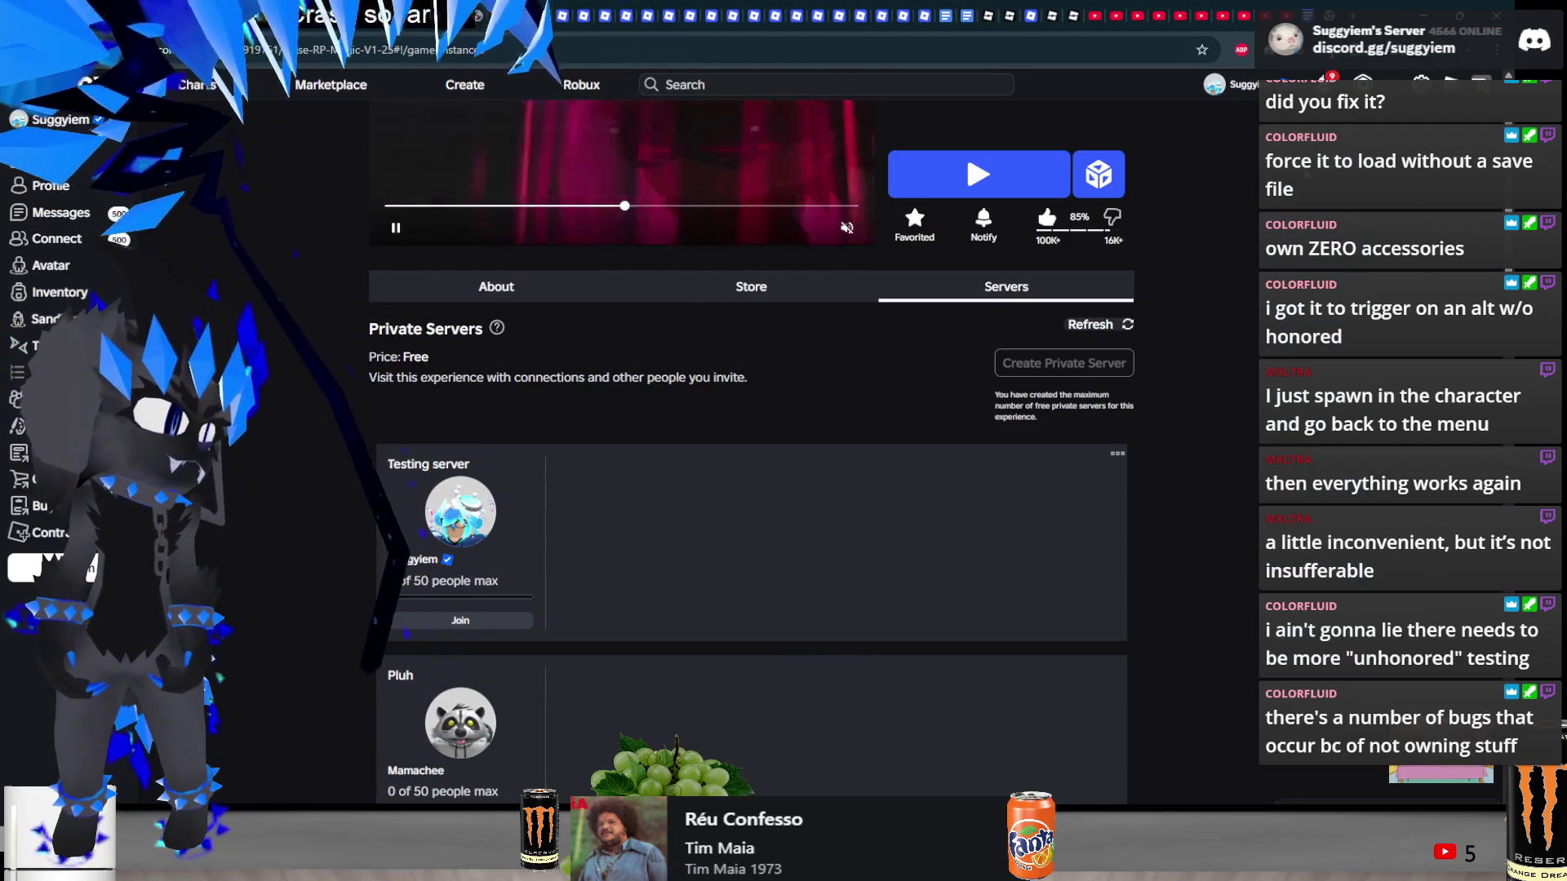
key(alt+Tab)
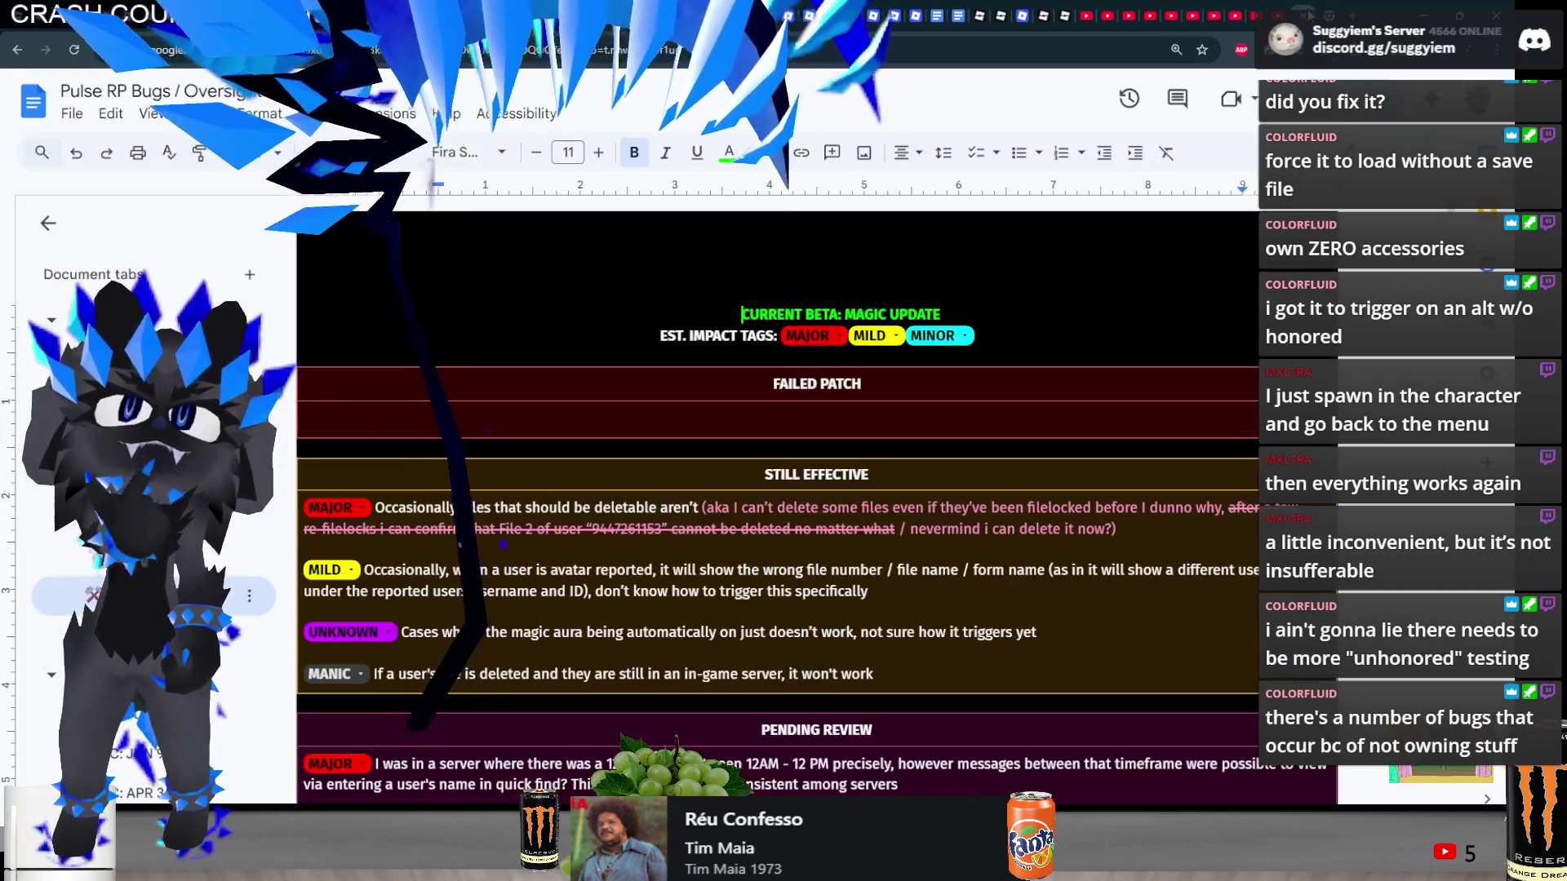
- Cut the MAJOR accessory-buying bug and its screenshot from Pending Review and paste it into Still Effective
scroll(289, 523, down, 10)
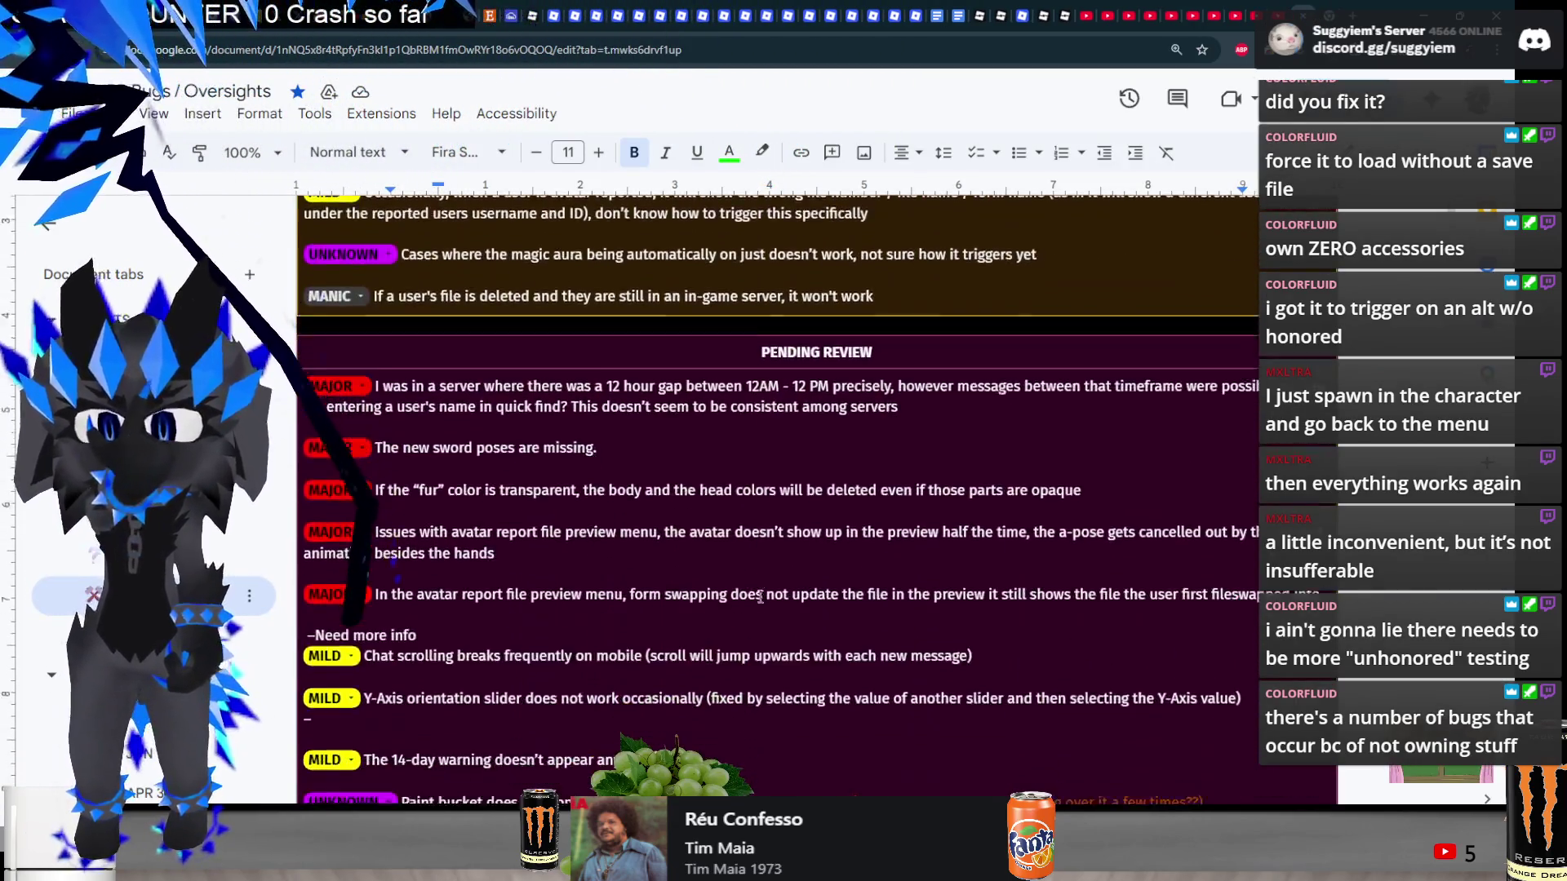
scroll(914, 504, up, 15)
scroll(913, 504, down, 5)
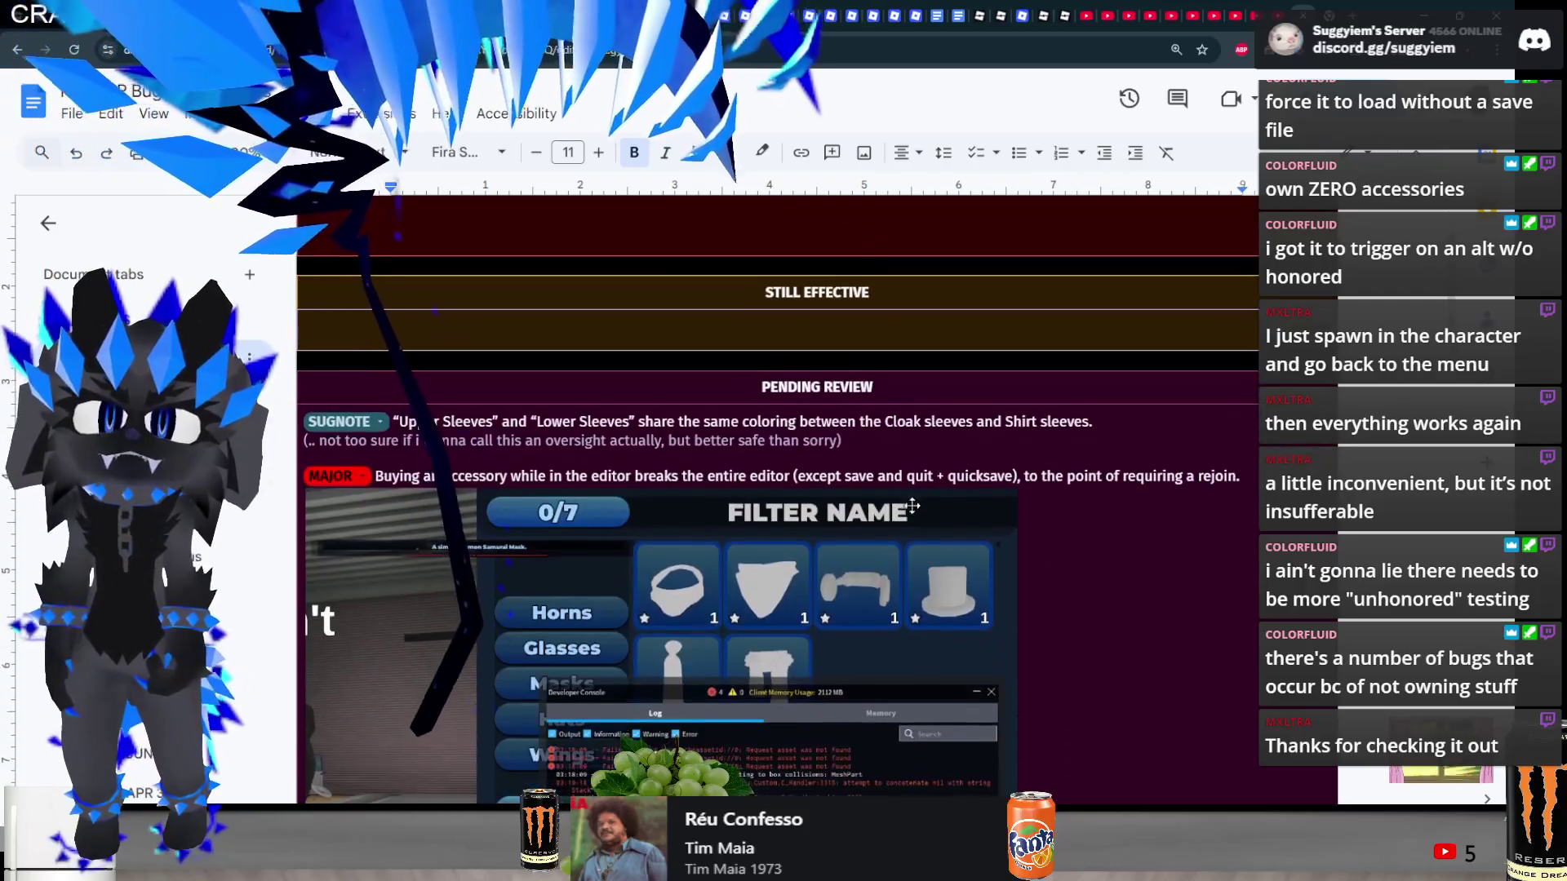
click(914, 503)
shift+click(294, 326)
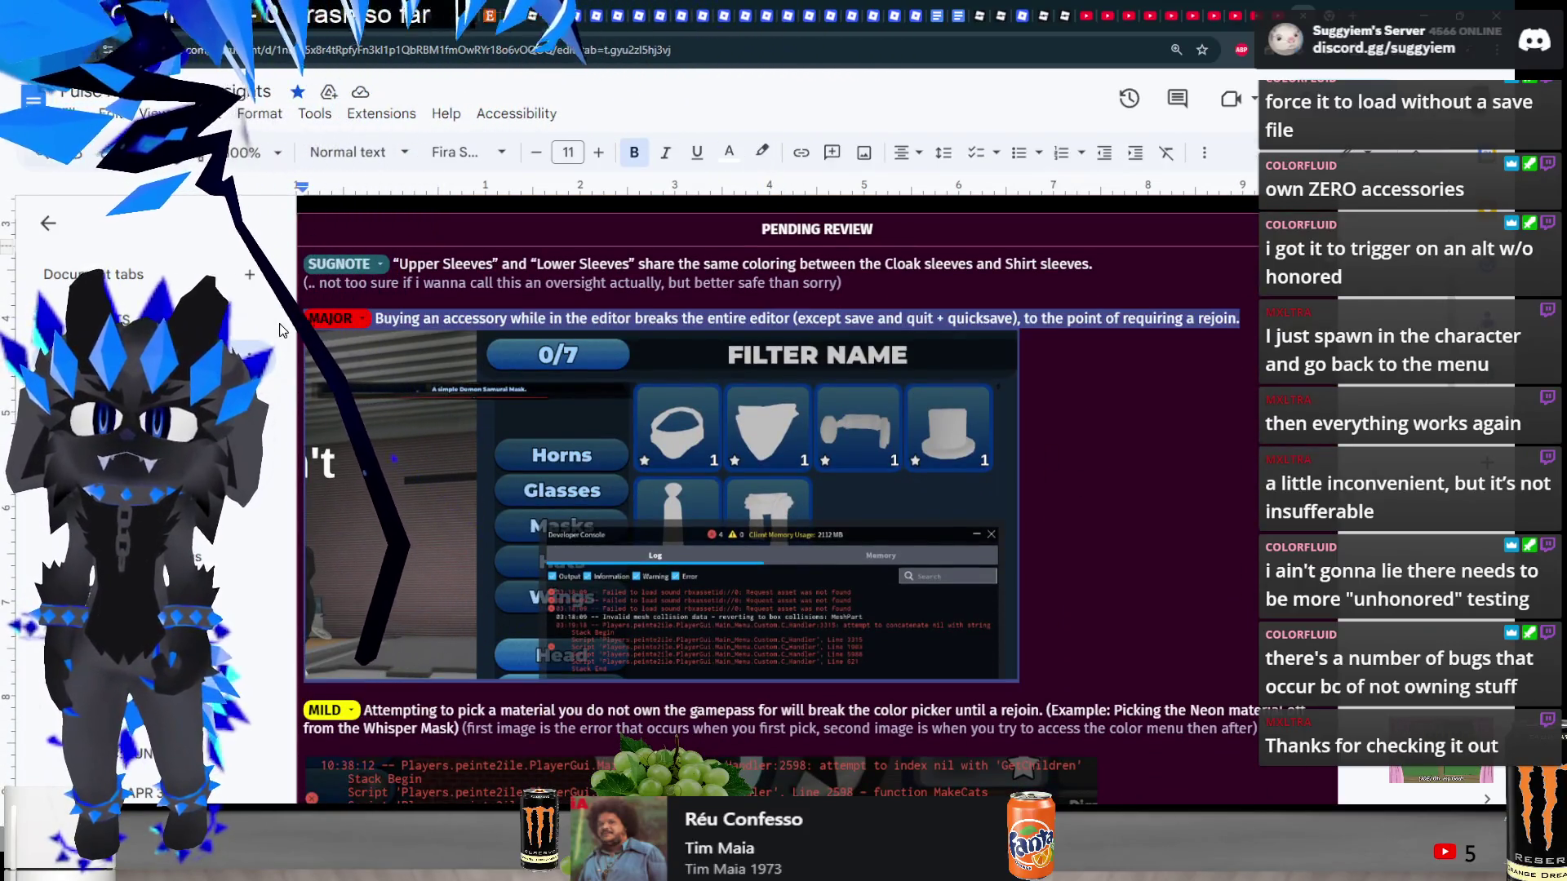
key(Delete)
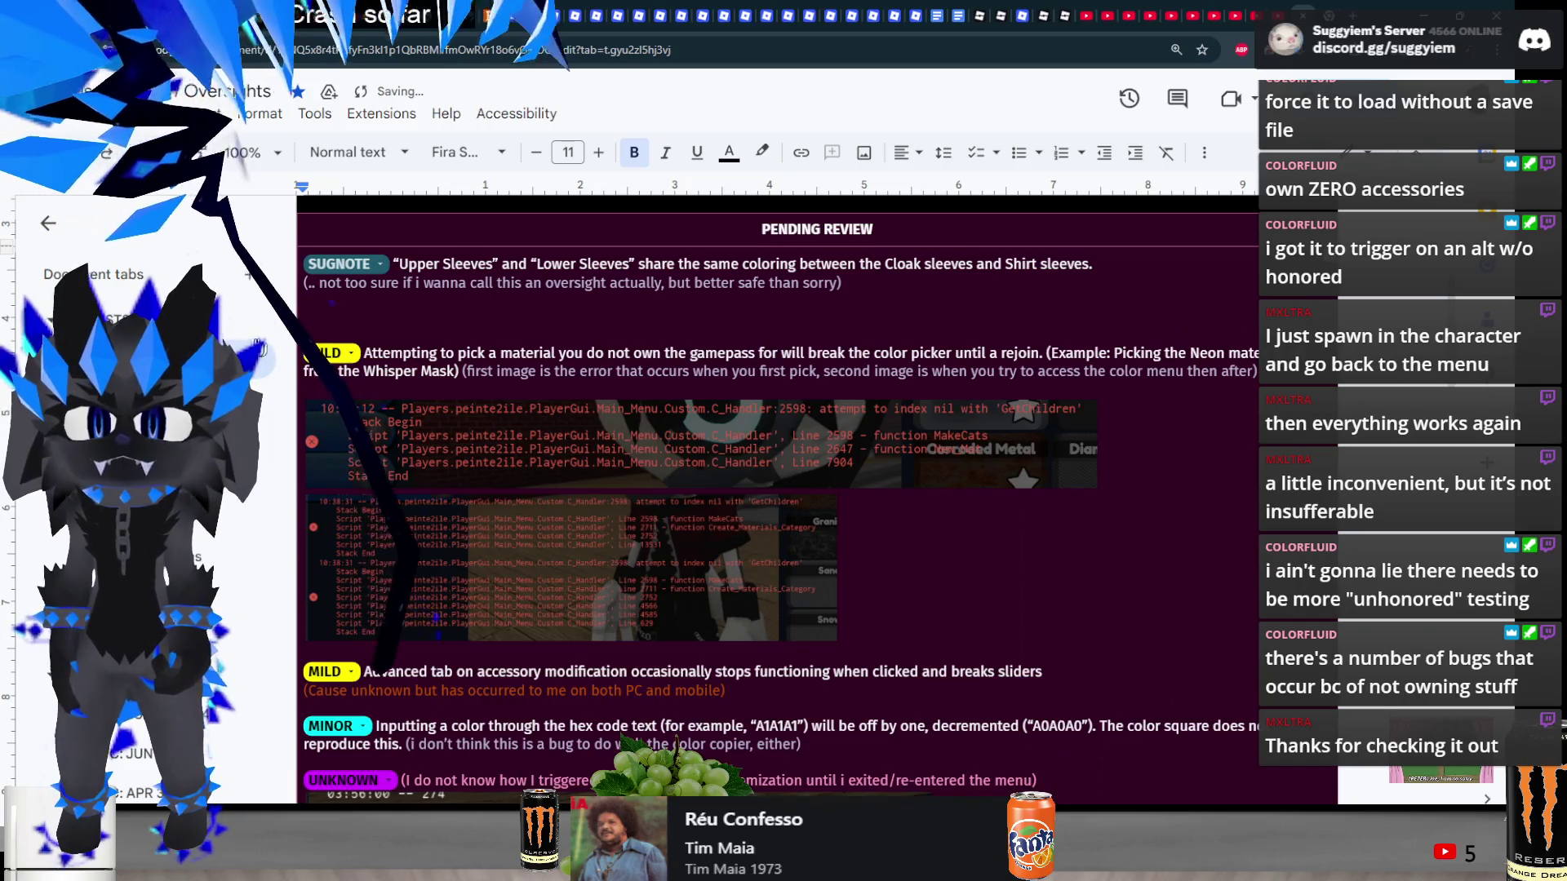
scroll(608, 329, up, 4)
right_click(567, 487)
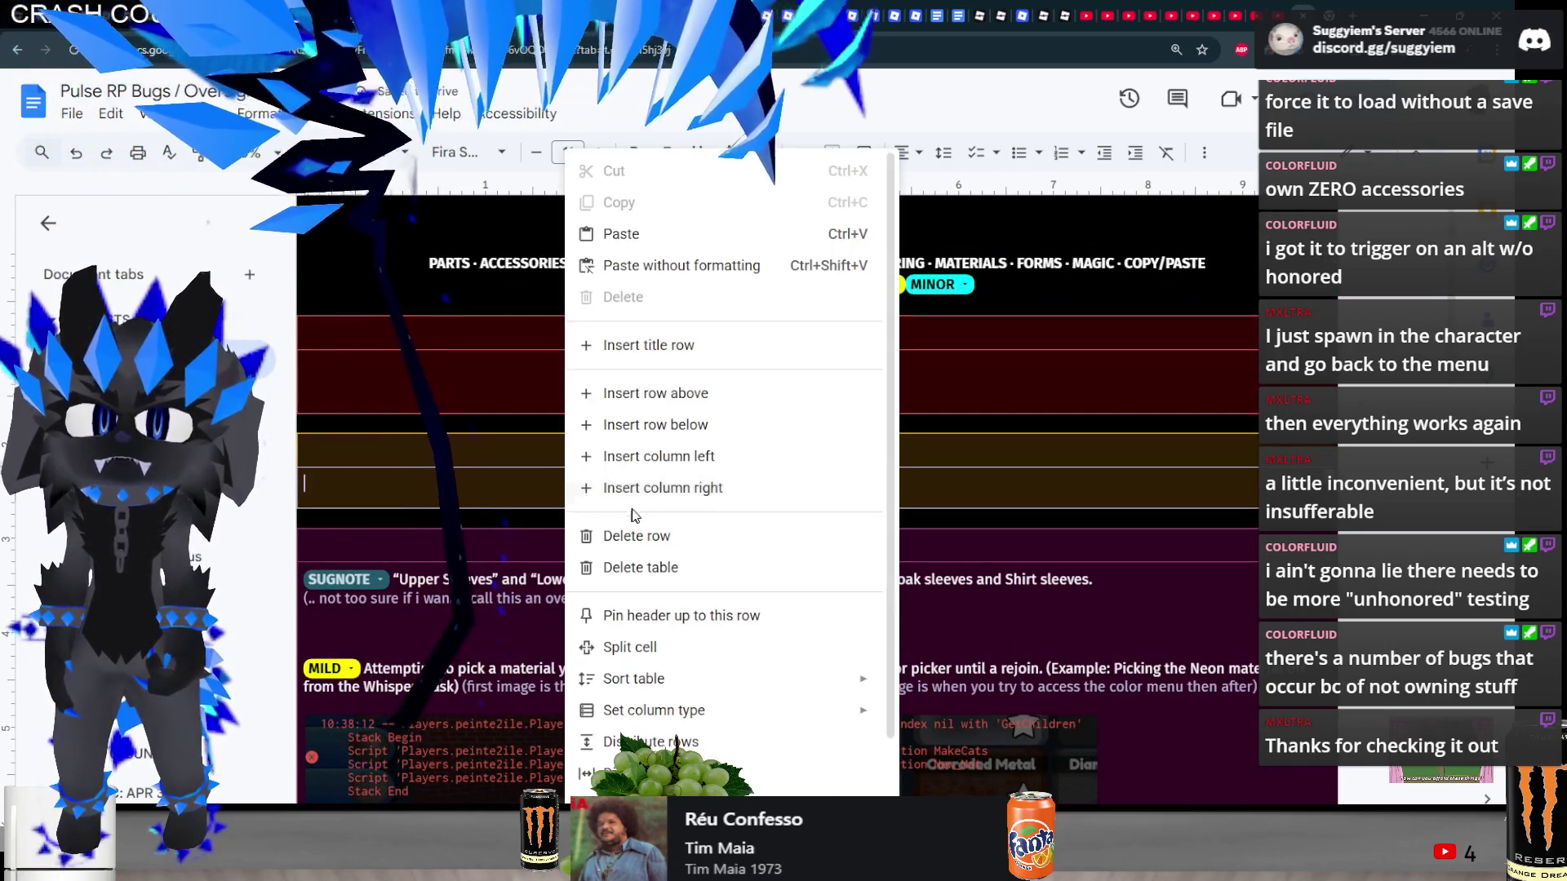
click(644, 233)
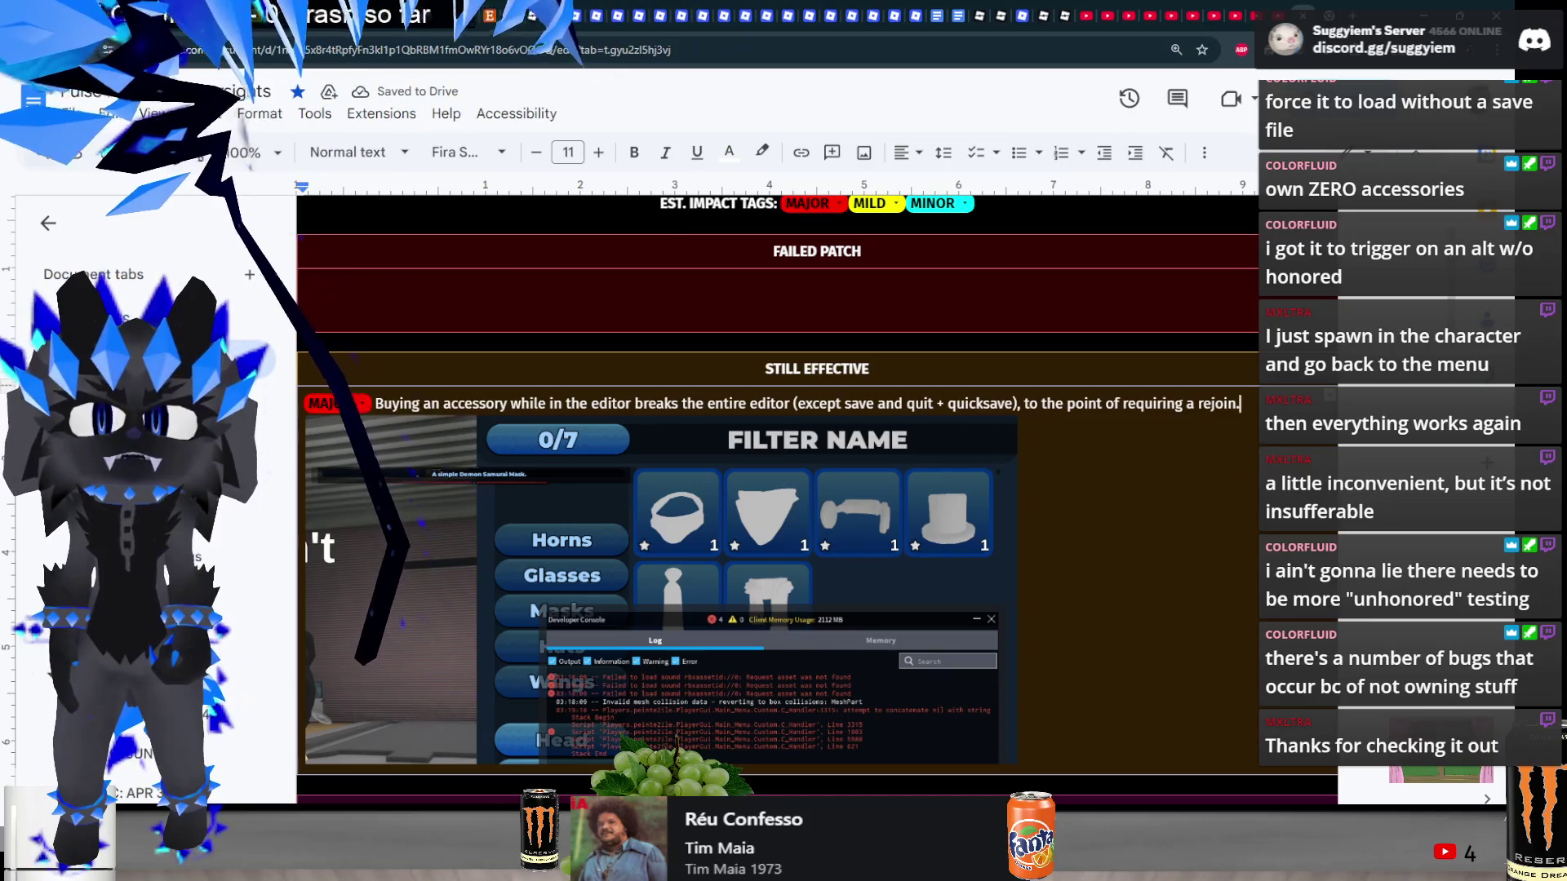
- Undo a stray edit after the word 'rejoin.' and review the moved entry
click(1240, 403)
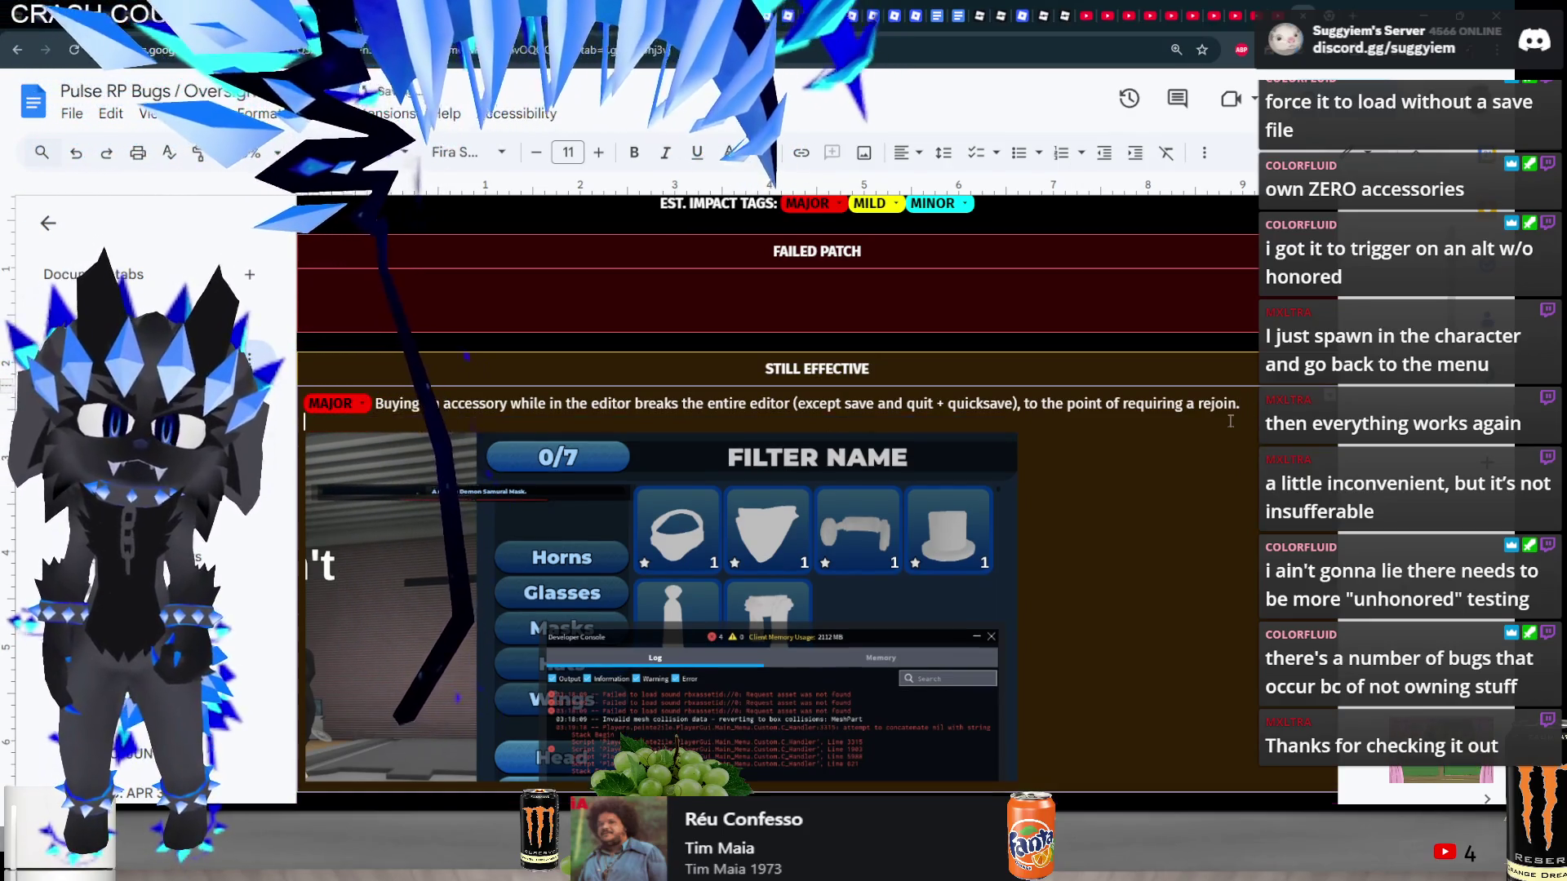
key(ctrl+z)
key(ctrl+z)
key(ctrl+z)
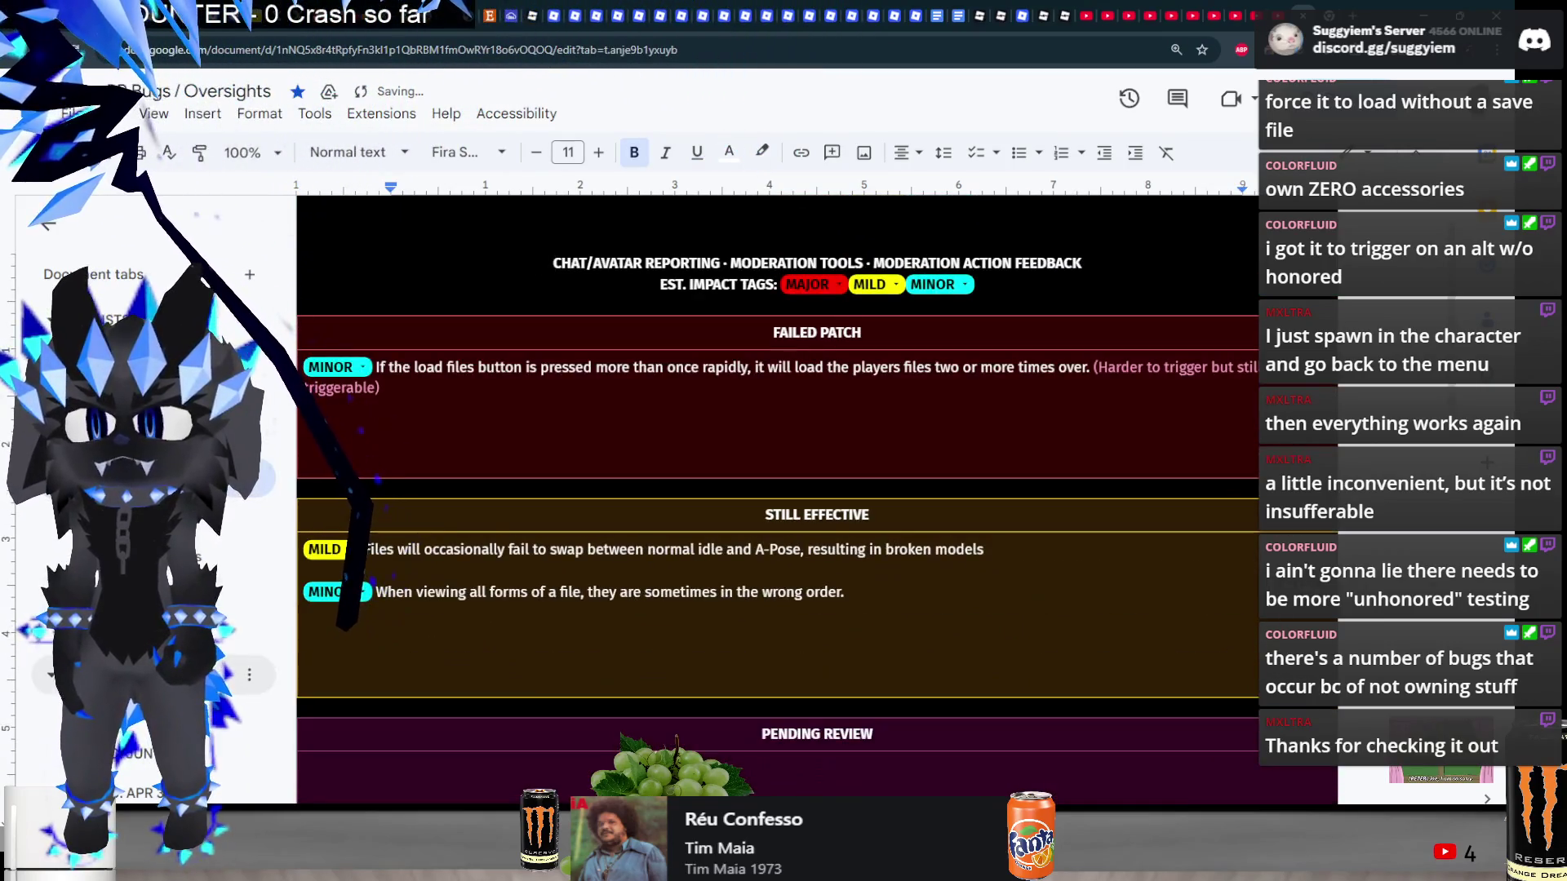
scroll(650, 550, down, 10)
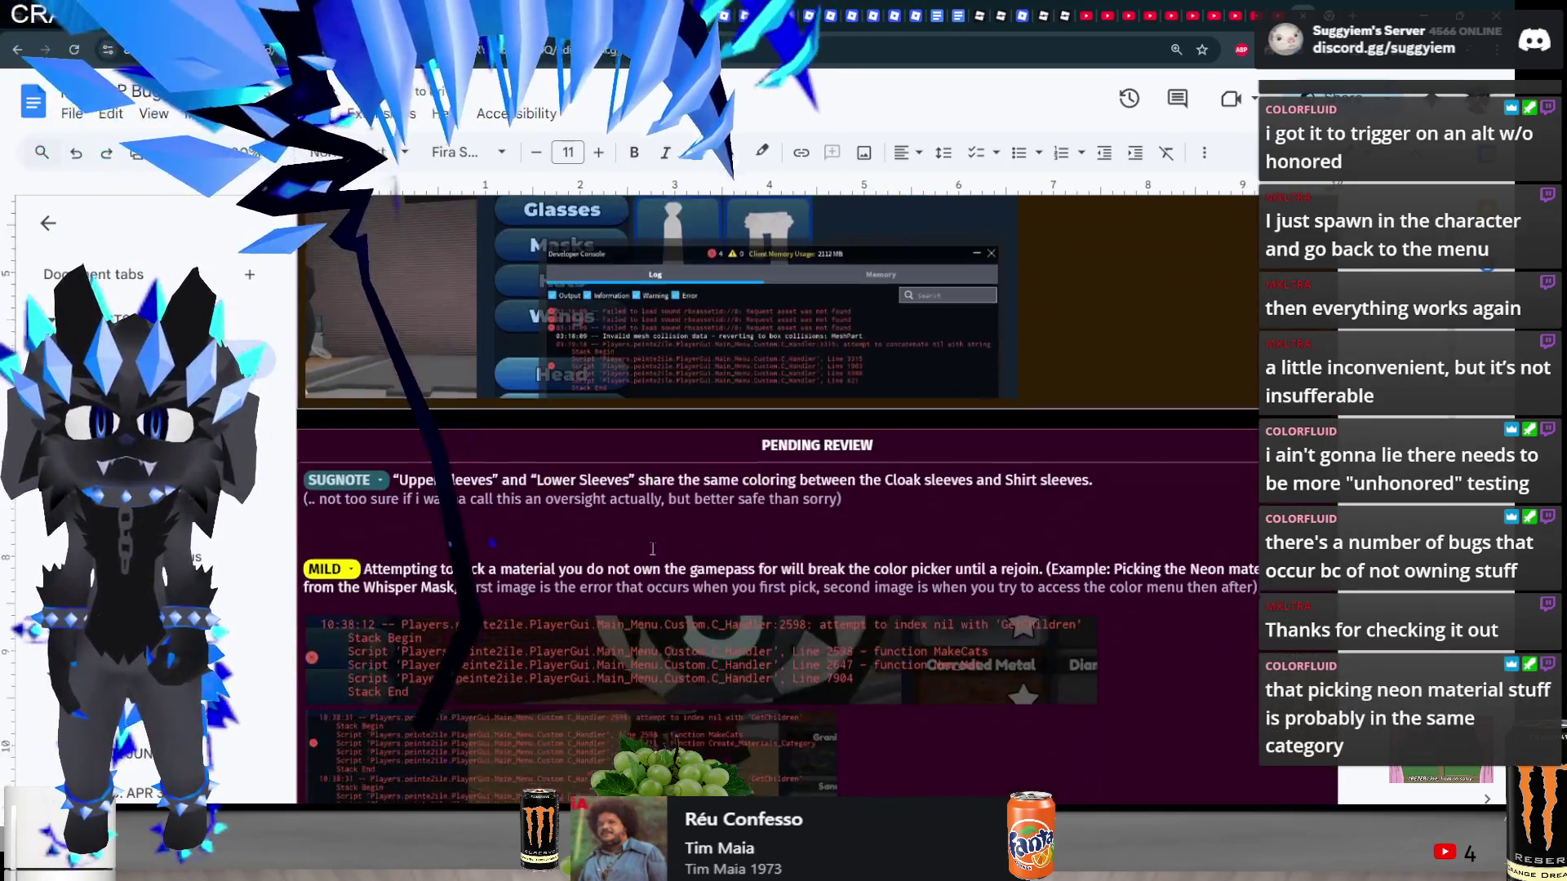
scroll(649, 549, down, 15)
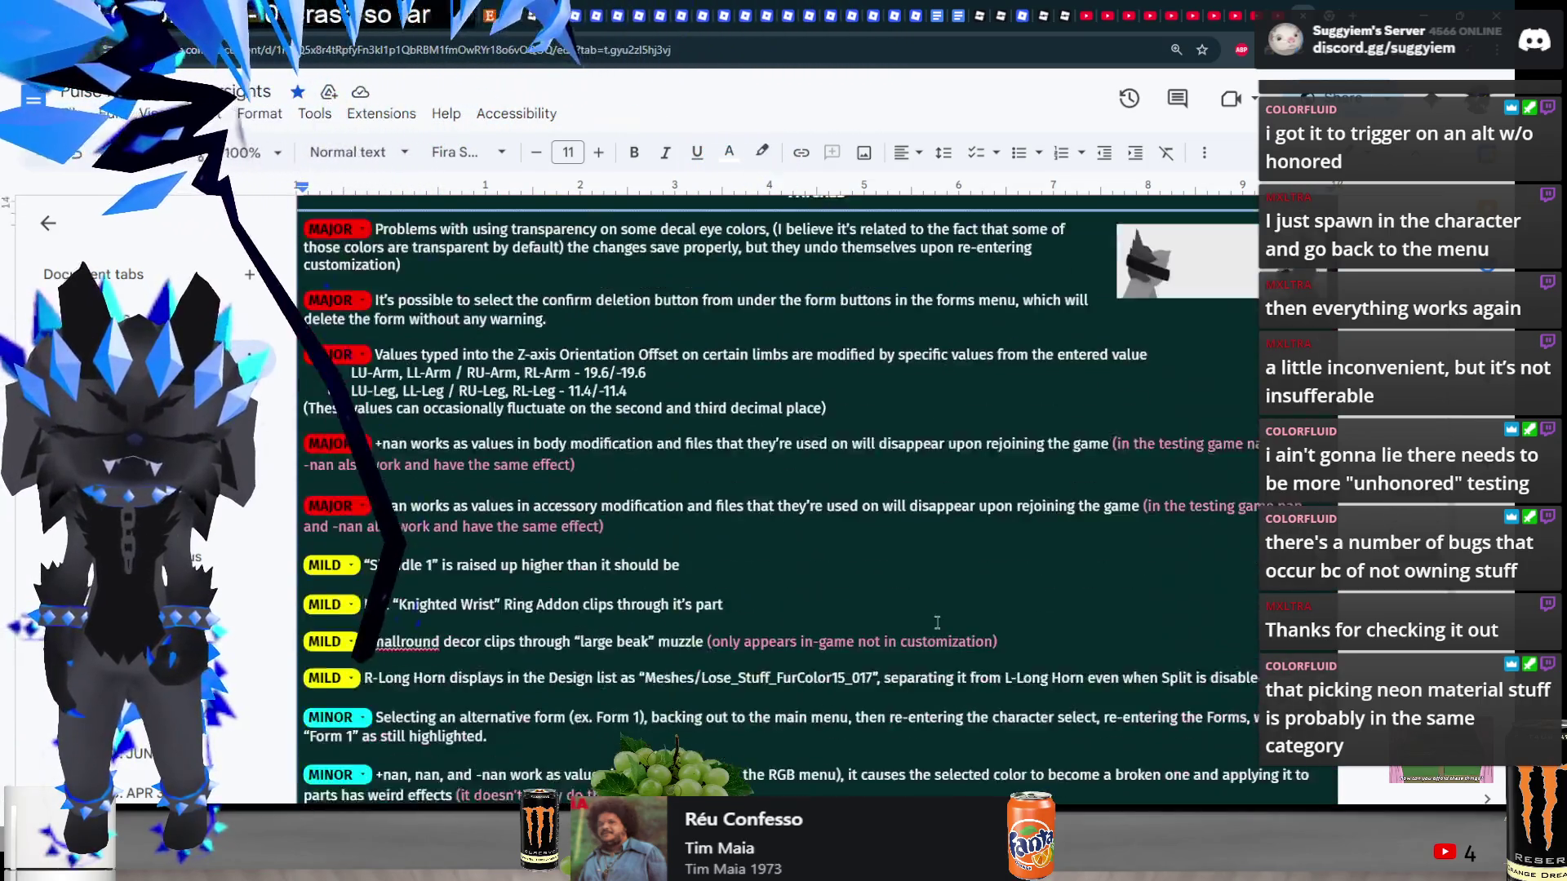
scroll(920, 637, up, 10)
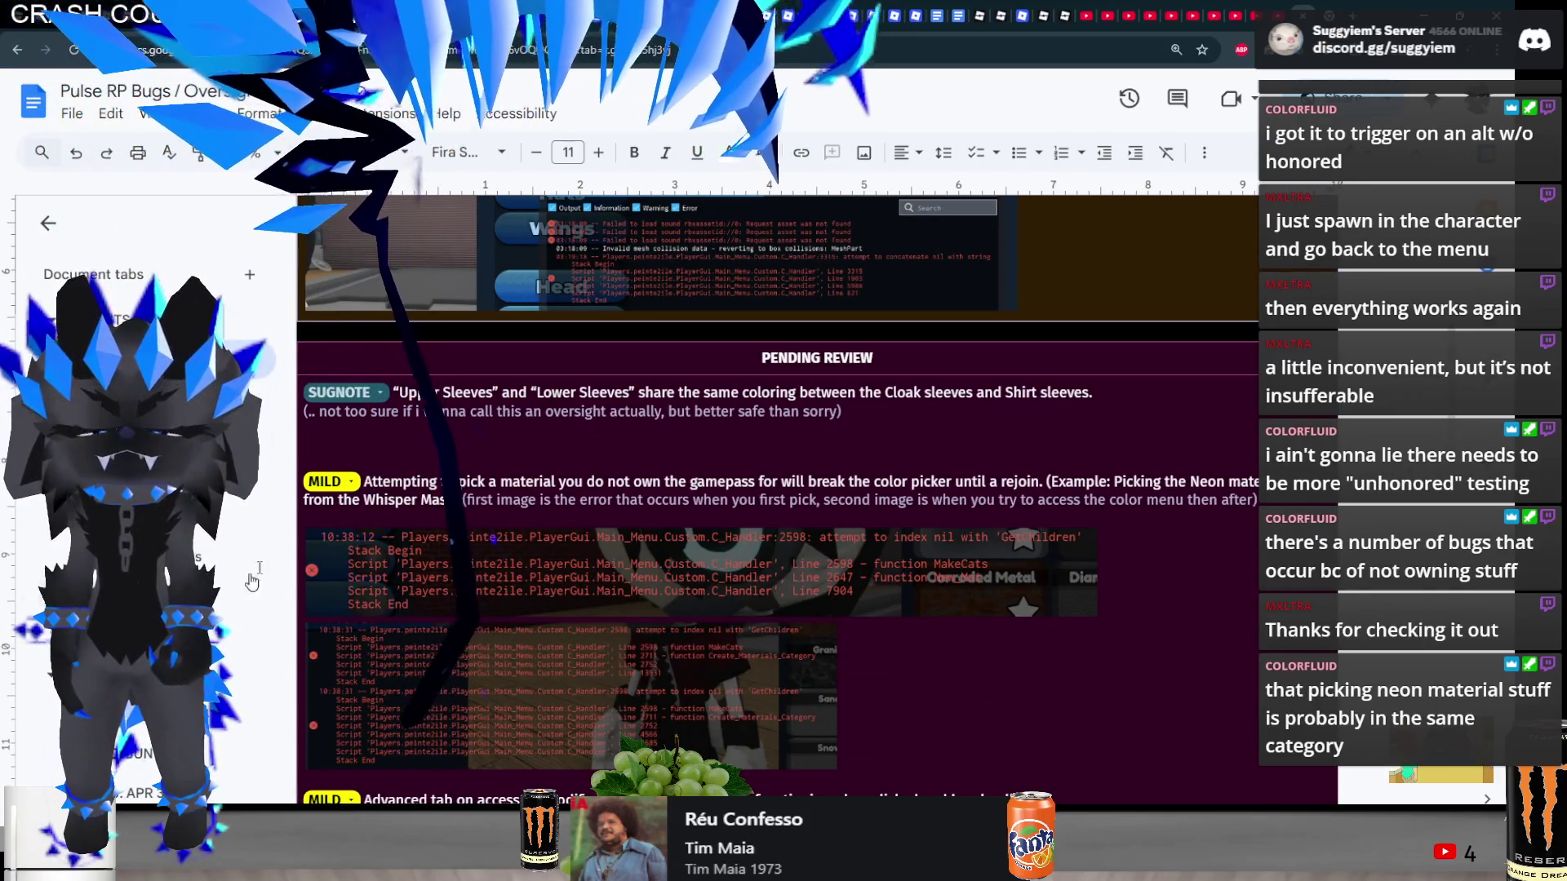
- Open the Chat UI - Chat Commands tab and select the tester's note paragraph under the MAJOR entry
click(122, 635)
click(123, 359)
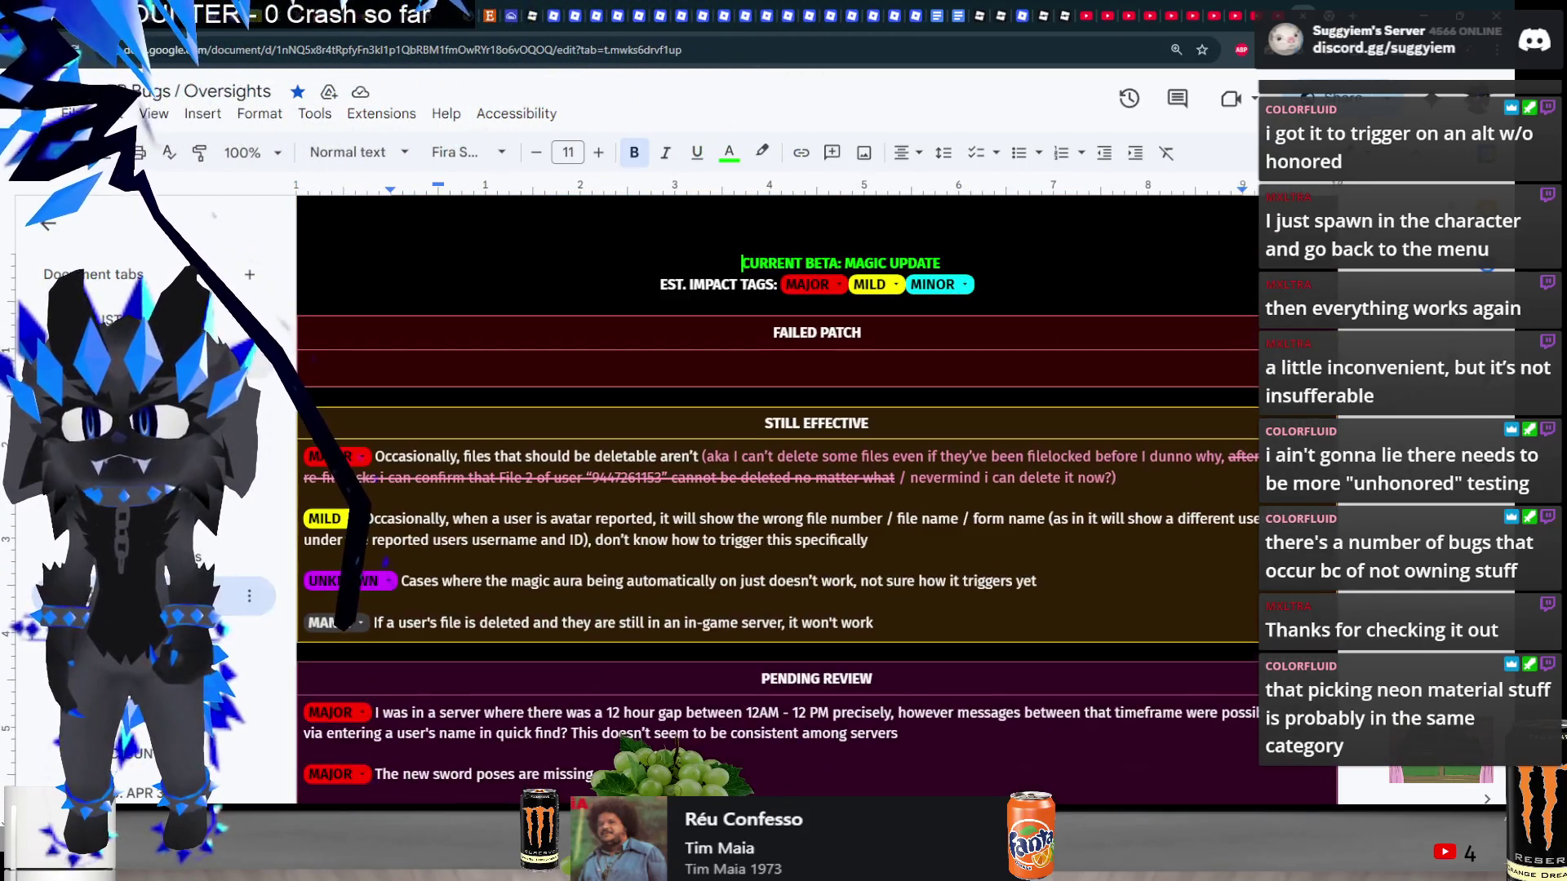
scroll(636, 563, down, 10)
scroll(636, 563, up, 4)
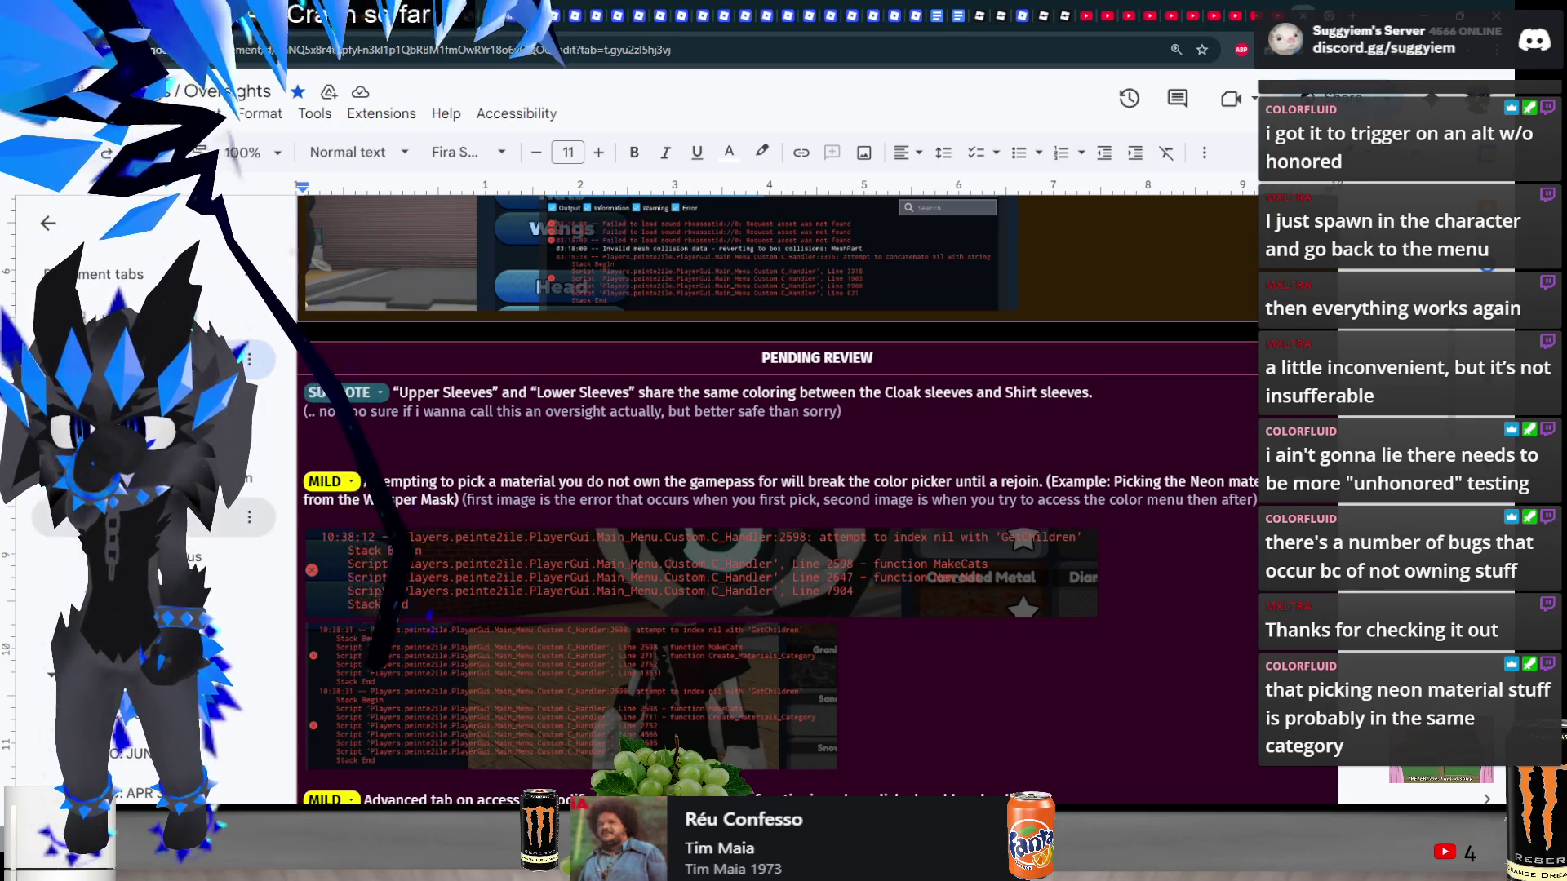
click(147, 516)
triple_click(488, 573)
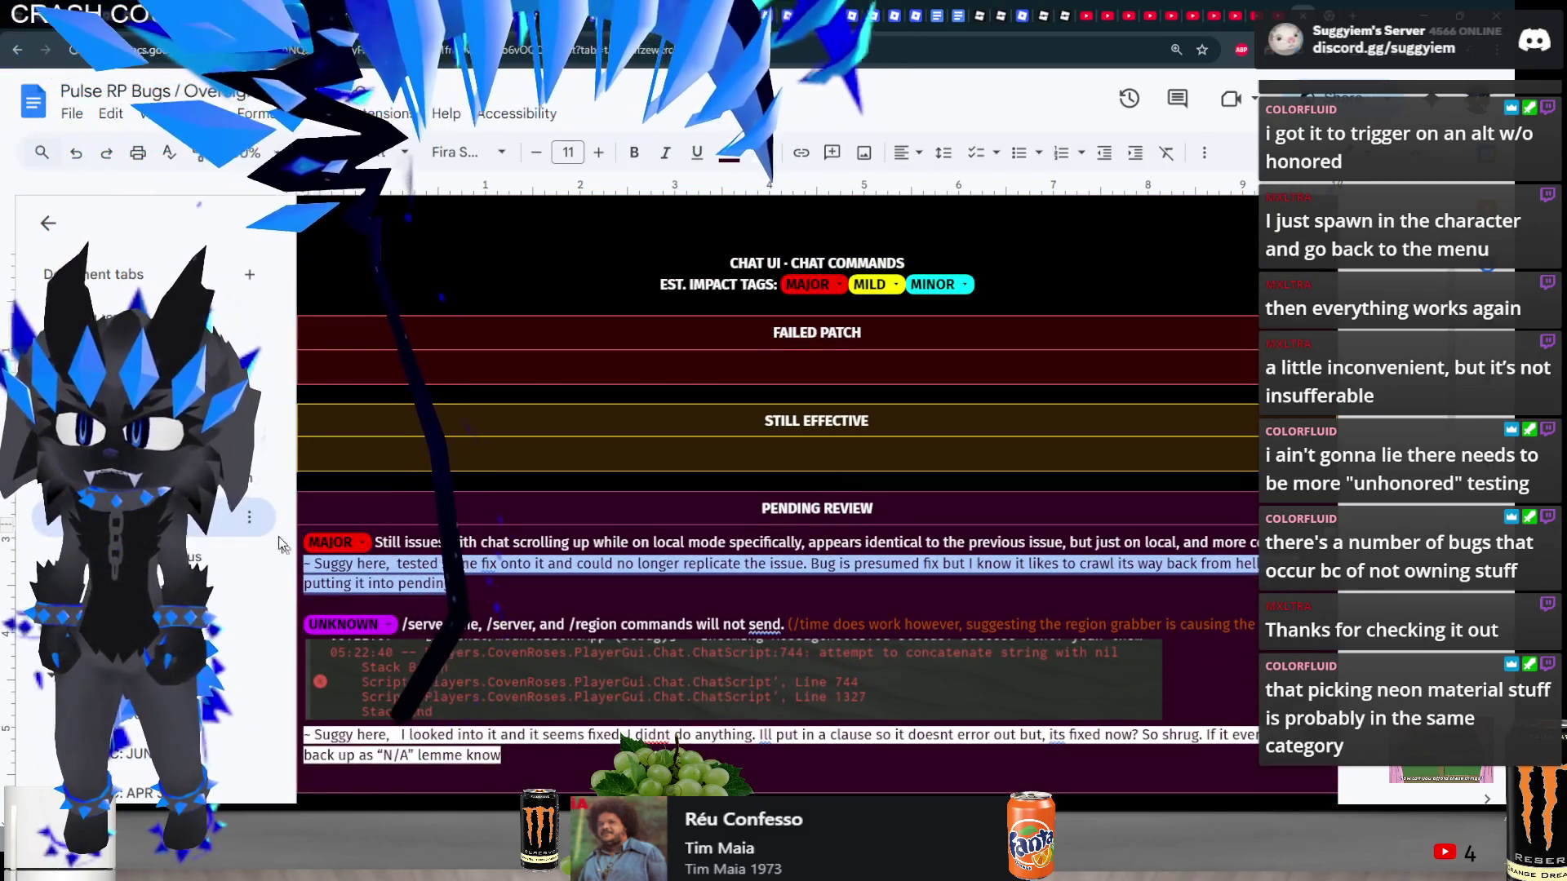